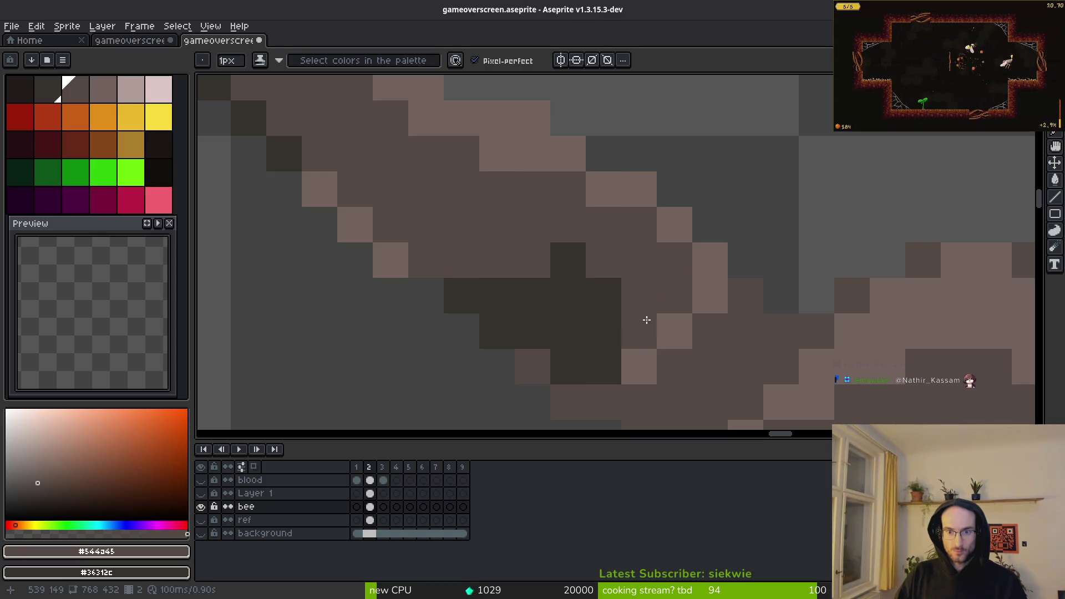
Step: Pick the dark brown #36312c from the canvas as the drawing colour for the bee layer
alt+click(471, 290)
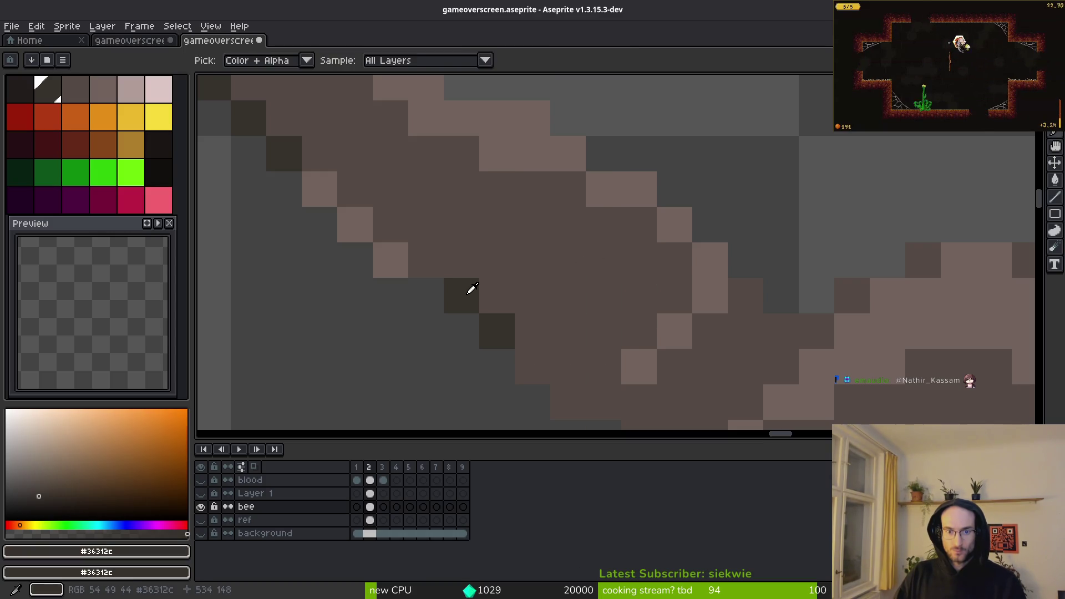
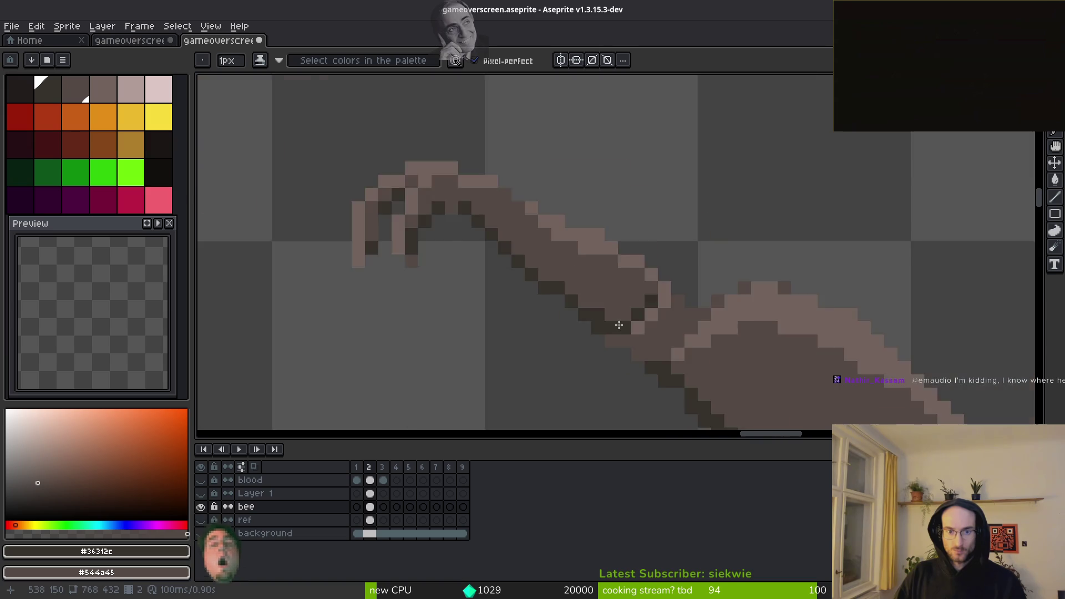
Step: Paint dark #36312c pixels along the lower outline of the bee's brown leg
scroll(555, 266, up, 3)
click(518, 251)
click(632, 321)
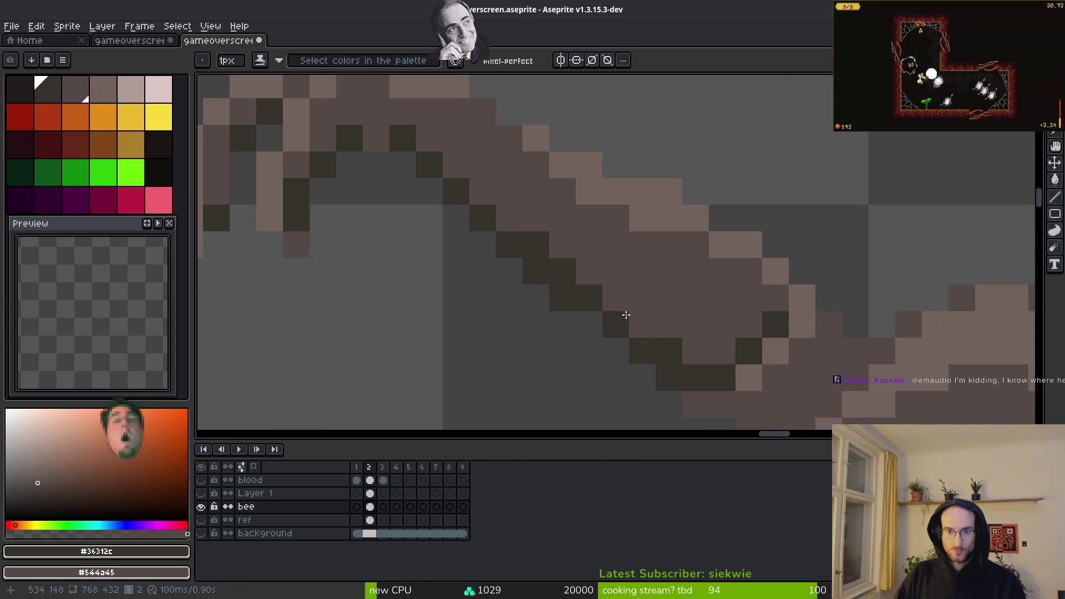
drag(686, 351, 716, 355)
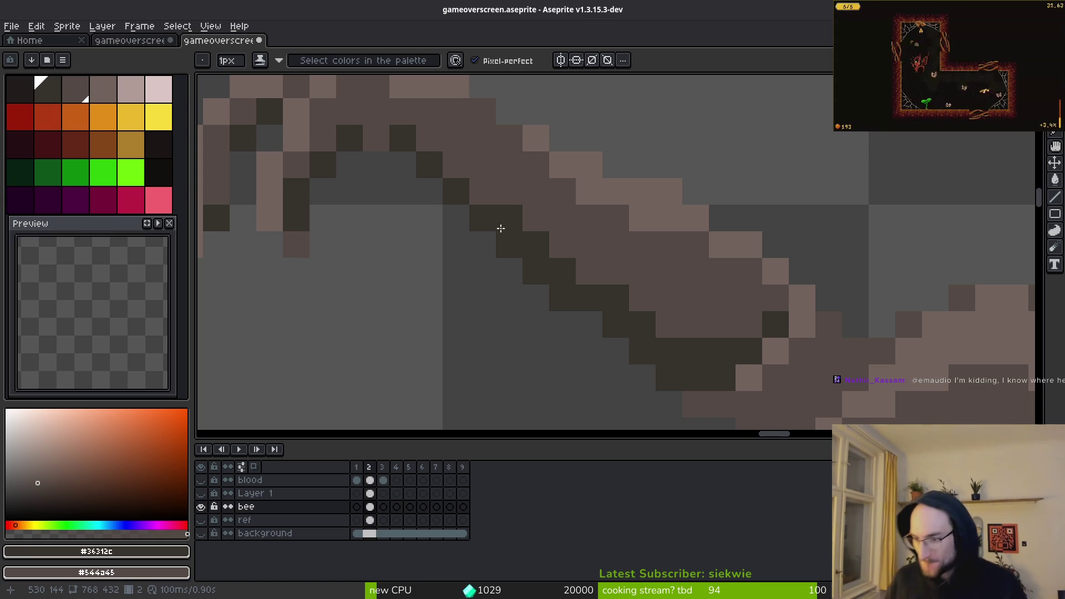
click(769, 271)
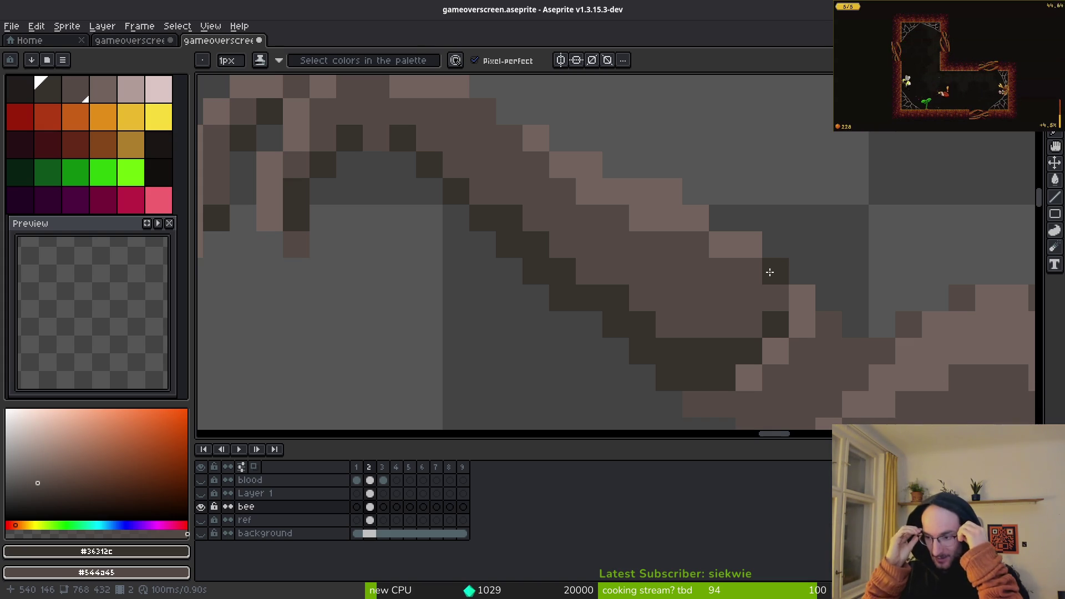
scroll(523, 309, down, 5)
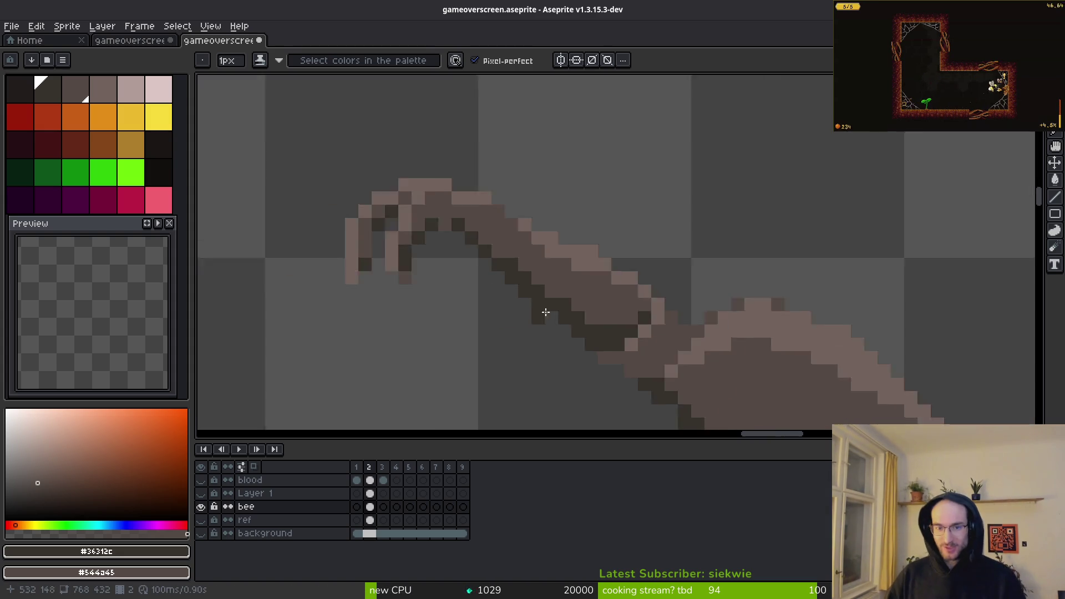
Step: Sample the leg's mid-brown and paint over a stray dark pixel with it
scroll(576, 283, up, 6)
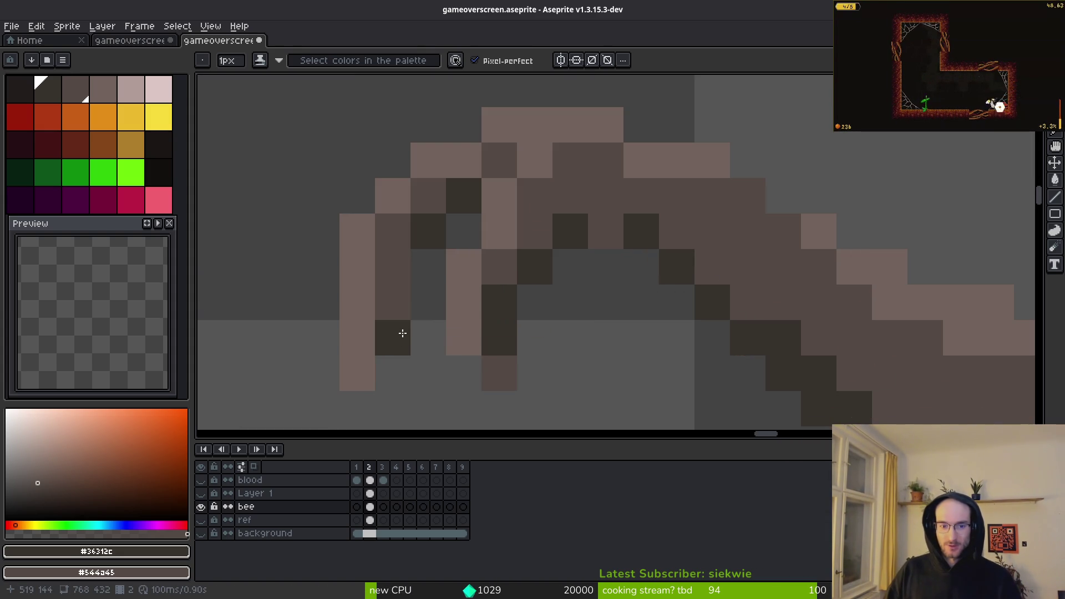
alt+click(407, 295)
click(502, 300)
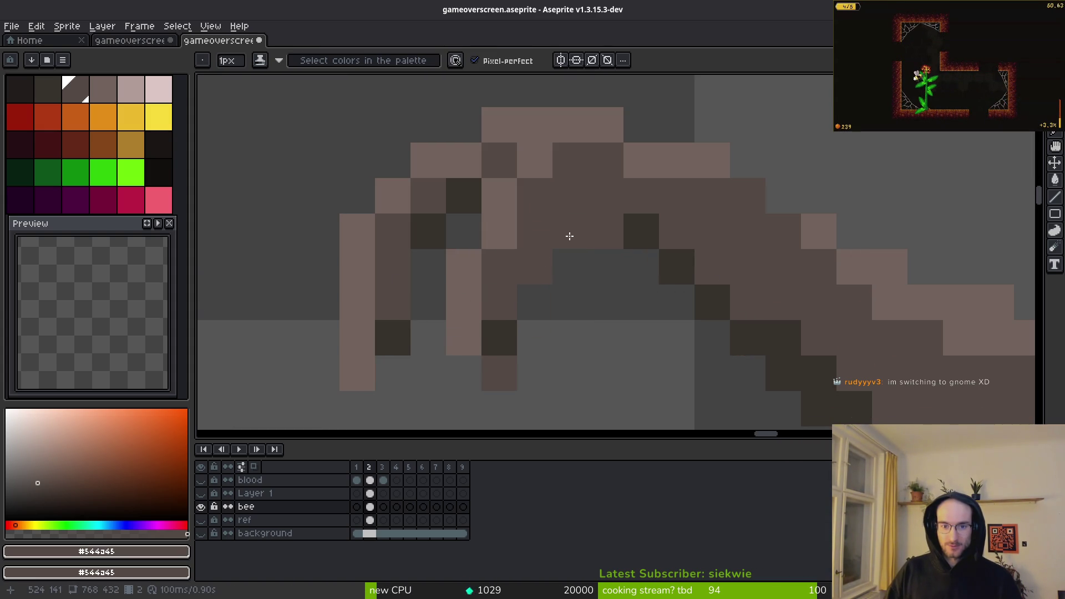
scroll(563, 231, down, 4)
drag(594, 321, 517, 249)
scroll(518, 249, down, 2)
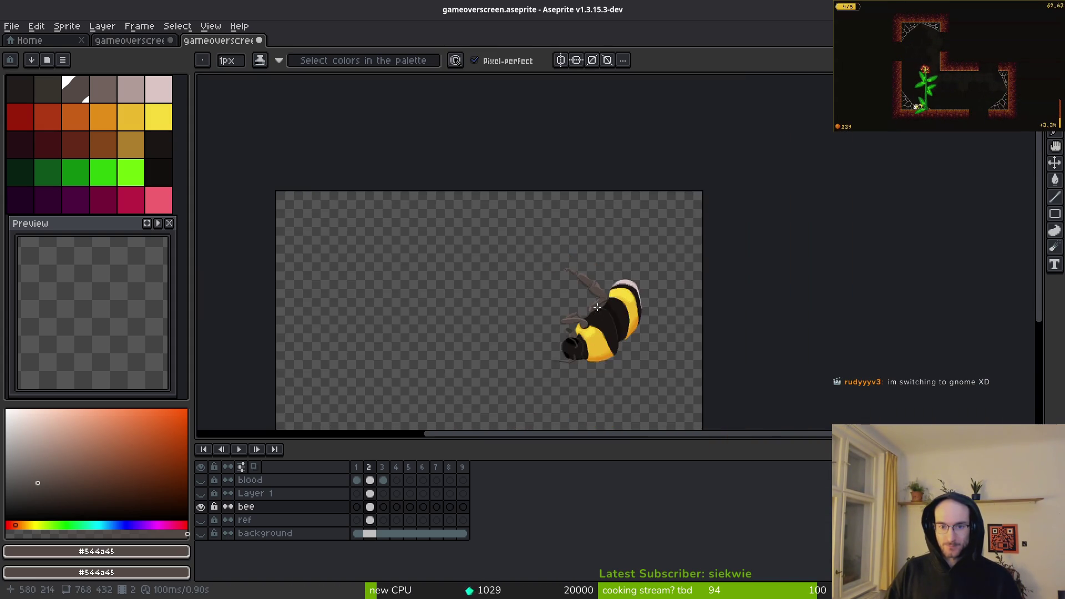
scroll(468, 318, up, 6)
scroll(468, 318, left, 2)
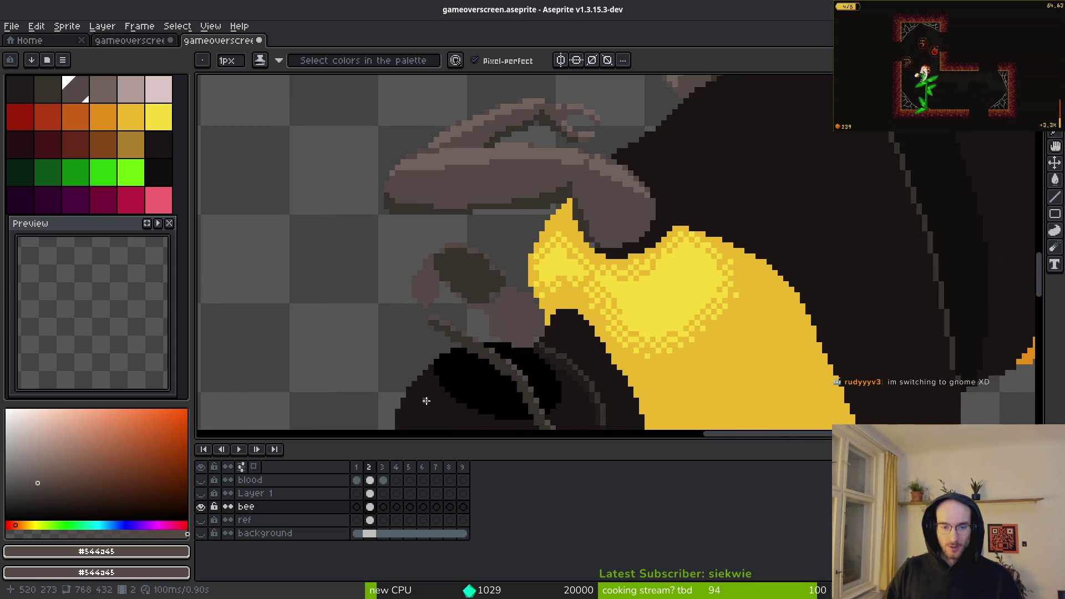
scroll(498, 294, down, 2)
scroll(477, 278, up, 5)
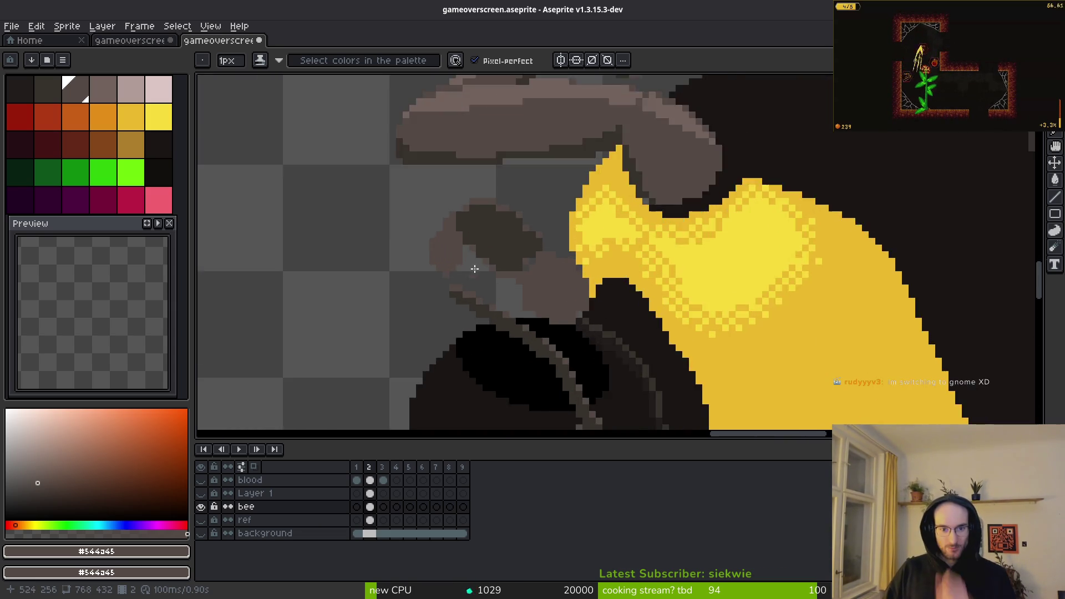
scroll(571, 266, down, 3)
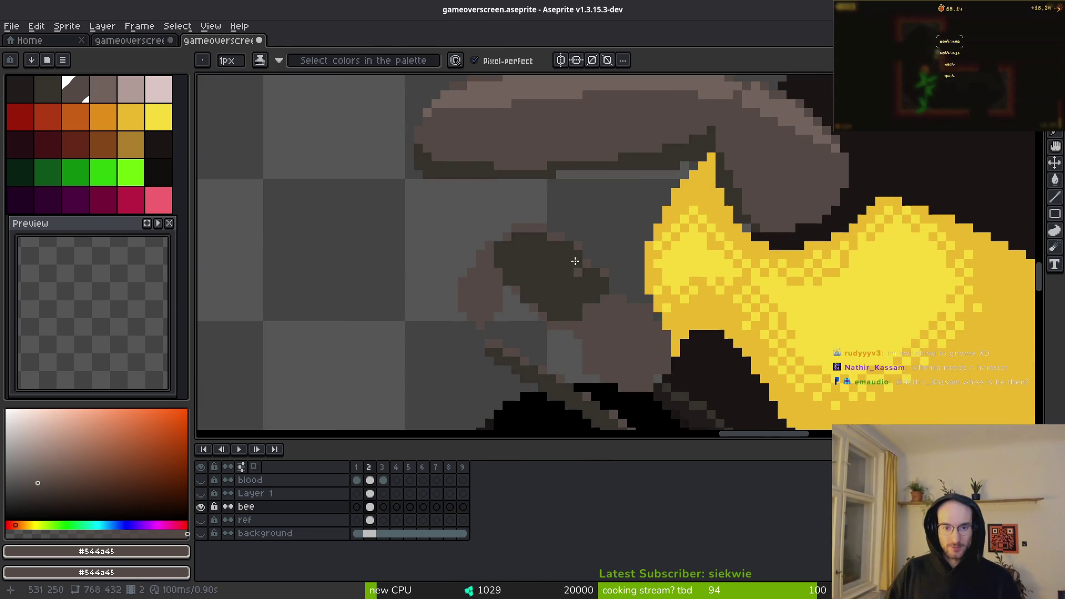
Step: Bucket-fill the dark patch on the leg with the brown colour
key(g)
click(564, 288)
scroll(566, 300, down, 1)
scroll(516, 245, up, 1)
key(b)
scroll(573, 218, up, 1)
key(b)
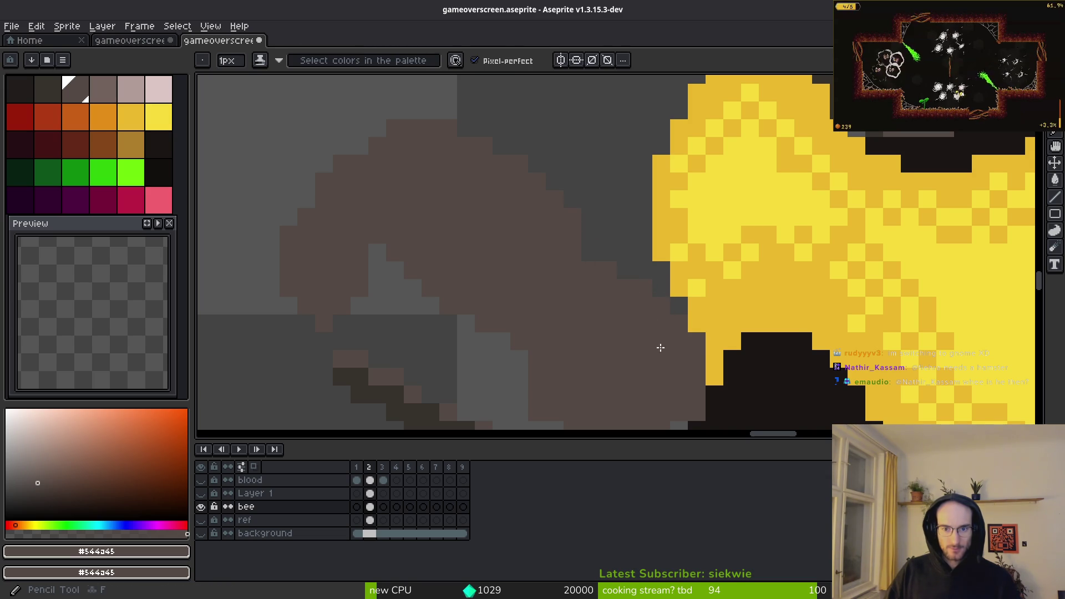
Step: Erase the stray brown pixels from the legs near the head
drag(673, 347, 581, 299)
scroll(549, 252, up, 1)
scroll(447, 324, up, 1)
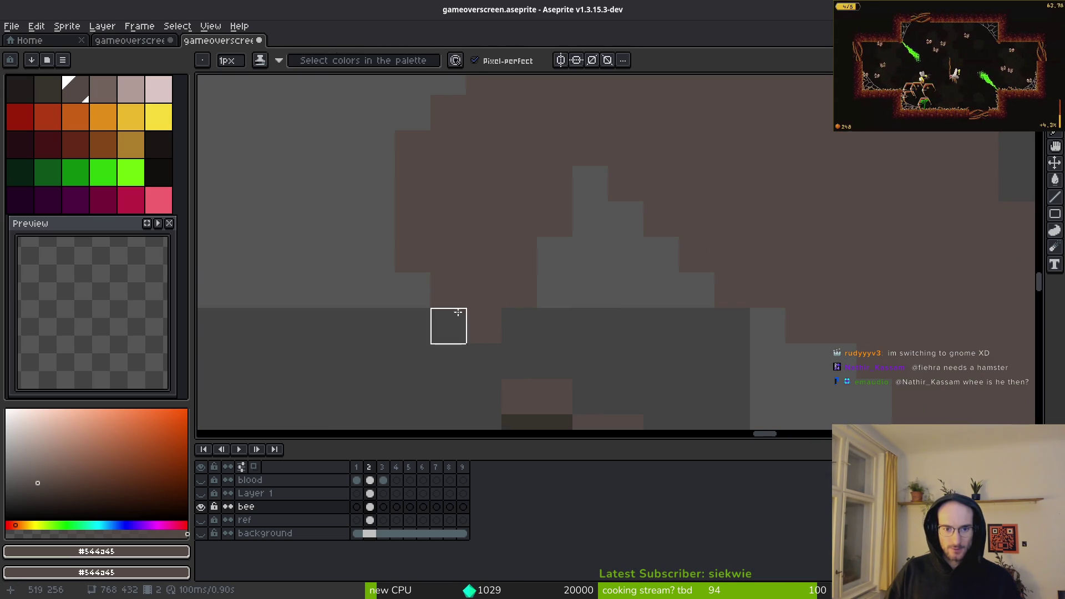
key(e)
mouse_move(475, 244)
mouse_down()
mouse_move(447, 288)
mouse_move(484, 255)
mouse_up()
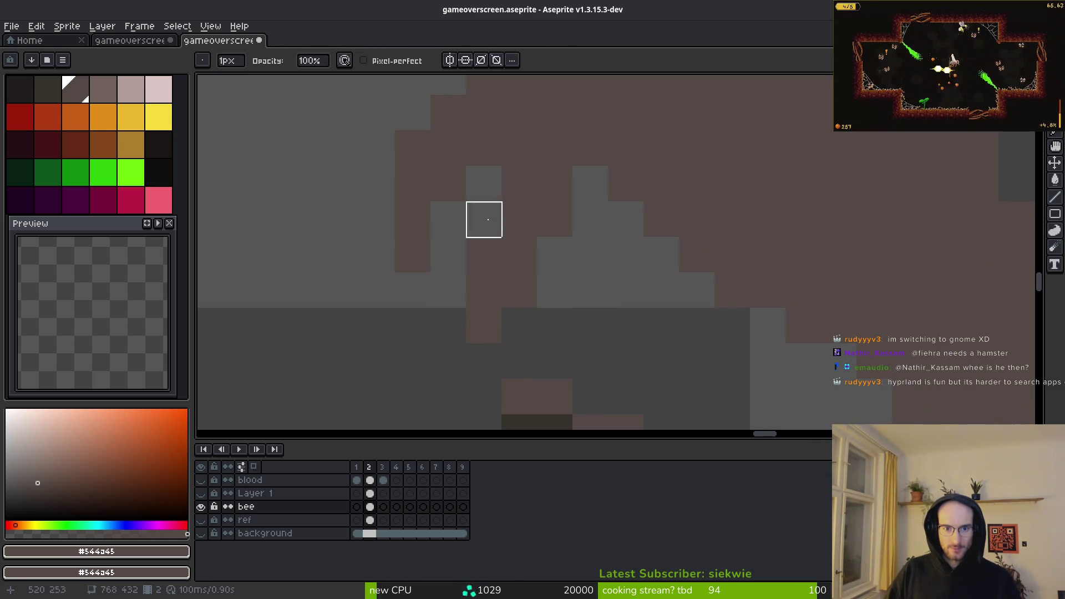
scroll(580, 304, down, 2)
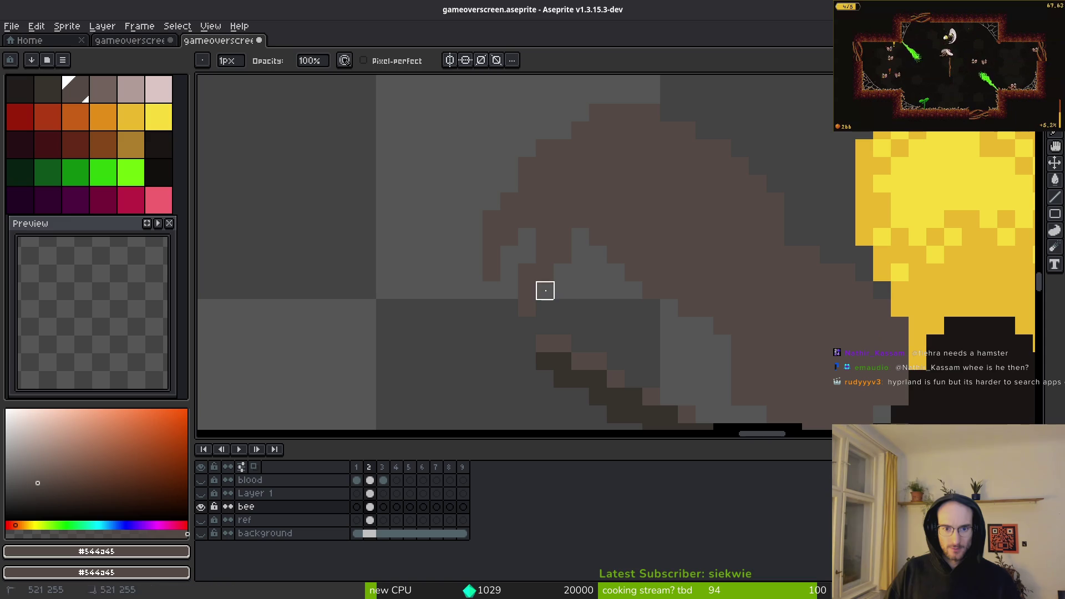
scroll(585, 316, up, 1)
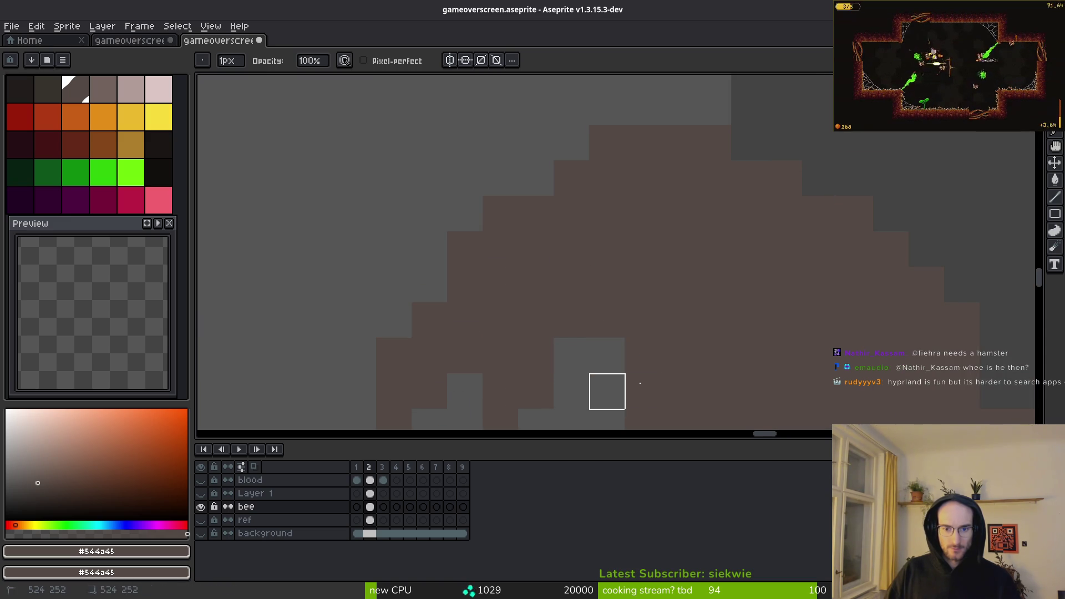
Step: Sample the dark #36312c outline colour and draw a diagonal shading line across the leg
drag(587, 391, 544, 195)
key(b)
scroll(565, 173, down, 2)
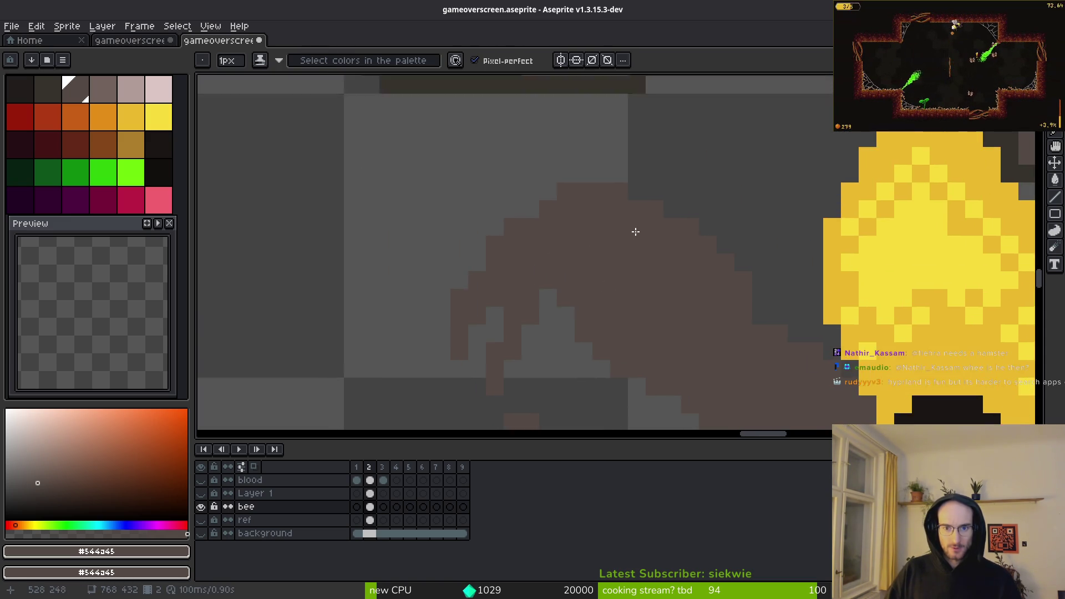
scroll(587, 244, up, 2)
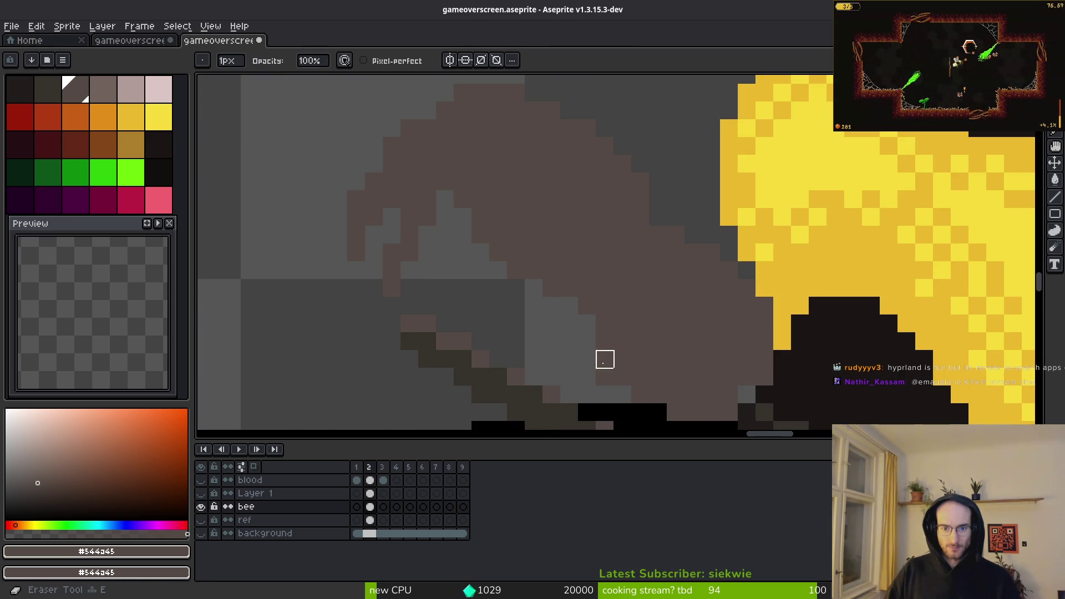
scroll(696, 335, down, 3)
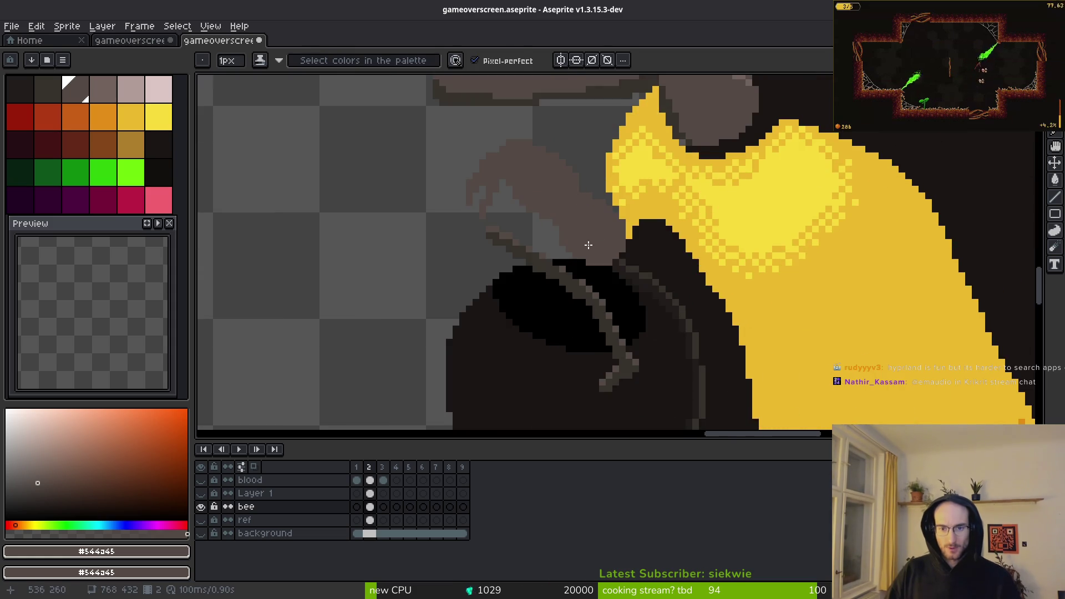
key(alt)
scroll(618, 269, up, 2)
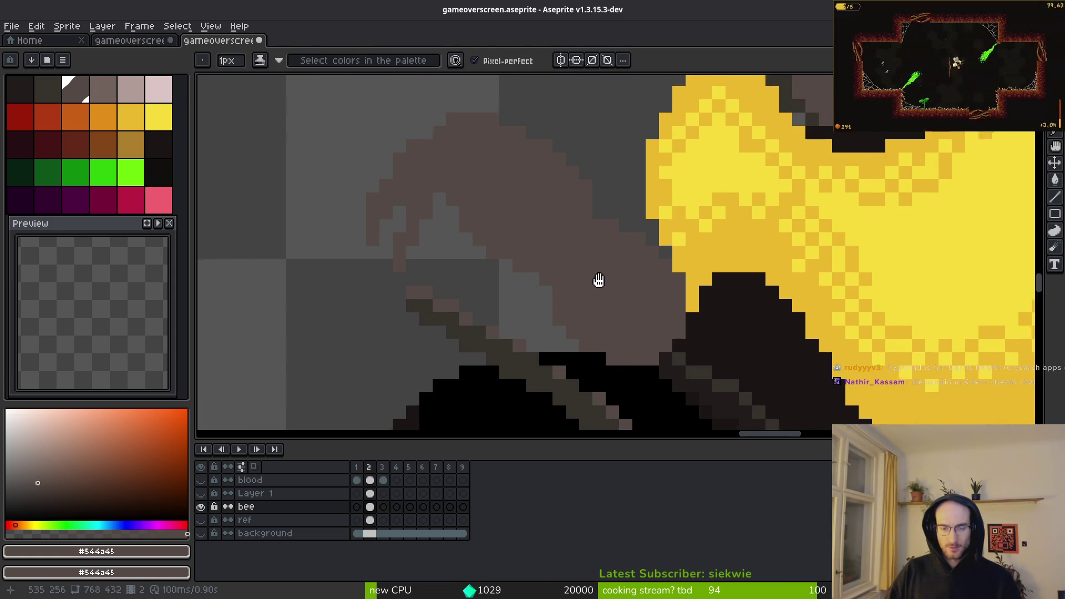
scroll(594, 257, down, 2)
alt+click(492, 171)
scroll(557, 302, up, 5)
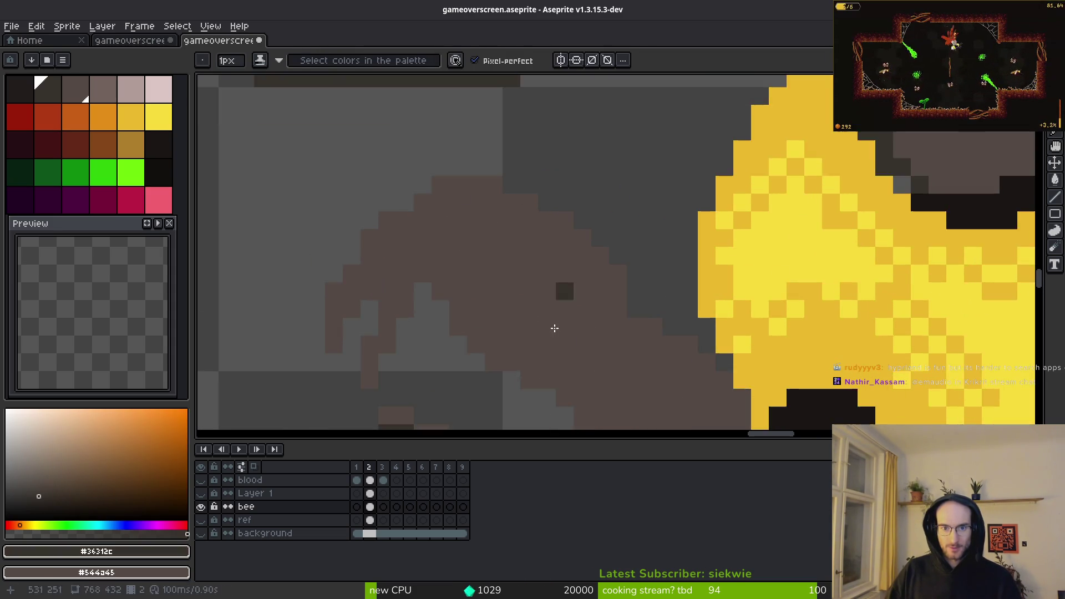
drag(575, 284, 589, 287)
mouse_move(602, 223)
mouse_down()
mouse_move(564, 244)
mouse_move(389, 197)
mouse_up()
Step: Add a row of dark shading pixels, turning one misplaced pixel back to brown
click(389, 143)
drag(376, 143, 379, 171)
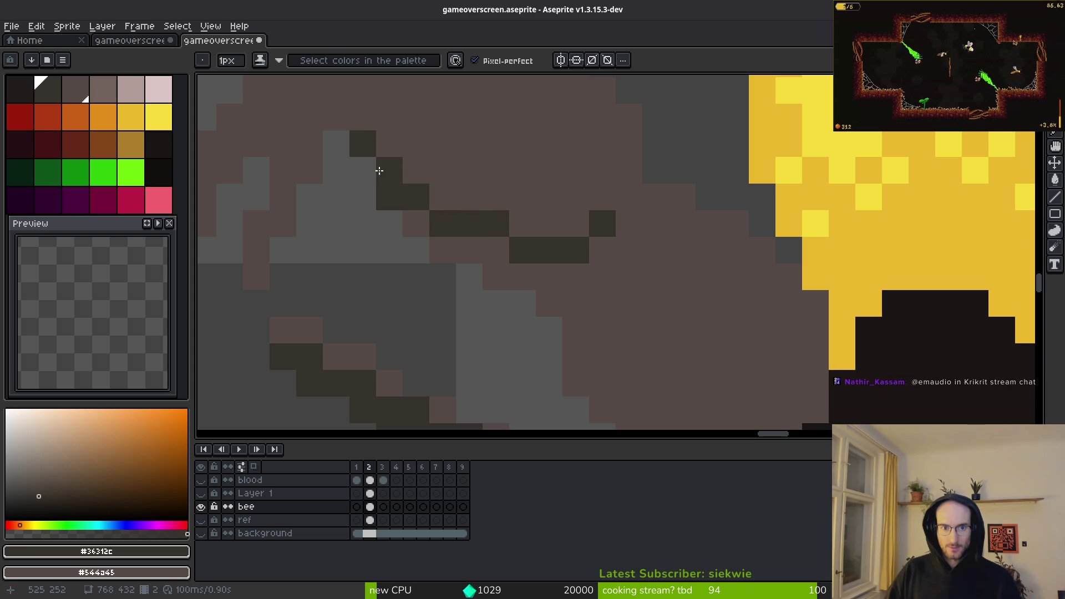
mouse_move(445, 231)
mouse_down()
mouse_move(499, 272)
mouse_move(437, 280)
mouse_up()
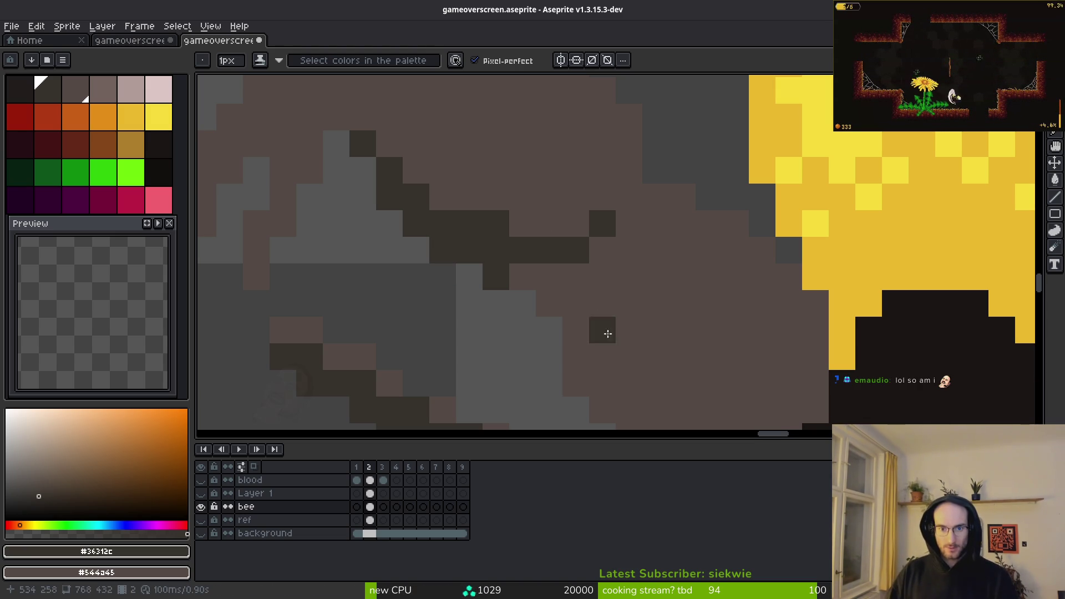
click(524, 276)
right_click(597, 253)
click(542, 273)
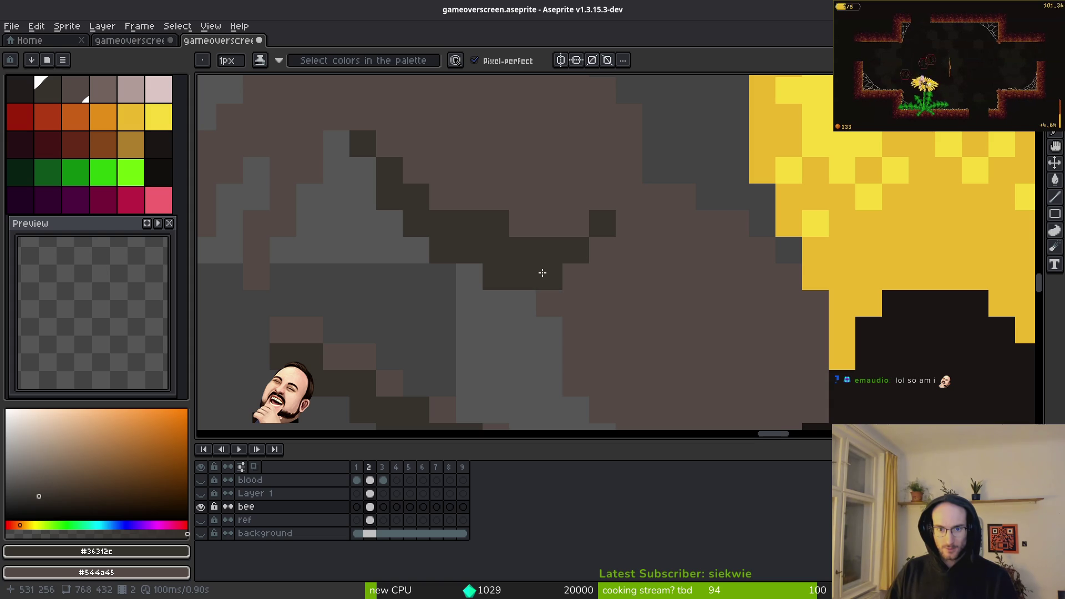
Step: Undo the earlier dark pixels and redraw the shading line diagonally
scroll(610, 305, down, 2)
scroll(528, 262, up, 2)
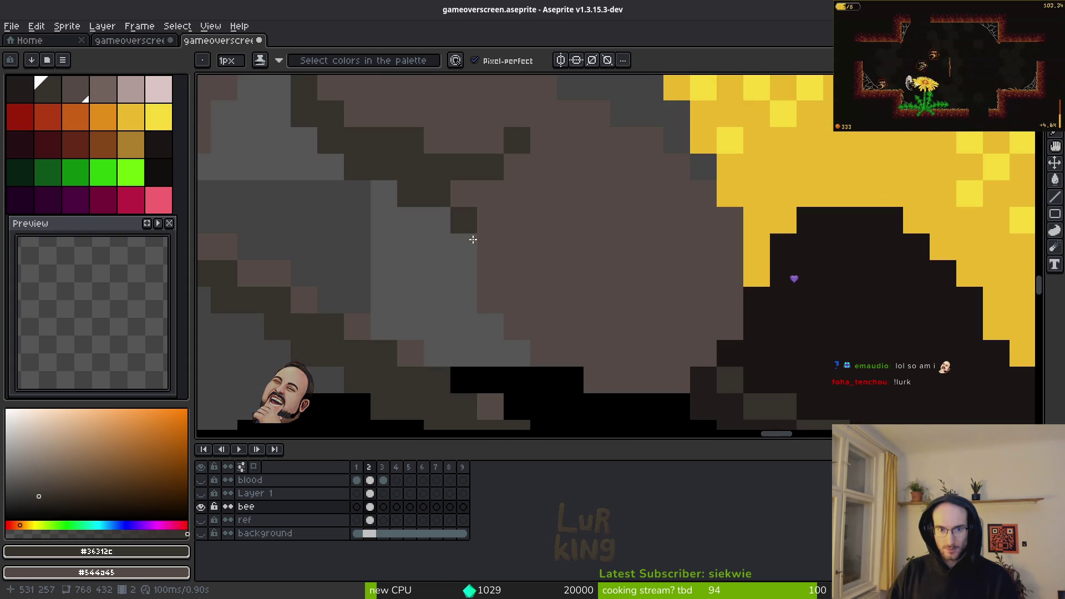
key(ctrl+z)
mouse_move(490, 247)
mouse_down()
mouse_move(514, 297)
mouse_move(616, 359)
mouse_move(550, 346)
mouse_move(488, 281)
mouse_move(592, 364)
mouse_move(674, 370)
mouse_up()
scroll(682, 355, down, 4)
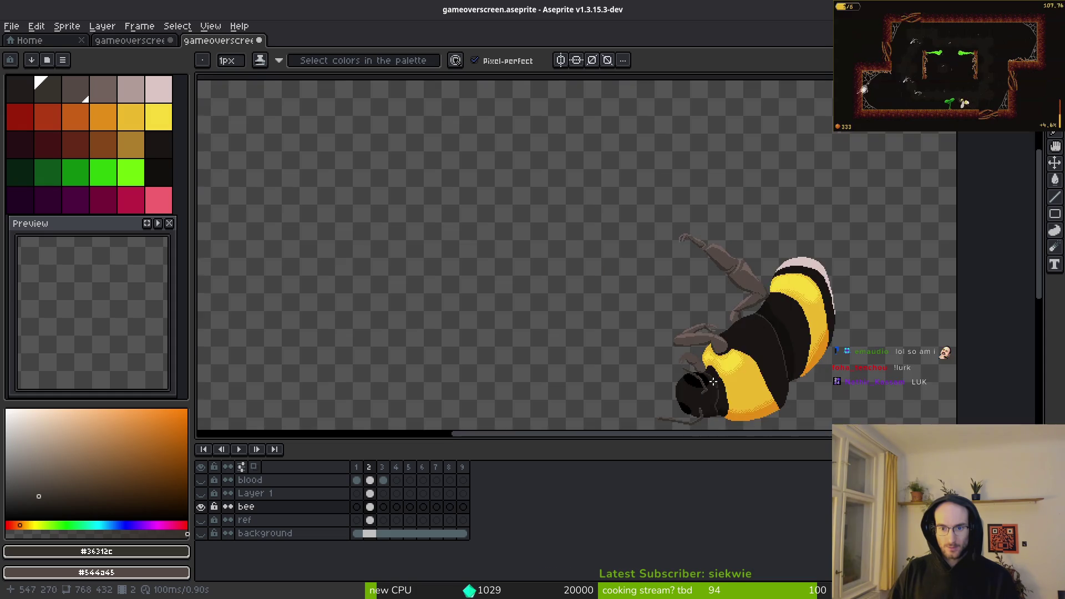
Step: Add dark outline pixels diagonally up the leg, fixing one stray pixel back to brown
scroll(614, 275, up, 8)
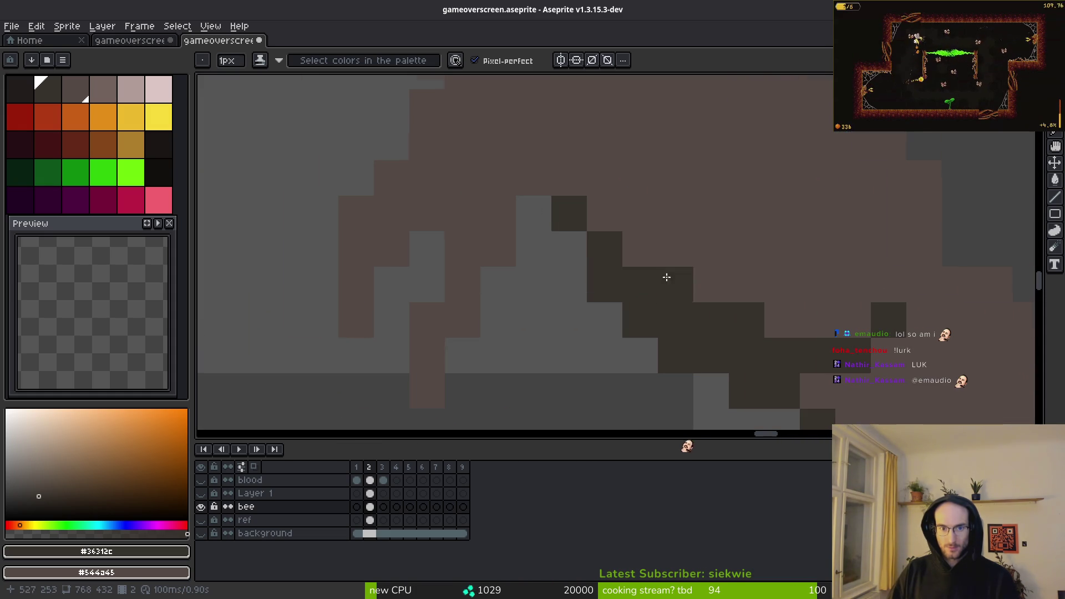
drag(498, 213, 494, 239)
click(461, 313)
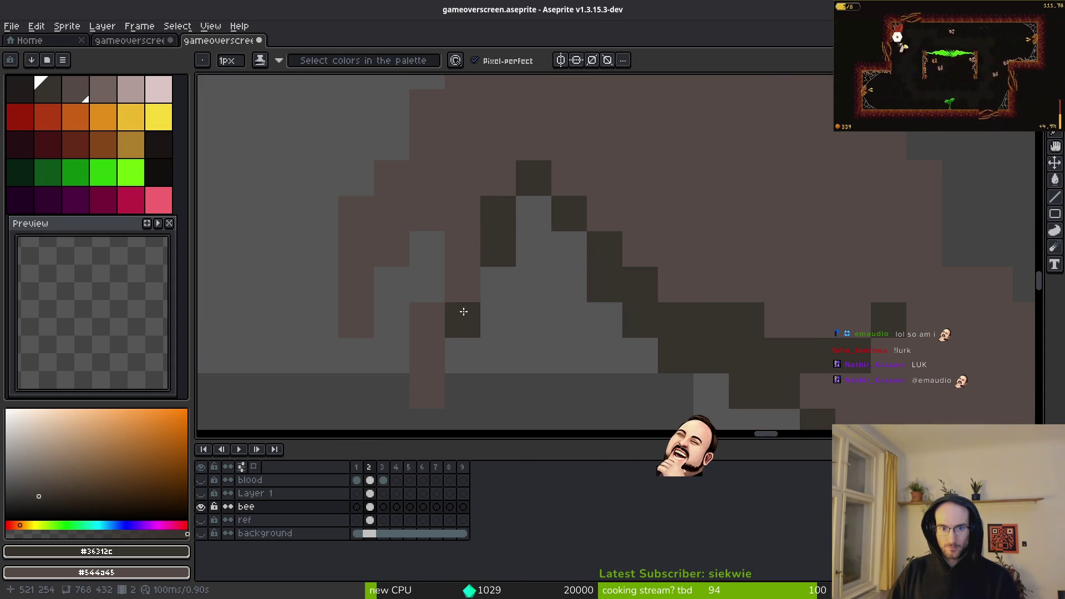
mouse_move(397, 247)
mouse_down()
mouse_move(442, 197)
mouse_move(441, 213)
mouse_up()
right_click(441, 213)
Step: Paint light brown highlights along the leg's left edge and middle column
click(103, 89)
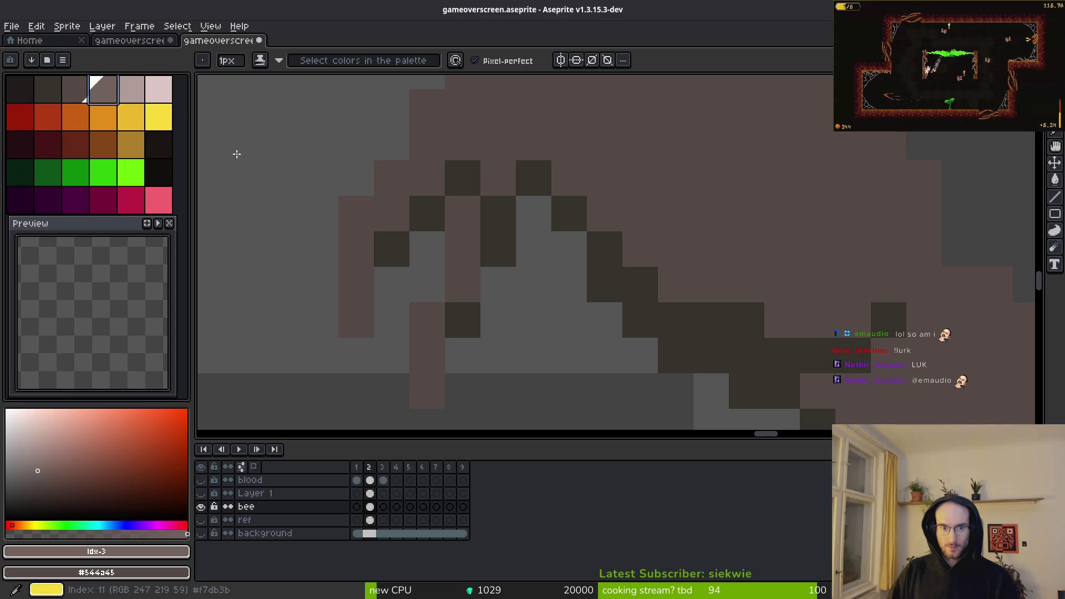
click(358, 240)
mouse_move(360, 241)
mouse_down()
mouse_move(352, 297)
mouse_move(411, 147)
mouse_move(441, 253)
mouse_up()
click(499, 321)
drag(500, 321, 494, 180)
drag(467, 250, 452, 292)
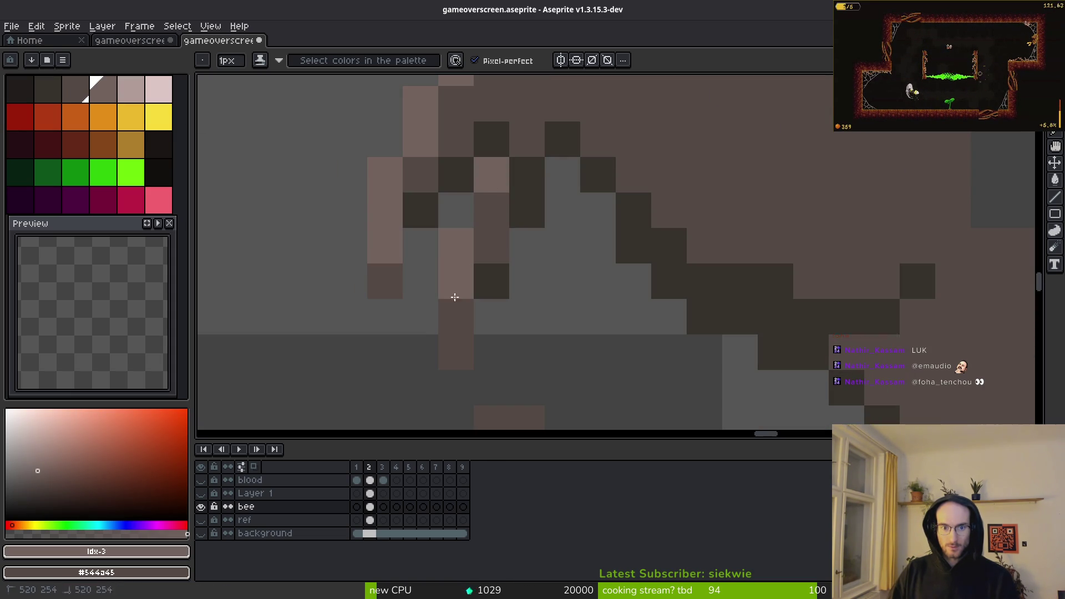
scroll(482, 305, down, 3)
scroll(491, 298, up, 3)
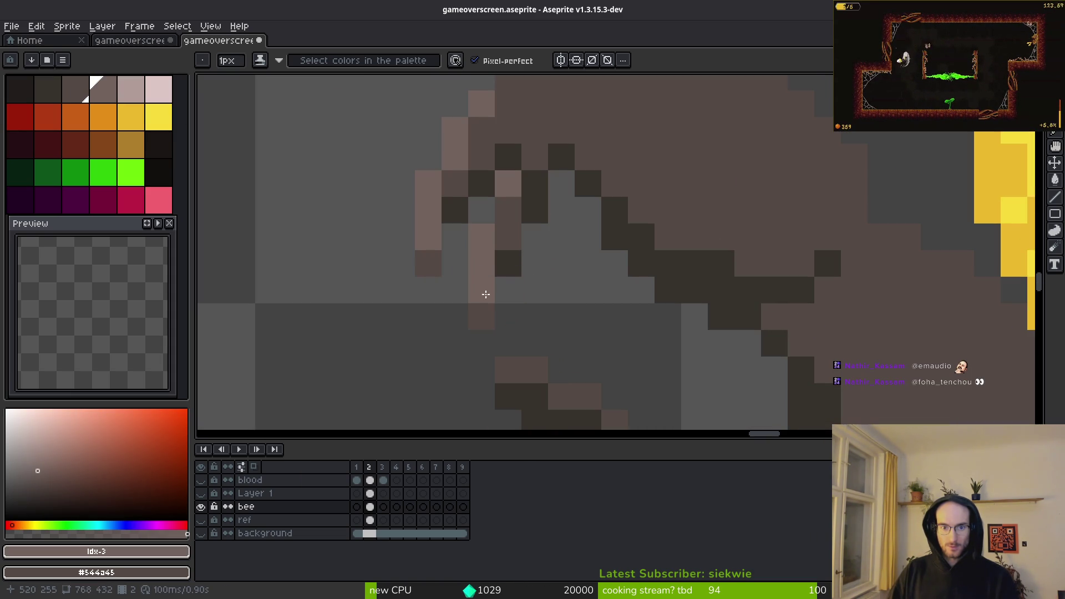
Step: Repaint a leg pixel in the mid brown #544a45
key(e)
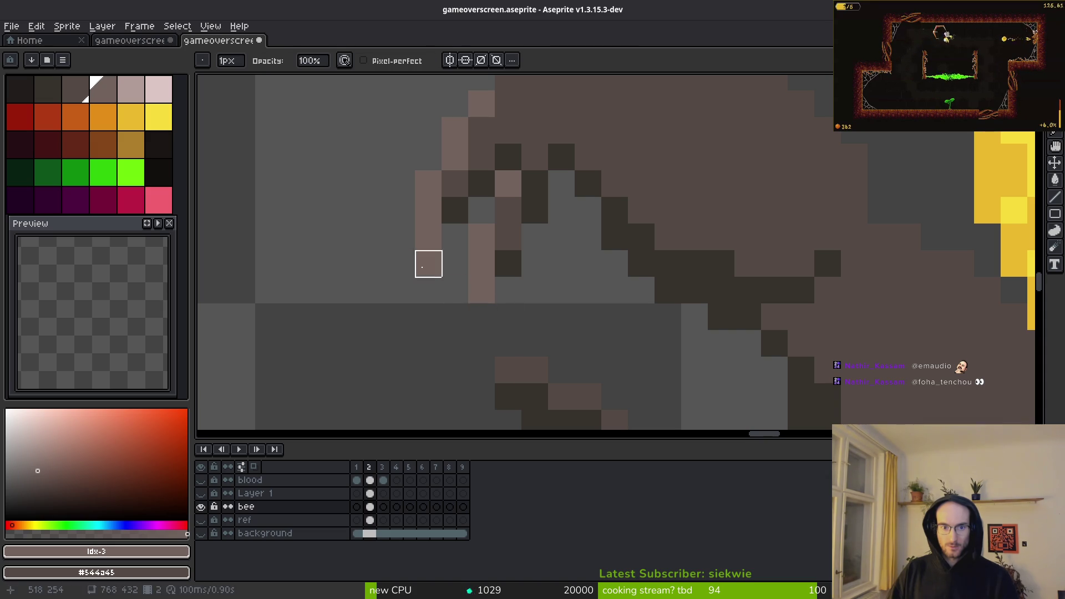
scroll(521, 292, down, 2)
scroll(521, 291, up, 2)
alt+click(523, 226)
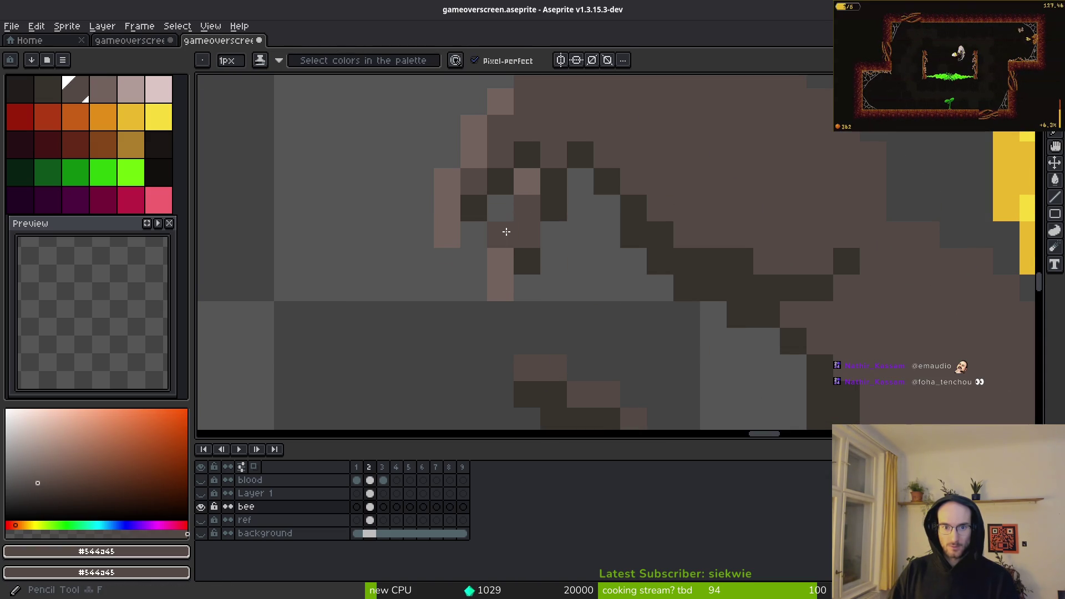
key(b)
click(498, 256)
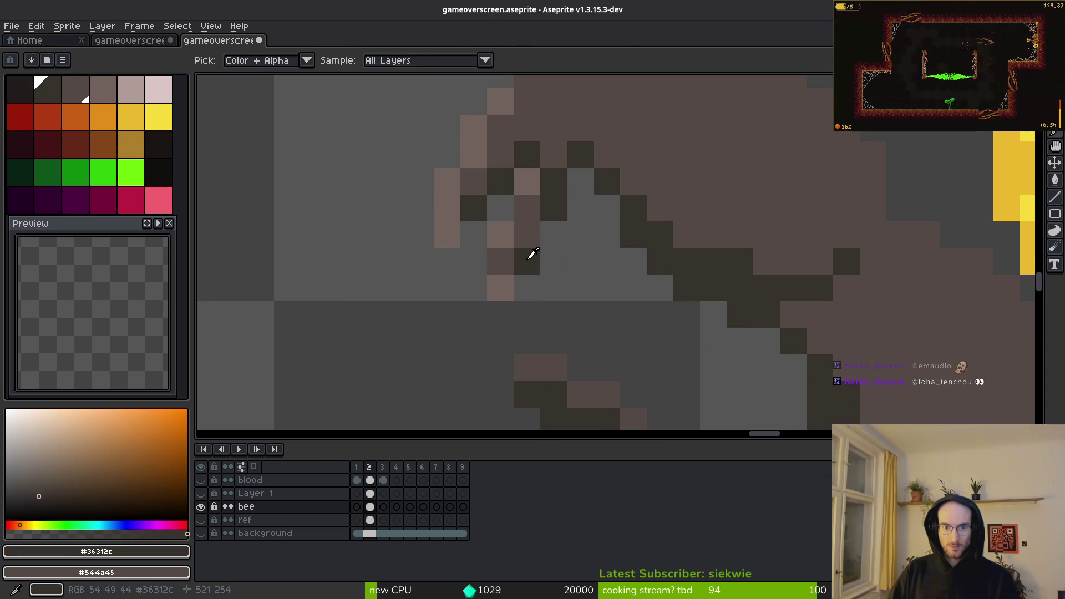
Step: Sample the leg browns, ending on light #71625d, and erase two stray brown pixels
alt+click(530, 255)
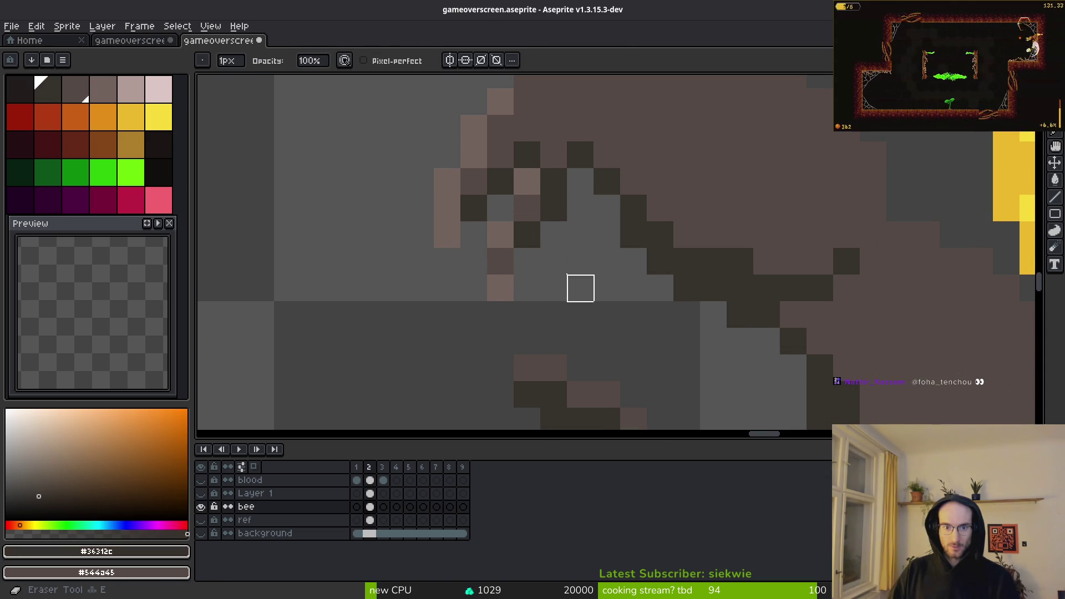
alt+click(523, 209)
scroll(563, 254, down, 3)
scroll(563, 255, down, 1)
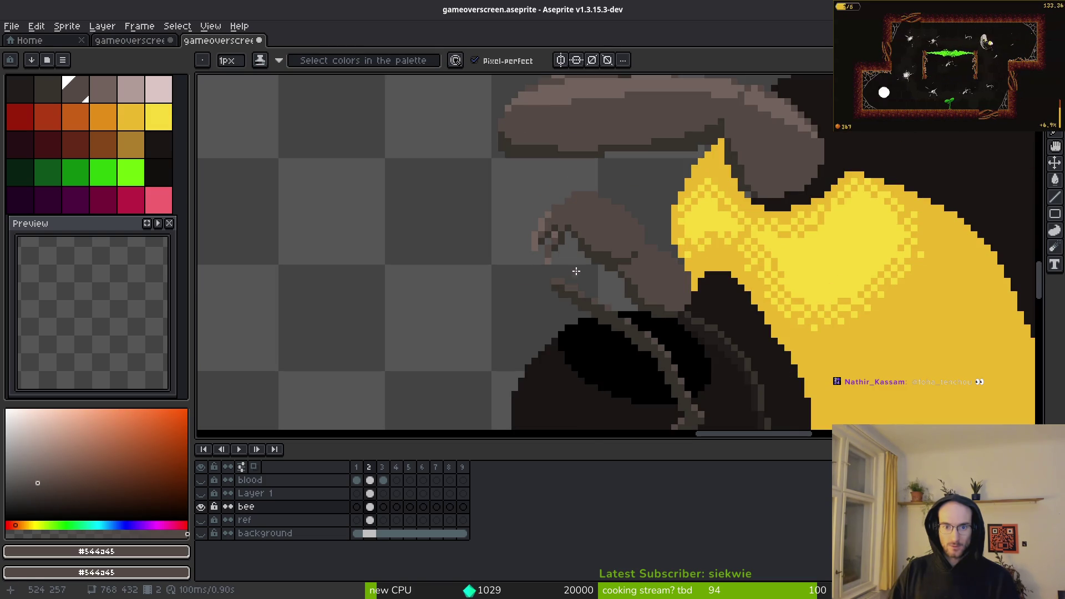
scroll(581, 252, up, 2)
scroll(579, 245, down, 2)
scroll(580, 245, up, 2)
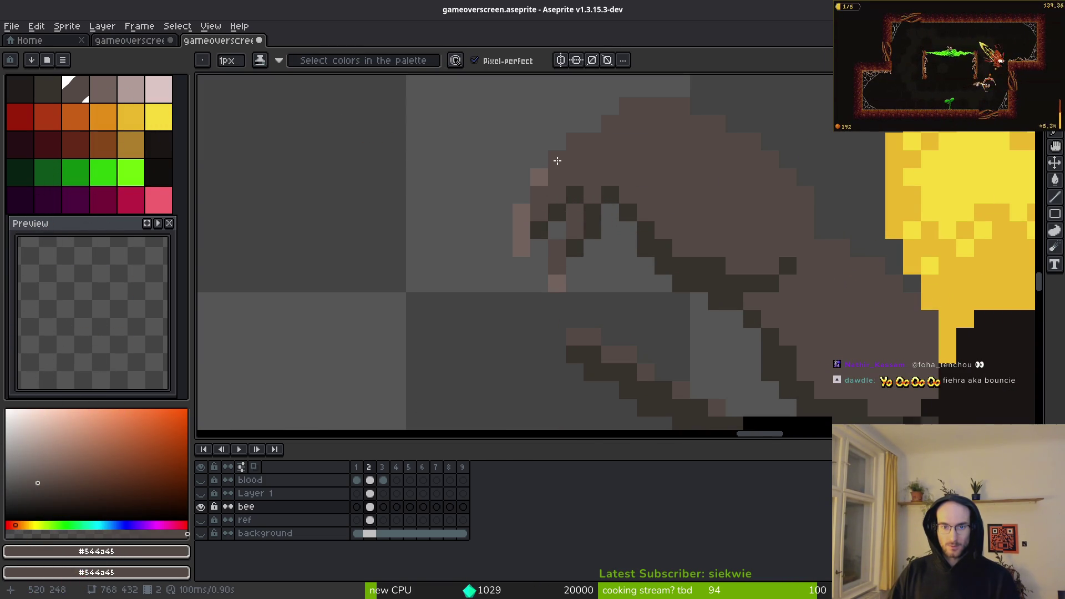
alt+click(546, 179)
scroll(622, 172, up, 2)
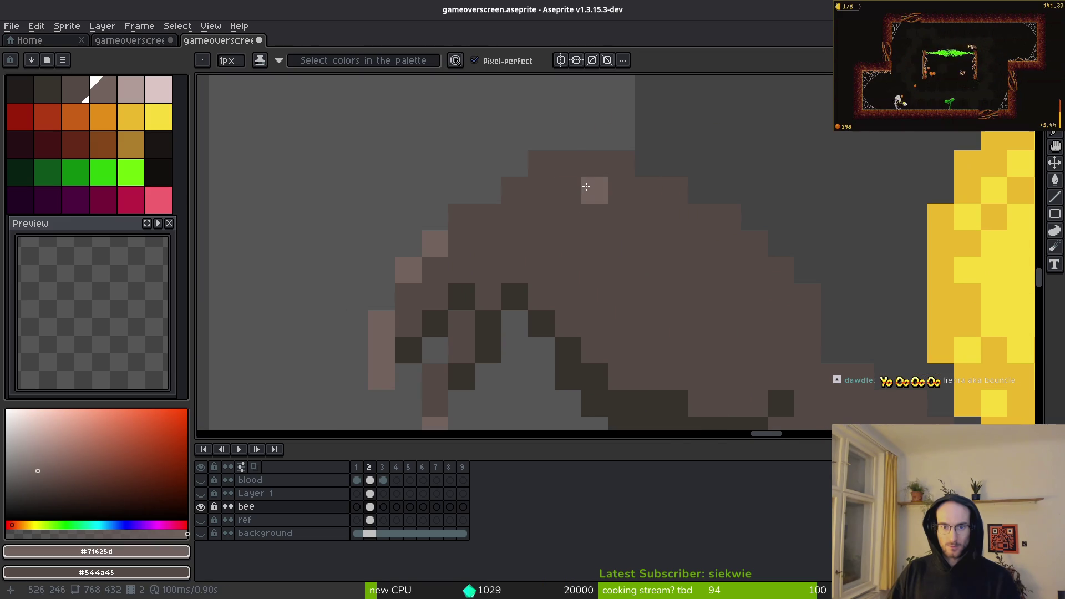
key(e)
drag(461, 216, 565, 190)
Step: Lighten the leg's upper-right edge pixels, undoing the extra bottom pixel
key(b)
drag(674, 217, 725, 222)
mouse_move(809, 322)
mouse_down()
mouse_move(720, 244)
mouse_move(768, 266)
mouse_move(813, 344)
mouse_up()
key(ctrl+z)
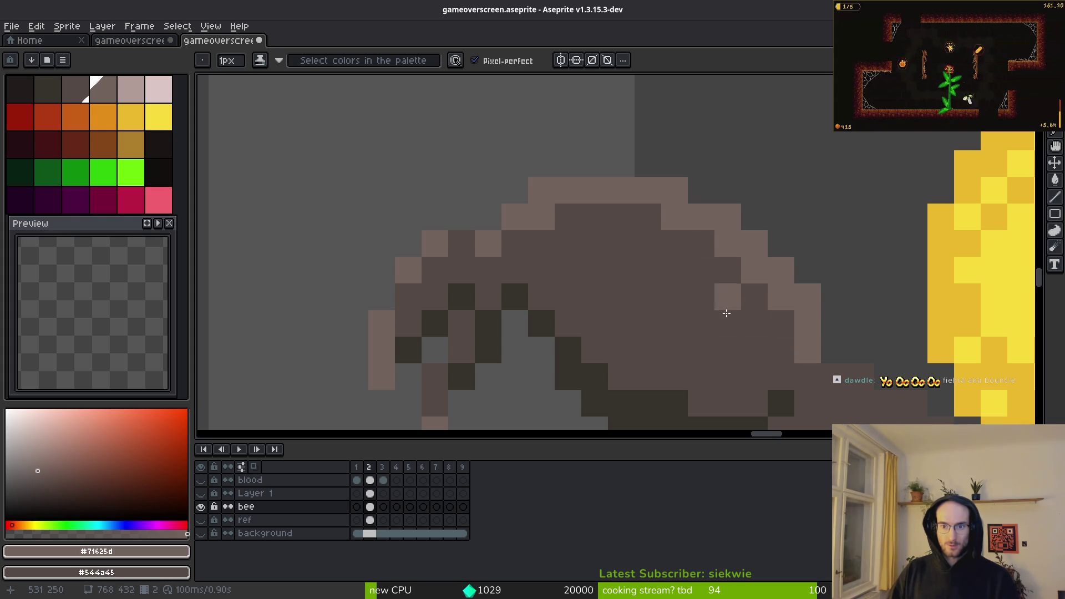
right_click(805, 348)
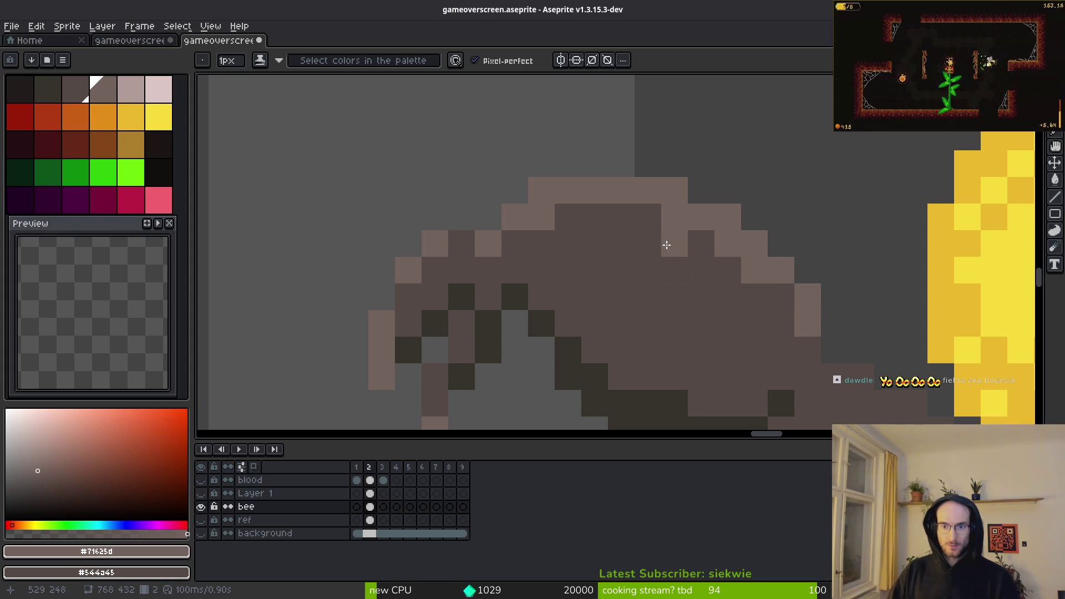
scroll(678, 240, down, 3)
mouse_move(709, 333)
mouse_down()
mouse_move(651, 267)
mouse_move(635, 277)
mouse_up()
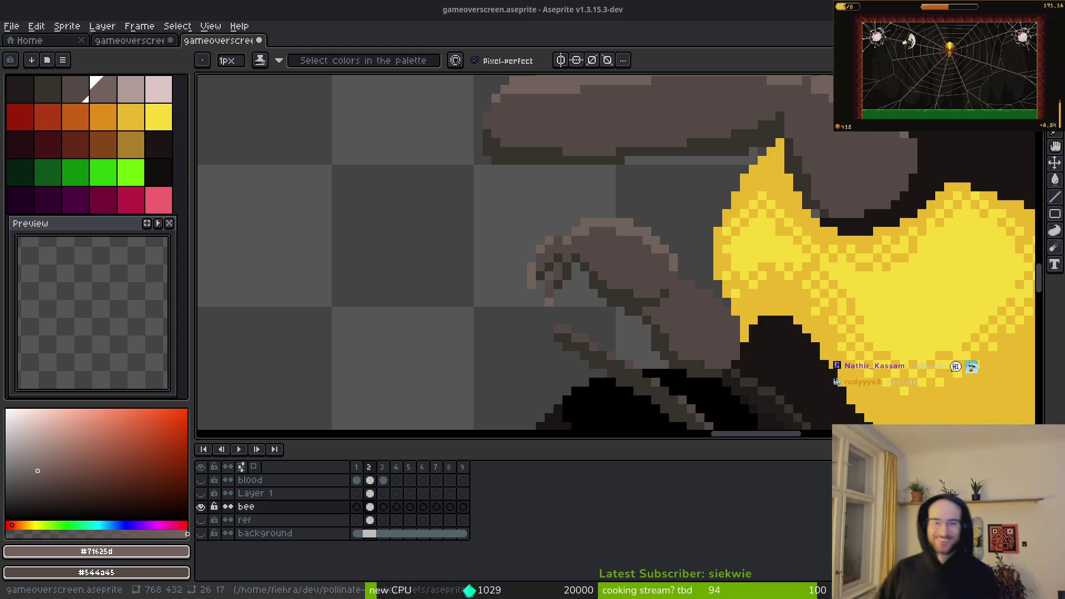
scroll(638, 339, down, 3)
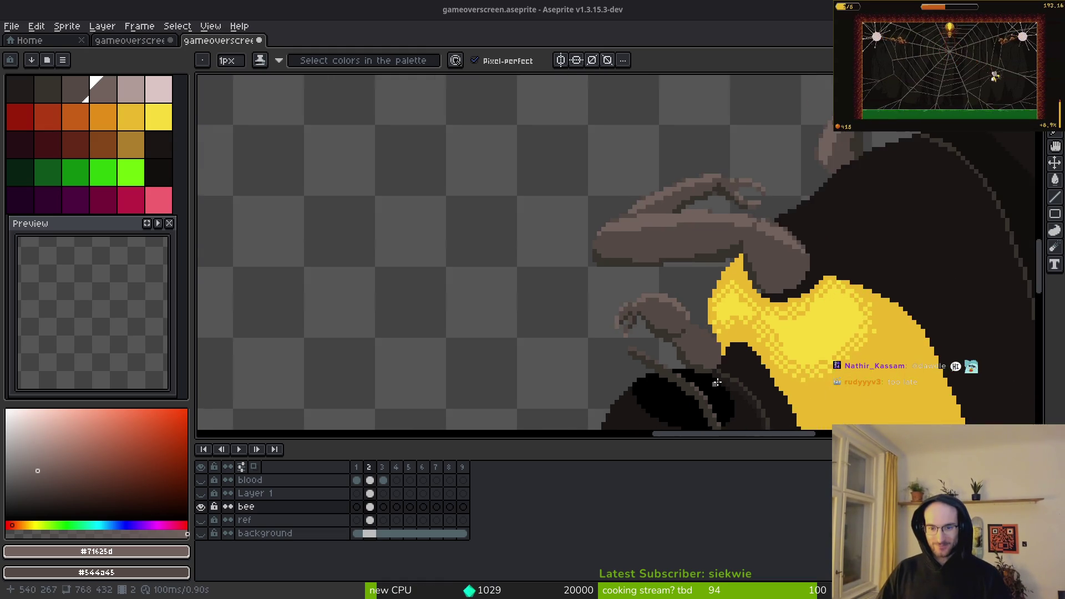
scroll(531, 247, down, 3)
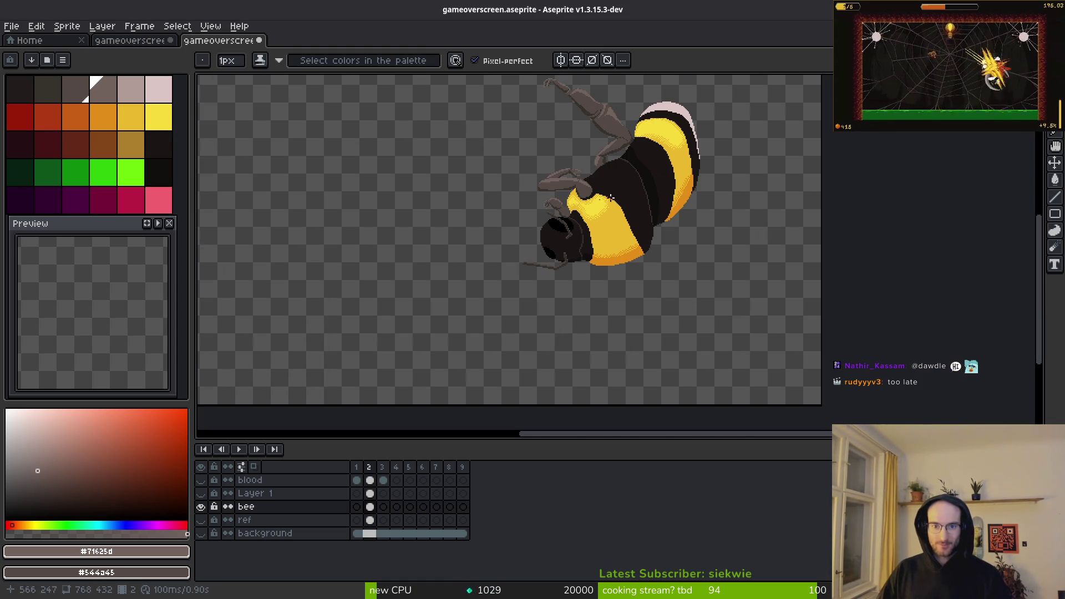
Step: Save gameoverscreen.aseprite
scroll(604, 181, down, 2)
scroll(621, 222, up, 2)
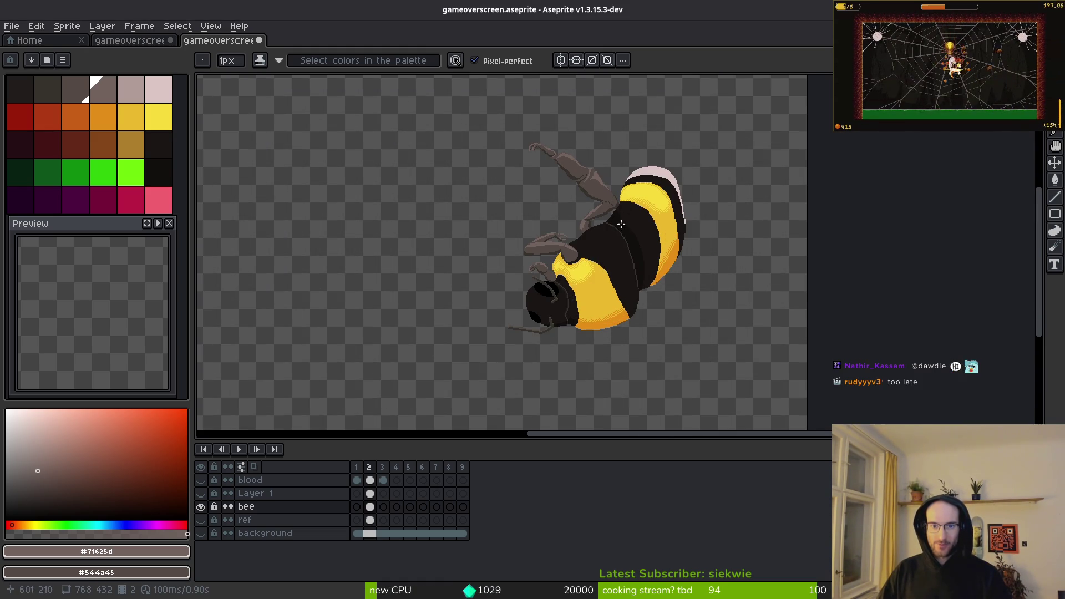
key(ctrl+s)
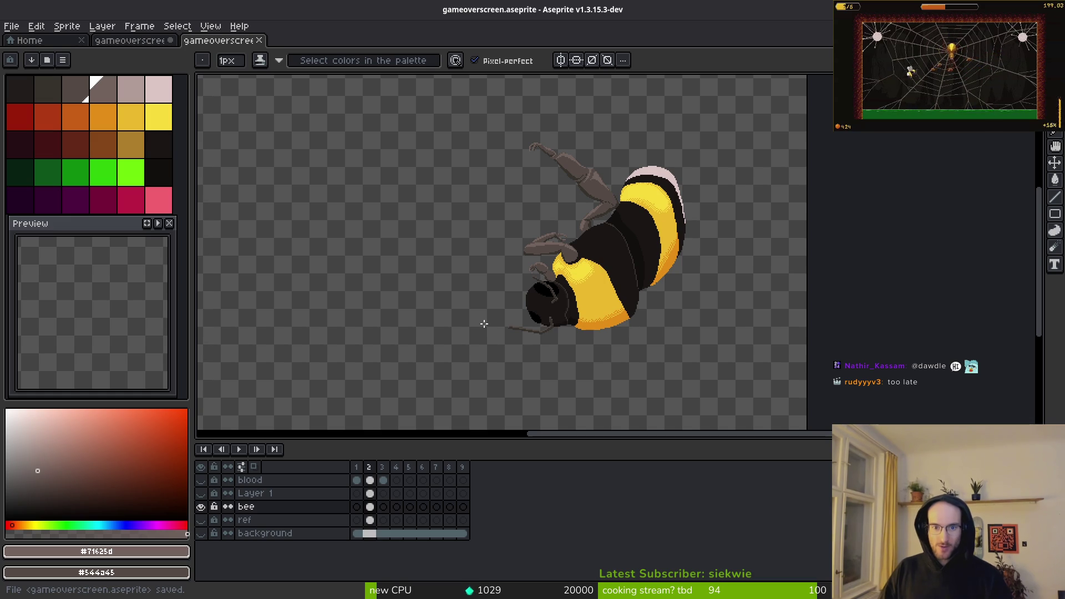
Step: Show the wings layer, pick pale pink #dcc6c5, make wings active and hide the bee layer
click(200, 493)
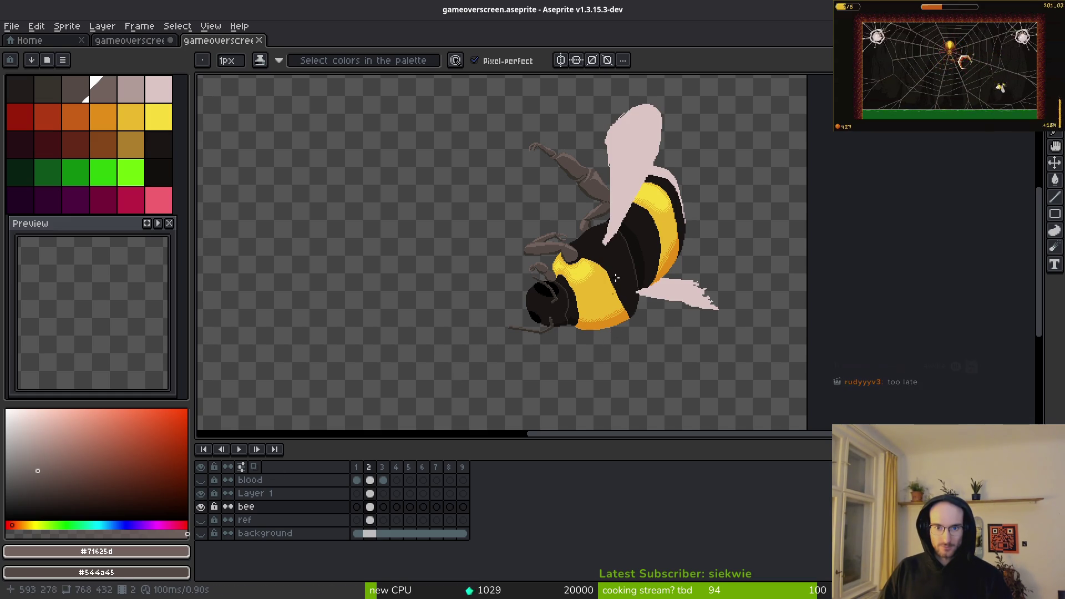
scroll(611, 291, up, 6)
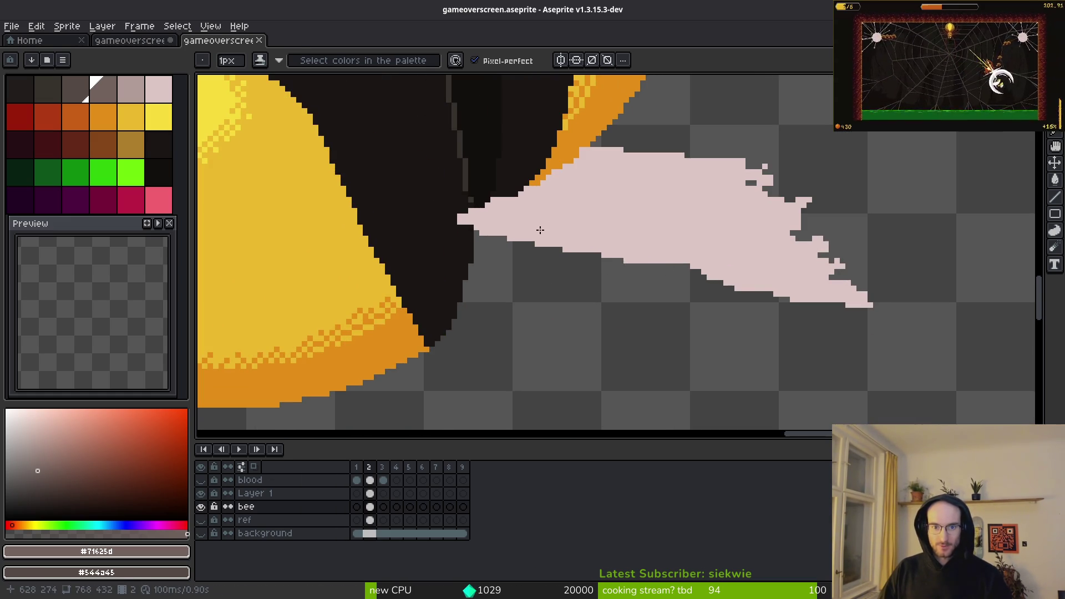
alt+click(538, 227)
scroll(533, 219, up, 4)
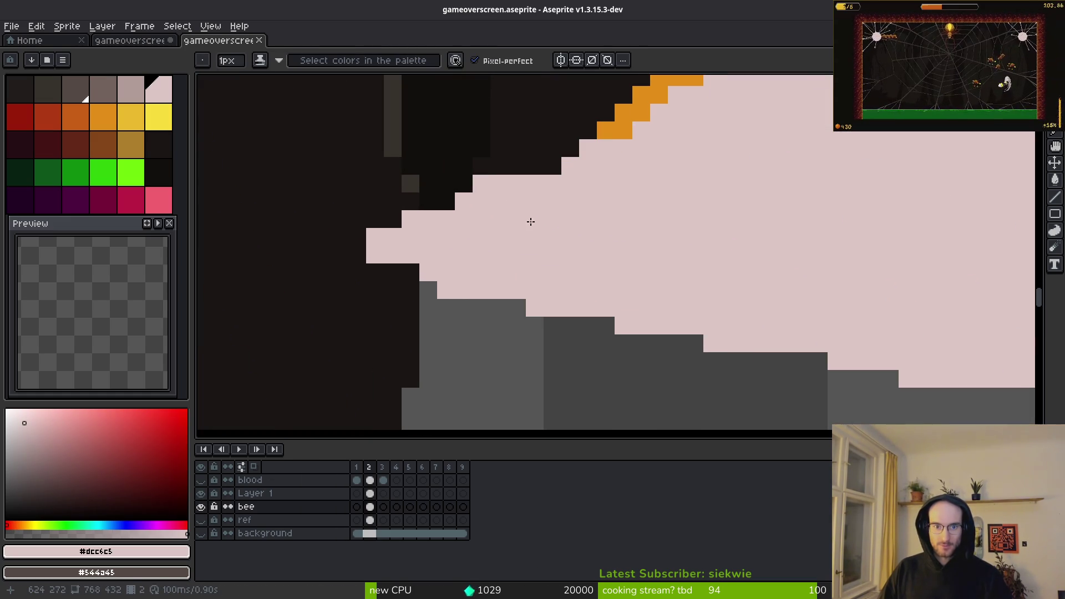
click(370, 493)
click(201, 506)
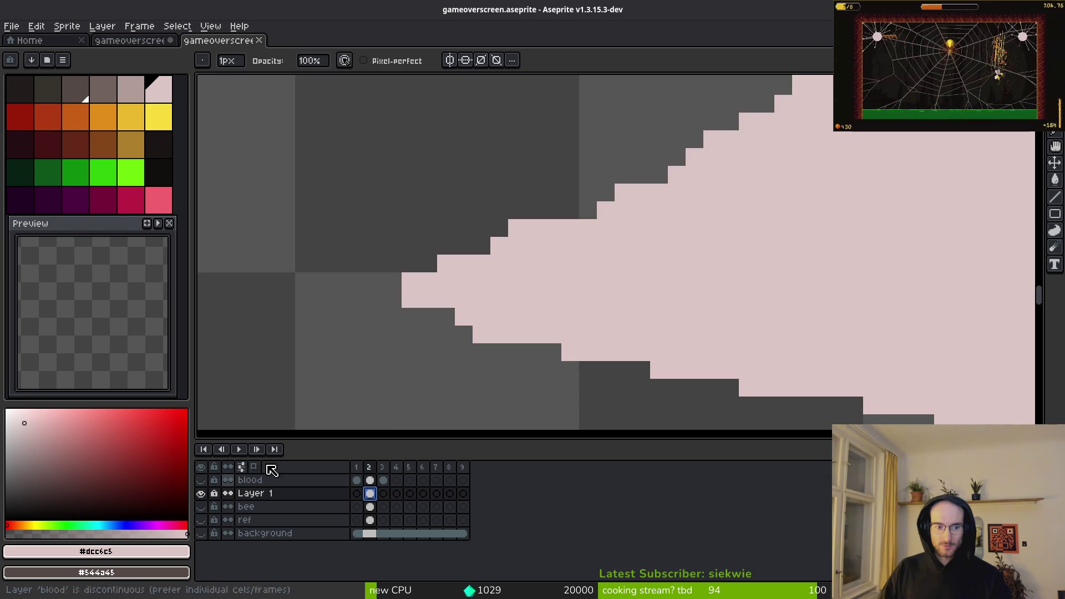
Step: Fill a pink pixel on the wing's stepped edge and erase one from its top edge
scroll(621, 238, up, 2)
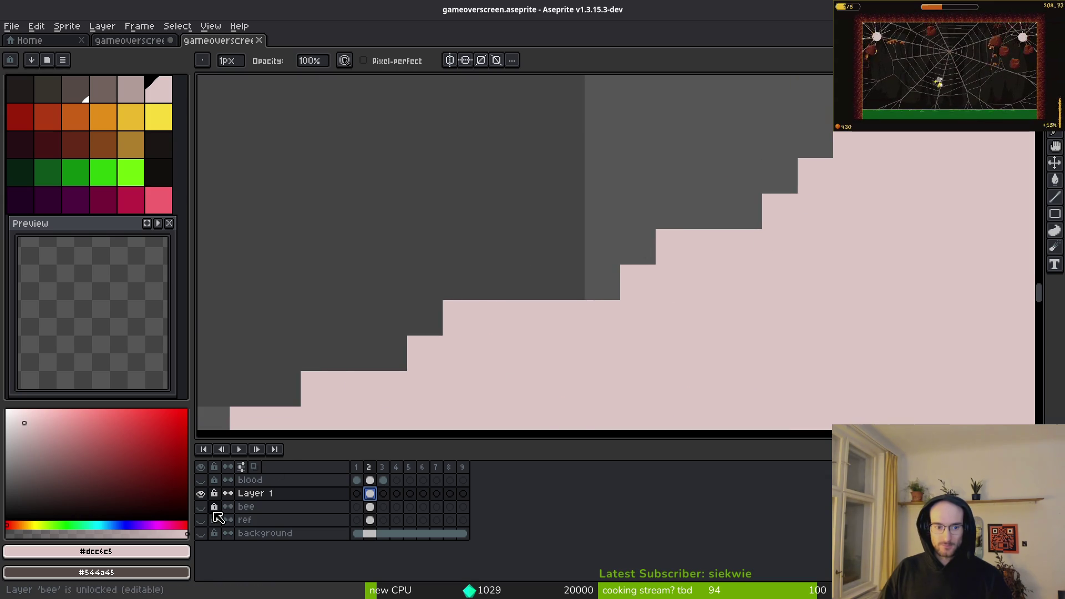
scroll(590, 297, right, 1)
scroll(552, 268, down, 1)
scroll(699, 217, left, 1)
key(i)
key(b)
click(690, 200)
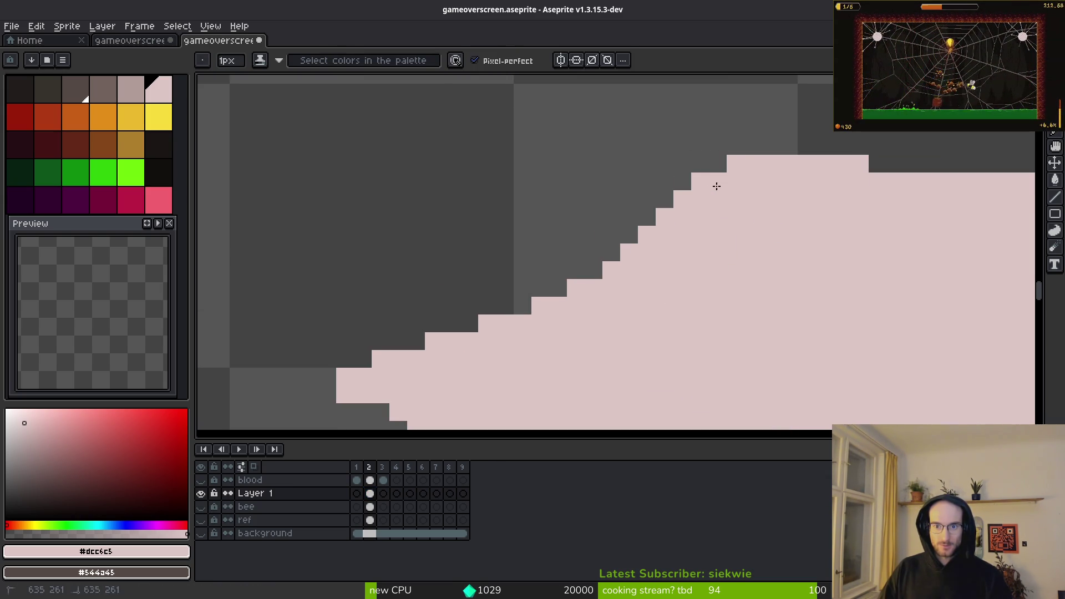
key(e)
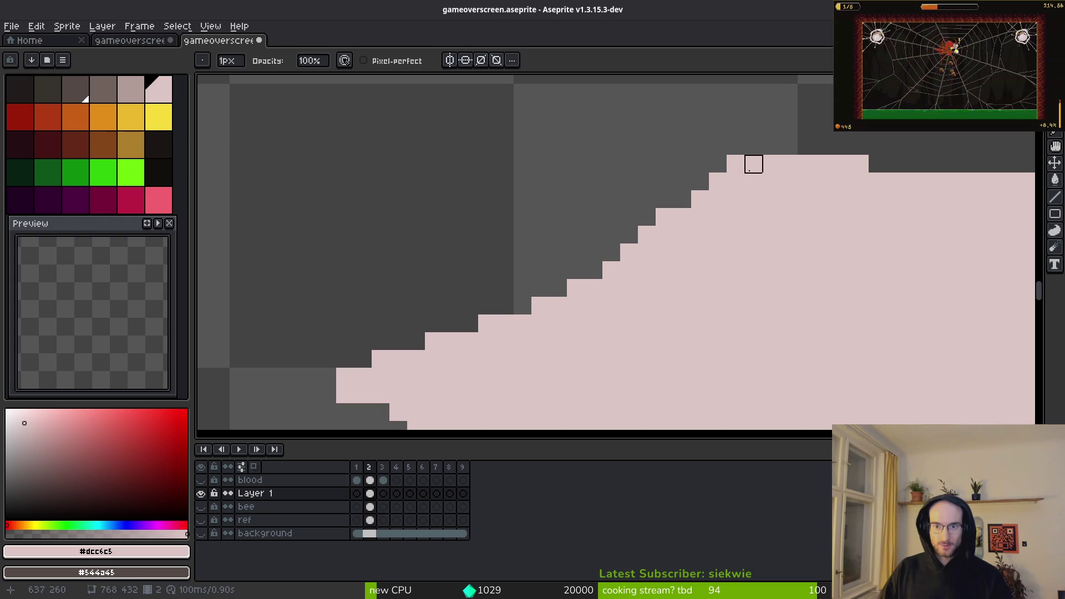
click(752, 164)
Step: Extend pink pixels along the wing's lower edge and erase a stray pink pixel
scroll(785, 227, down, 4)
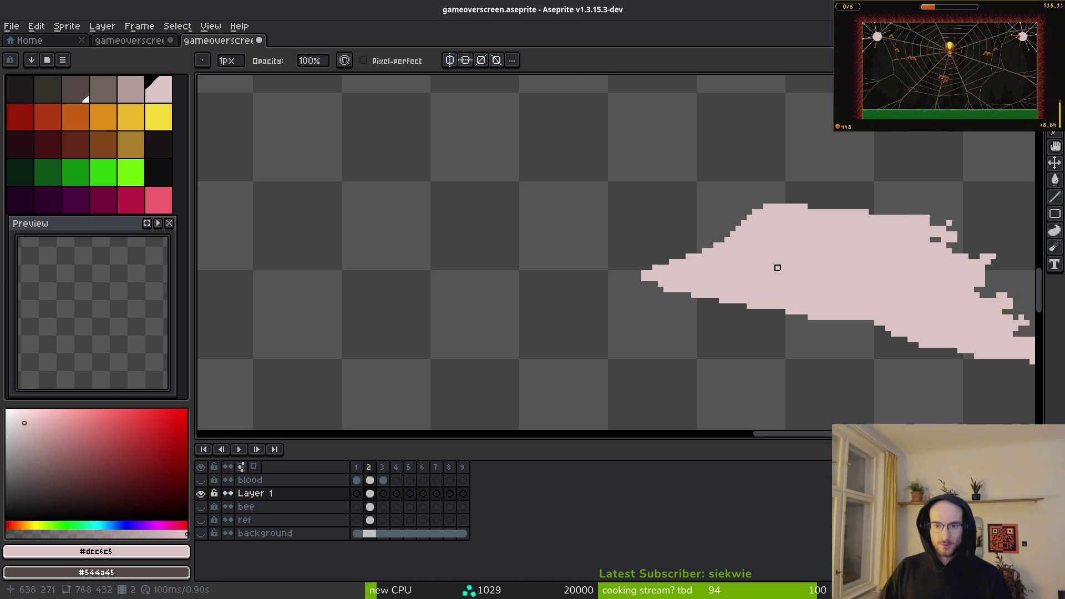
scroll(682, 257, up, 3)
scroll(540, 307, up, 1)
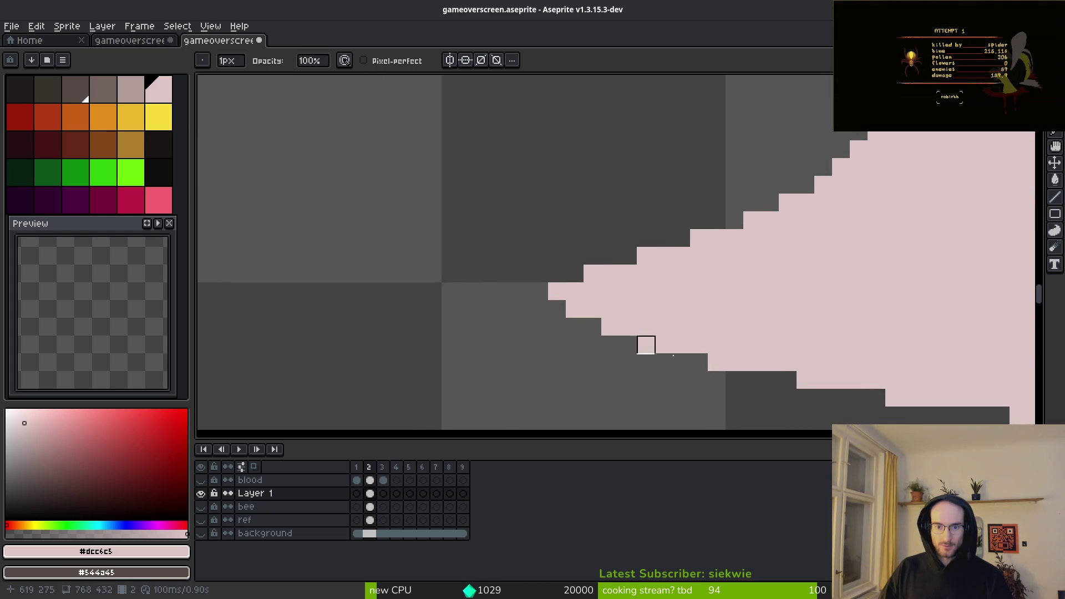
scroll(637, 244, down, 1)
scroll(697, 304, down, 2)
scroll(541, 295, up, 1)
key(f)
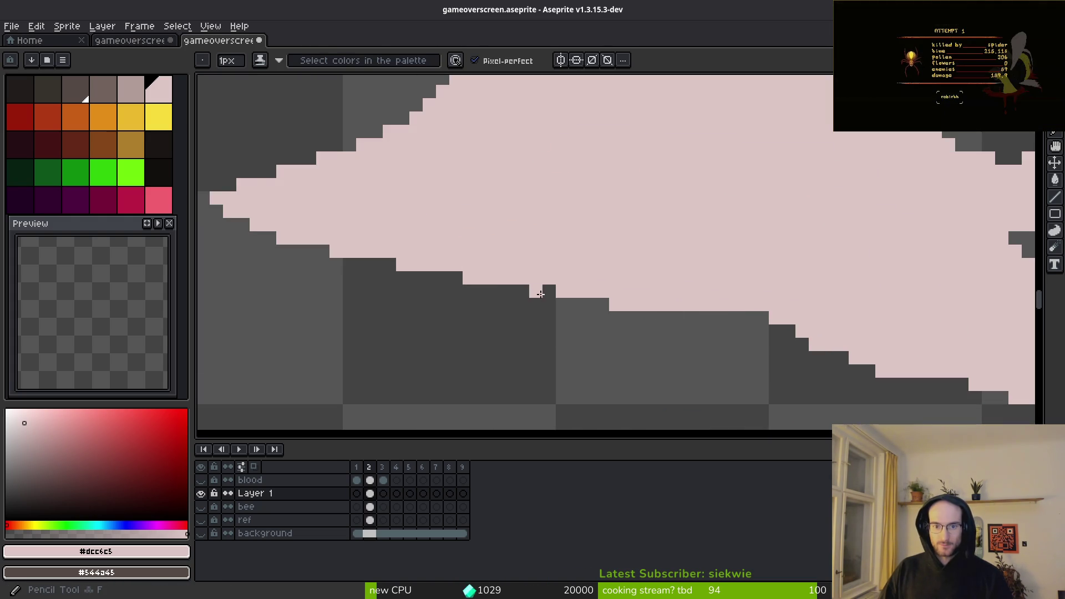
click(541, 294)
drag(544, 304, 634, 315)
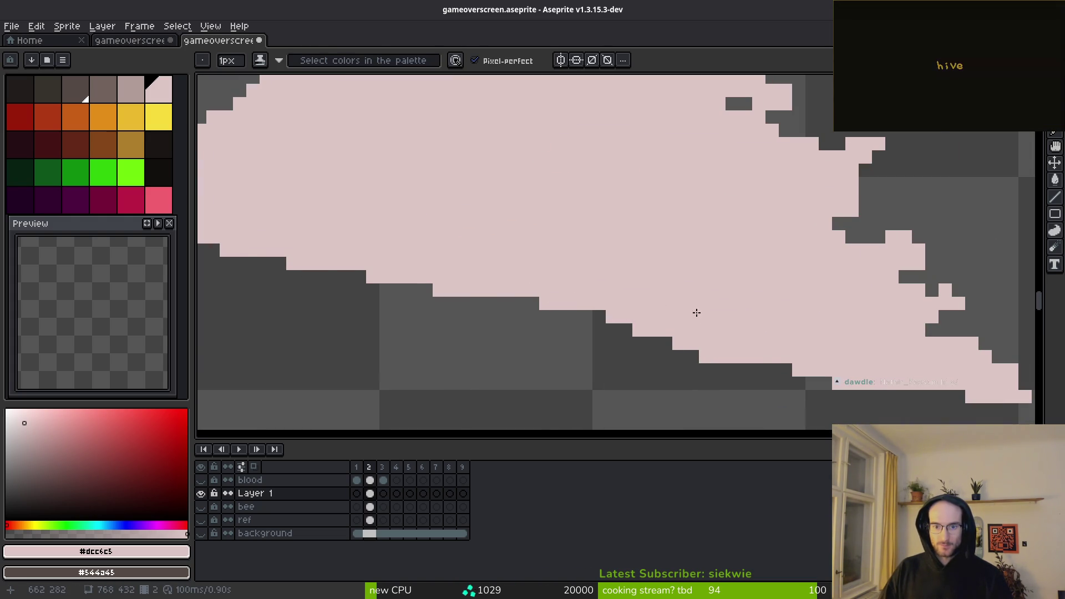
scroll(667, 314, down, 2)
scroll(690, 309, up, 2)
key(e)
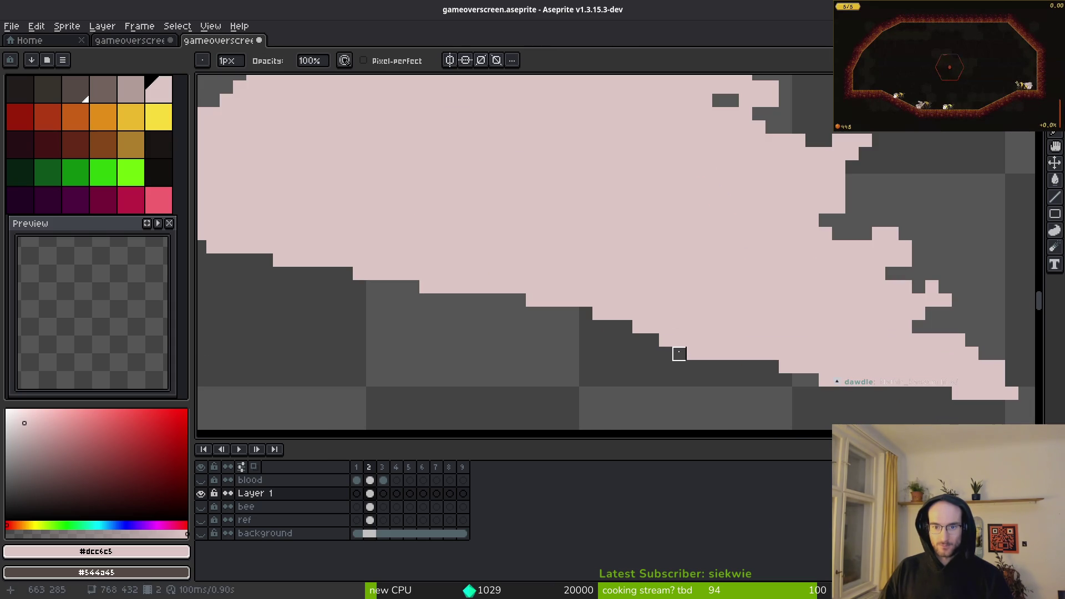
click(666, 340)
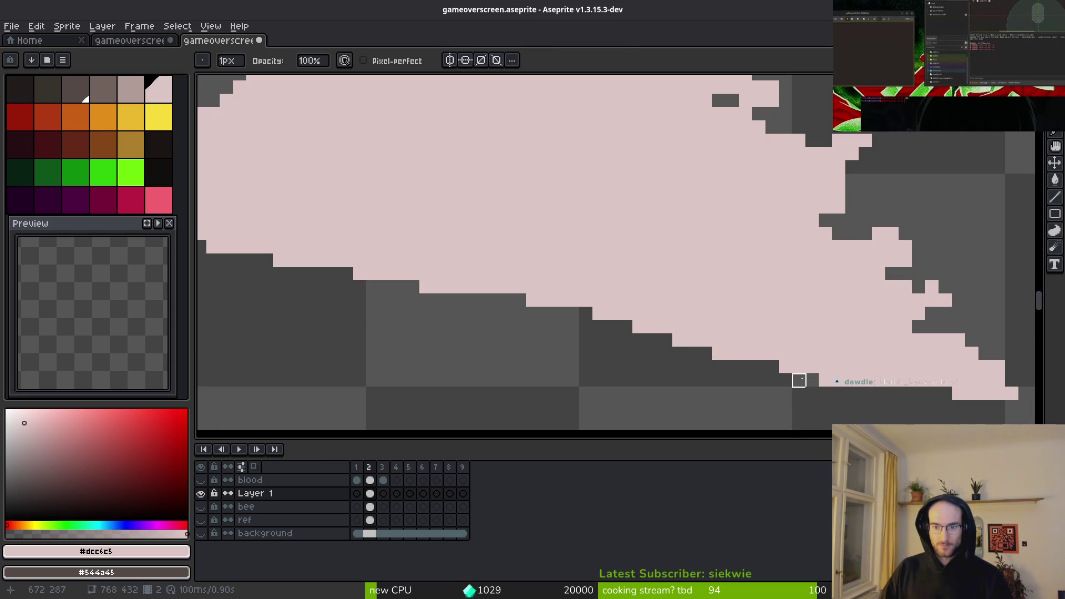
key(f)
key(e)
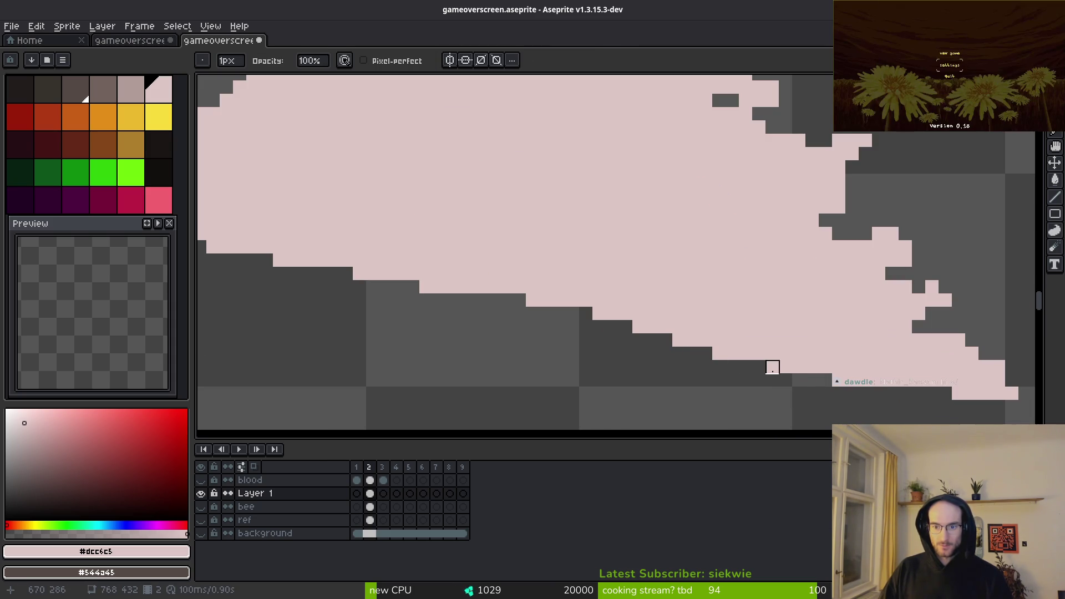
Step: Show the bee layer beneath the wing and draw a short pink stroke at the wing tip
scroll(773, 368, down, 3)
scroll(693, 332, up, 3)
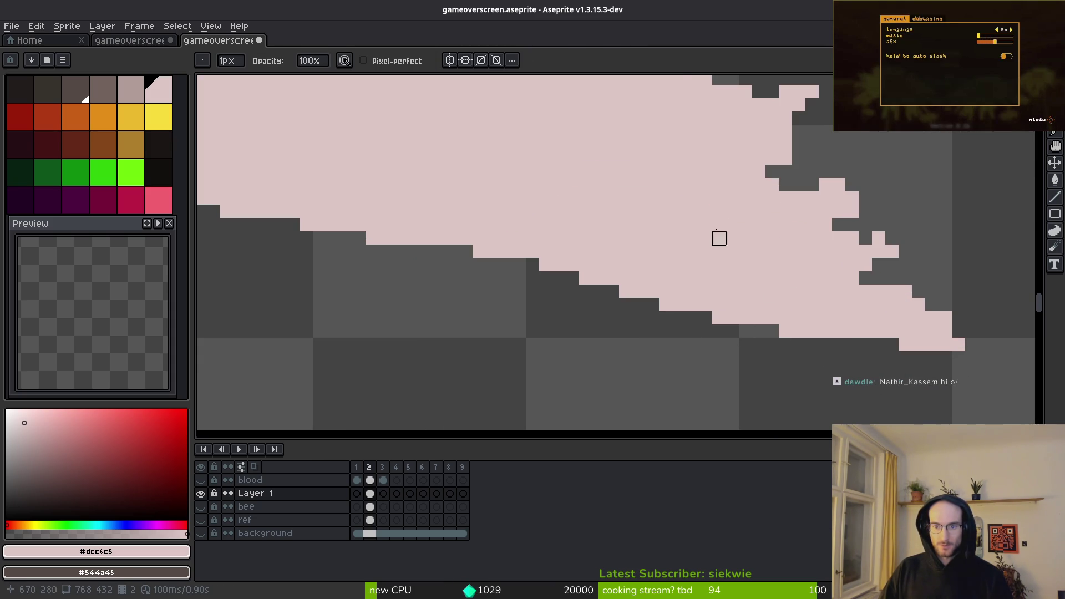
scroll(687, 278, down, 2)
scroll(630, 274, up, 4)
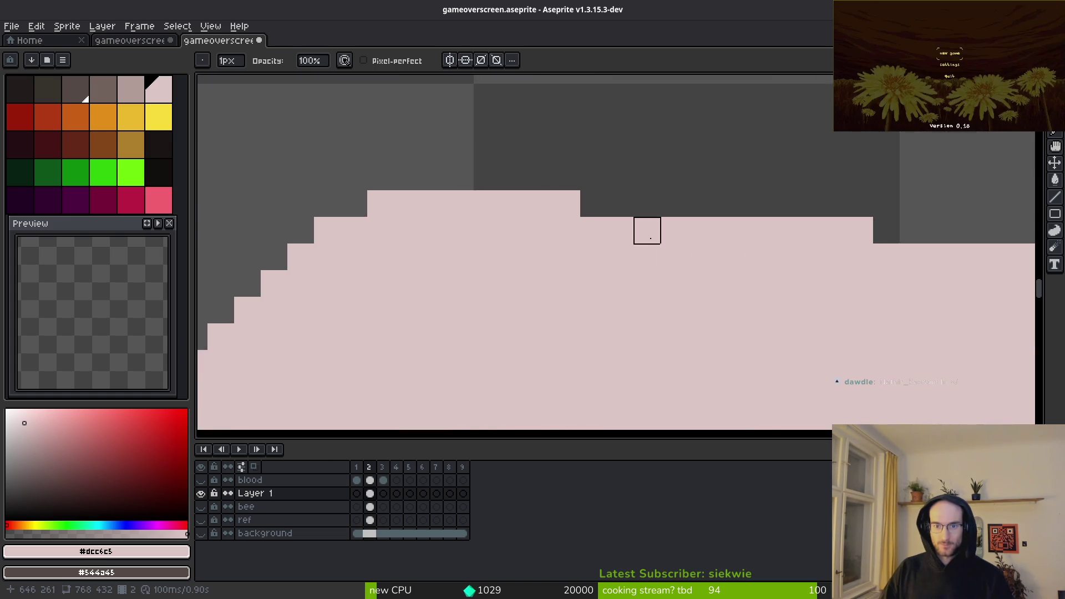
scroll(647, 257, down, 3)
click(207, 506)
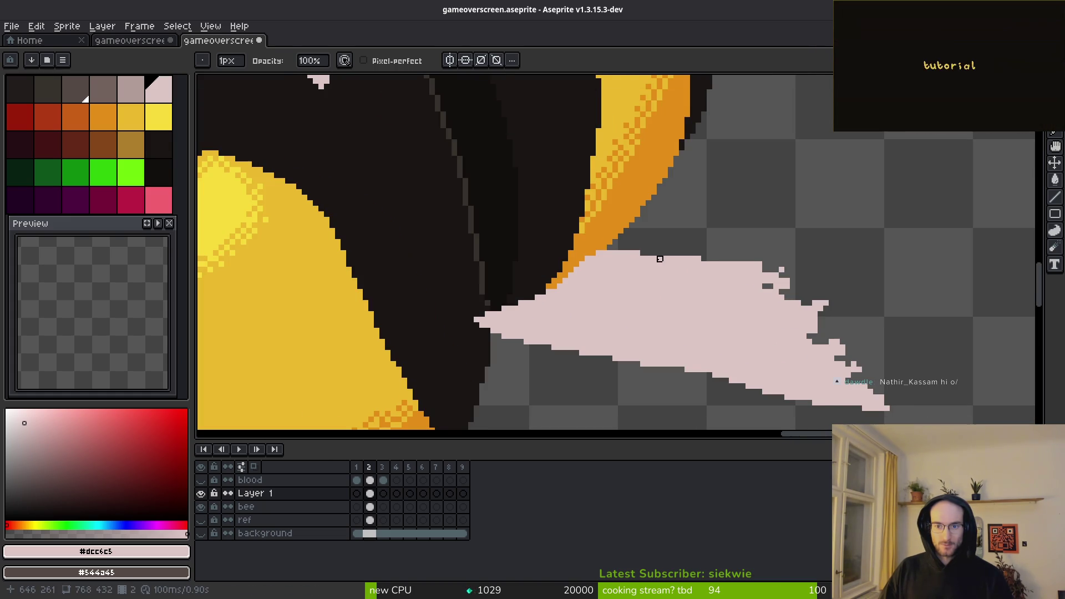
scroll(692, 276, down, 1)
scroll(618, 241, up, 4)
drag(316, 301, 768, 299)
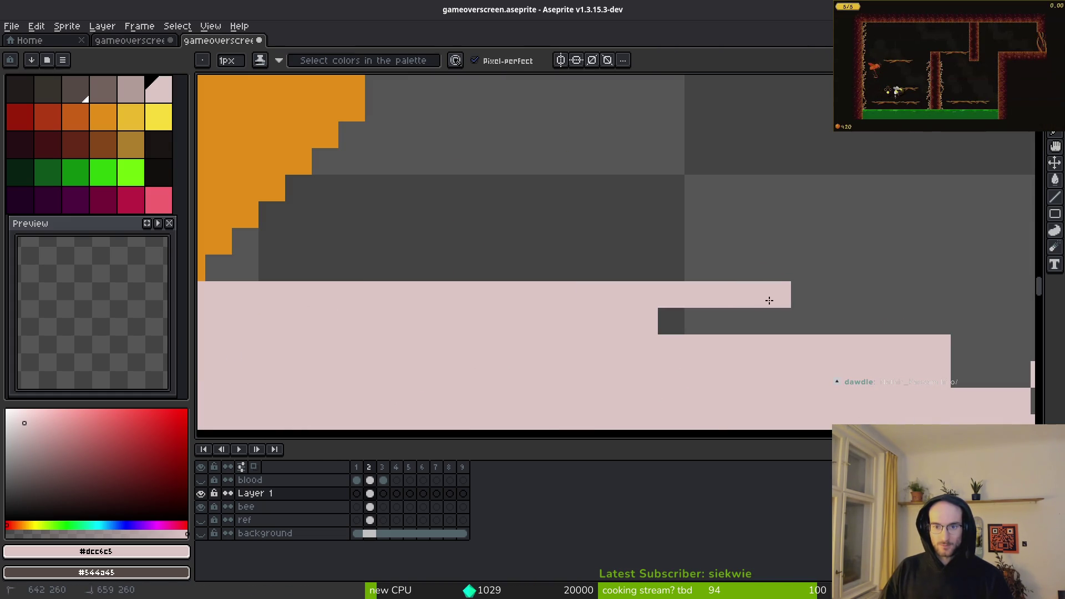
key(ctrl+z)
mouse_move(777, 251)
mouse_down()
mouse_move(841, 246)
mouse_move(826, 280)
mouse_up()
Step: Add single pink pixels along the wing edge and erase a row of excess pixels
scroll(534, 319, down, 3)
scroll(657, 269, up, 1)
scroll(657, 270, up, 4)
right_click(487, 294)
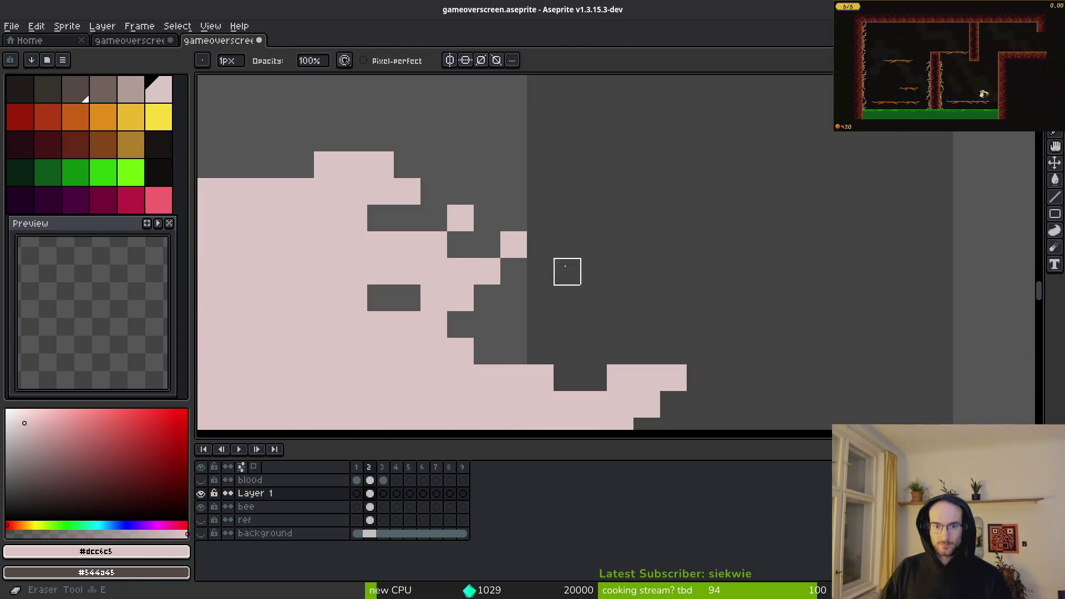
click(502, 271)
click(530, 250)
click(593, 272)
scroll(606, 280, down, 3)
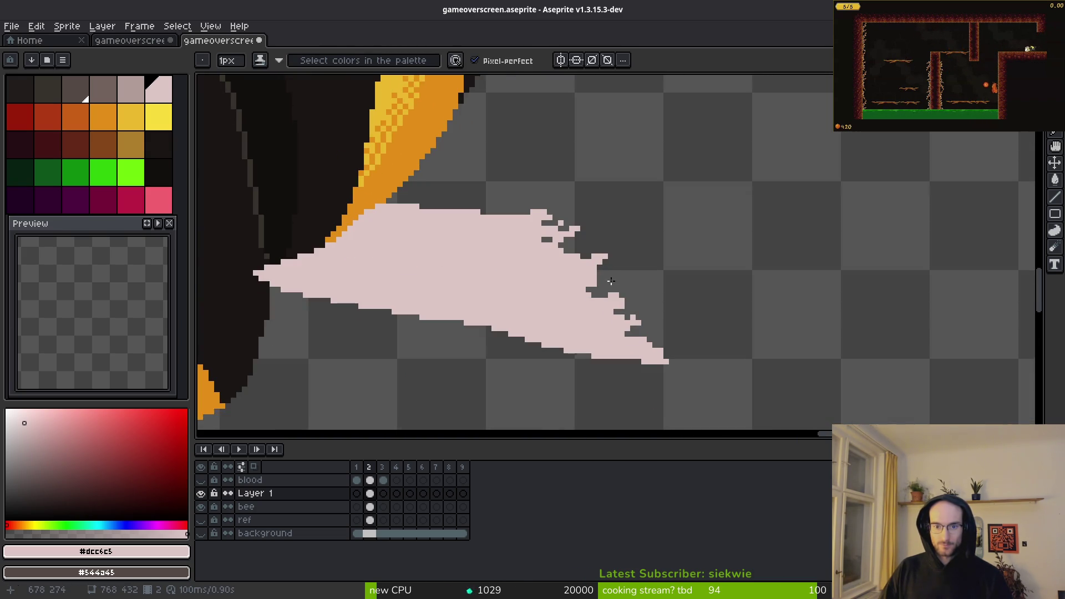
scroll(603, 317, up, 3)
key(e)
drag(603, 299, 566, 298)
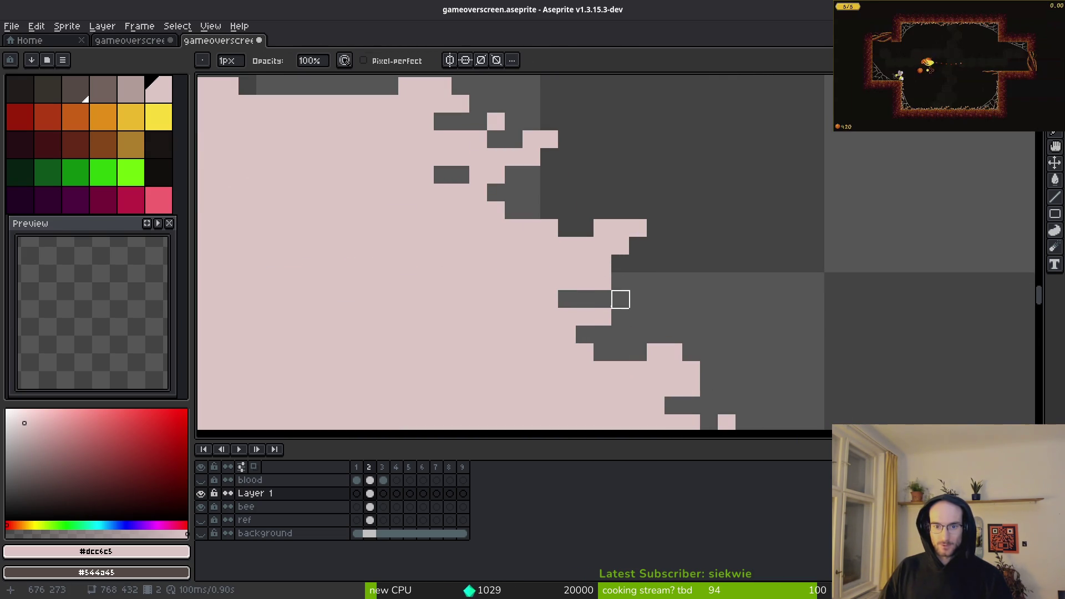
key(b)
click(620, 313)
key(e)
click(604, 300)
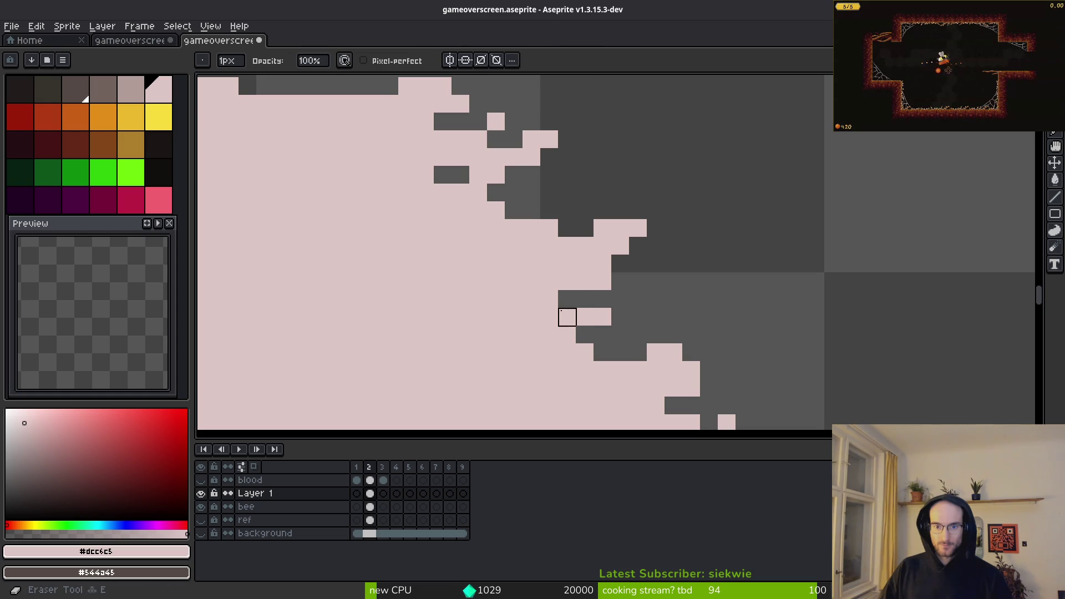
Step: Erase a pink pixel at the wing tip and paint pink pixels to extend the tip
scroll(638, 281, down, 3)
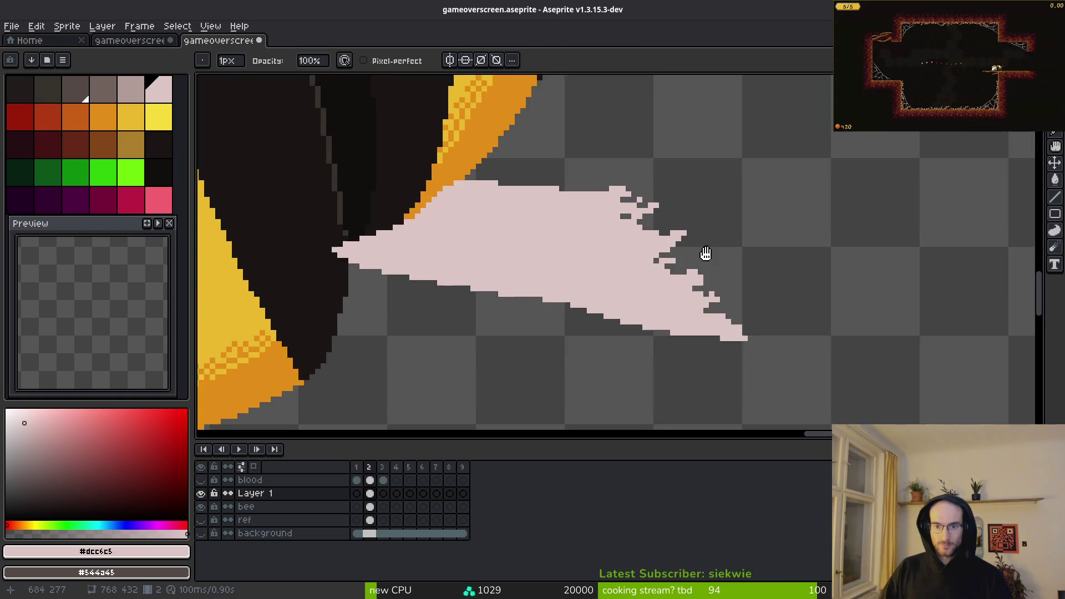
scroll(723, 288, up, 3)
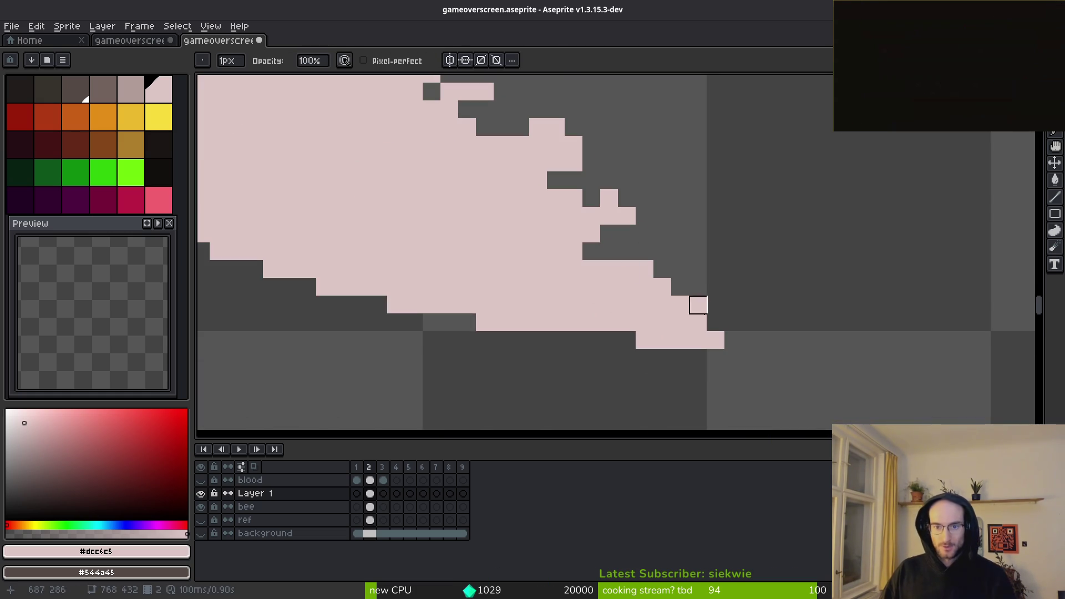
click(697, 304)
scroll(747, 269, down, 2)
scroll(731, 287, up, 2)
key(b)
mouse_move(714, 286)
mouse_down()
mouse_move(758, 299)
mouse_move(696, 269)
mouse_up()
scroll(716, 294, down, 4)
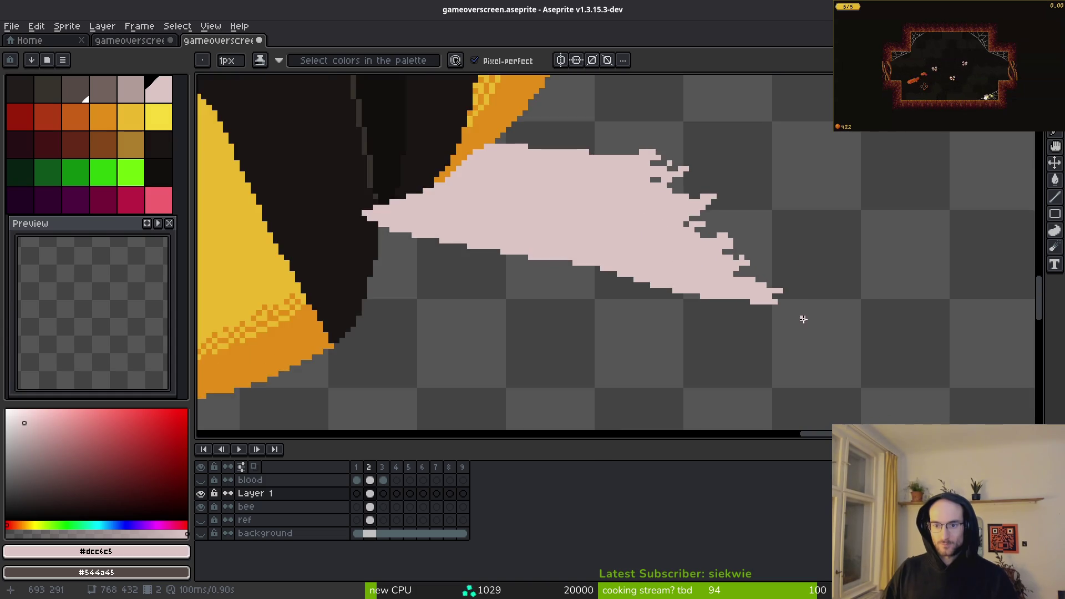
key(v)
key(b)
scroll(712, 304, down, 3)
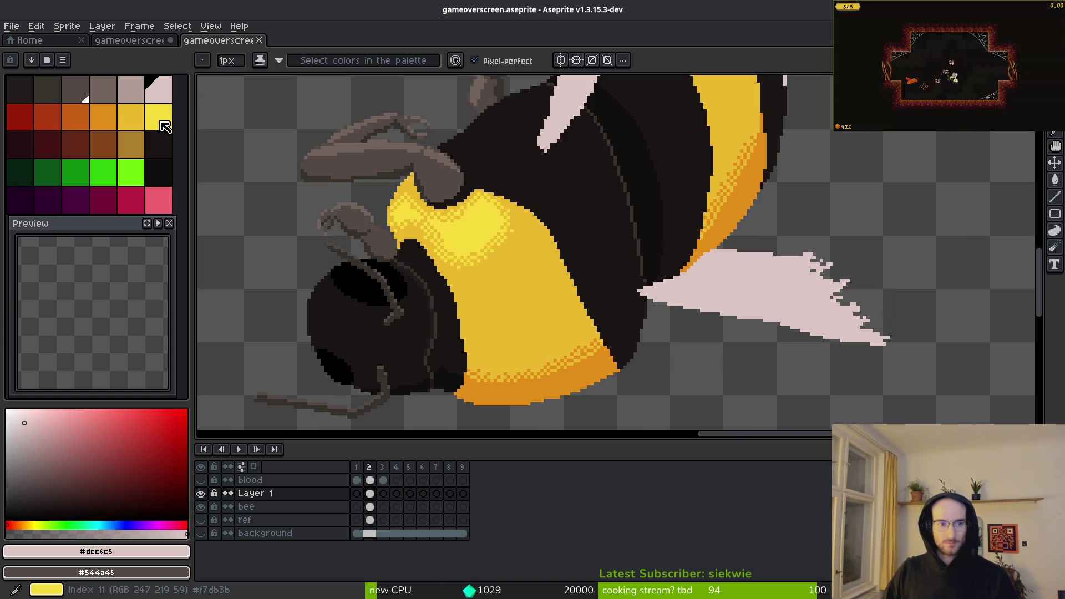
Step: Draw a darker mauve shading line across the wing and fill two wing bands mauve
click(139, 98)
scroll(648, 273, up, 5)
scroll(648, 272, up, 2)
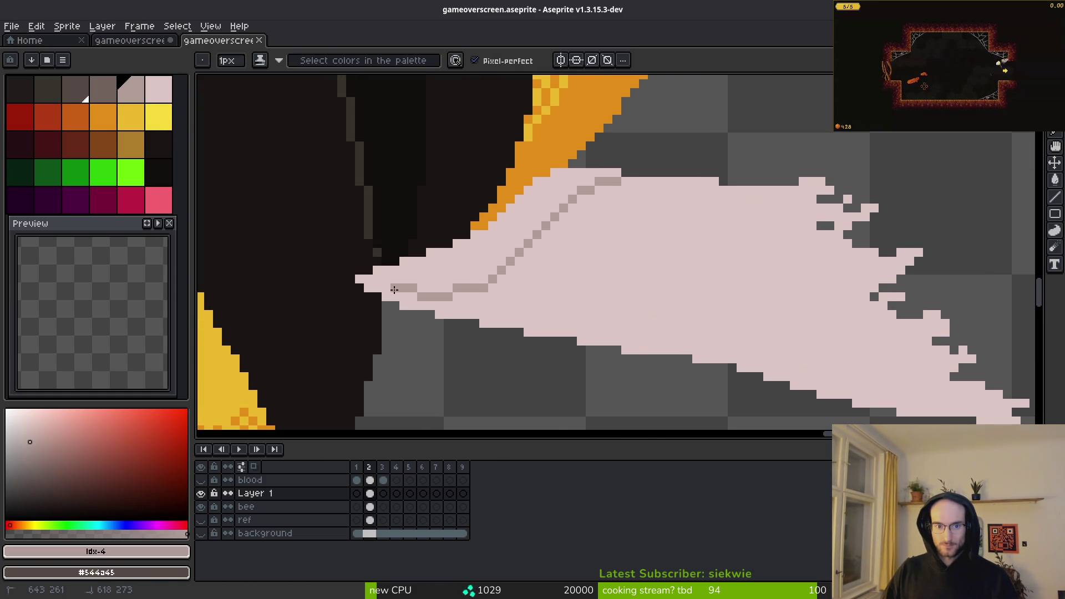
drag(671, 185, 544, 236)
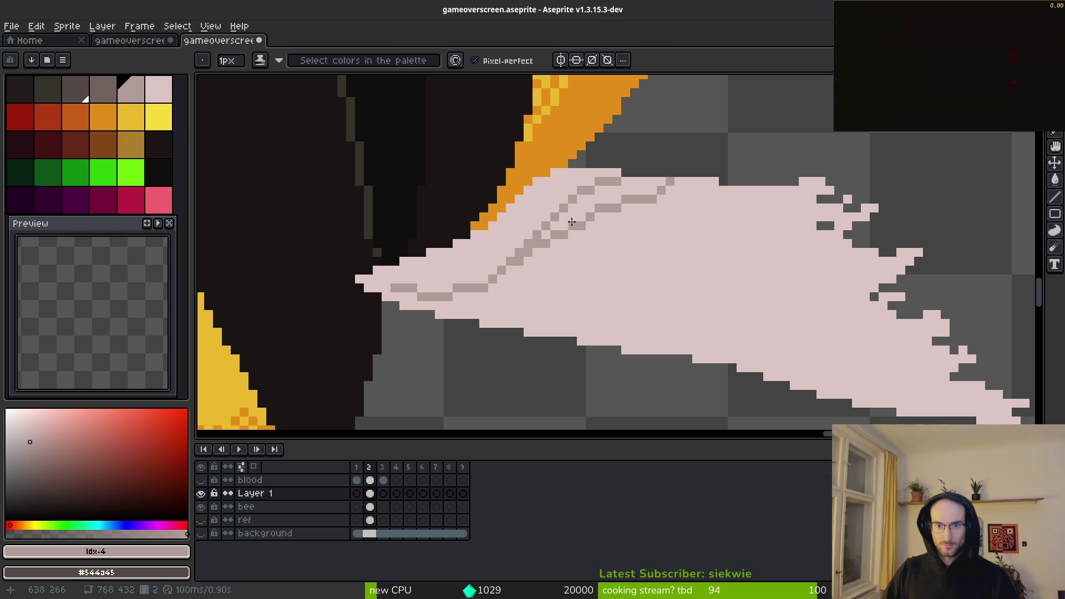
key(g)
click(544, 239)
key(ctrl+z)
key(b)
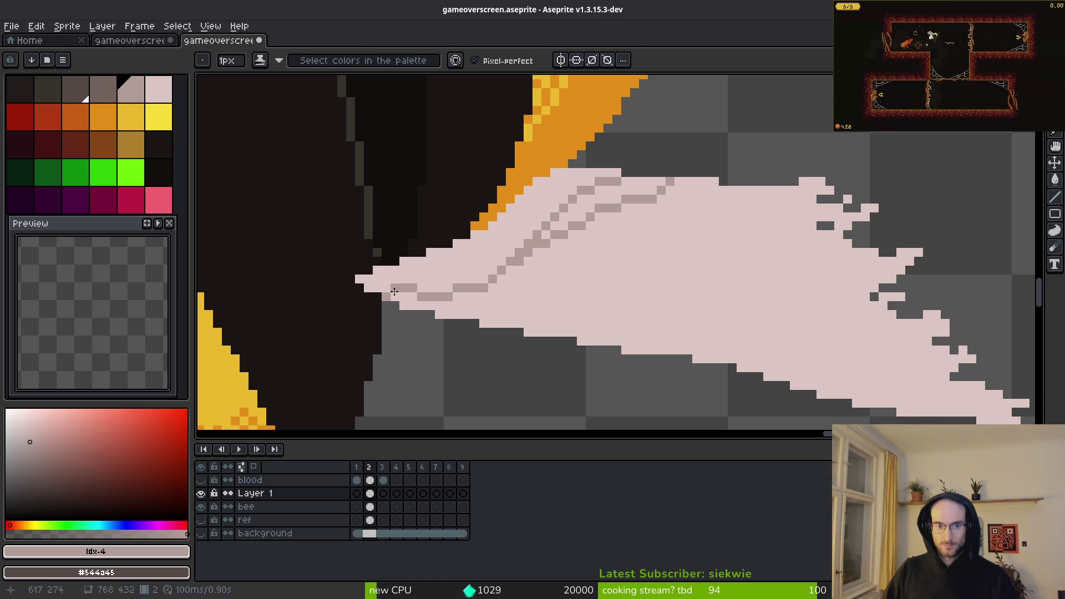
key(g)
click(389, 280)
click(610, 200)
key(b)
click(575, 242)
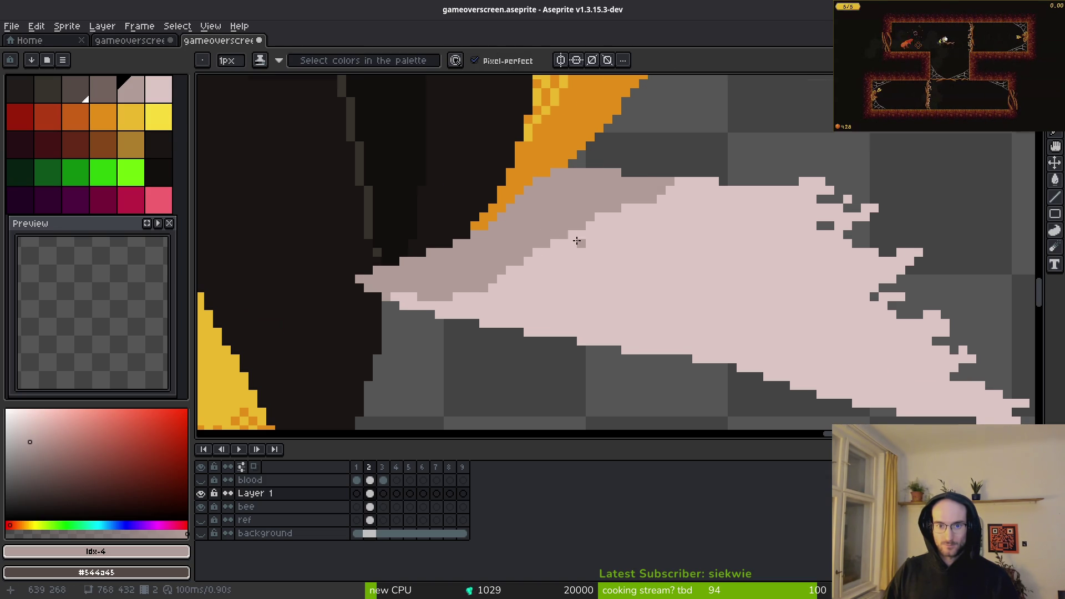
Step: Extend the mauve shading along the wing's stepped edge and touch up edge pixels
scroll(575, 242, up, 3)
drag(888, 172, 747, 214)
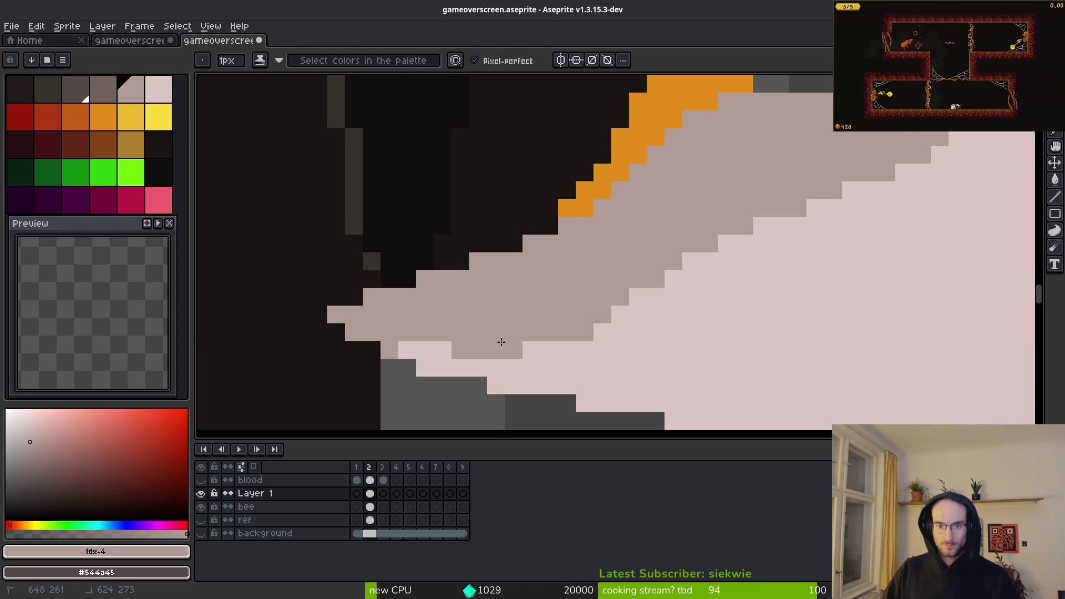
scroll(554, 316, down, 8)
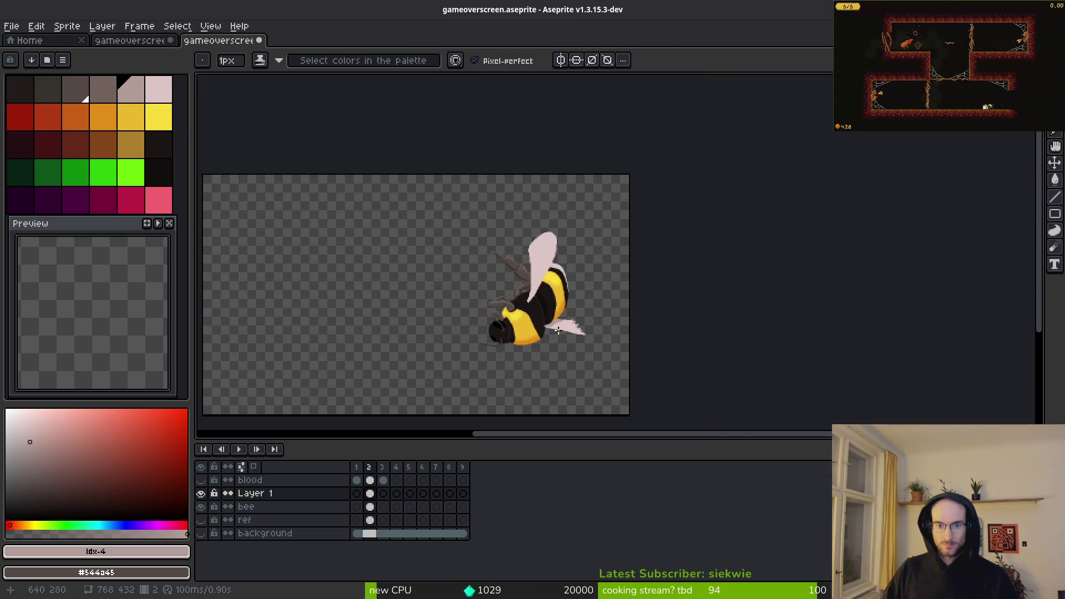
scroll(558, 331, up, 8)
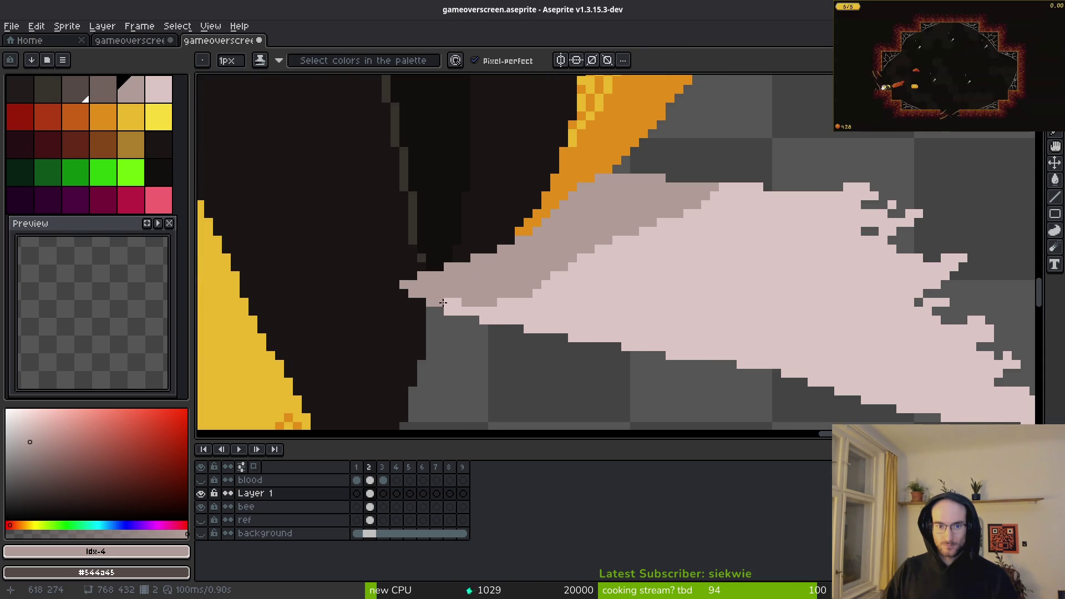
scroll(441, 303, up, 2)
drag(433, 309, 402, 305)
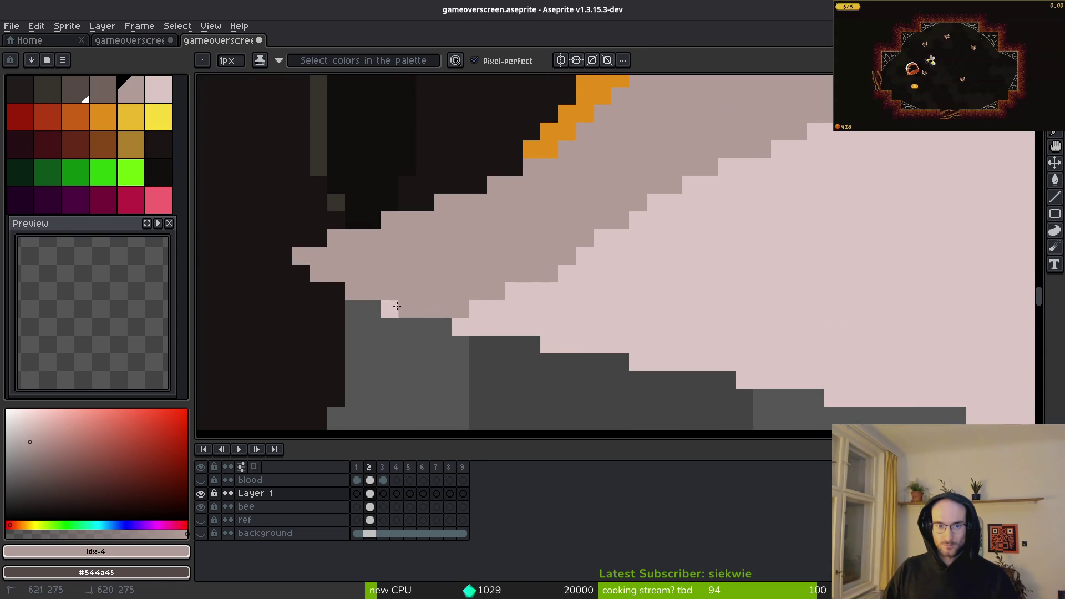
scroll(583, 256, down, 5)
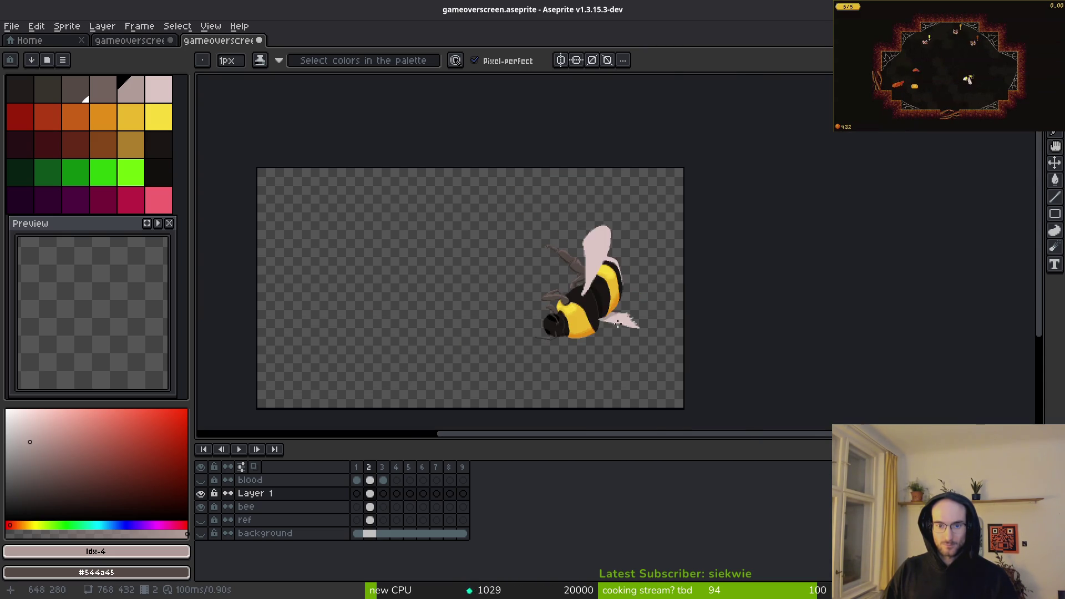
scroll(622, 326, up, 4)
scroll(566, 278, up, 2)
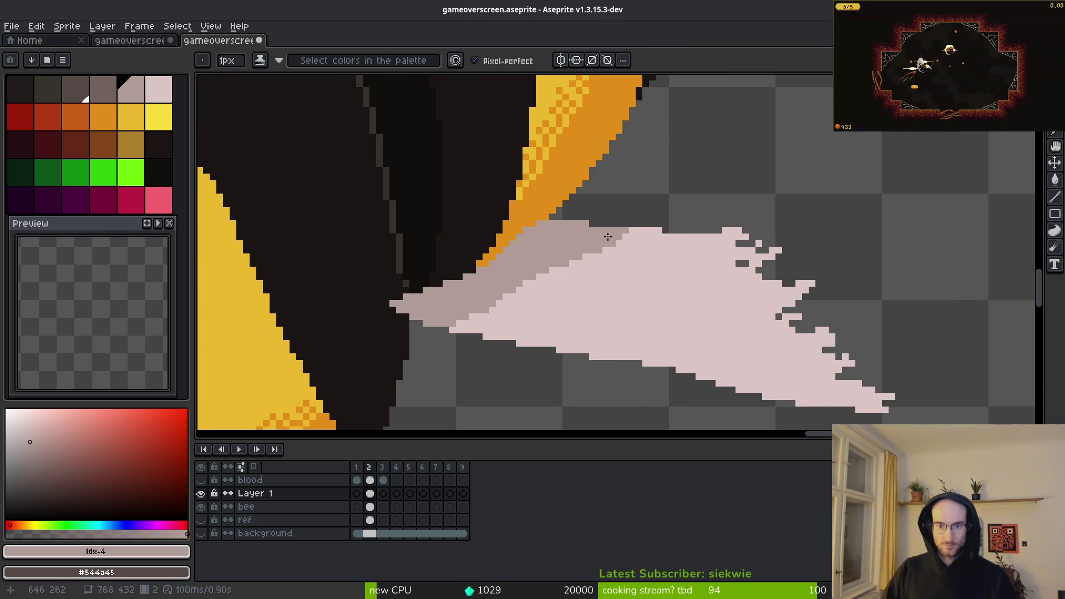
scroll(608, 236, up, 2)
Step: Repaint grey wing pixels in the sampled pale pink and turn three scattered pixels mauve
alt+click(709, 238)
drag(630, 189, 592, 244)
drag(655, 200, 551, 280)
right_click(628, 223)
right_click(599, 187)
right_click(578, 217)
mouse_move(542, 266)
mouse_down()
mouse_move(735, 168)
mouse_move(550, 257)
mouse_up()
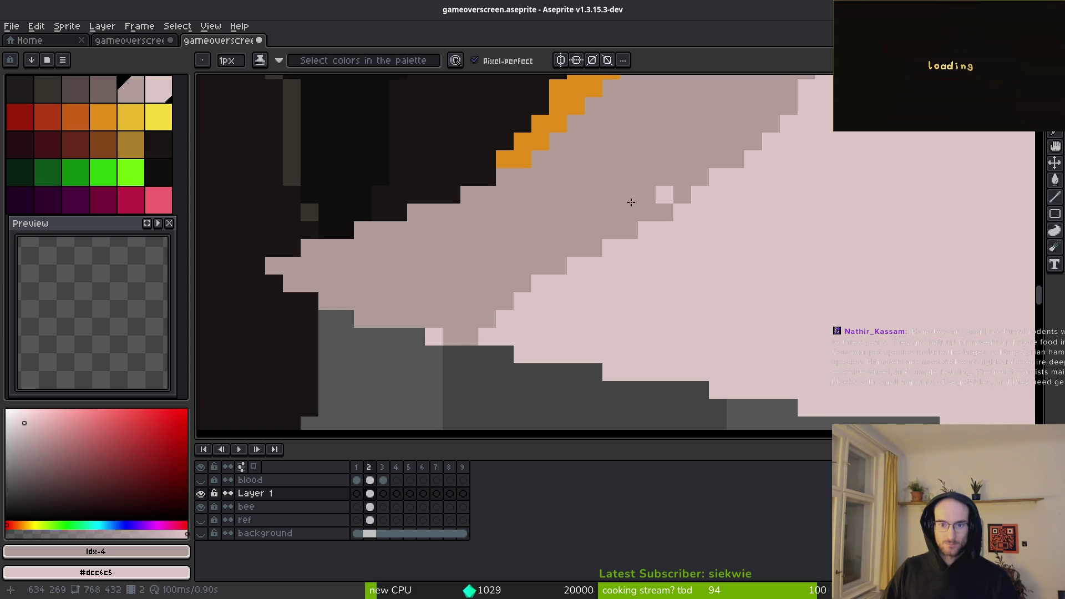
Step: Draw a long wavy mauve vein line from the wing's left side to its right
scroll(752, 283, down, 2)
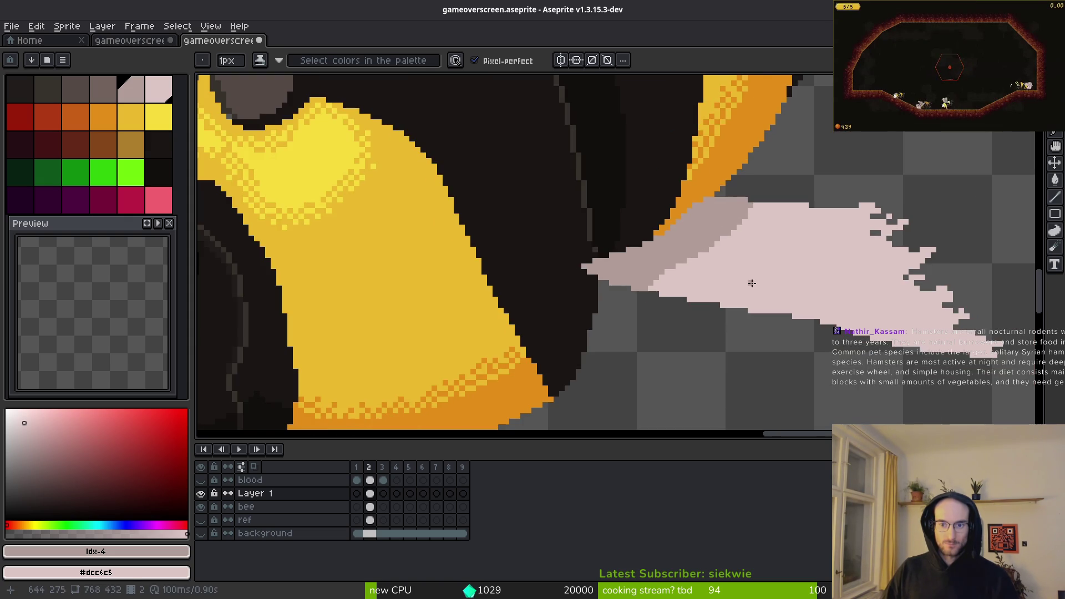
scroll(752, 254, up, 1)
scroll(741, 253, down, 1)
scroll(740, 253, up, 2)
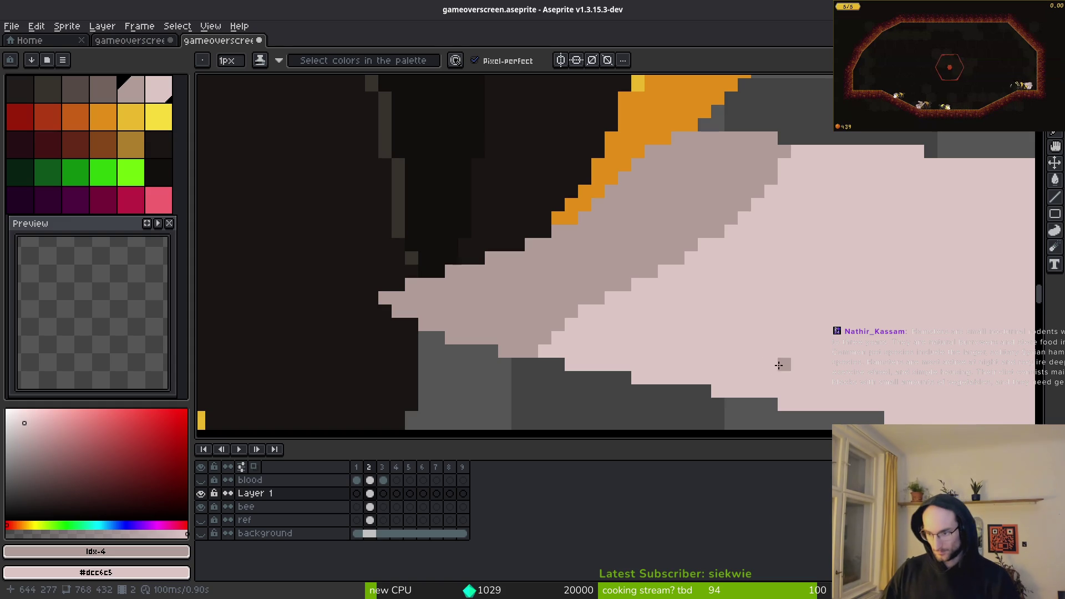
scroll(762, 313, down, 3)
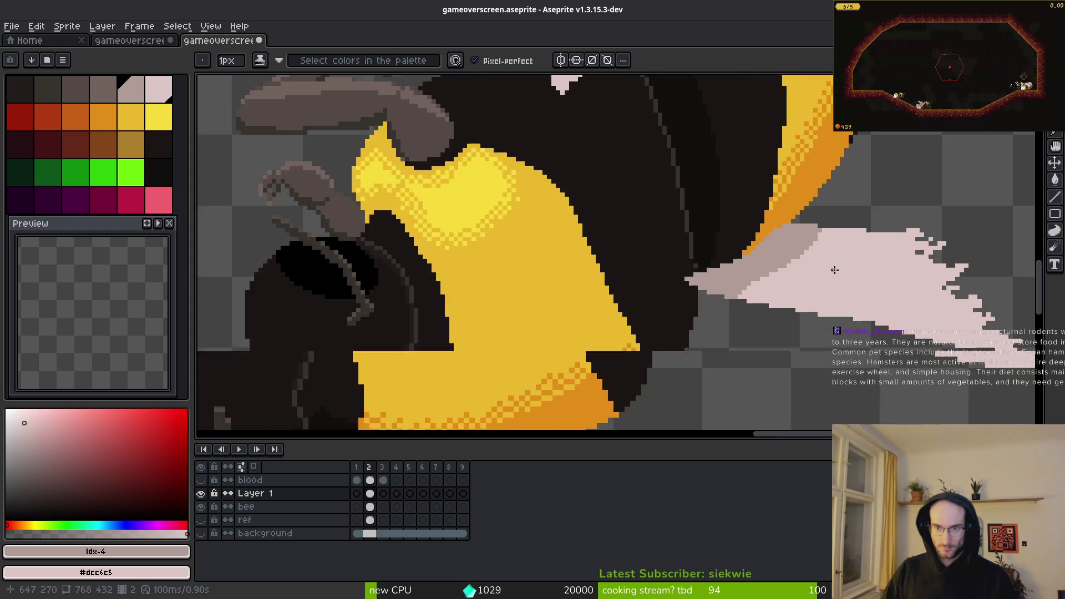
scroll(807, 257, up, 3)
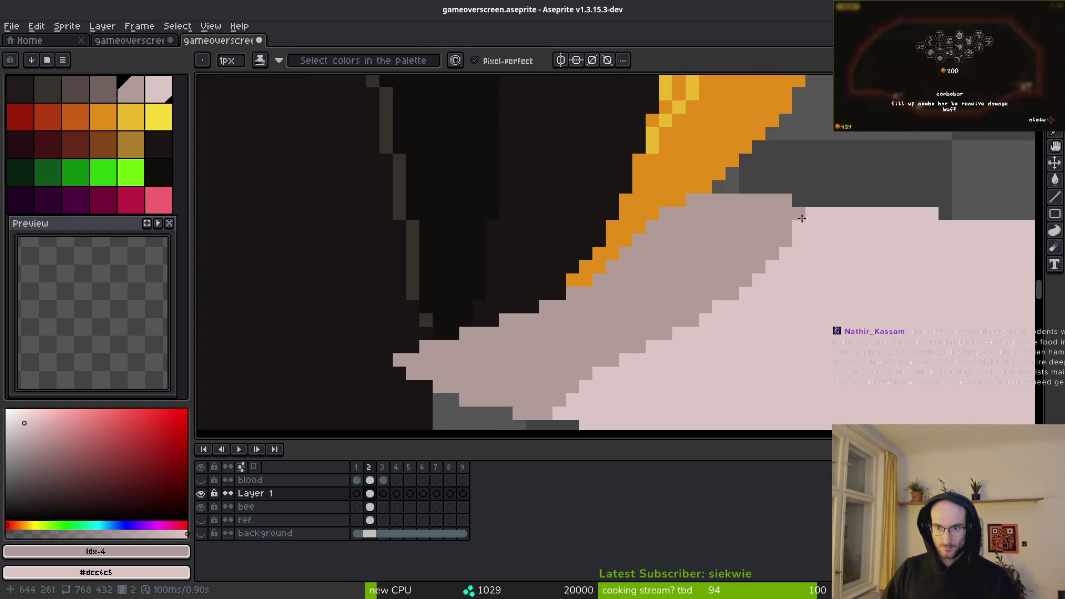
scroll(860, 264, down, 3)
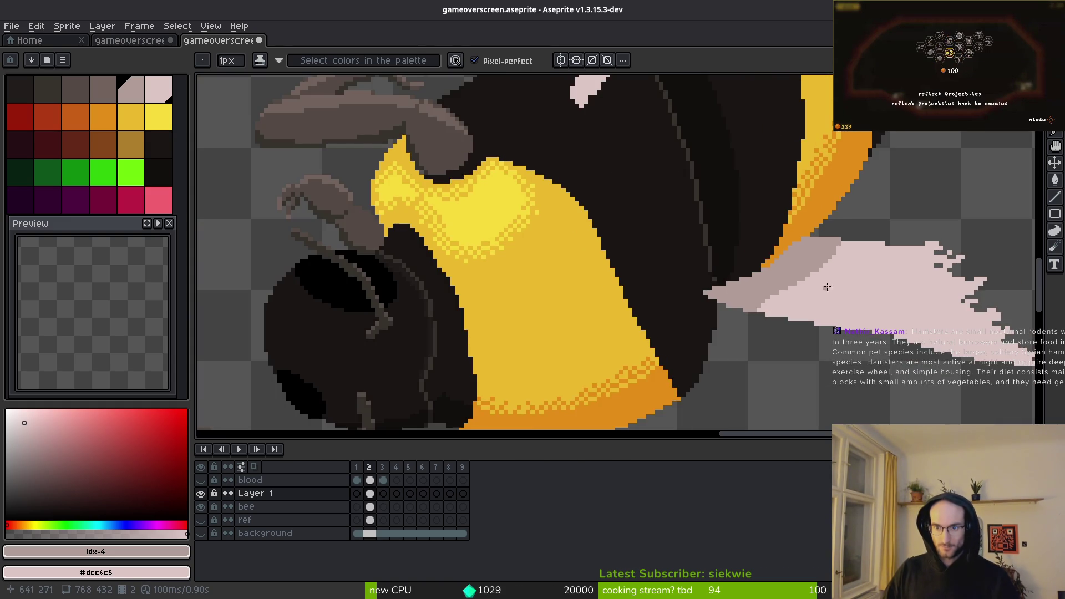
scroll(823, 287, down, 2)
scroll(721, 267, up, 5)
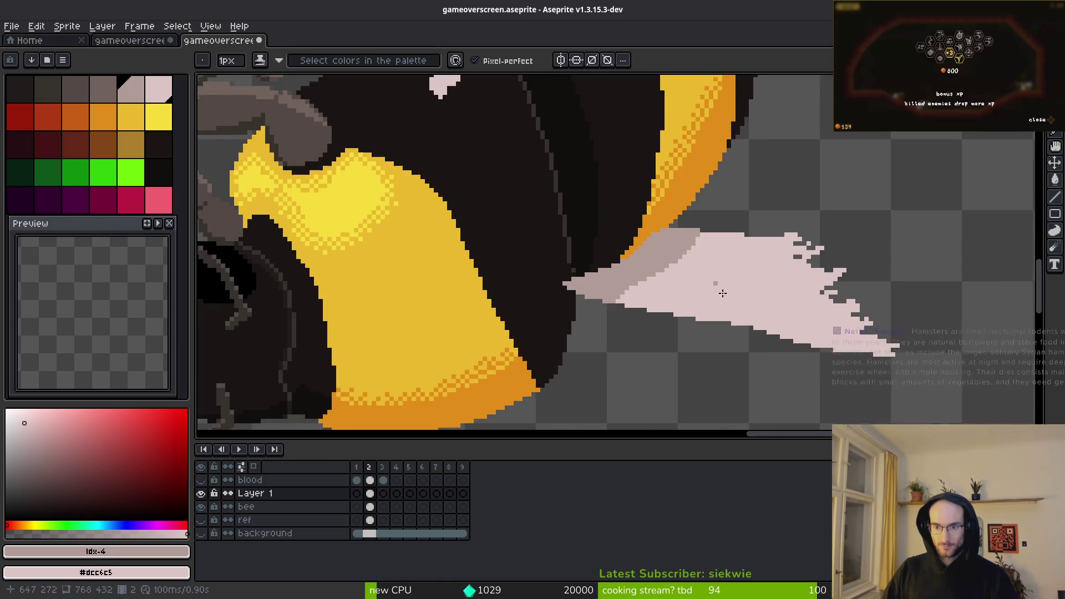
scroll(704, 276, up, 4)
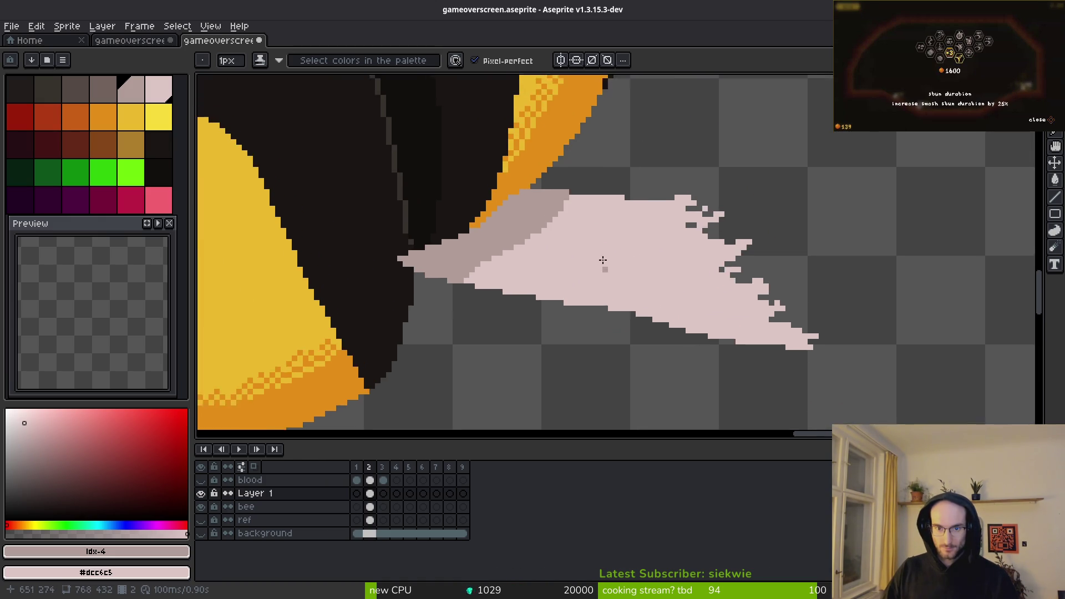
mouse_move(444, 242)
mouse_down()
mouse_move(544, 308)
mouse_move(751, 292)
mouse_up()
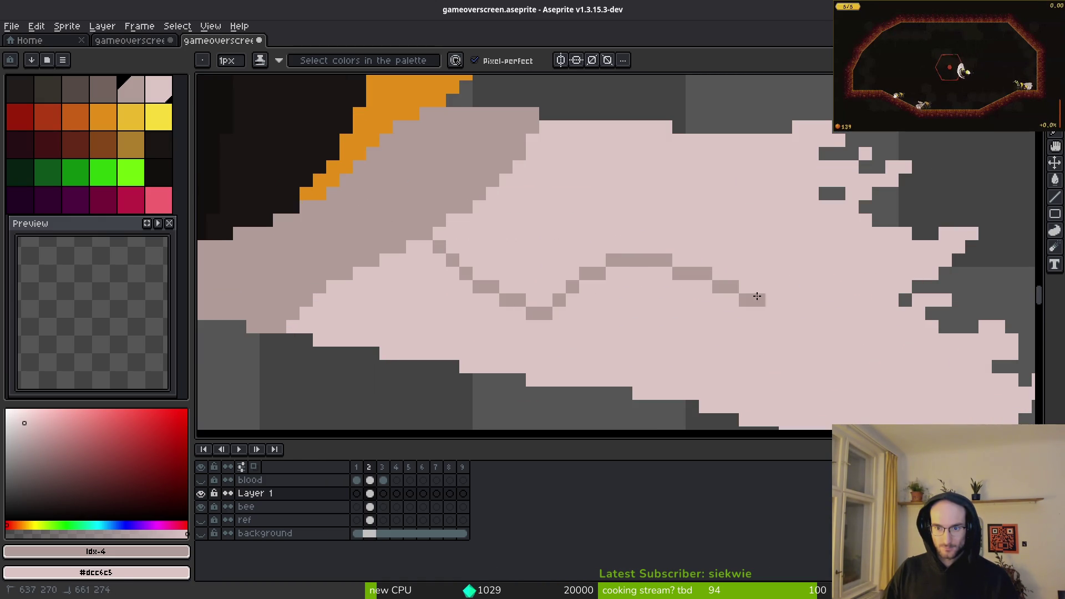
Step: Undo and redraw the wavy shading line across the wing, adding a smoothing pixel
key(ctrl+z)
mouse_move(355, 214)
mouse_down()
mouse_move(611, 267)
mouse_move(810, 227)
mouse_up()
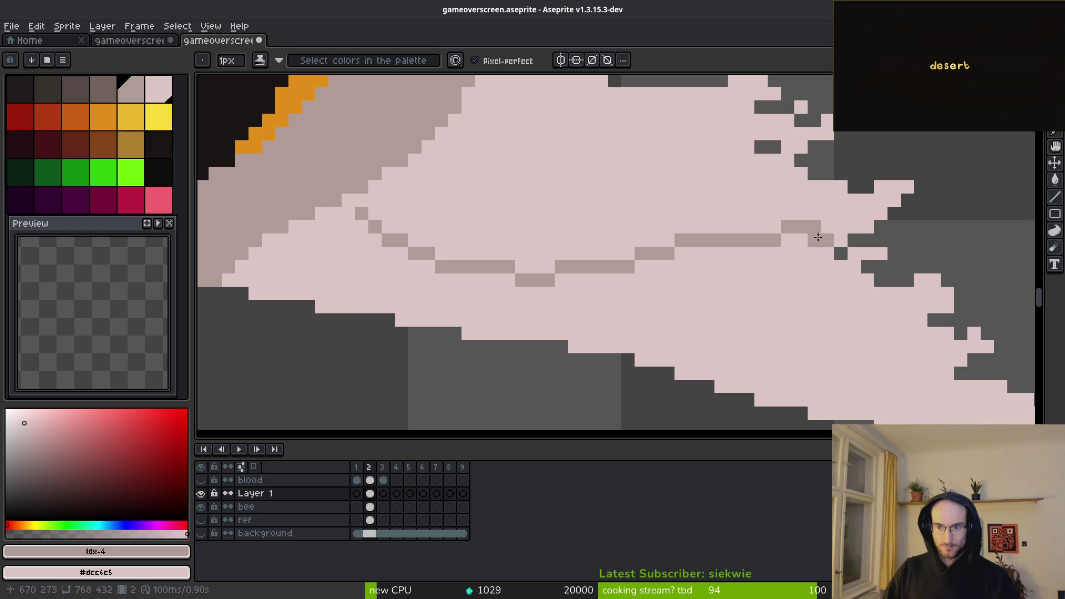
scroll(590, 319, up, 2)
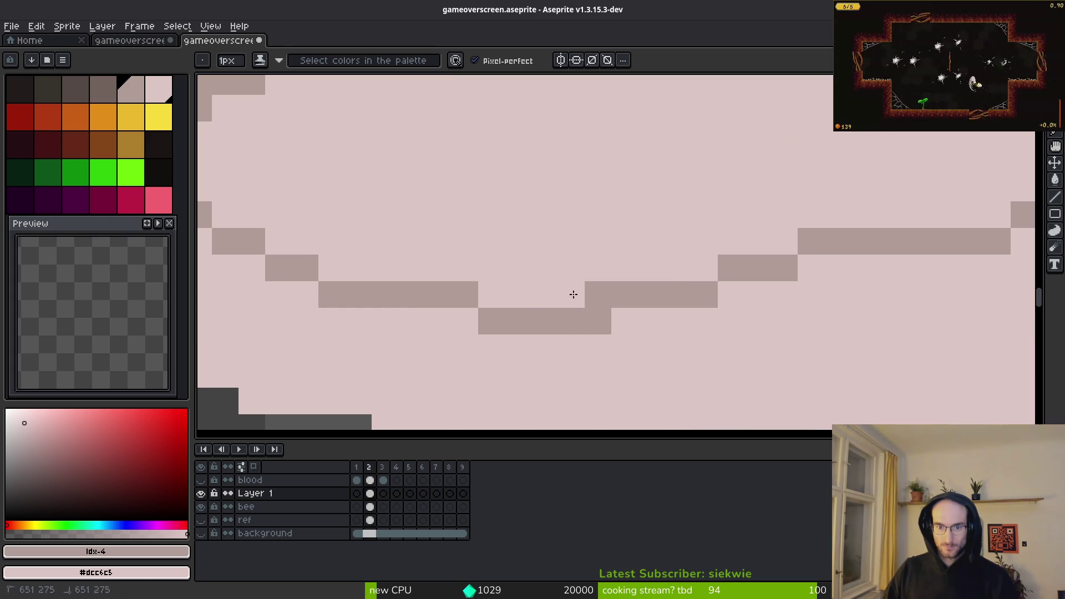
drag(442, 296, 452, 295)
scroll(517, 269, down, 2)
scroll(631, 269, up, 2)
Step: Fix stray pixels on the shading line, restoring wing colour and darkening pixels to straighten it
click(562, 275)
click(562, 275)
scroll(562, 274, down, 2)
scroll(671, 261, up, 2)
right_click(654, 257)
click(661, 286)
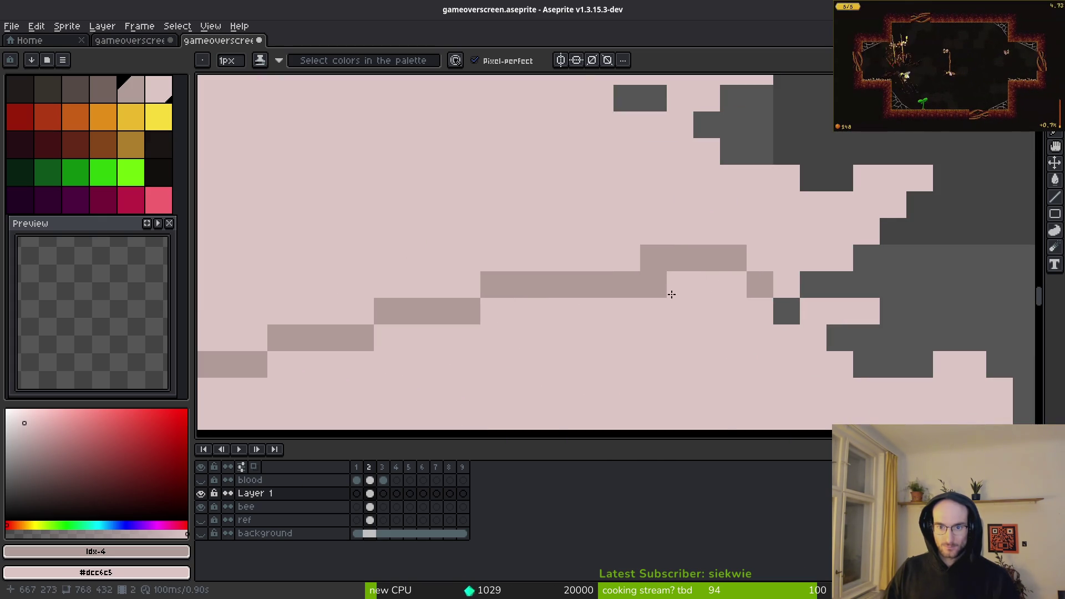
scroll(658, 320, down, 2)
scroll(658, 320, up, 2)
scroll(661, 288, up, 2)
scroll(721, 335, down, 2)
scroll(478, 259, up, 2)
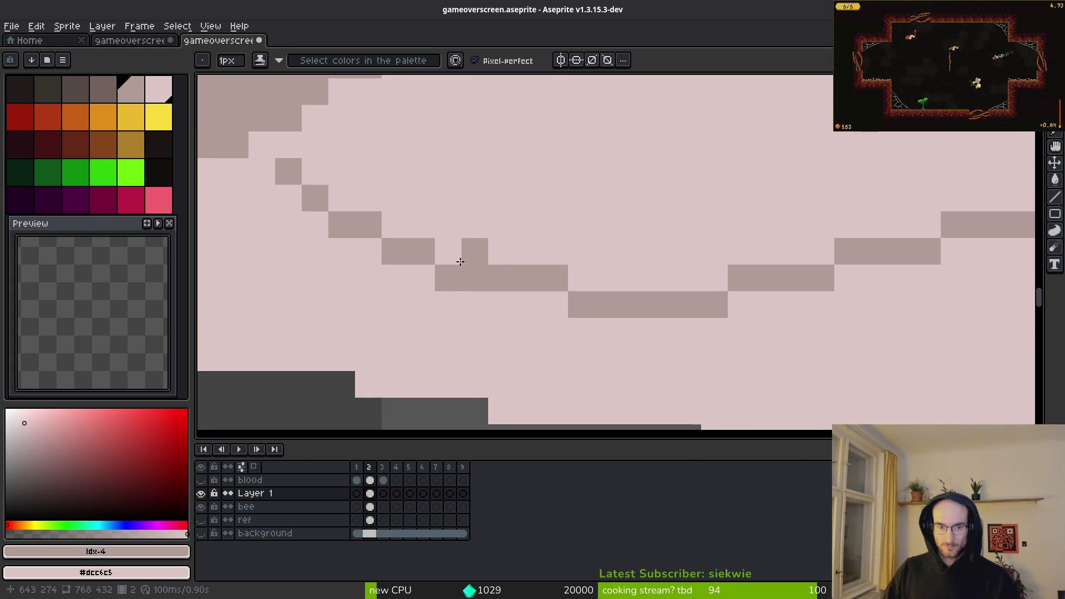
Step: Even out the shading line's steps, swapping pixels between pale pink and the darker shade
right_click(448, 252)
click(446, 276)
scroll(447, 276, down, 2)
scroll(670, 286, up, 2)
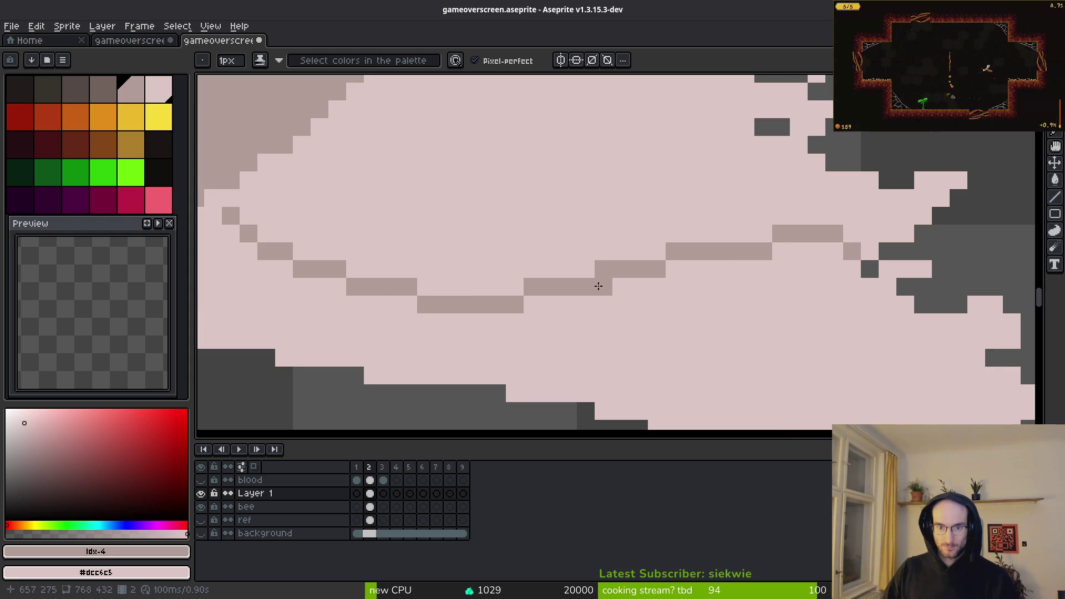
click(550, 304)
right_click(605, 286)
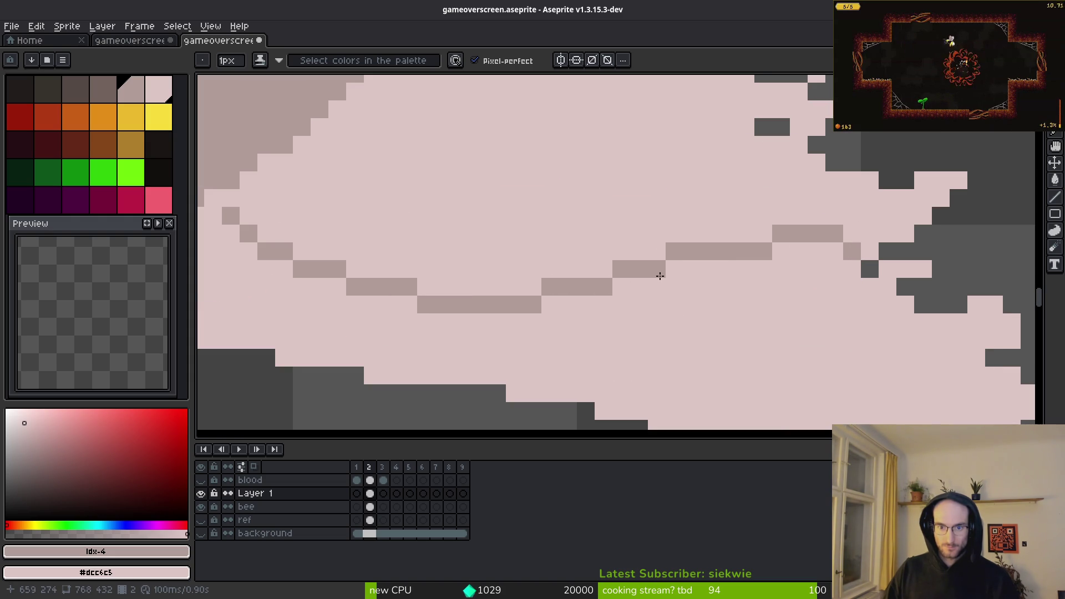
scroll(793, 285, down, 2)
scroll(777, 271, up, 1)
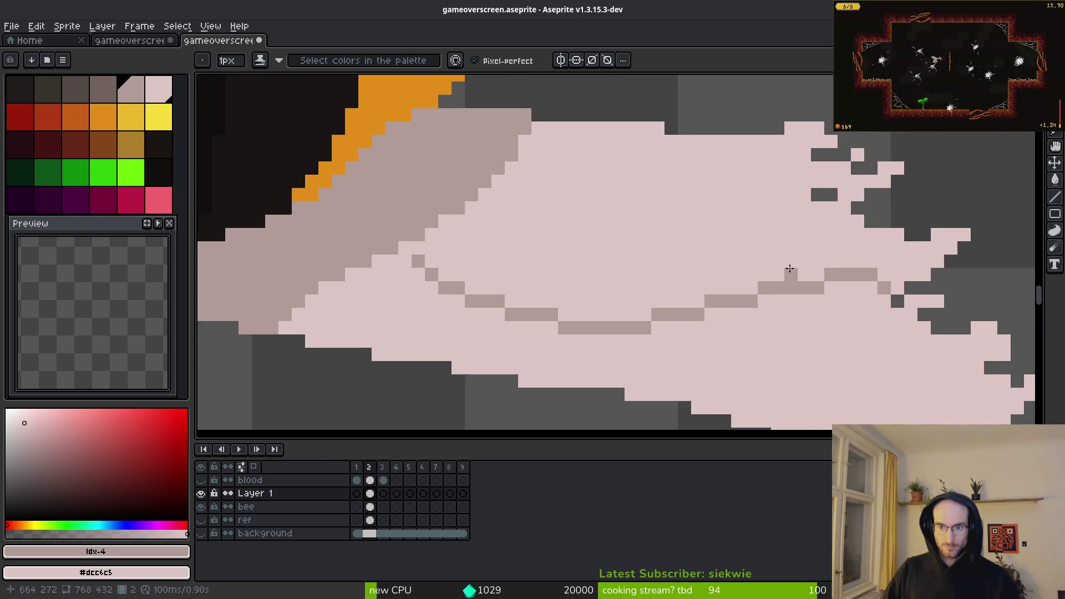
scroll(896, 269, up, 1)
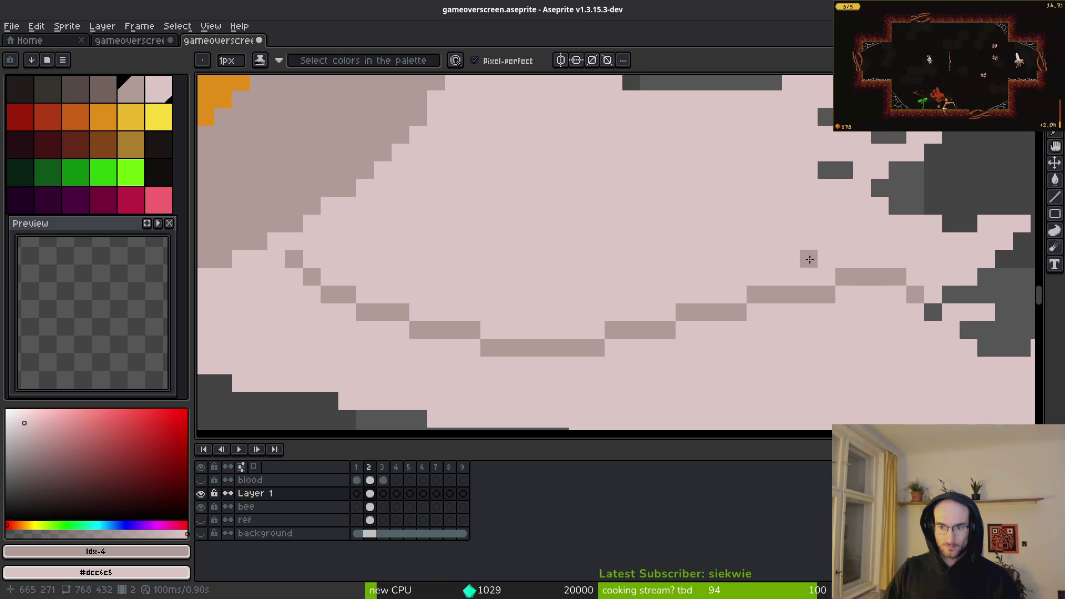
Step: Extend the line toward the wing top and draw a stepped diagonal vein with lower-wing shading
mouse_move(826, 259)
mouse_down()
mouse_move(809, 237)
mouse_move(807, 194)
mouse_up()
mouse_move(751, 224)
mouse_down()
mouse_move(838, 248)
mouse_move(797, 175)
mouse_up()
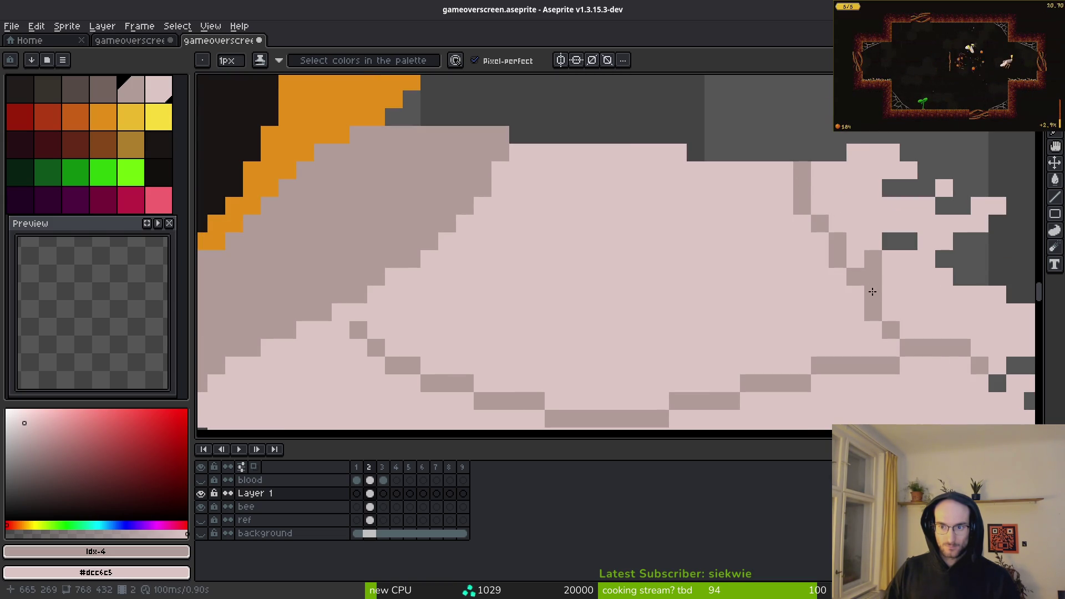
scroll(771, 260, down, 3)
scroll(780, 287, up, 2)
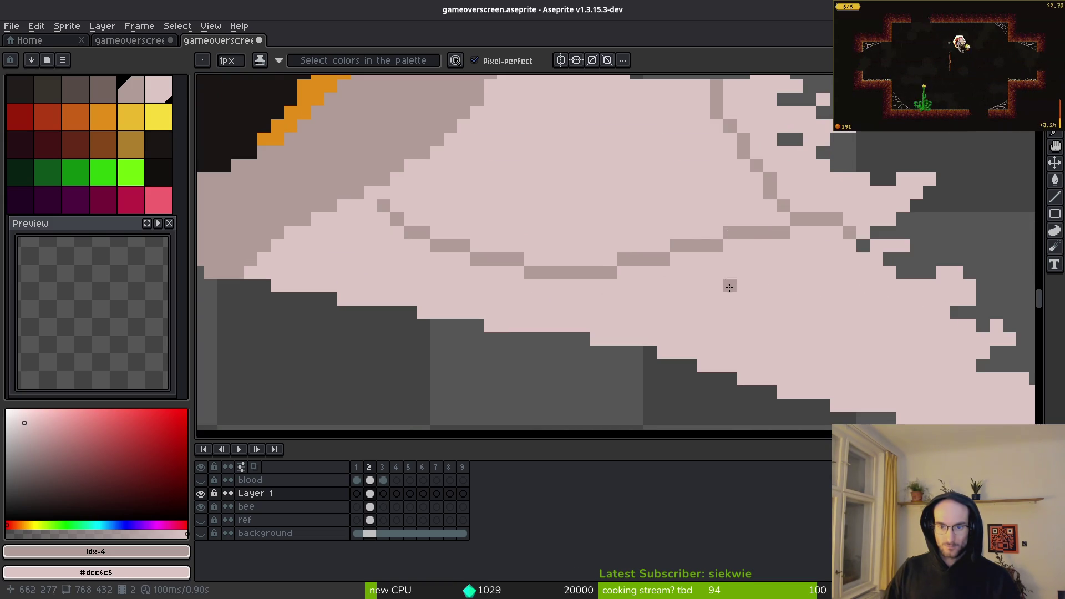
mouse_move(737, 261)
mouse_down()
mouse_move(829, 325)
mouse_move(938, 346)
mouse_up()
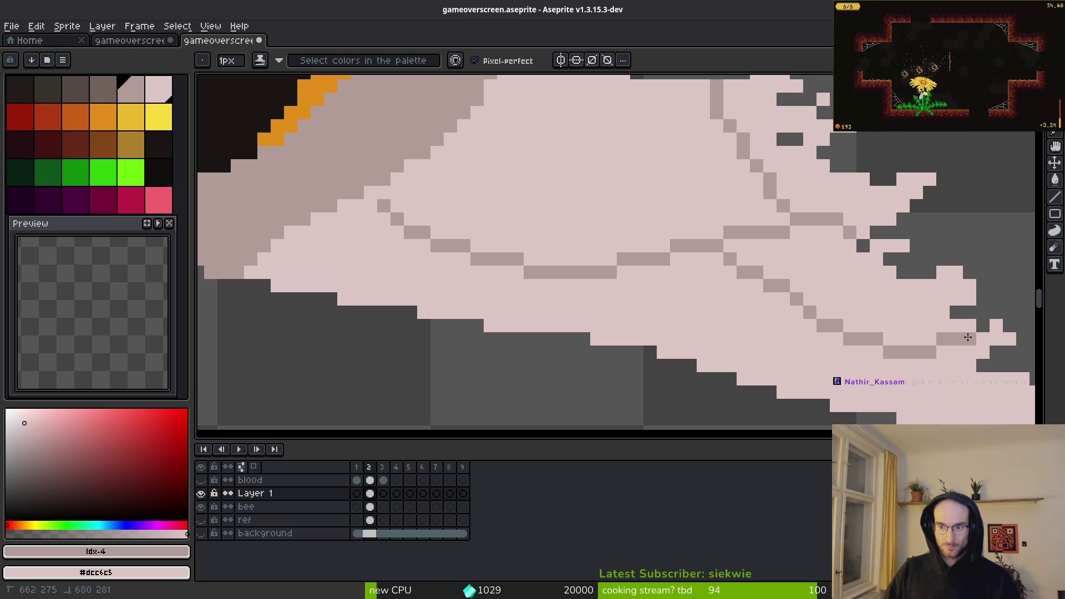
scroll(708, 297, down, 3)
scroll(701, 276, up, 4)
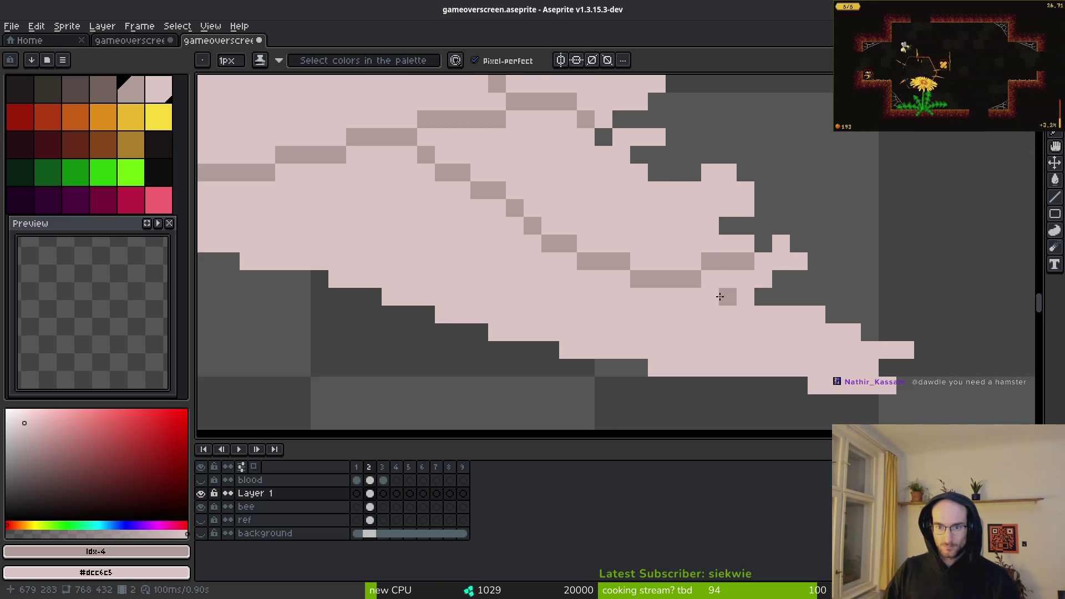
drag(710, 296, 743, 312)
drag(739, 254, 708, 257)
scroll(711, 257, left, 2)
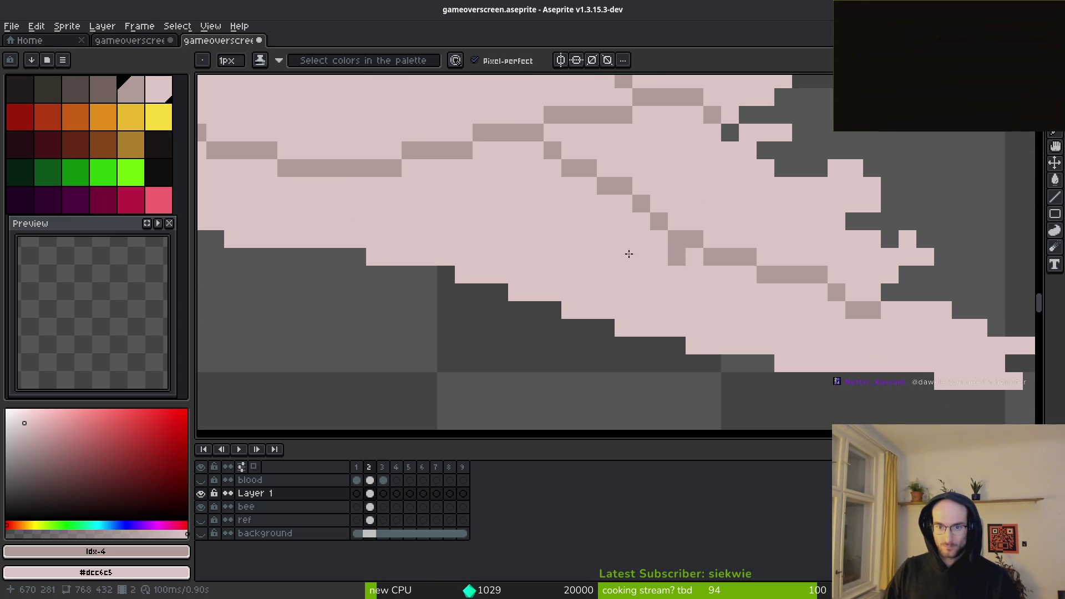
Step: Draw a new diagonal vein, redoing it as a flatter line
drag(409, 183, 478, 246)
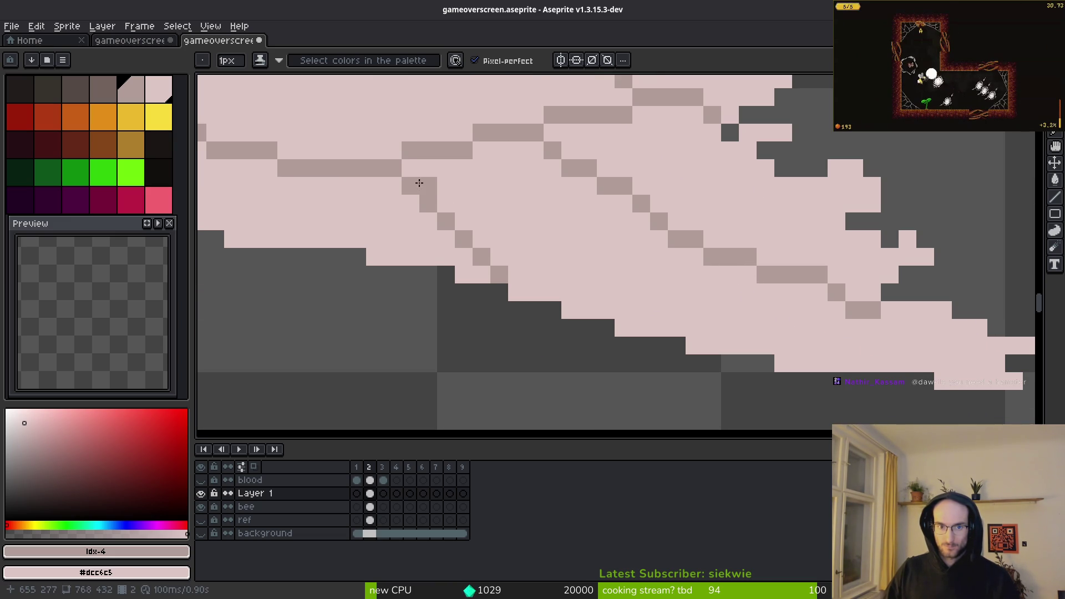
key(ctrl+z)
drag(413, 186, 484, 218)
scroll(546, 290, down, 2)
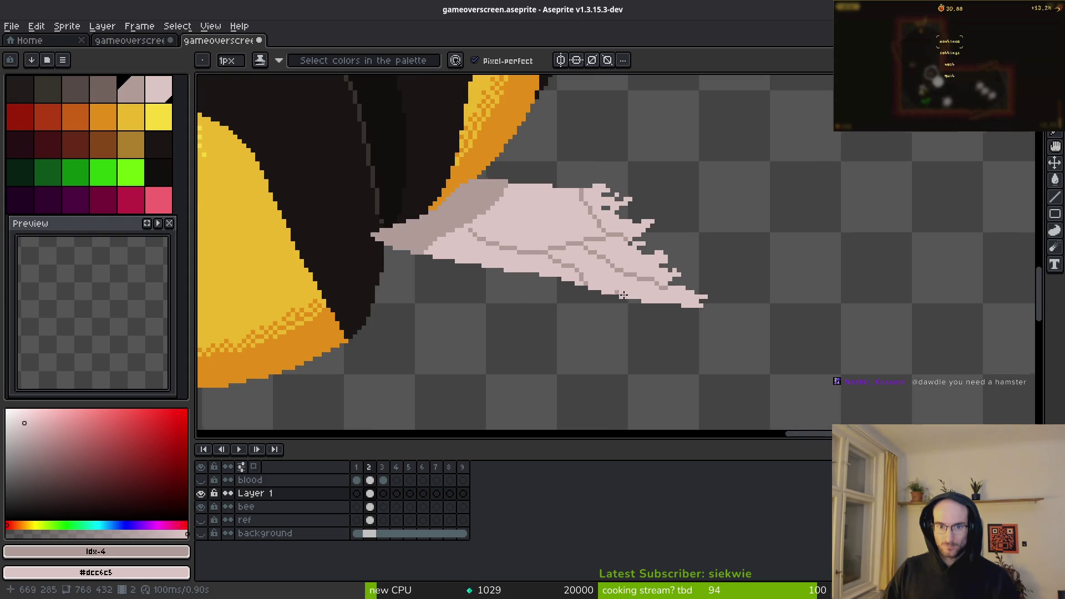
scroll(688, 321, up, 1)
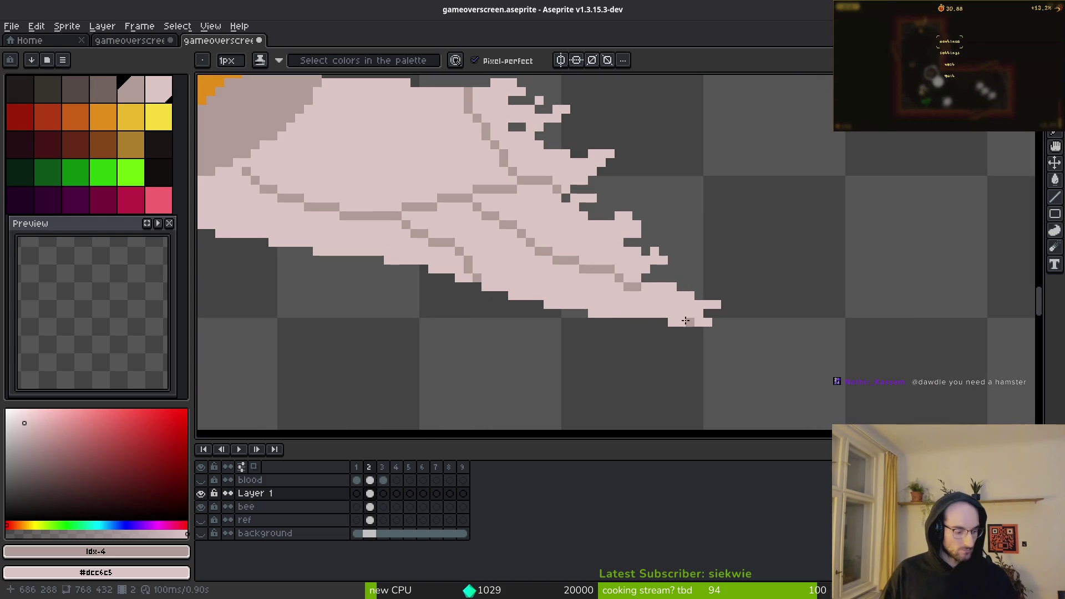
scroll(528, 278, up, 1)
scroll(648, 288, down, 1)
scroll(648, 289, up, 1)
Step: Smooth a pixel on the vein and draw another grey vein line across the wing
click(389, 334)
right_click(383, 344)
mouse_move(499, 264)
mouse_down()
mouse_move(624, 286)
mouse_move(707, 254)
mouse_up()
scroll(707, 279, down, 3)
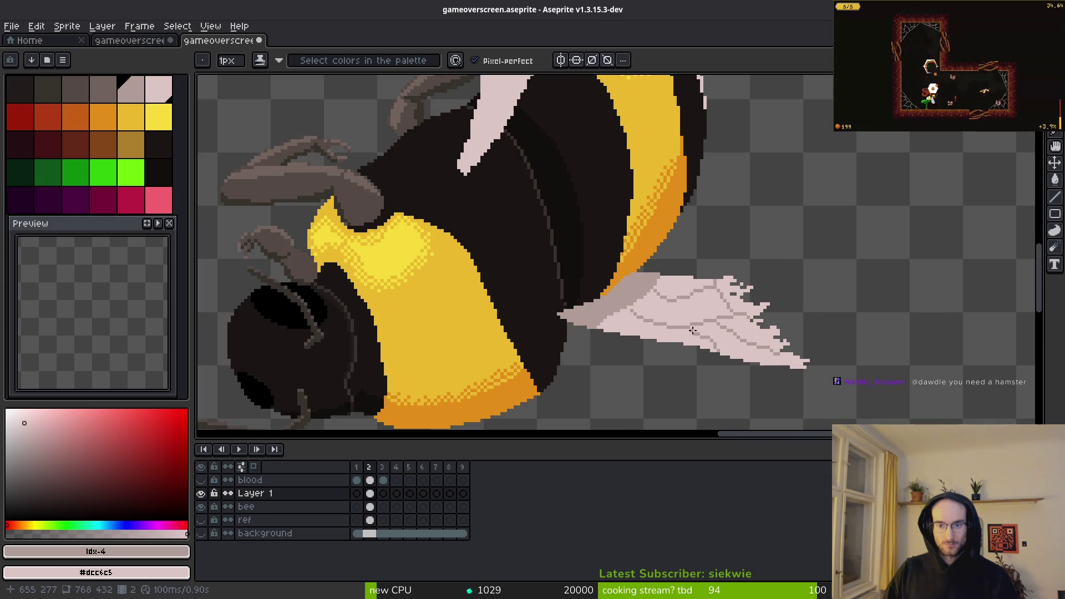
Step: Pick the darker idx-3 shading colour and draw a dark line along the wing's base
scroll(639, 319, up, 3)
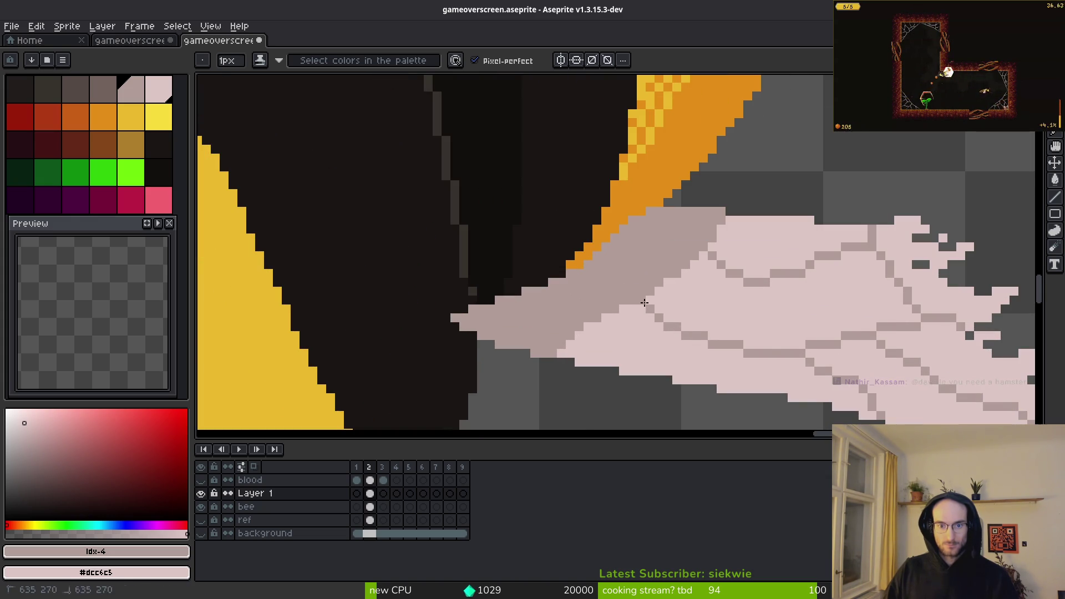
scroll(643, 303, up, 2)
click(103, 89)
scroll(735, 338, up, 3)
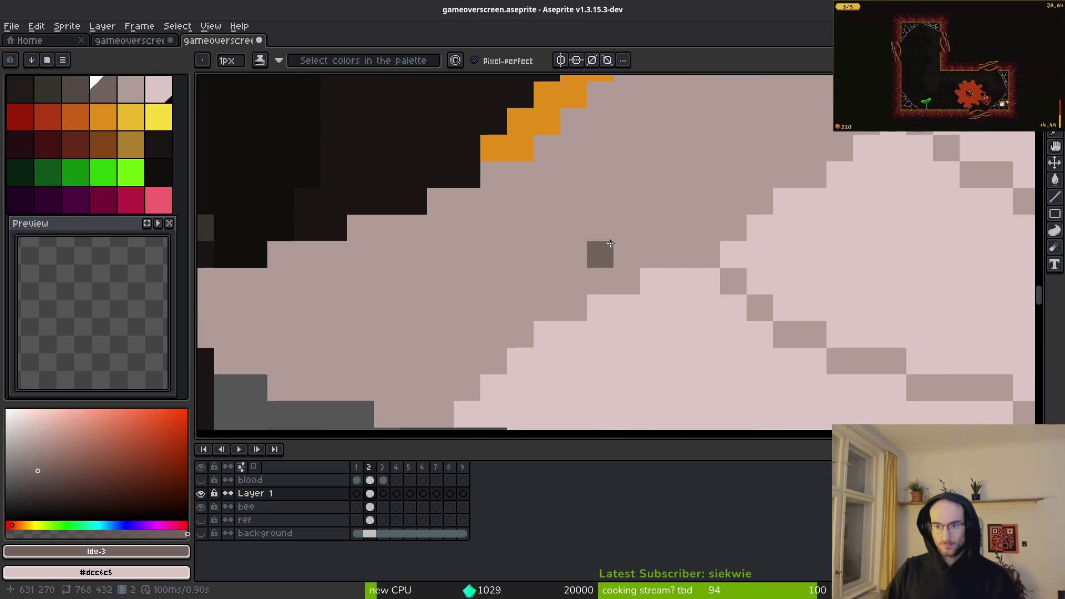
drag(693, 228, 464, 209)
scroll(680, 243, down, 3)
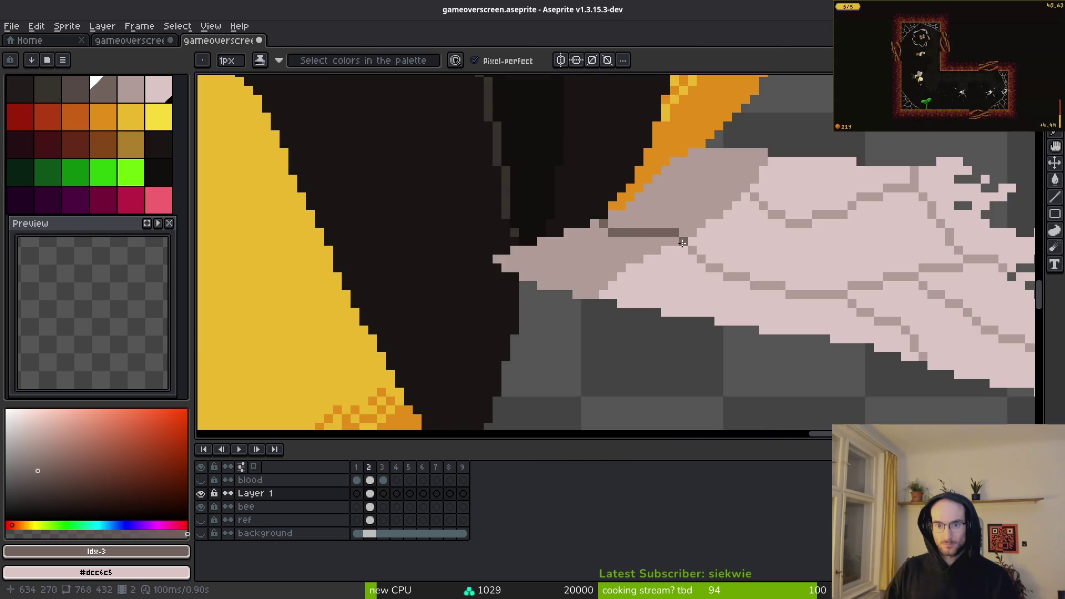
scroll(679, 243, up, 3)
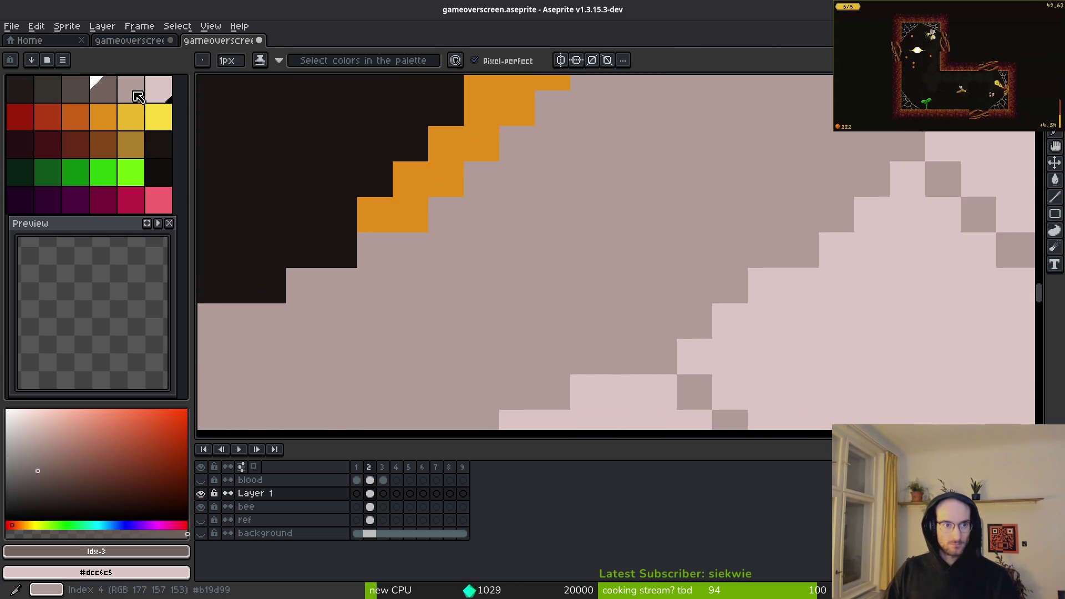
scroll(639, 222, down, 2)
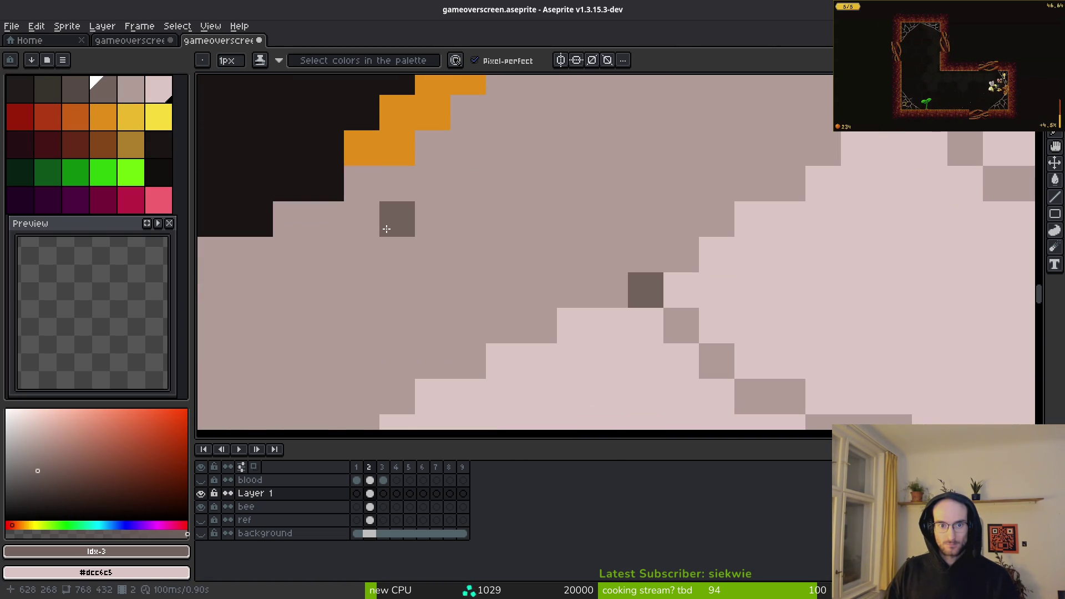
Step: Add another dark stroke along the wing base, repainting some dark pixels in the mid-tone
click(362, 219)
mouse_move(397, 254)
mouse_down()
mouse_move(504, 219)
mouse_move(611, 219)
mouse_up()
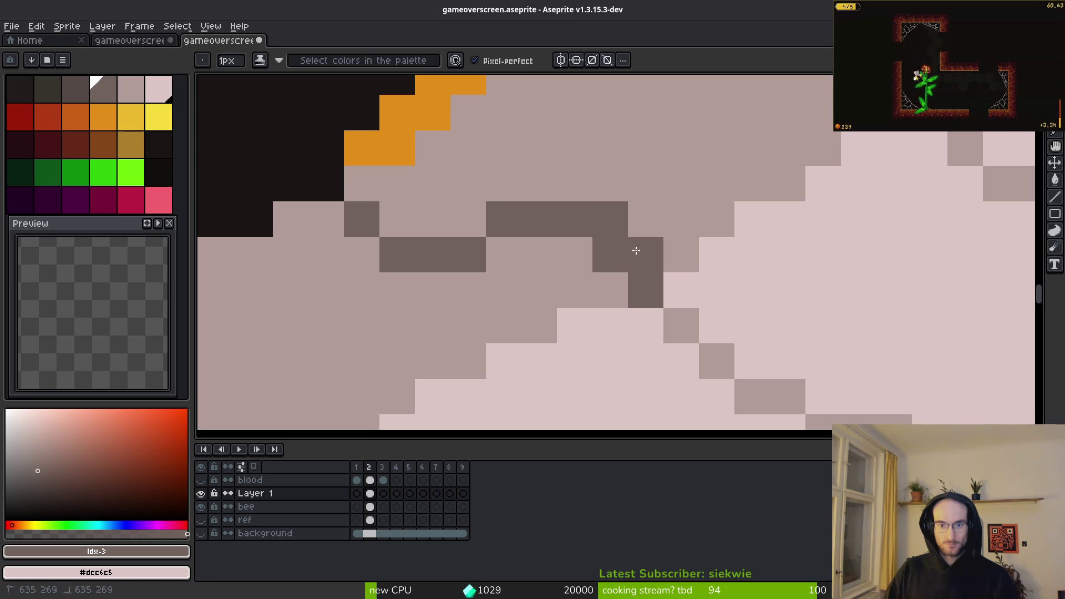
alt+right_click(583, 257)
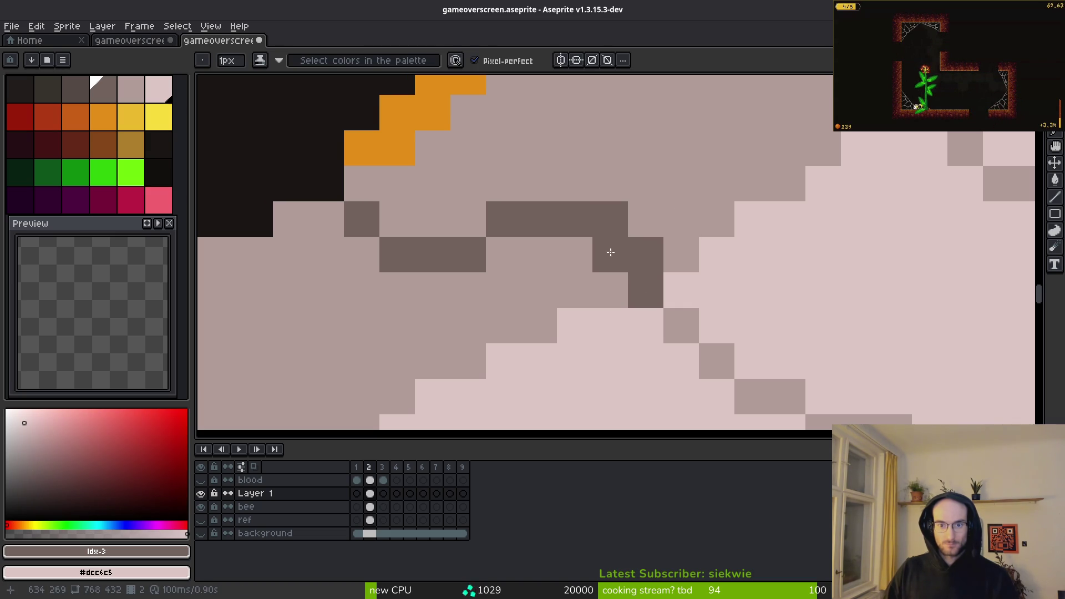
alt+right_click(577, 291)
right_click(606, 249)
click(588, 316)
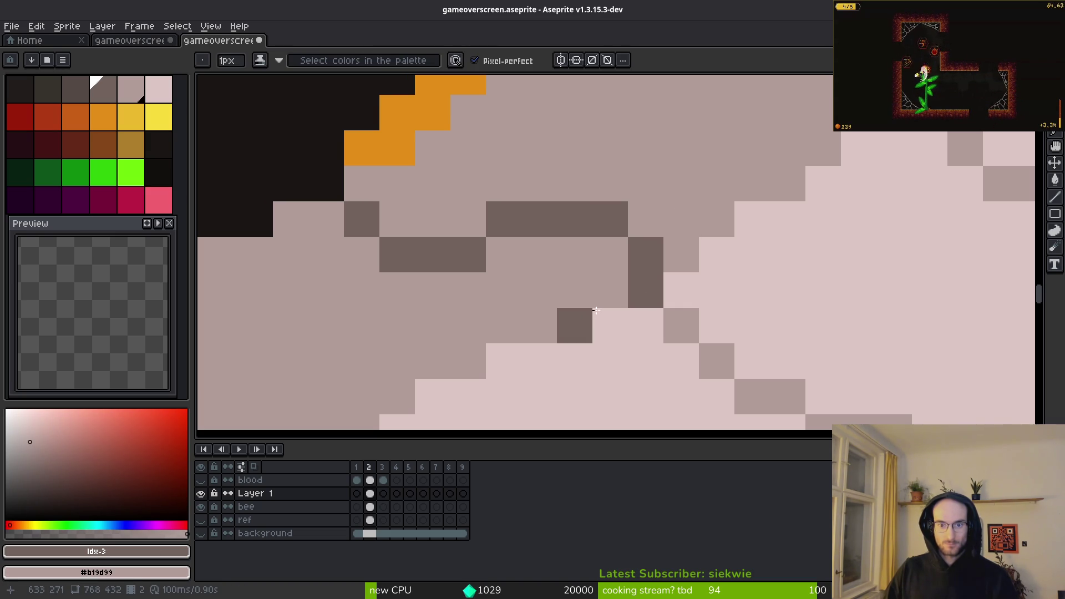
scroll(588, 315, down, 3)
scroll(627, 222, up, 3)
Step: Reshape the dark pixels into a staircase corner, continuing the dark line
right_click(665, 230)
right_click(629, 195)
click(632, 223)
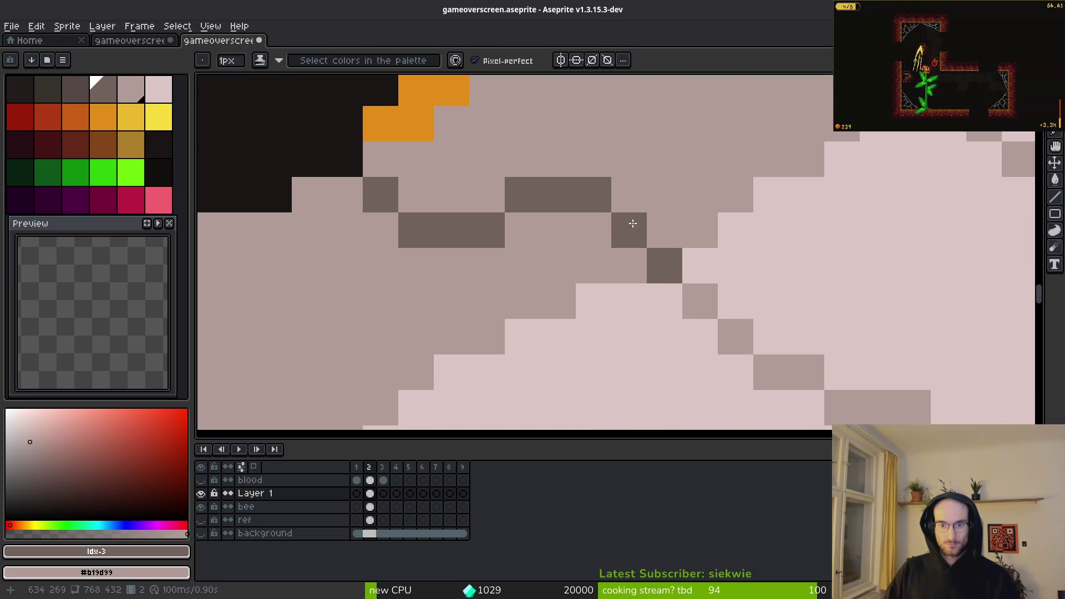
click(591, 216)
right_click(592, 199)
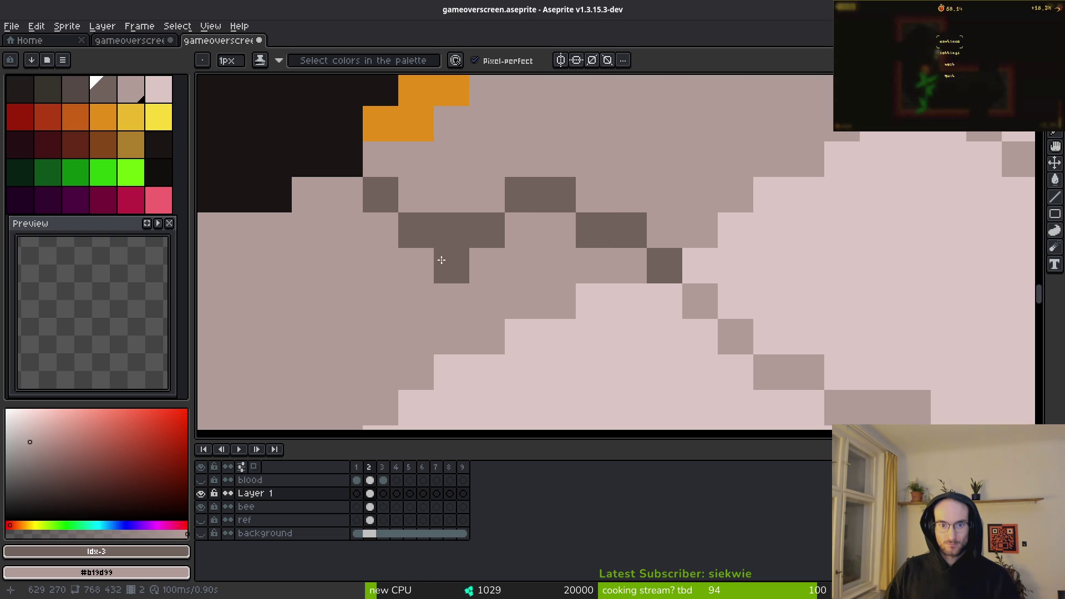
Step: Extend the dark shading line across the wing and lengthen its lower row
click(309, 230)
drag(345, 266, 381, 266)
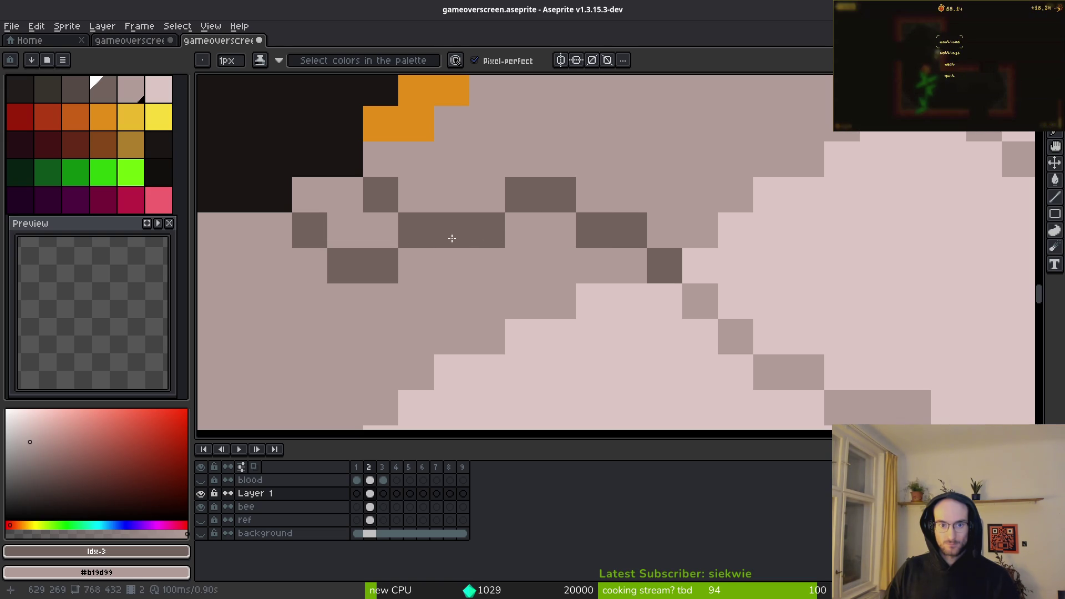
right_click(393, 209)
click(417, 266)
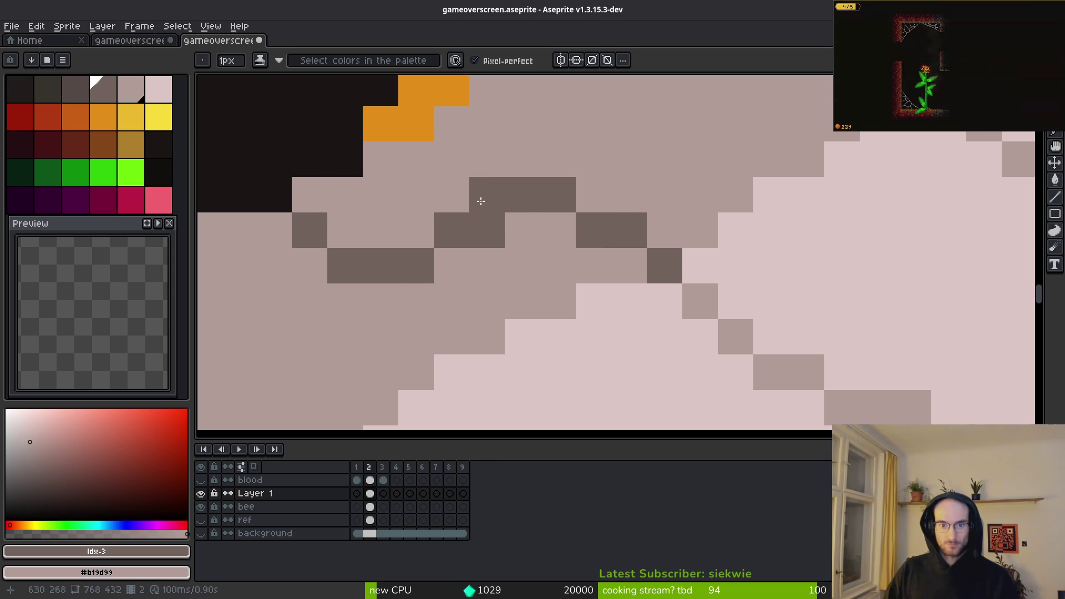
click(487, 196)
scroll(563, 294, down, 5)
scroll(560, 291, up, 4)
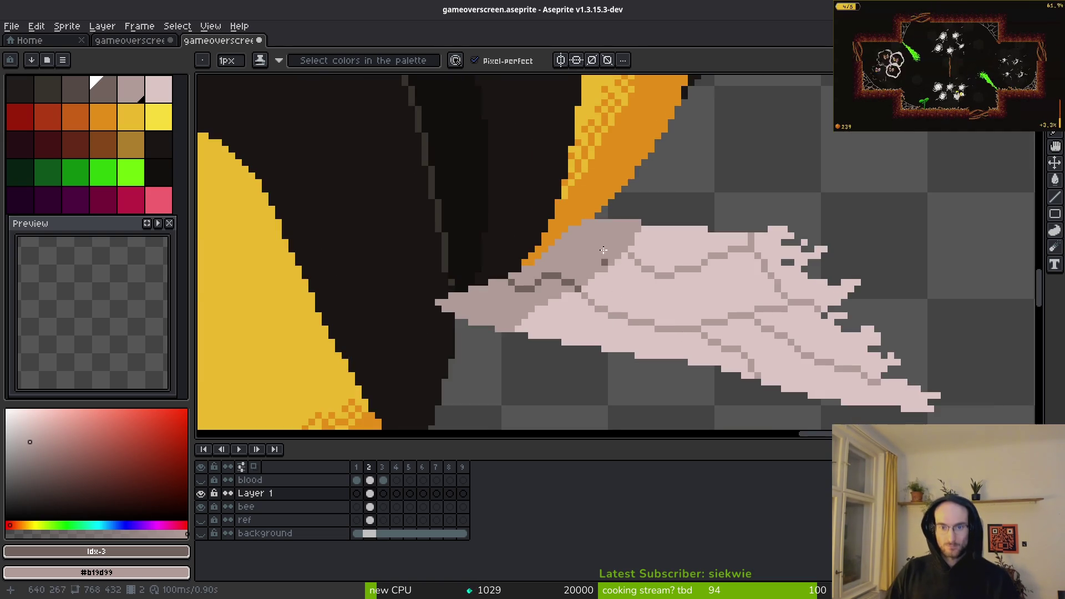
Step: Draw a dark line up-left along the wing, then zoom out to see the whole bee
drag(635, 267, 502, 231)
scroll(610, 277, down, 3)
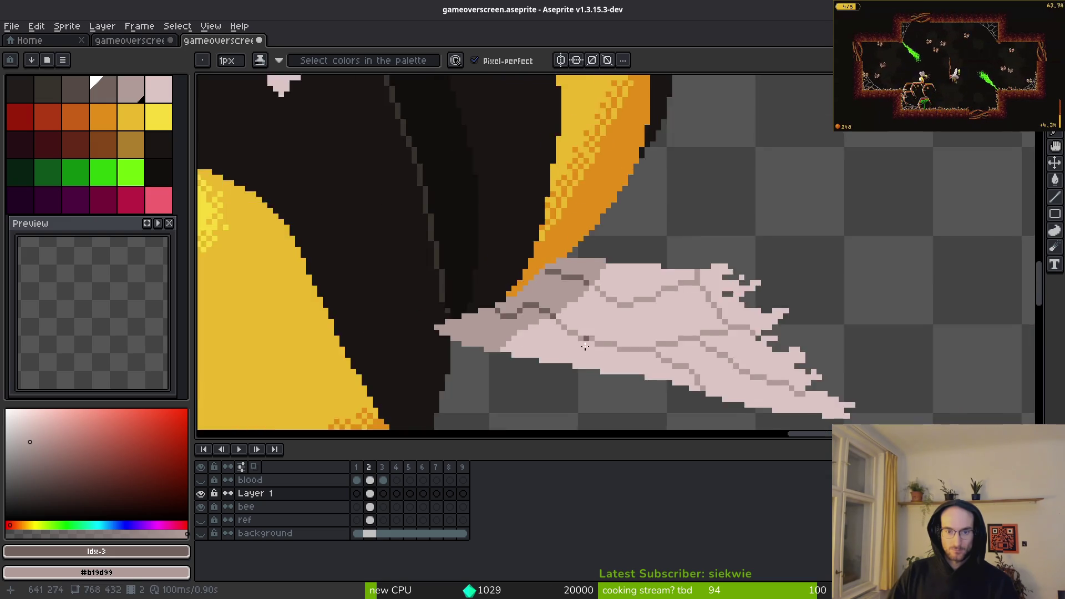
scroll(708, 268, down, 1)
scroll(708, 268, down, 2)
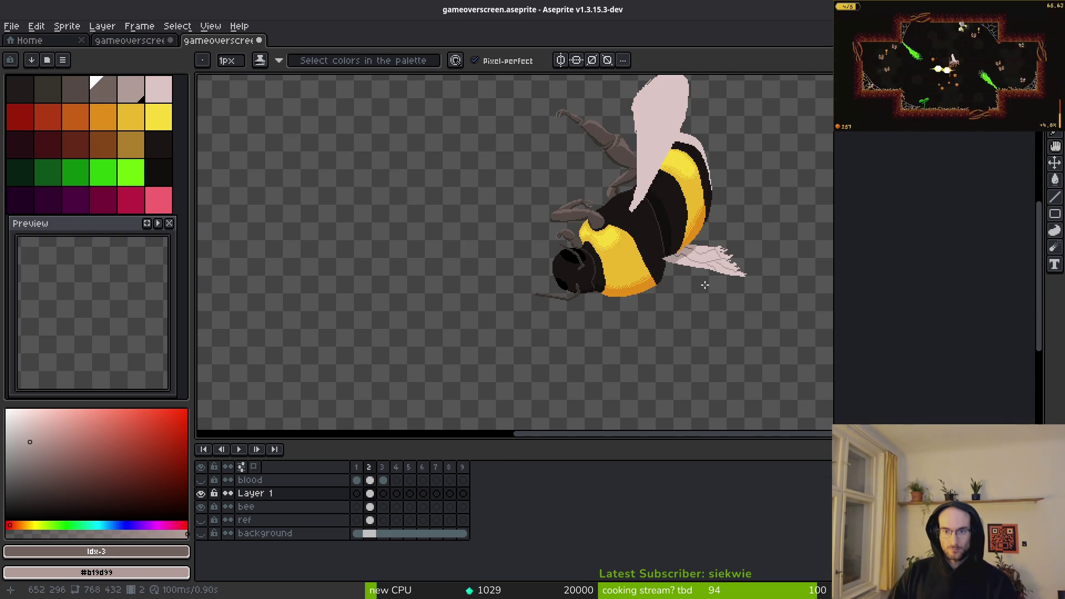
Step: Hide the bee body layer, sample the wing's pale pink #dcc6c5, and smooth its left outline
scroll(653, 204, up, 2)
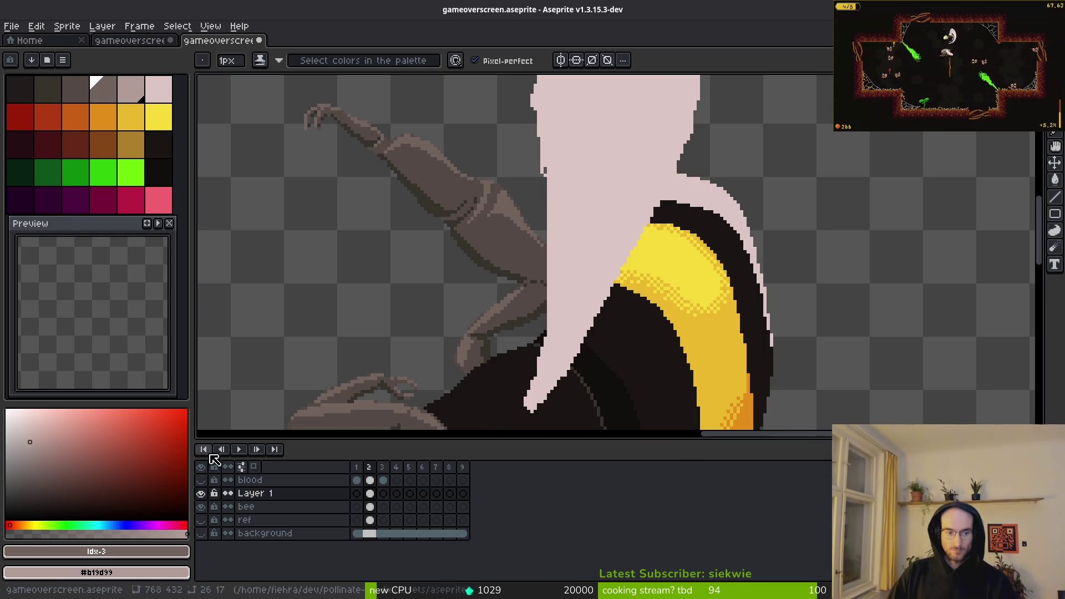
click(201, 506)
scroll(637, 352, up, 2)
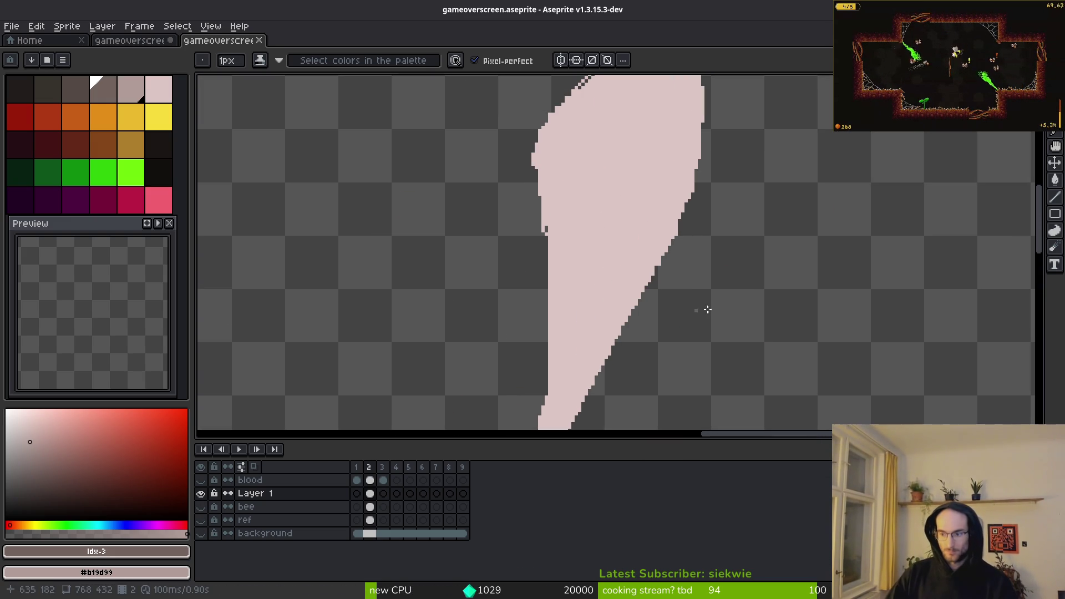
scroll(684, 282, up, 1)
alt+click(599, 183)
scroll(506, 167, up, 2)
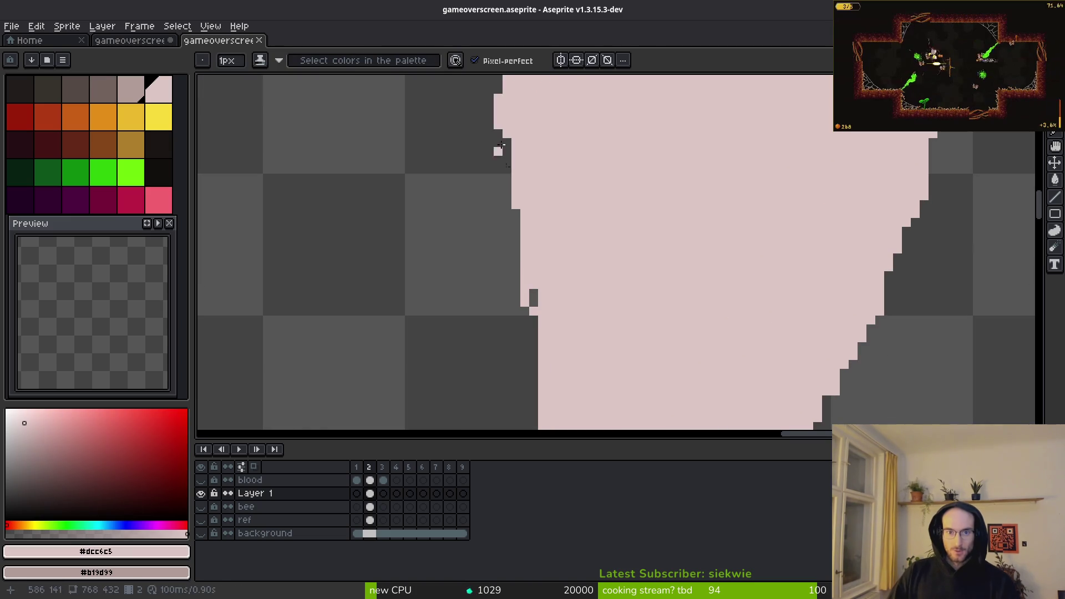
drag(505, 190, 543, 404)
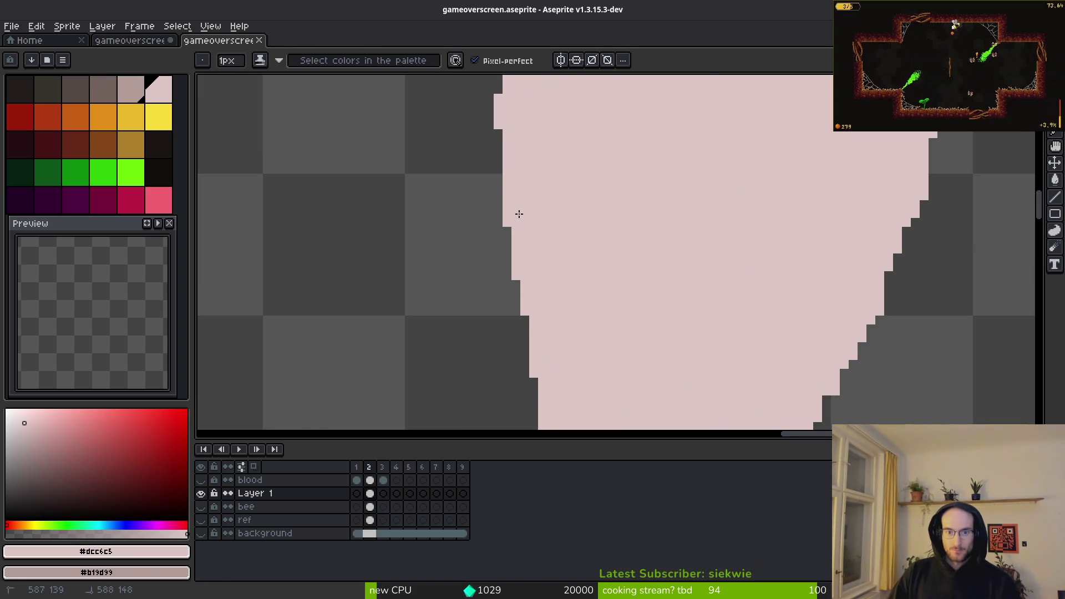
Step: Clear stray pixels and fill a notch along the wing's lower stepped edge
scroll(519, 213, down, 2)
scroll(578, 281, up, 1)
scroll(588, 289, down, 2)
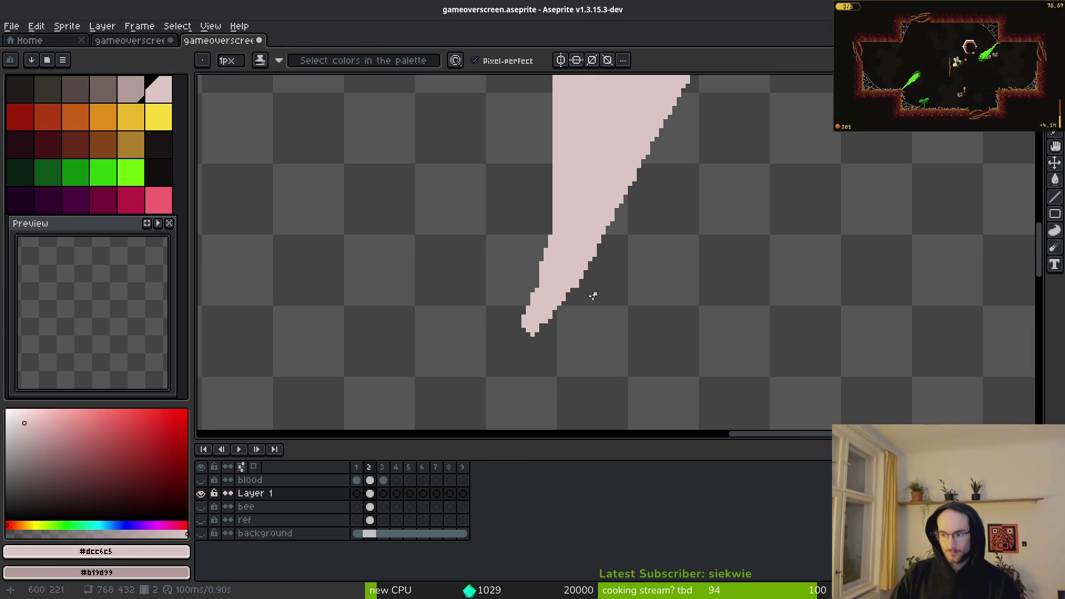
scroll(551, 178, up, 1)
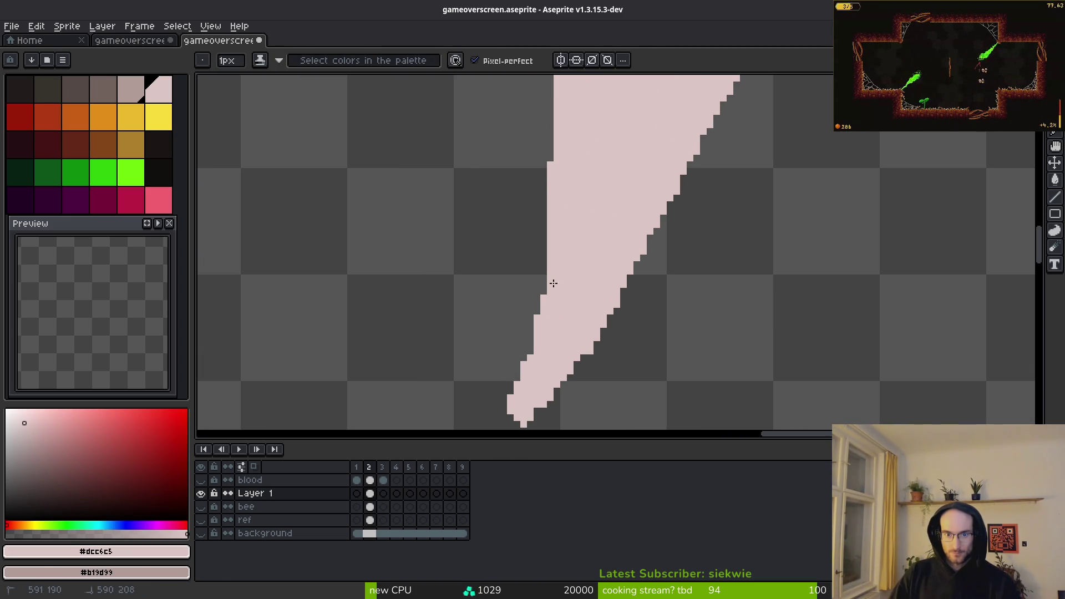
scroll(532, 350, down, 1)
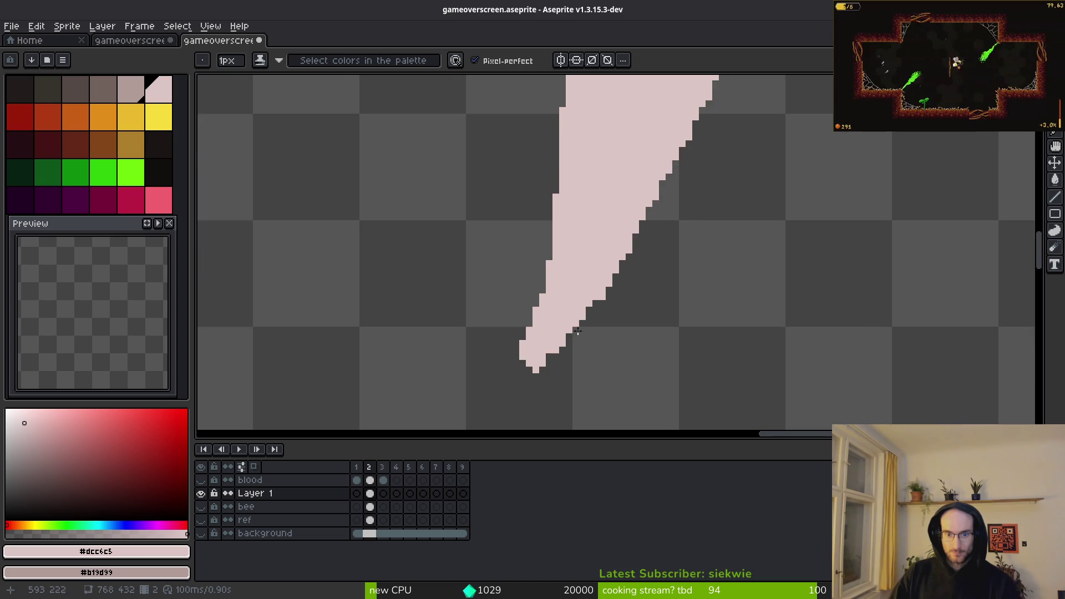
scroll(533, 361, up, 1)
scroll(540, 368, down, 1)
scroll(611, 309, up, 1)
key(e)
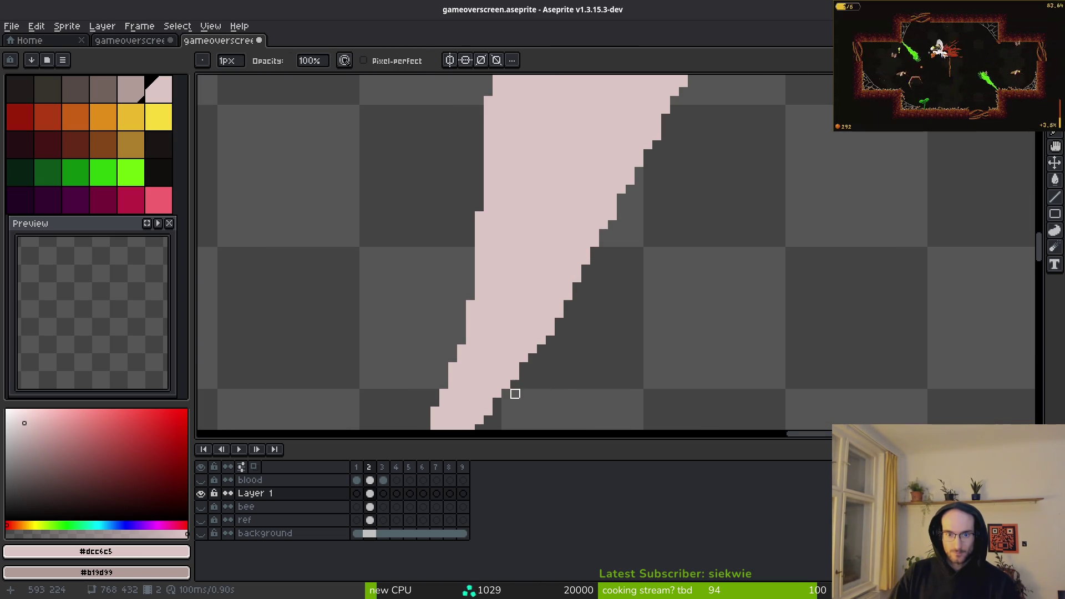
scroll(628, 299, down, 1)
scroll(671, 248, up, 1)
scroll(659, 295, up, 1)
key(b)
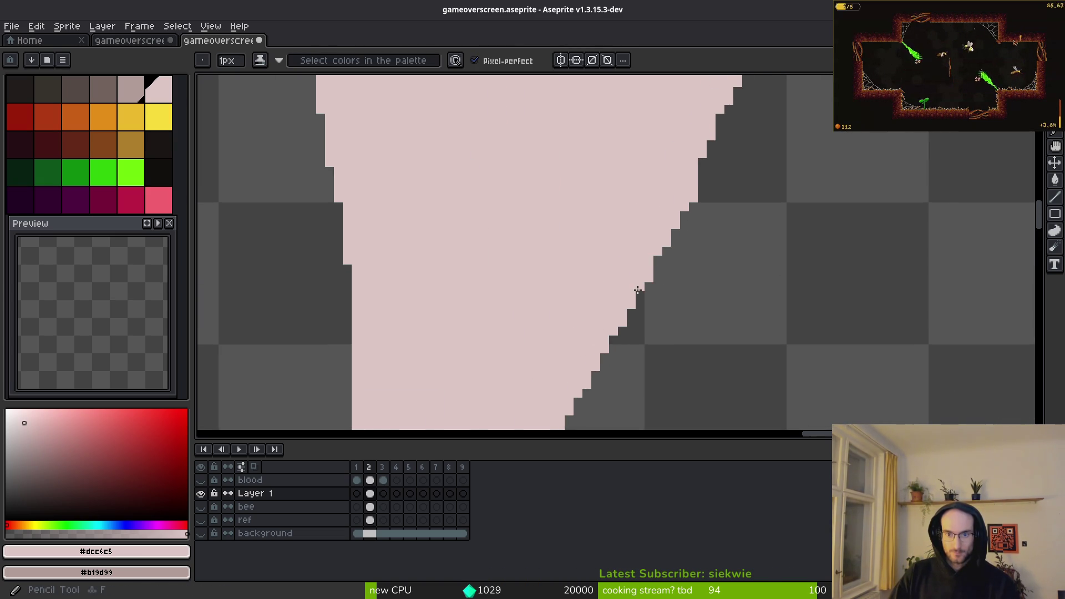
drag(697, 187, 656, 332)
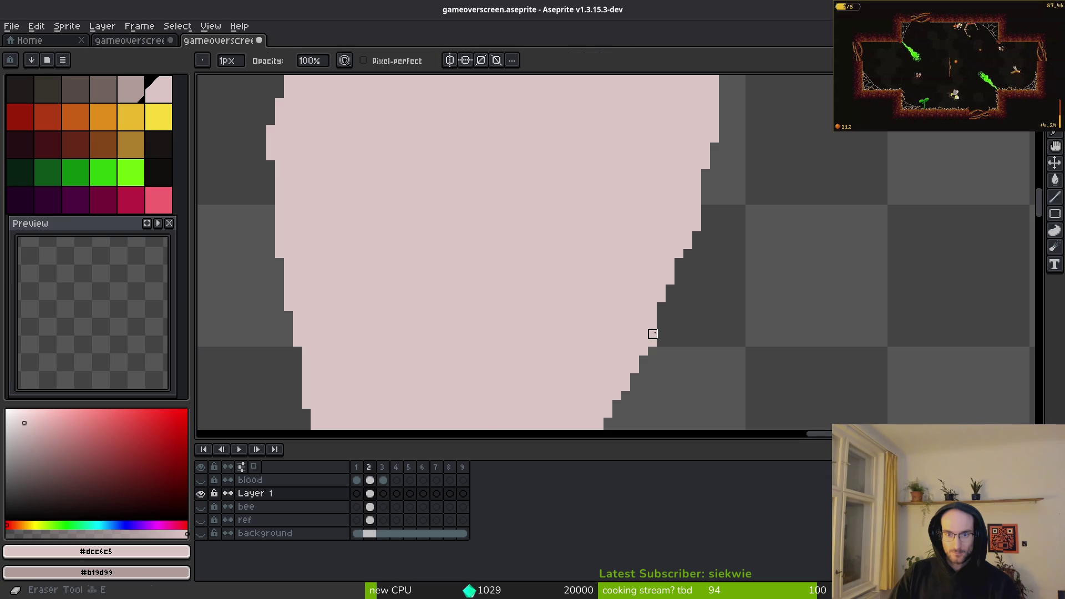
scroll(627, 189, down, 1)
scroll(668, 255, up, 2)
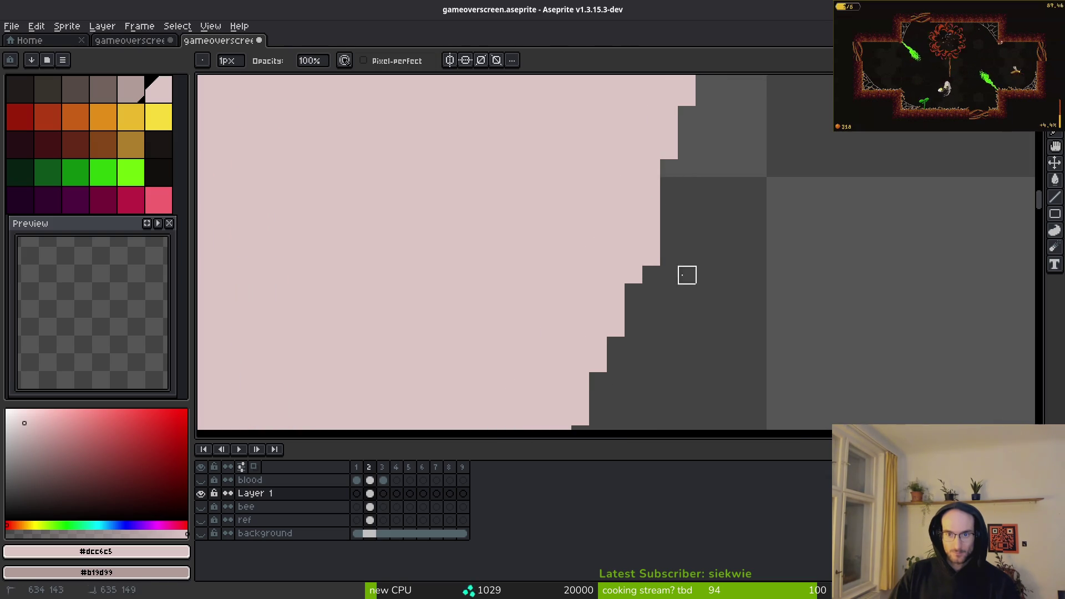
click(638, 292)
right_click(652, 248)
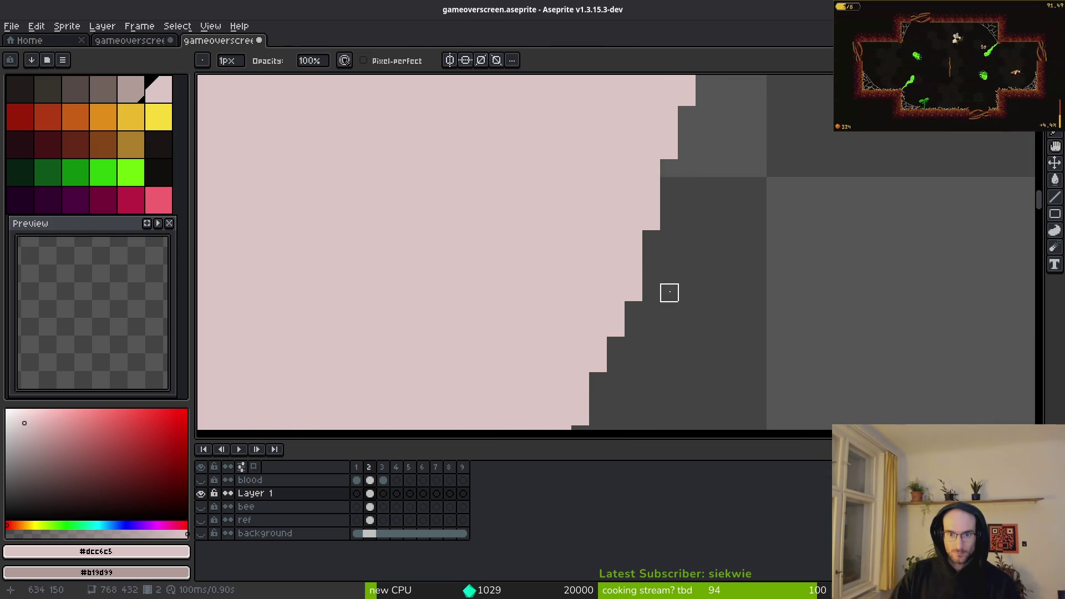
Step: Erase the checkered pink pixels on the edge and fill gaps into clean pixel stairs
scroll(651, 292, down, 6)
scroll(716, 252, up, 3)
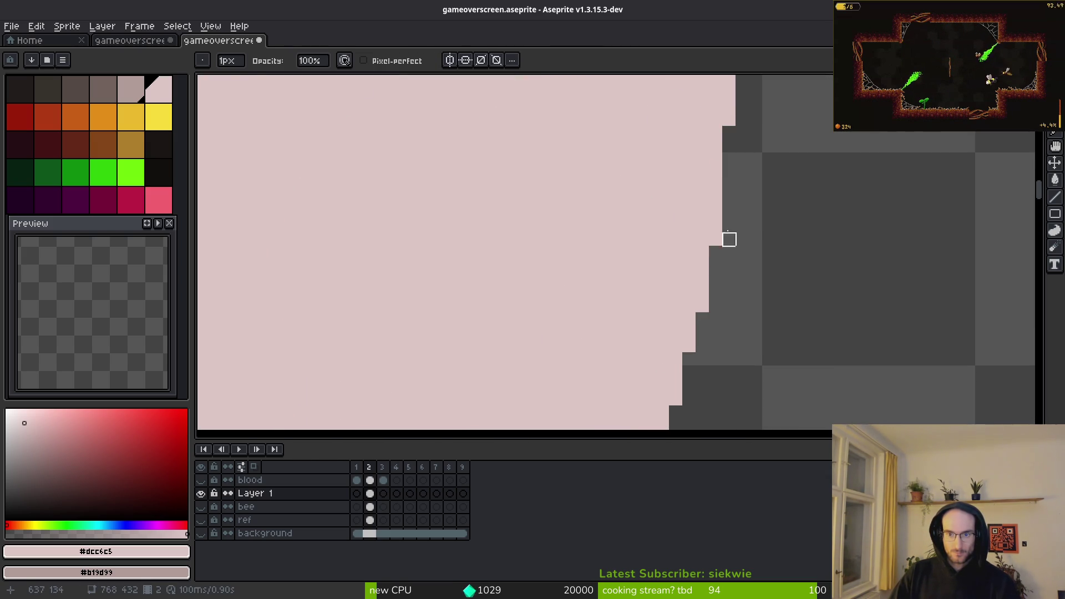
scroll(727, 267, up, 5)
scroll(723, 226, up, 2)
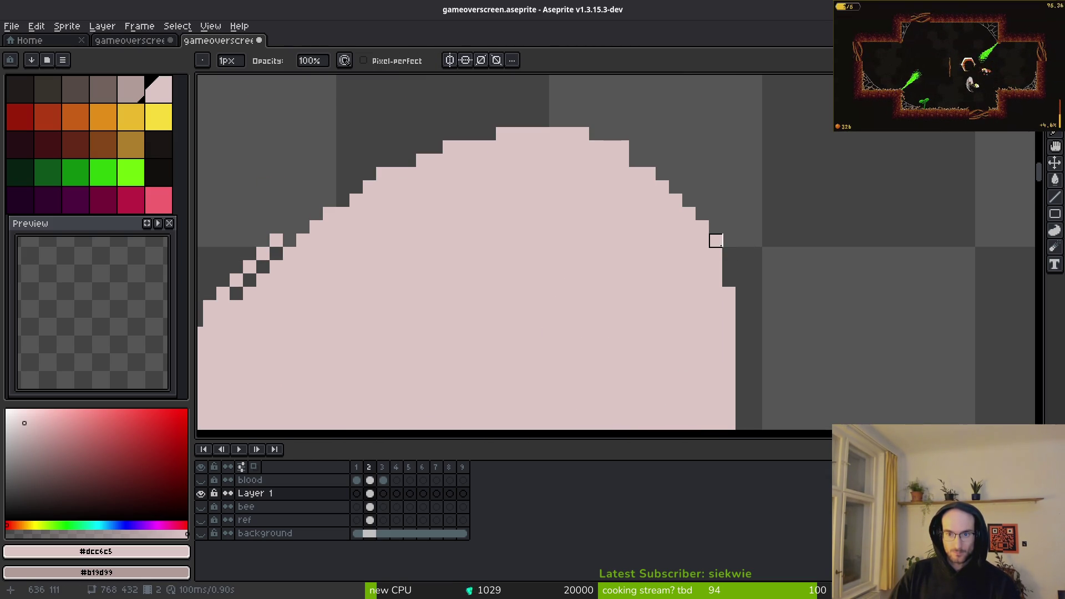
scroll(729, 187, up, 2)
key(e)
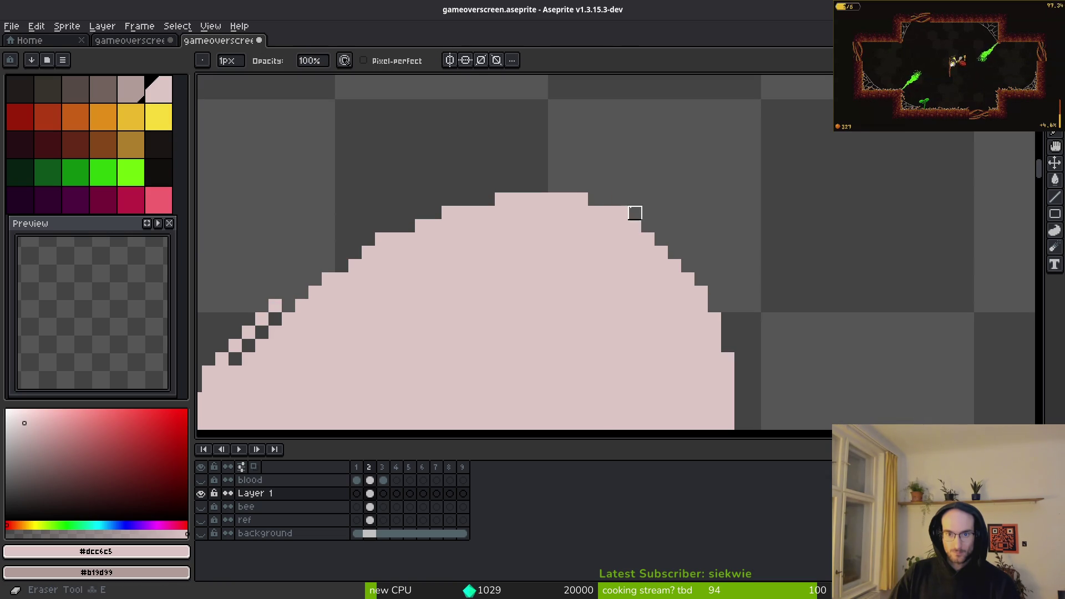
scroll(571, 197, left, 8)
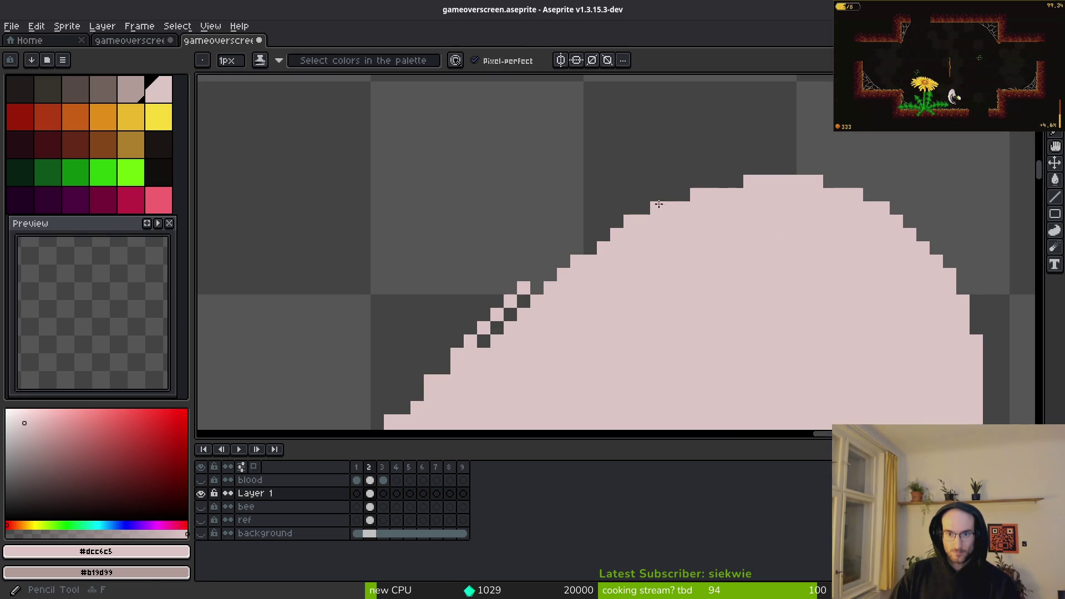
drag(537, 262, 469, 340)
scroll(511, 309, down, 2)
scroll(630, 238, up, 2)
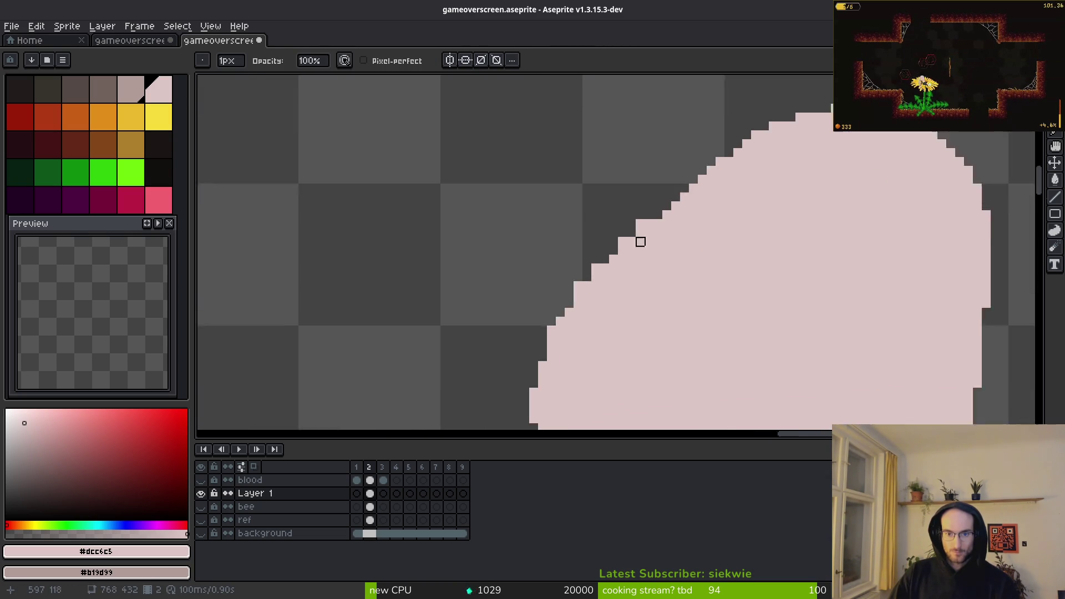
key(f)
click(669, 203)
click(629, 230)
click(589, 270)
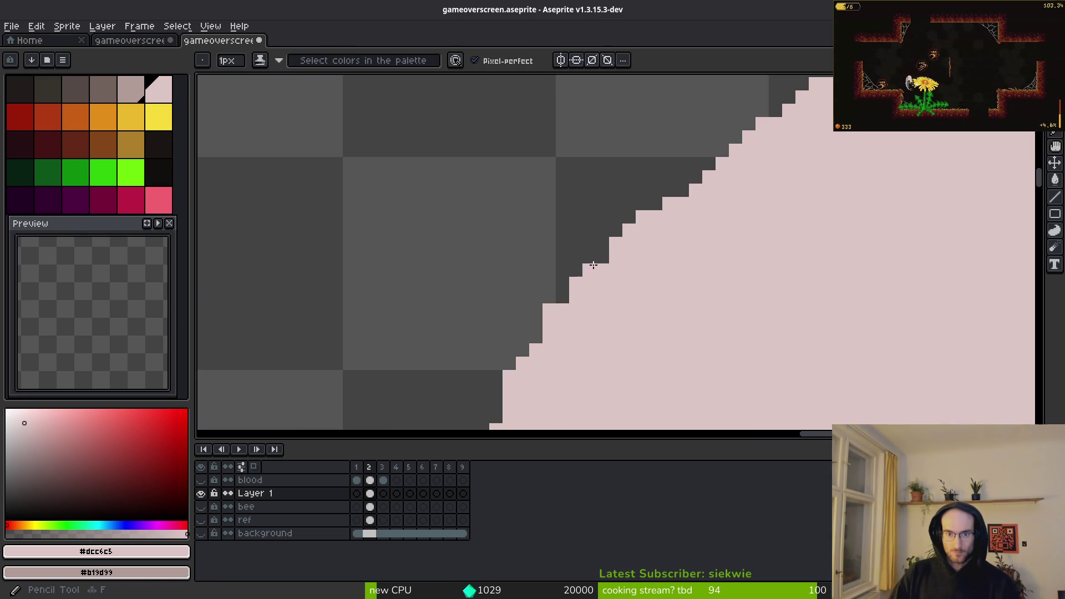
click(603, 257)
click(589, 261)
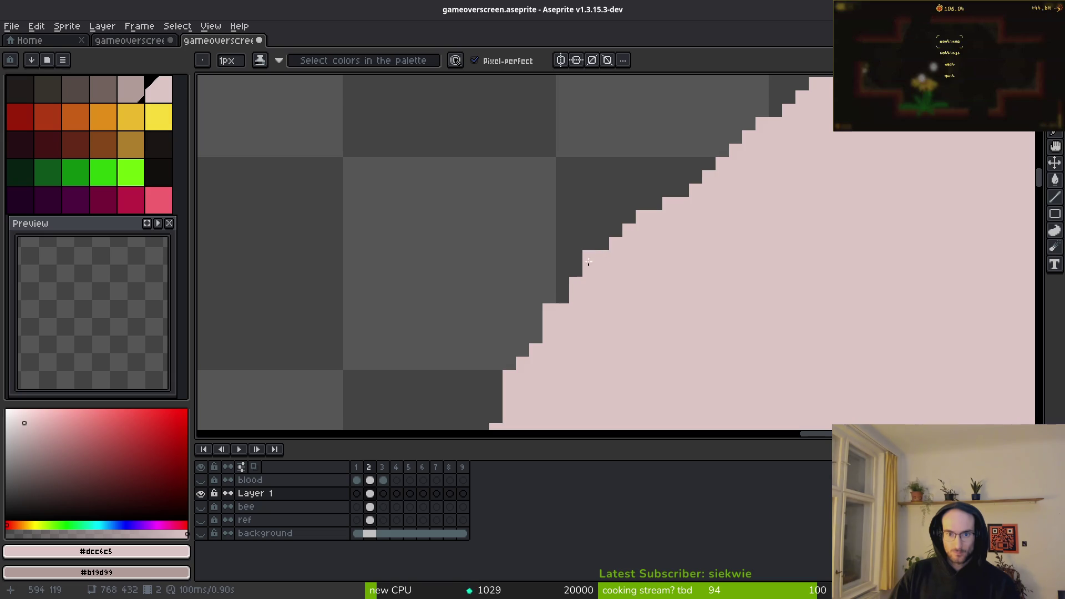
scroll(663, 231, down, 3)
scroll(569, 236, up, 4)
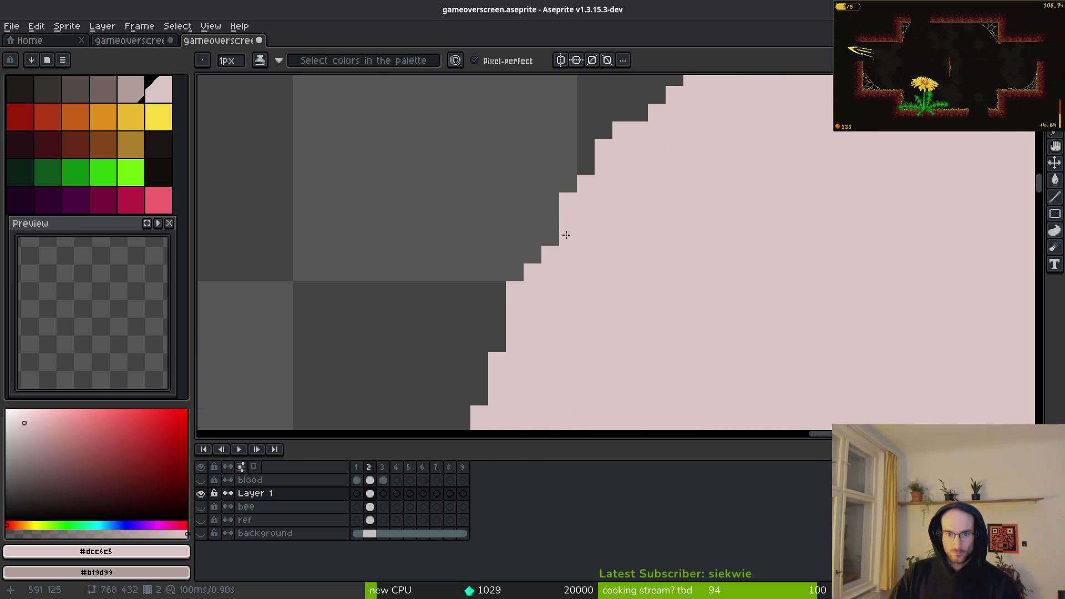
scroll(554, 279, down, 2)
Step: Save the cleaned-up wing shape with Ctrl+S
key(e)
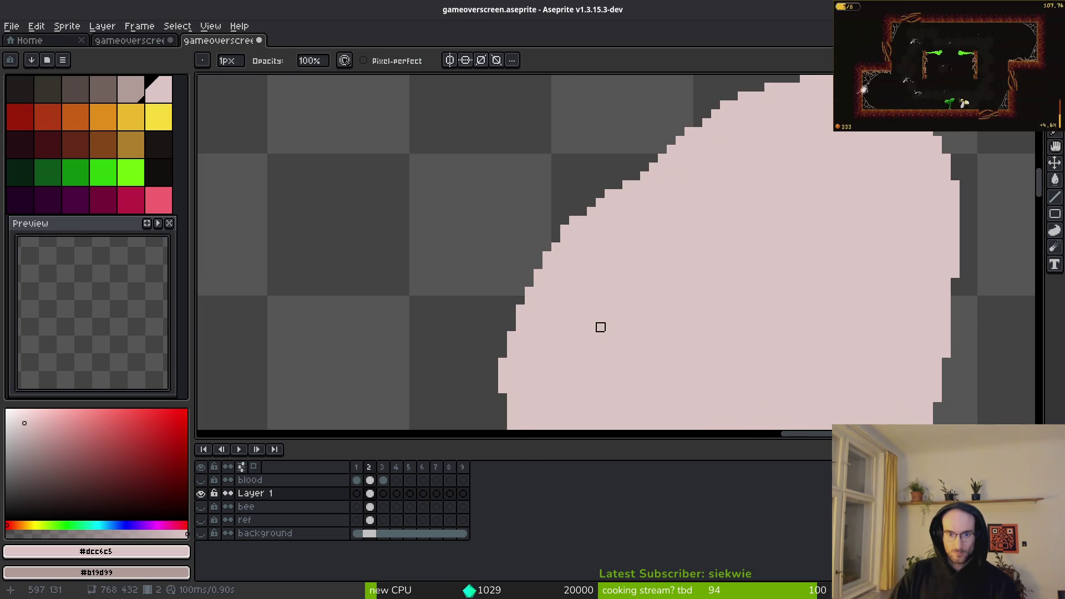
scroll(555, 200, up, 2)
key(b)
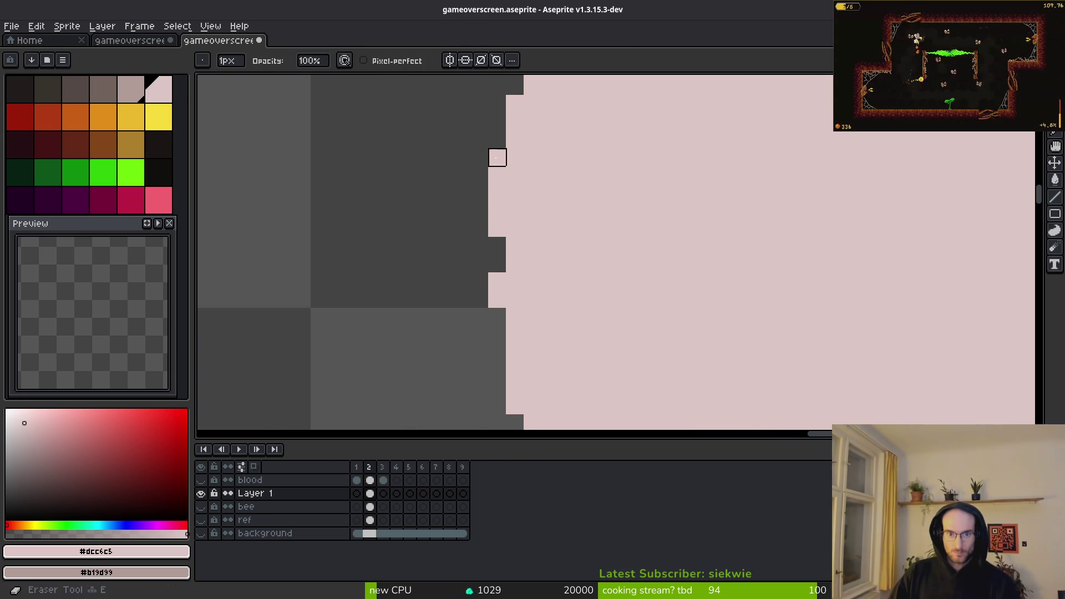
key(e)
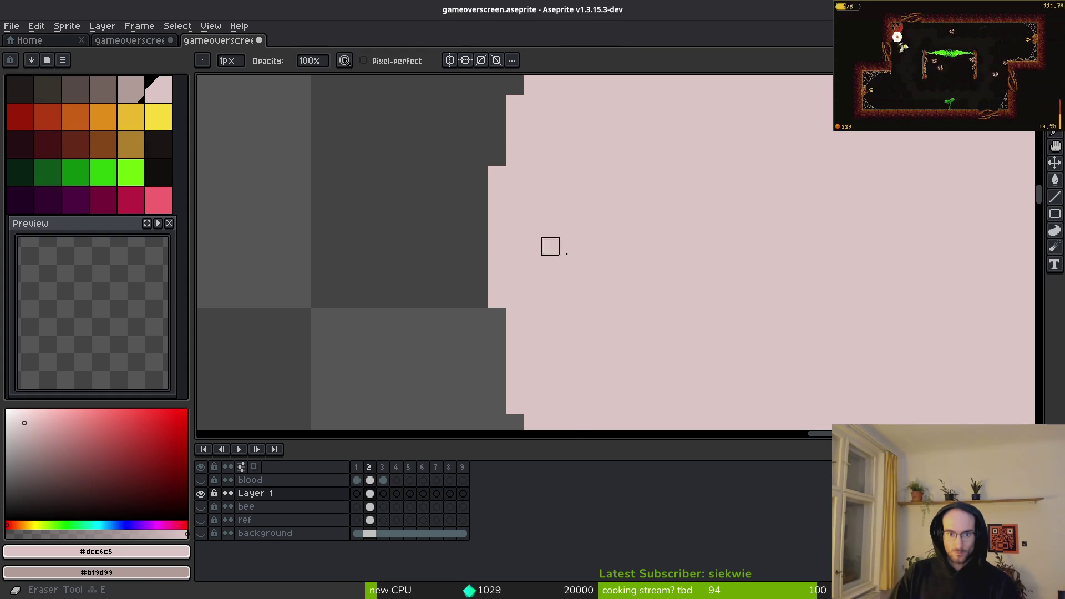
scroll(514, 245, down, 3)
key(ctrl+s)
scroll(585, 221, up, 4)
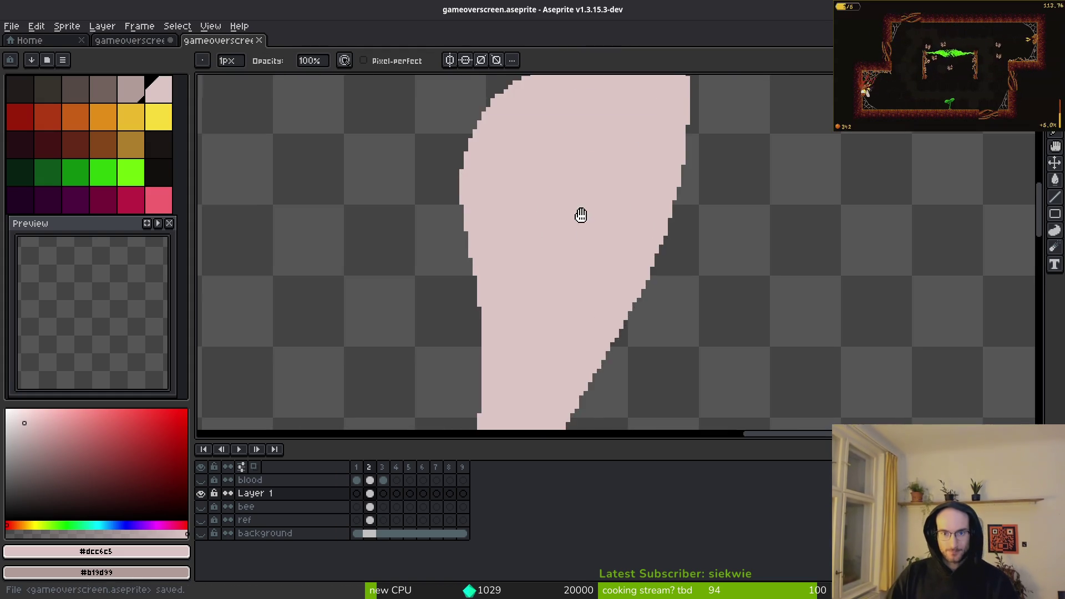
scroll(595, 239, up, 1)
Step: Switch to the Pencil, save again, and choose the darker greyish-pink shading colour
key(b)
scroll(521, 356, up, 1)
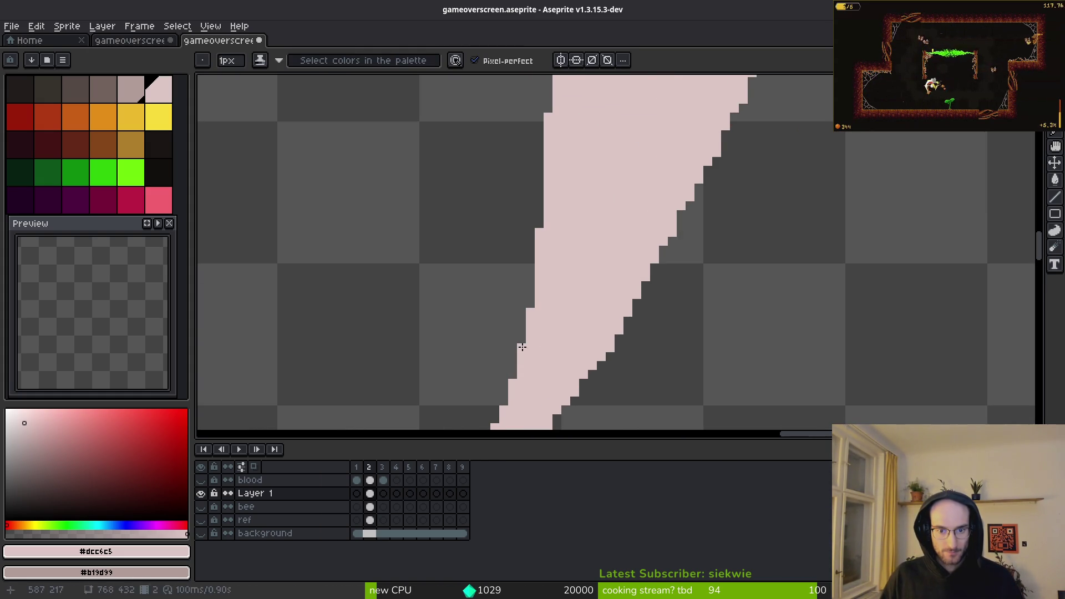
scroll(574, 305, down, 2)
scroll(587, 340, up, 1)
scroll(564, 352, down, 1)
scroll(574, 289, up, 1)
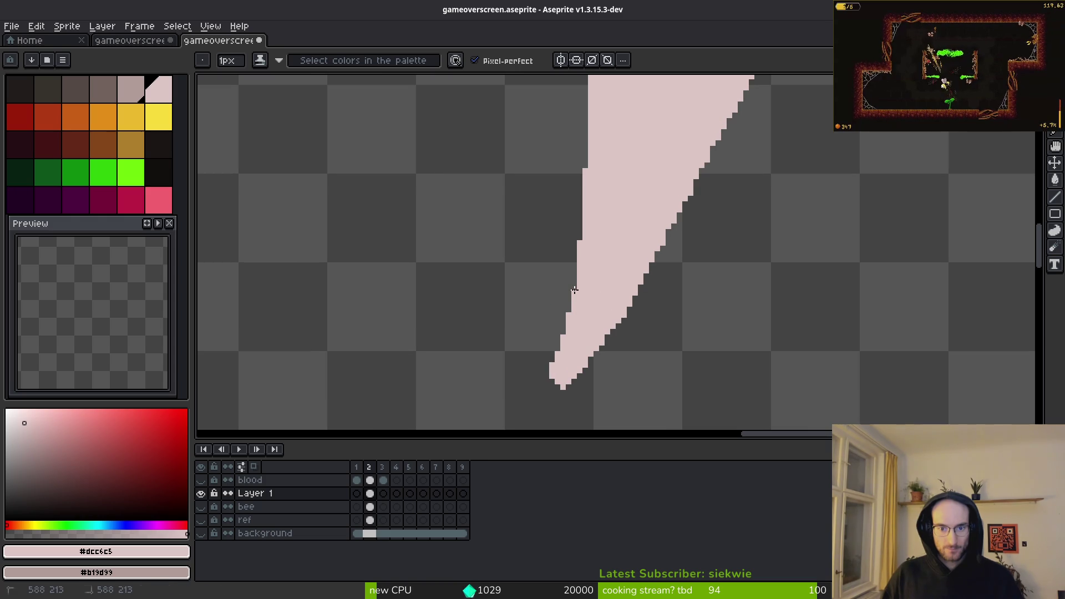
key(ctrl+s)
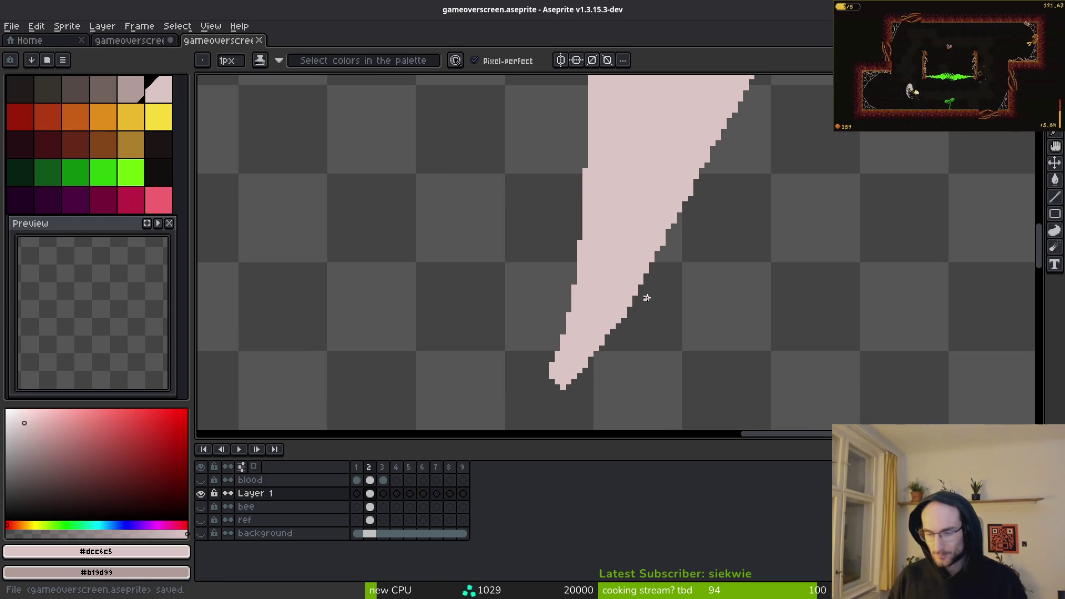
scroll(757, 265, down, 5)
click(131, 89)
Step: Draw thin grey-pink diagonal lines running up from the feather's lower tip
scroll(728, 265, up, 4)
scroll(684, 251, down, 4)
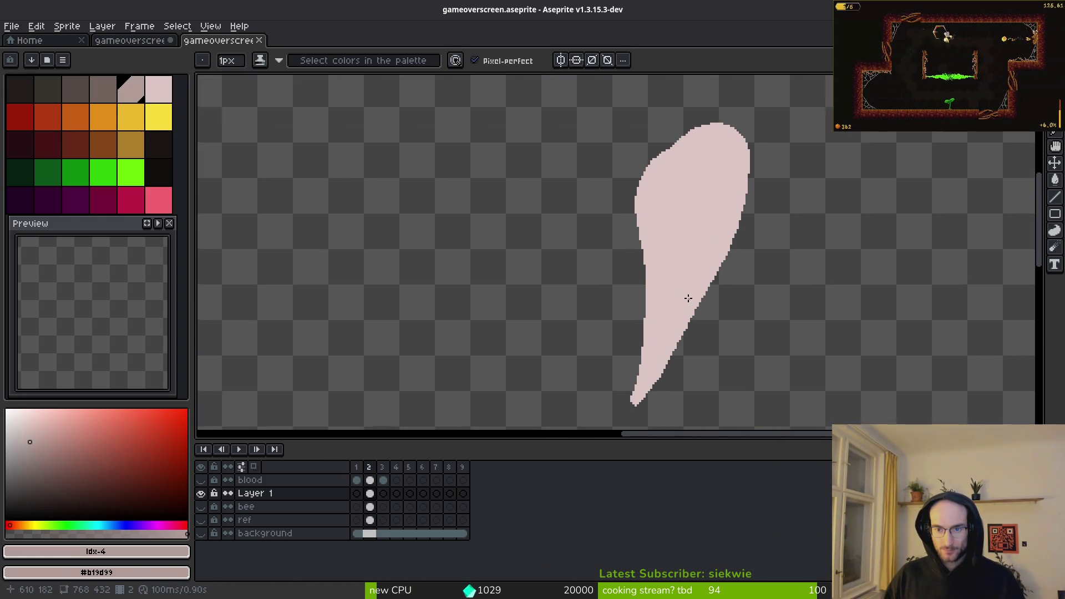
scroll(687, 297, up, 4)
scroll(590, 378, up, 3)
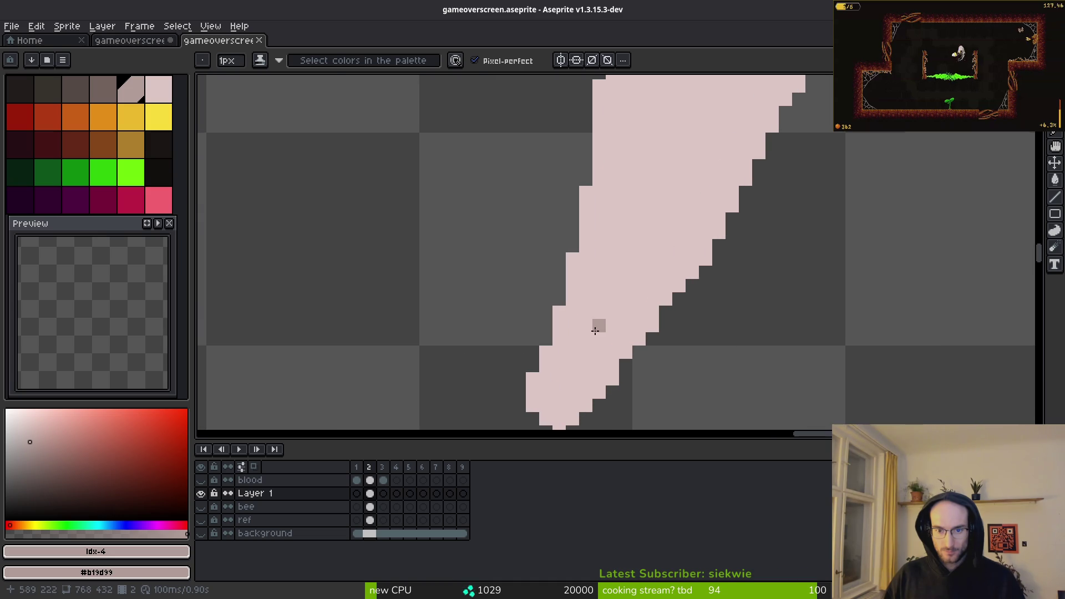
mouse_move(543, 396)
mouse_down()
mouse_move(544, 376)
mouse_move(599, 316)
mouse_move(654, 159)
mouse_move(660, 183)
mouse_up()
scroll(673, 200, down, 2)
scroll(673, 200, up, 5)
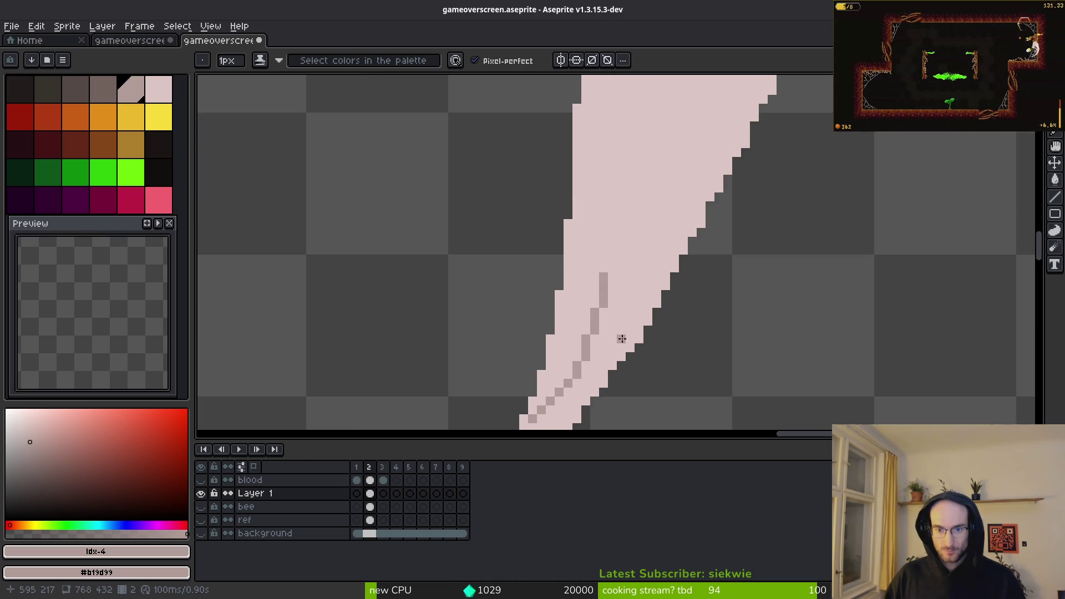
mouse_move(624, 393)
mouse_down()
mouse_move(613, 328)
mouse_move(653, 157)
mouse_up()
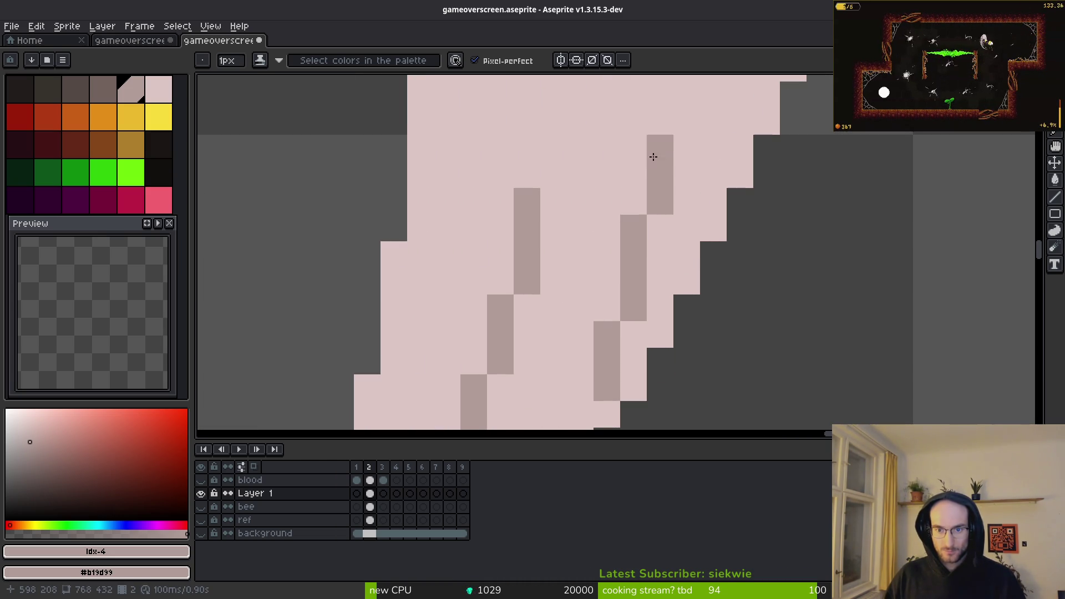
scroll(615, 283, down, 2)
scroll(612, 249, up, 2)
drag(612, 249, 718, 142)
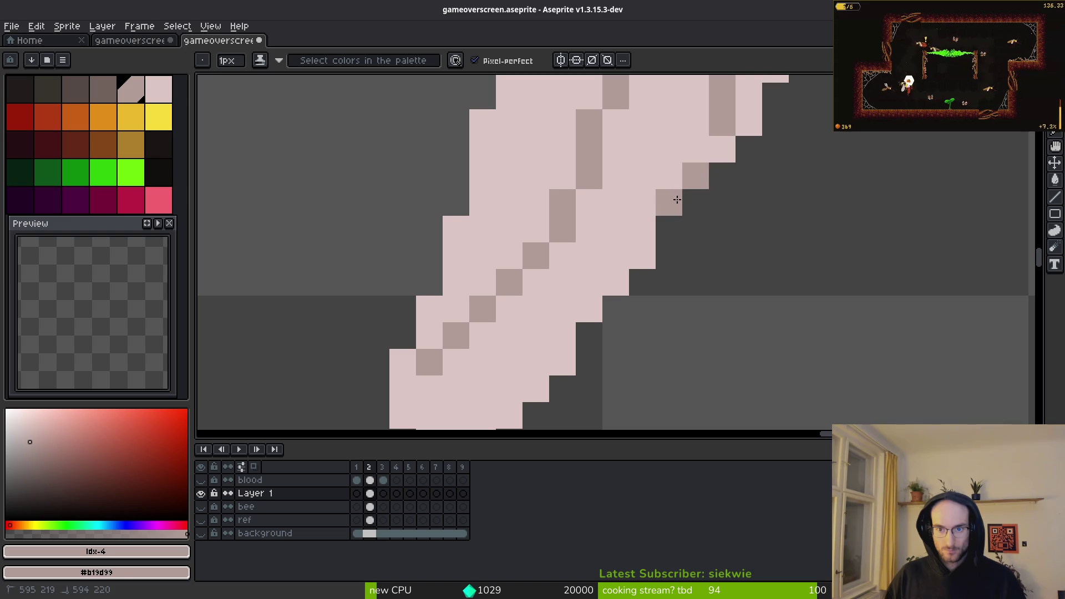
mouse_move(677, 178)
mouse_down()
mouse_move(594, 291)
mouse_move(491, 382)
mouse_up()
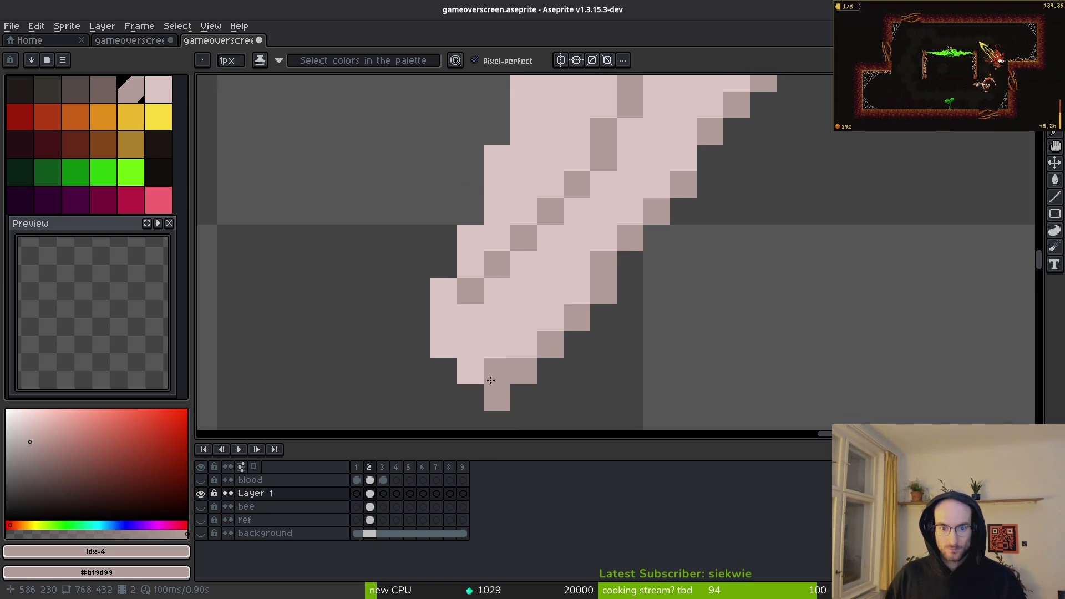
Step: Add more grey lines rising from a pixel near the tip, then eyedrop the light pink
scroll(452, 352, down, 3)
scroll(575, 335, up, 2)
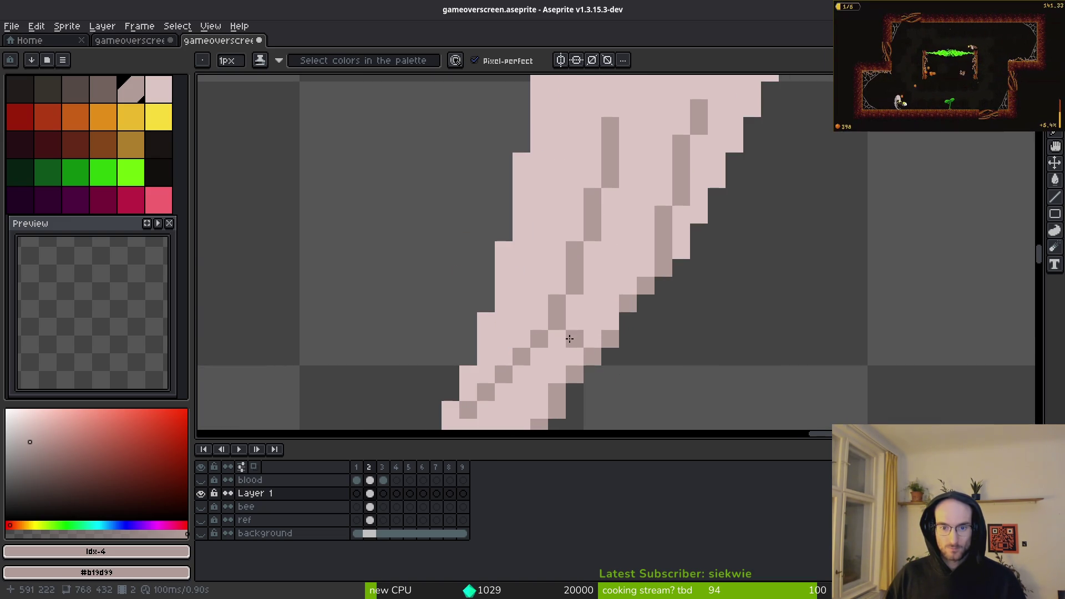
scroll(642, 233, down, 2)
scroll(643, 261, up, 1)
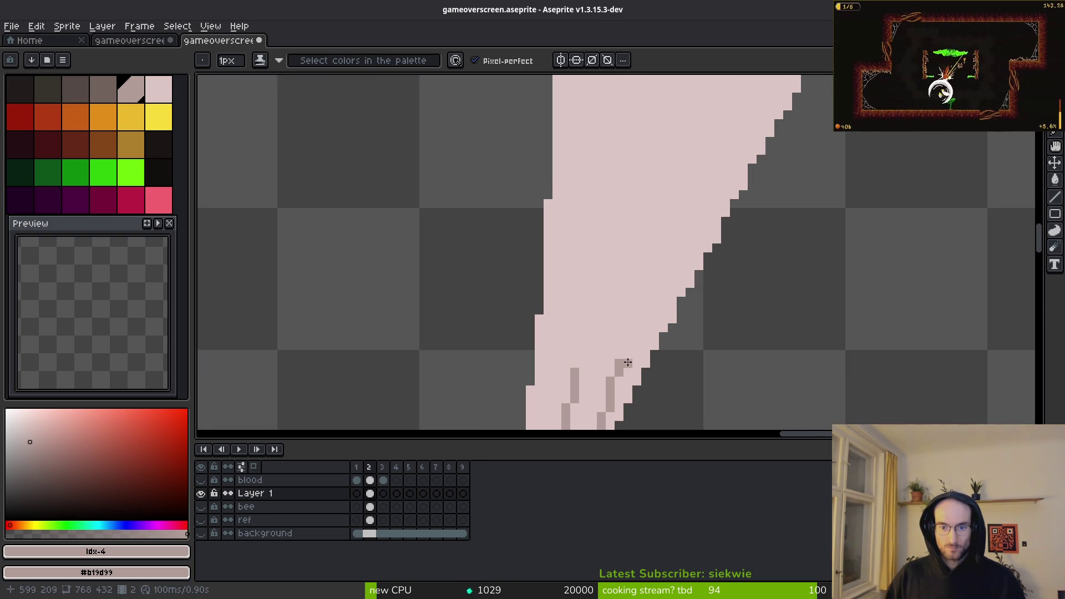
drag(642, 271, 690, 131)
click(583, 337)
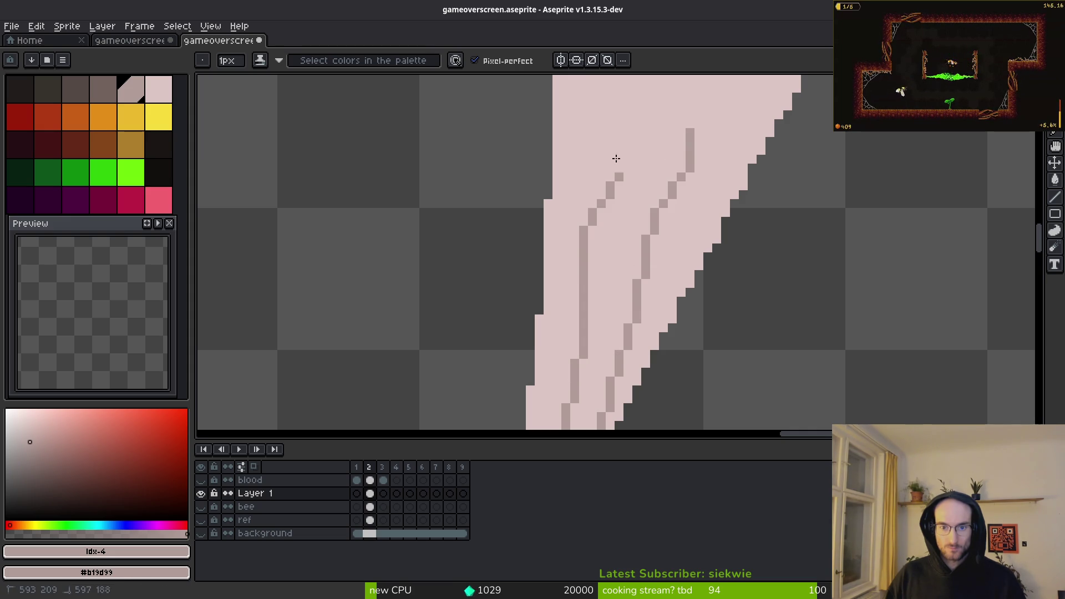
drag(574, 363, 604, 123)
drag(661, 95, 629, 293)
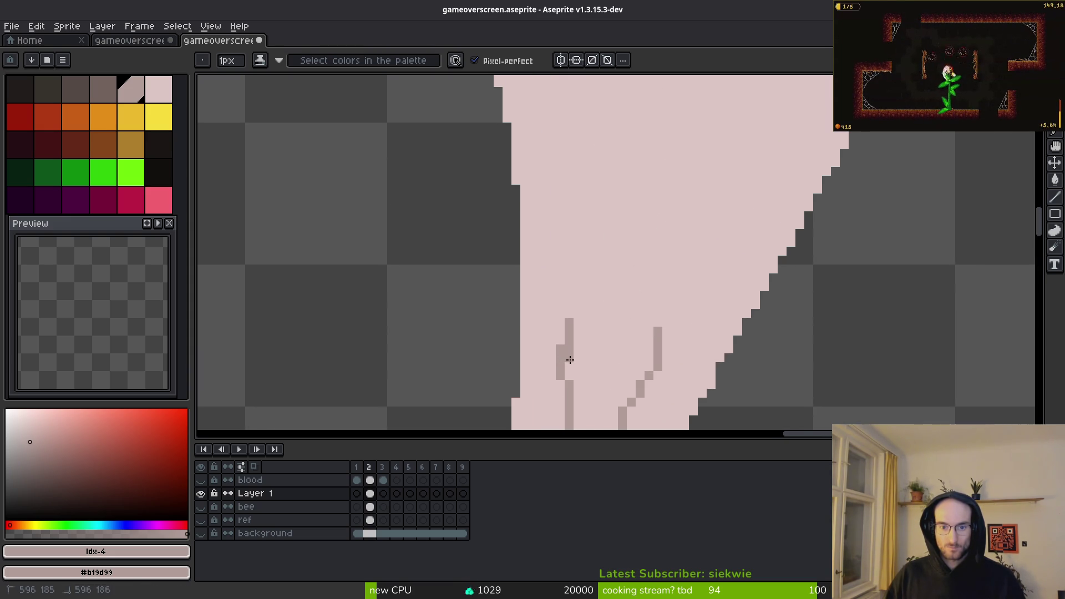
alt+click(571, 349)
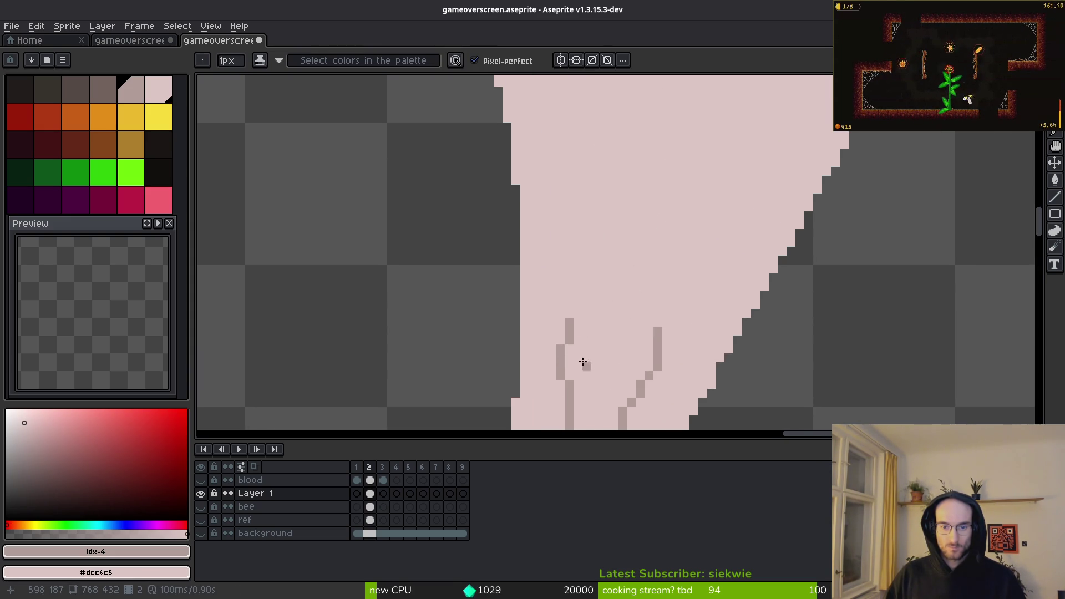
scroll(610, 311, down, 3)
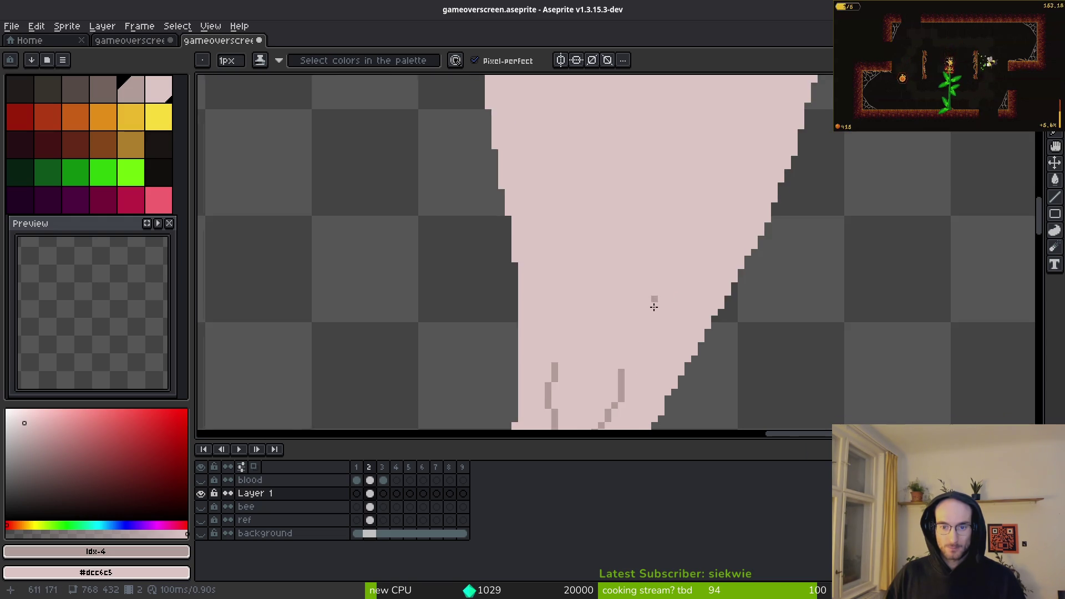
scroll(668, 202, down, 2)
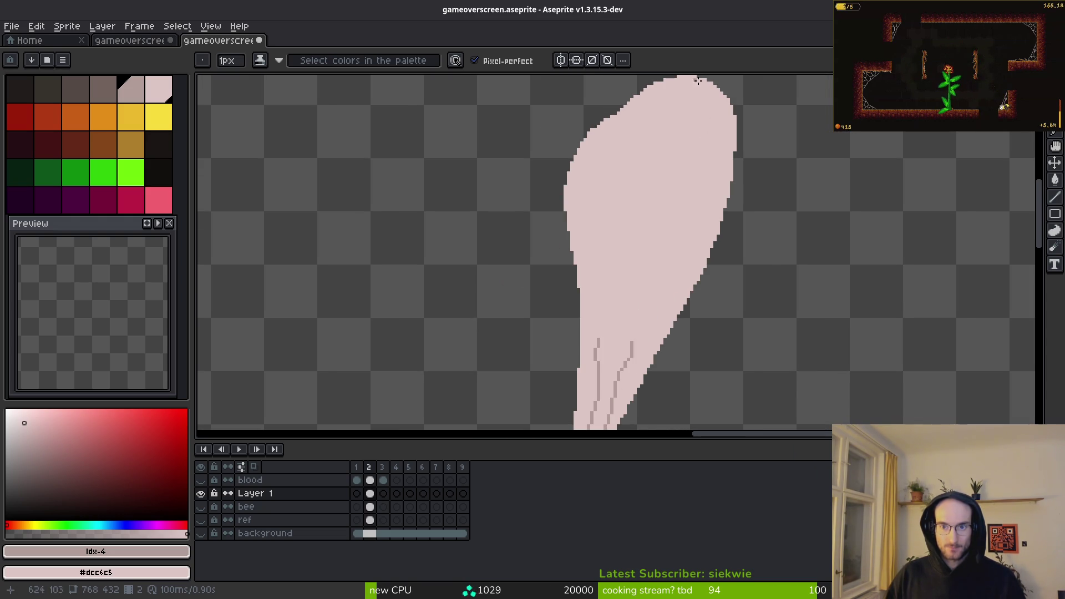
Step: Draw grey vein lines across the feather, painting an overlapping pixel back to pink
scroll(713, 89, up, 1)
mouse_move(704, 196)
mouse_down()
mouse_move(651, 320)
mouse_move(660, 209)
mouse_move(618, 250)
mouse_up()
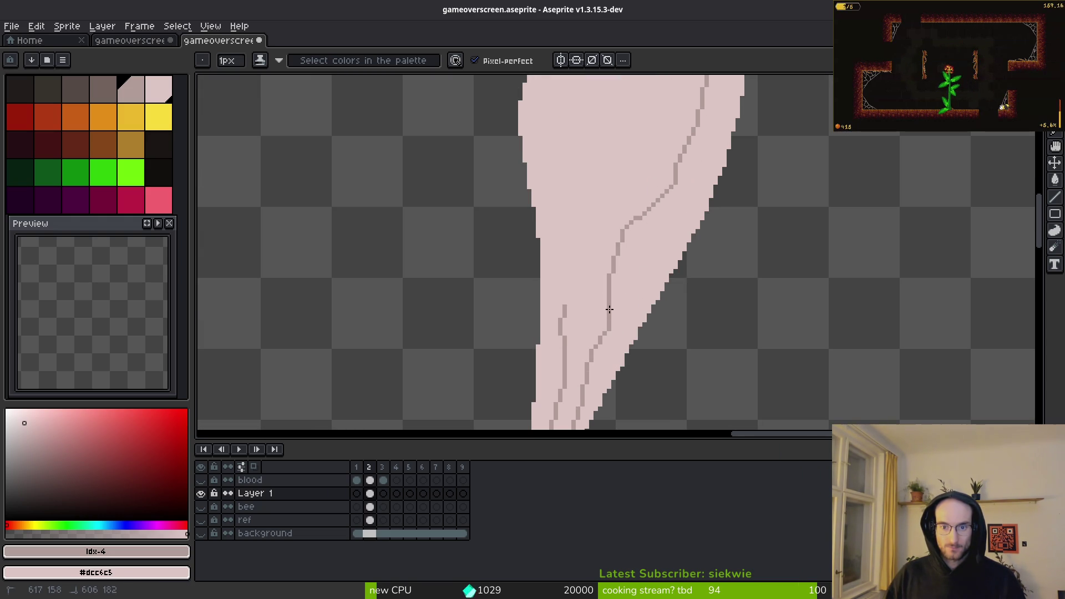
scroll(647, 232, up, 2)
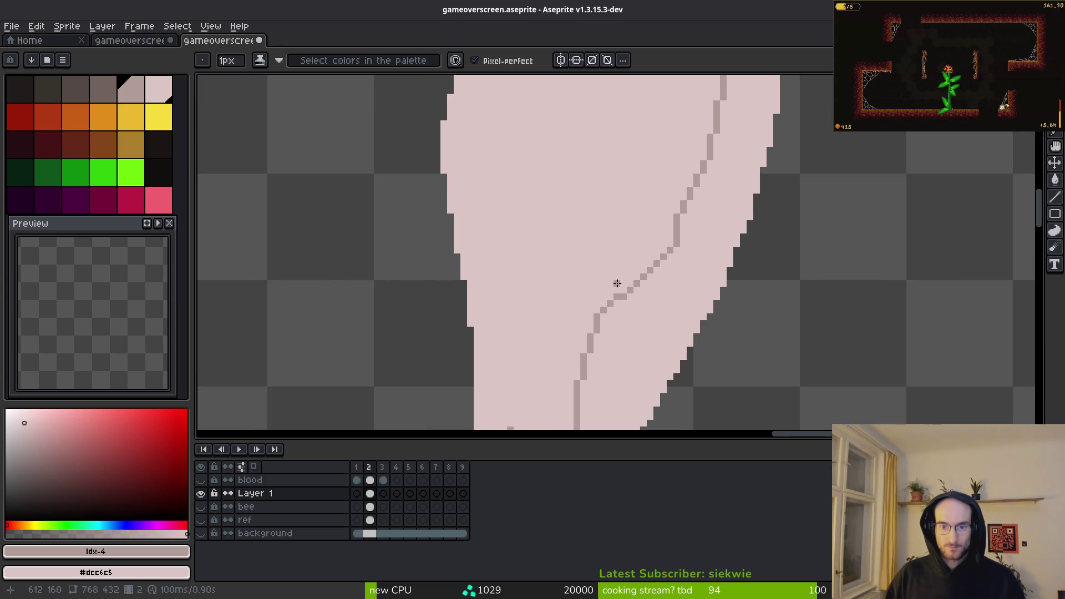
drag(598, 305, 584, 248)
drag(617, 171, 592, 333)
mouse_move(591, 333)
mouse_down()
mouse_move(611, 297)
mouse_move(567, 115)
mouse_up()
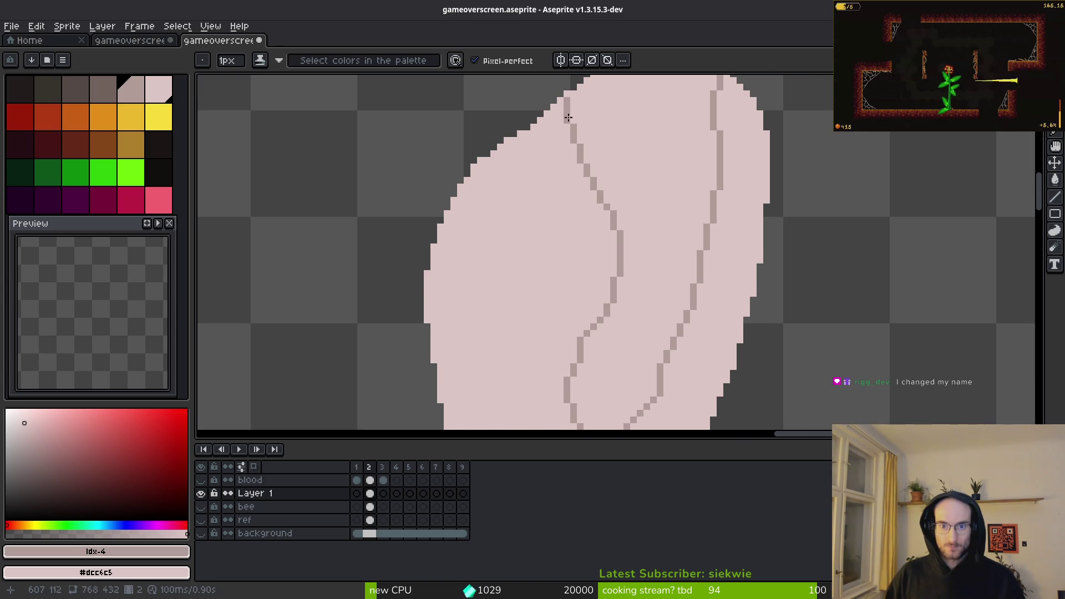
scroll(706, 162, down, 5)
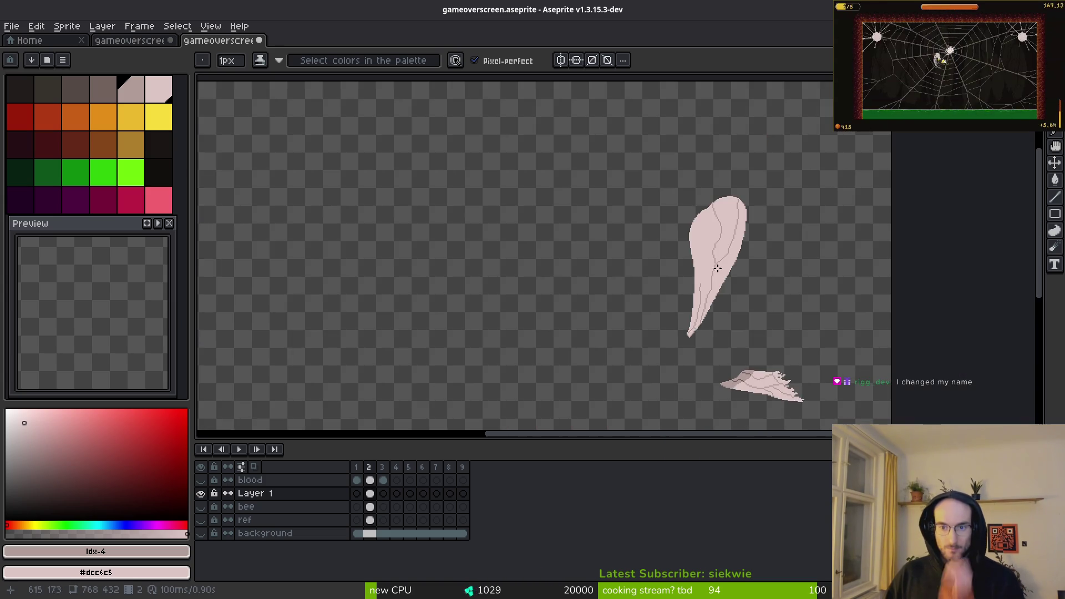
scroll(726, 280, up, 6)
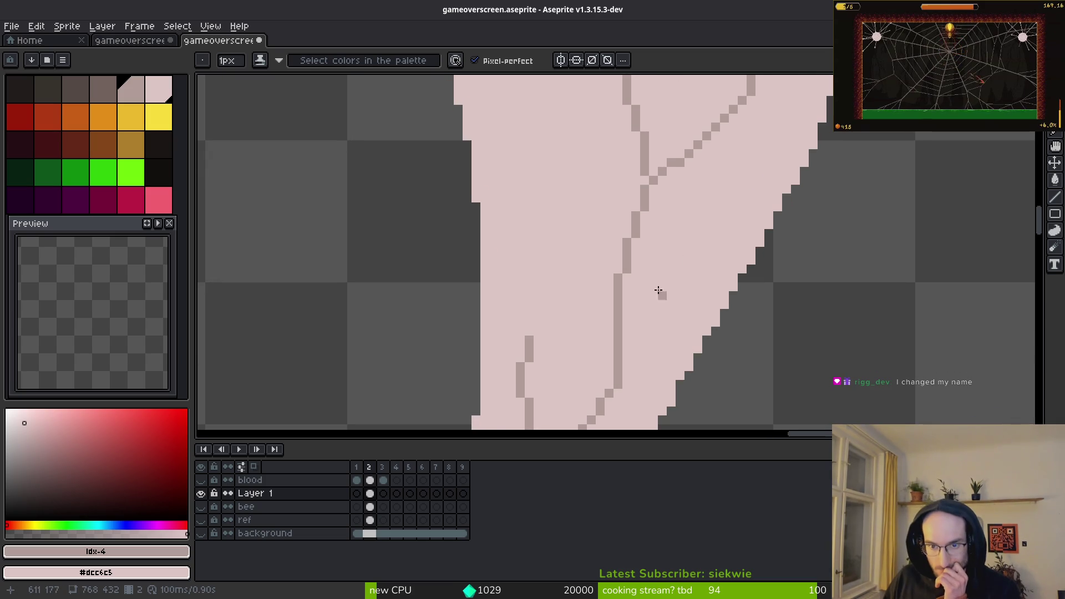
scroll(622, 354, up, 1)
click(602, 379)
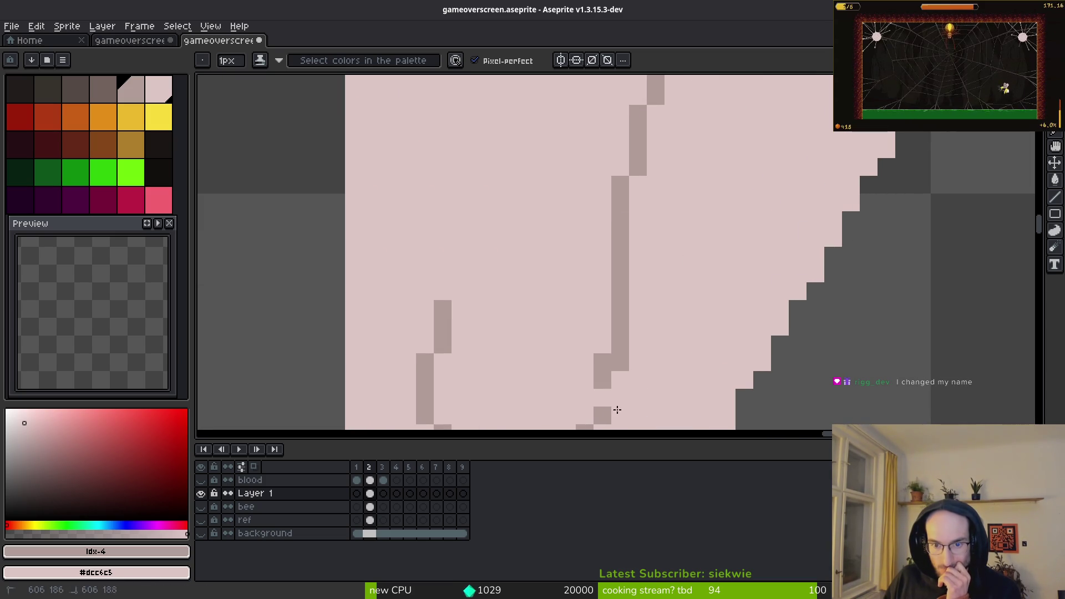
click(602, 363)
scroll(673, 349, down, 3)
scroll(699, 340, up, 3)
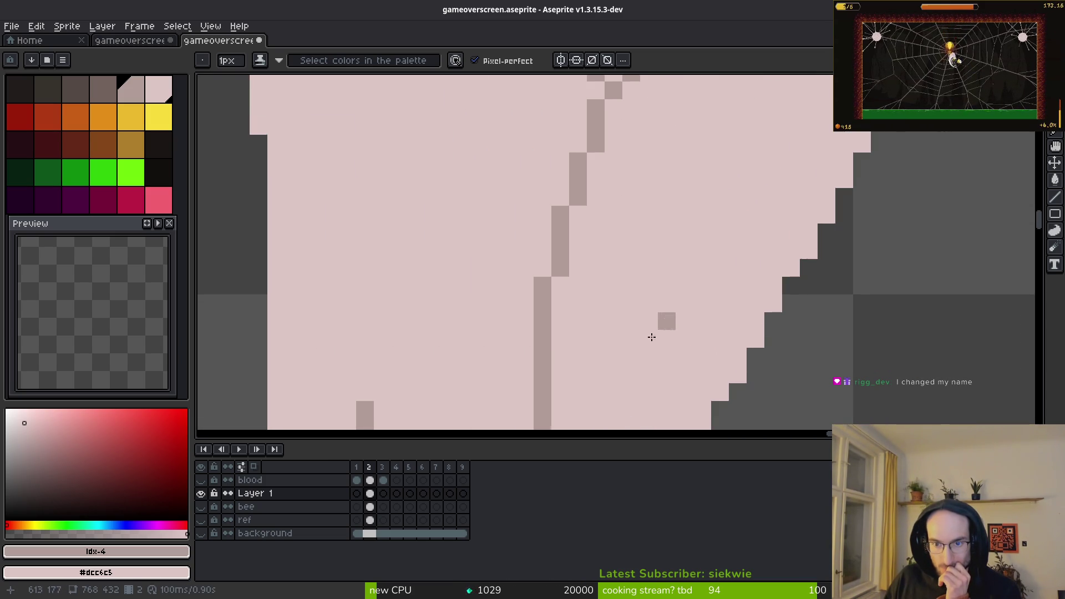
Step: Add two diagonal grey stair lines up-right and tidy their corner pixels
mouse_move(543, 398)
mouse_down()
mouse_move(685, 241)
mouse_move(808, 171)
mouse_up()
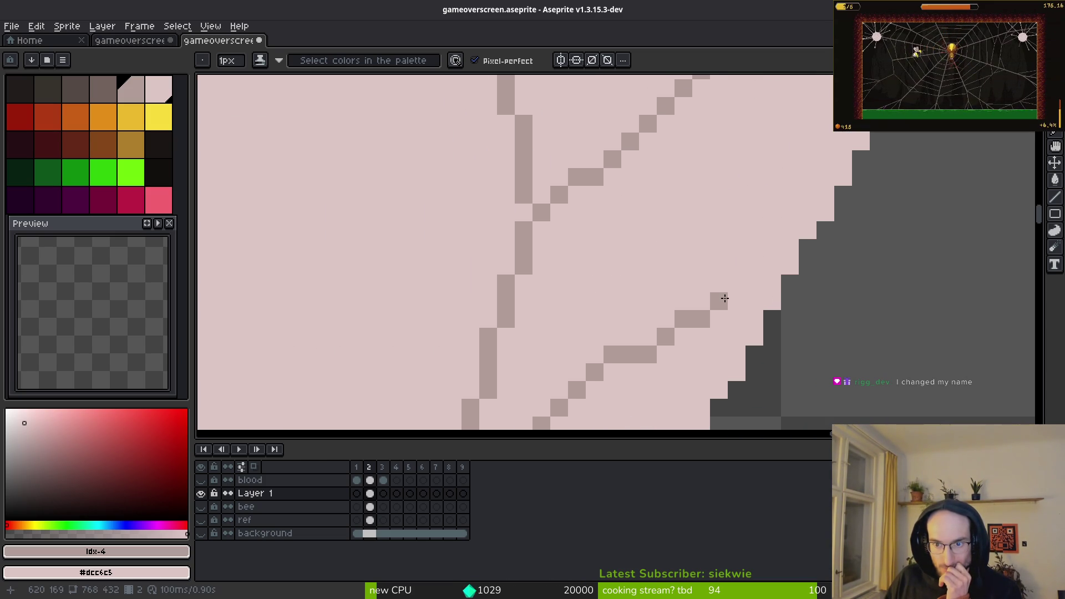
drag(718, 300, 773, 267)
scroll(737, 316, down, 4)
scroll(649, 221, up, 3)
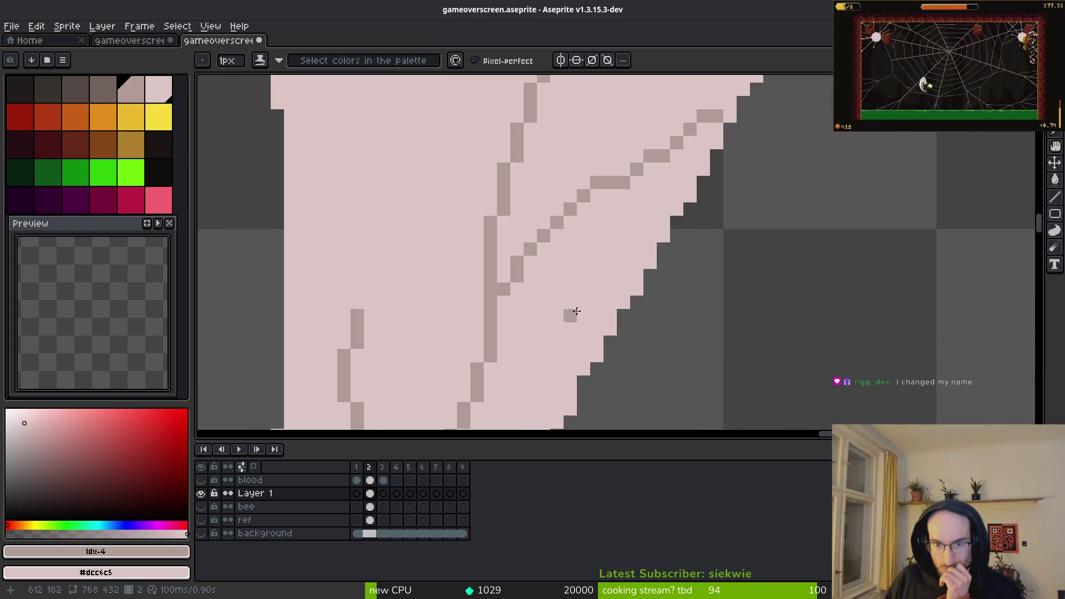
click(662, 141)
drag(692, 140, 692, 153)
click(679, 140)
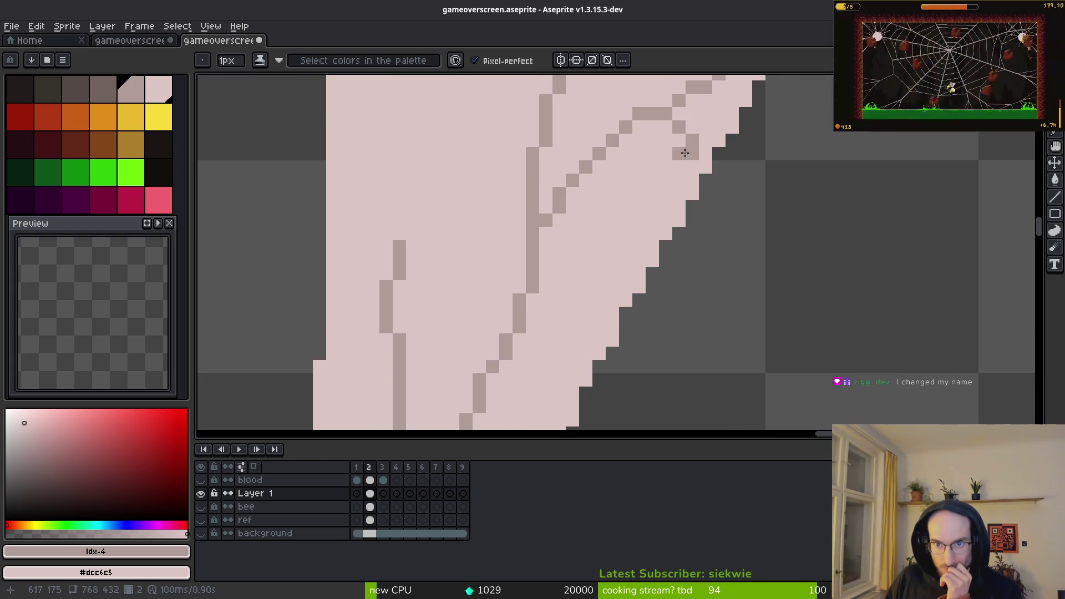
drag(629, 142, 660, 141)
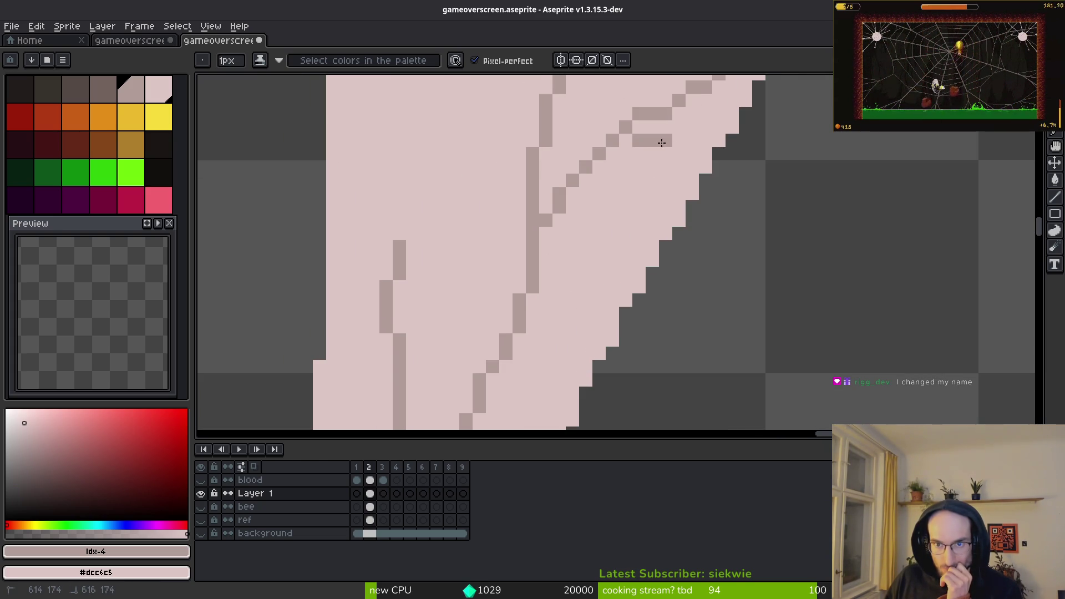
scroll(694, 167, down, 5)
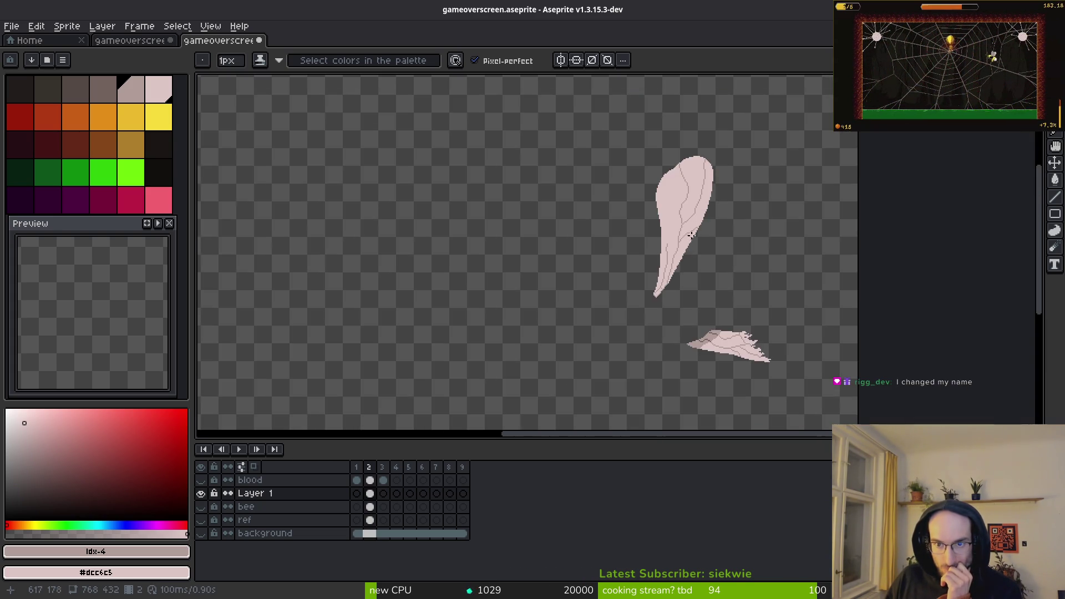
scroll(699, 264, up, 4)
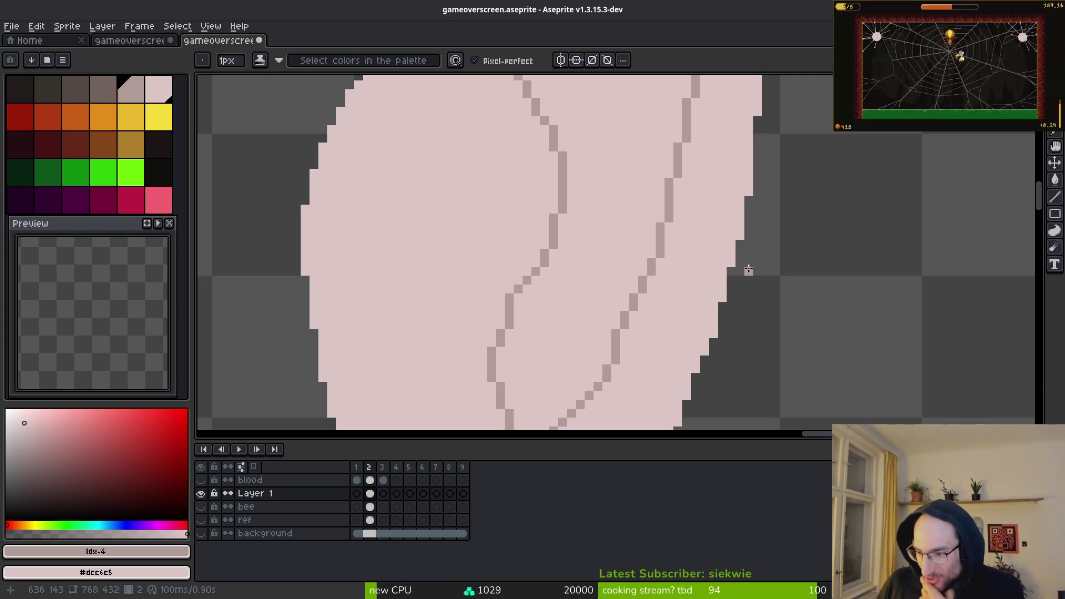
scroll(700, 315, down, 2)
scroll(612, 320, up, 2)
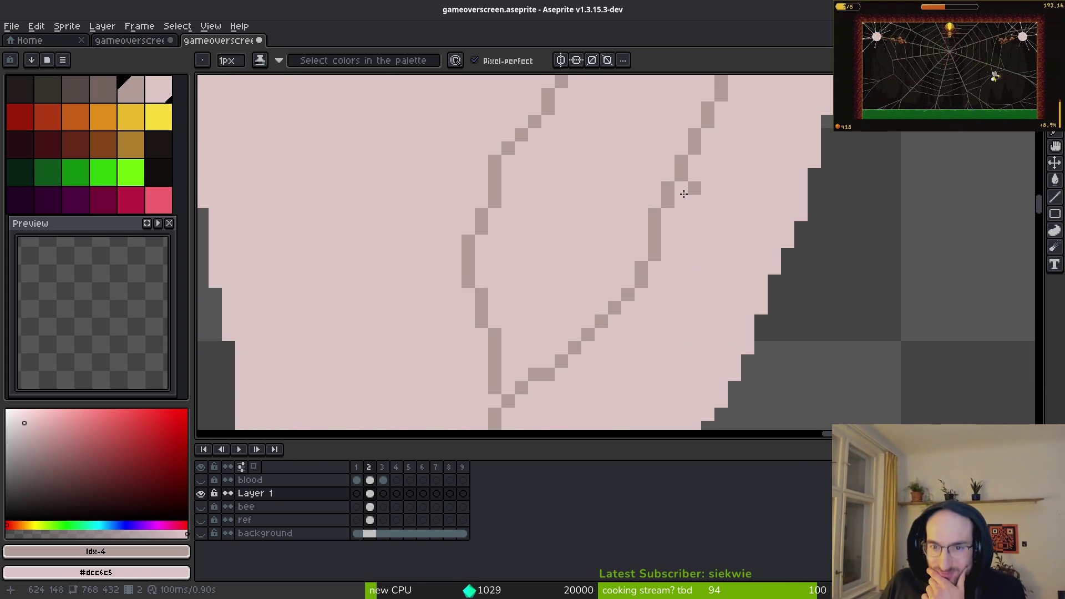
scroll(721, 221, down, 2)
scroll(749, 227, up, 1)
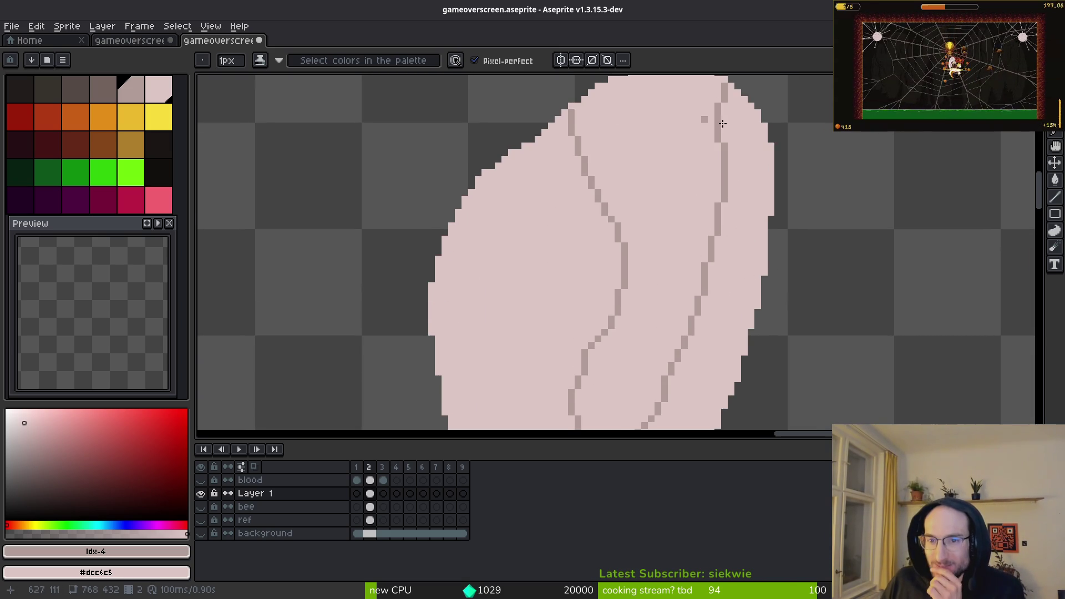
scroll(701, 121, up, 2)
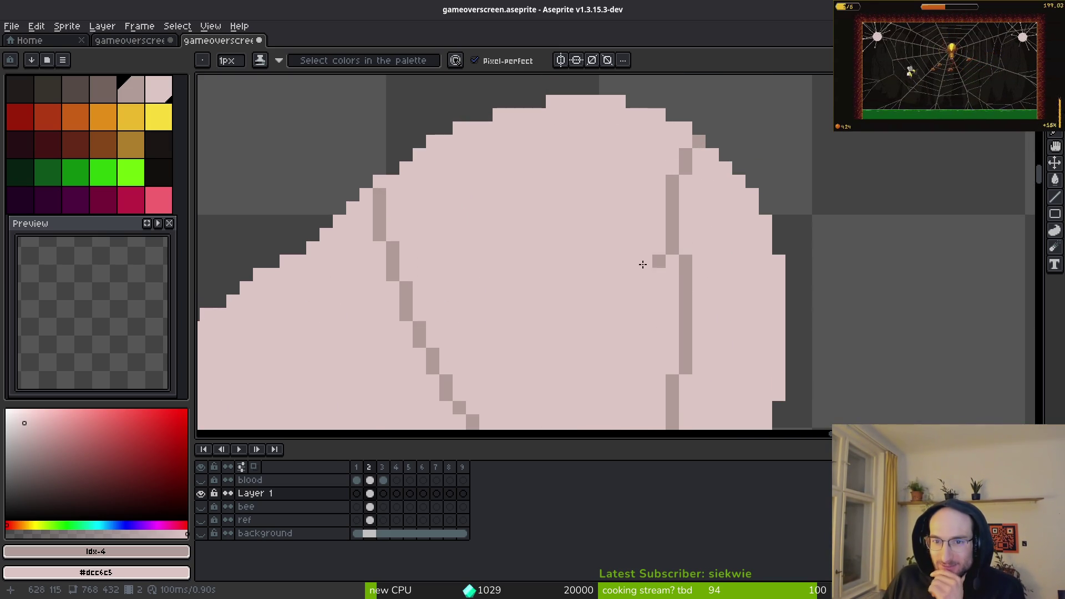
scroll(582, 261, down, 2)
scroll(644, 216, up, 2)
scroll(626, 102, down, 3)
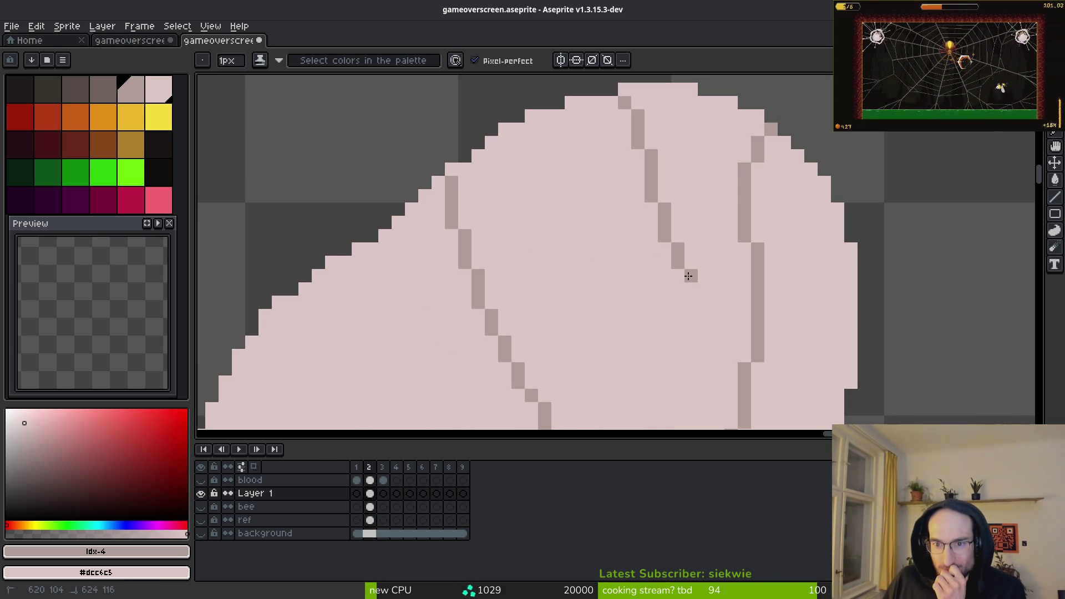
scroll(656, 186, up, 1)
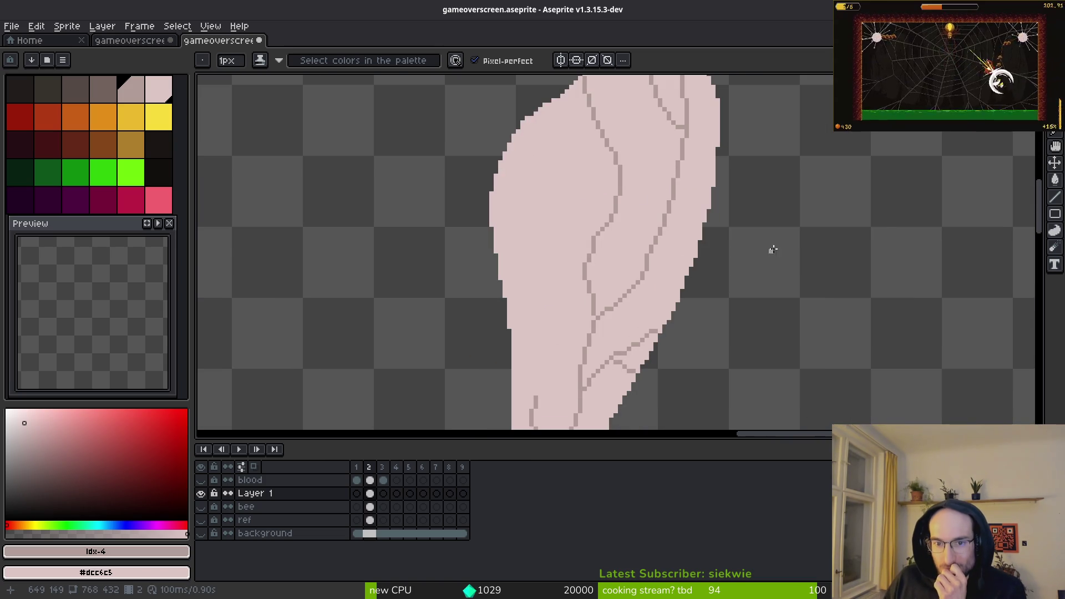
scroll(684, 237, down, 1)
scroll(665, 273, up, 3)
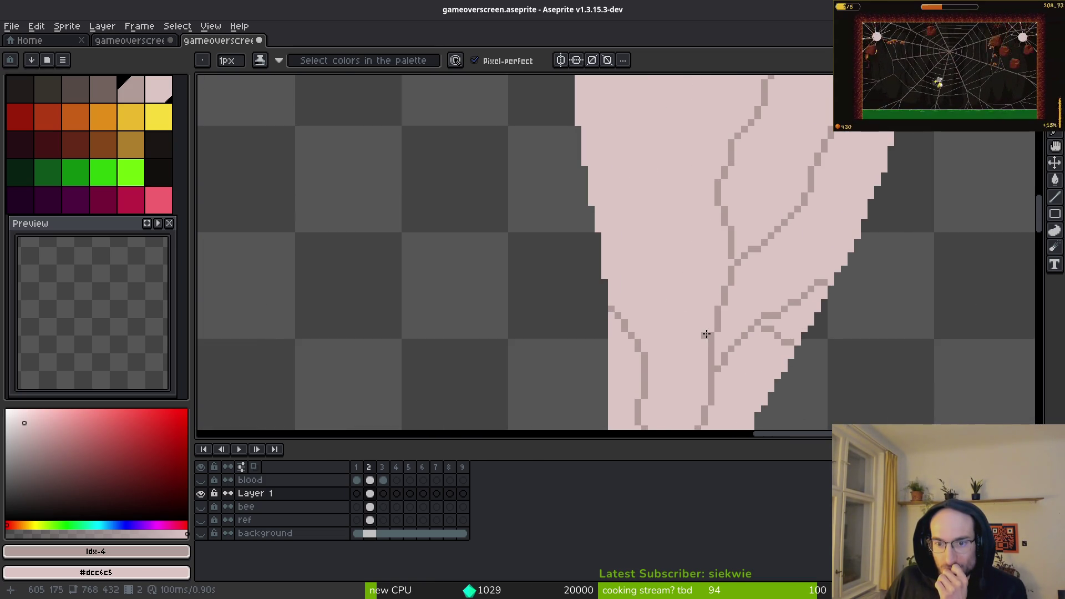
Step: Draw a new diagonal vein branch joining the older stroke, then show the bee layer again
drag(706, 334, 647, 231)
drag(644, 337, 659, 290)
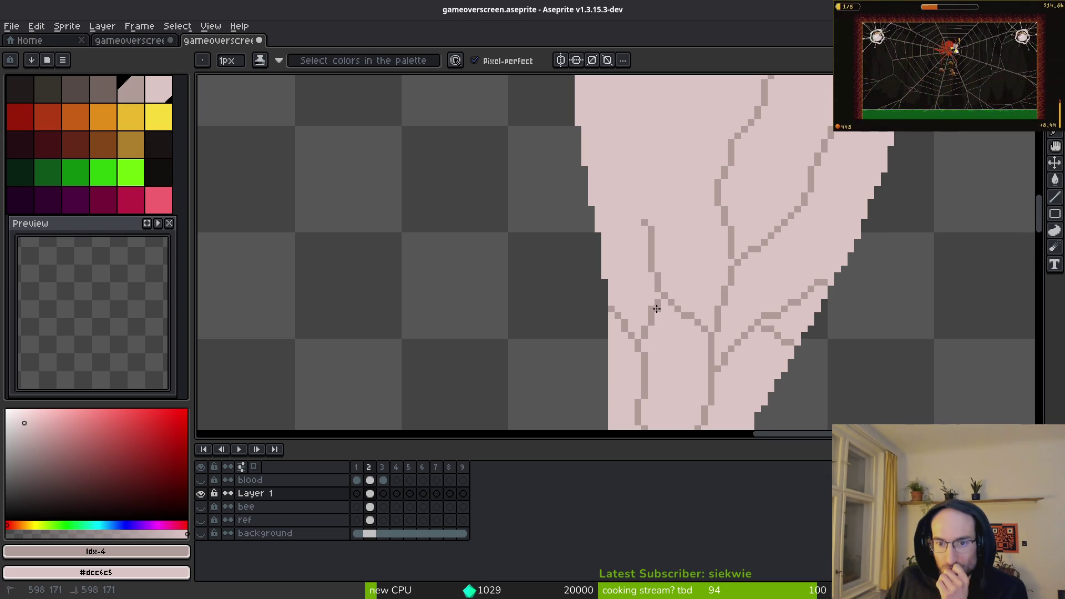
scroll(653, 309, up, 2)
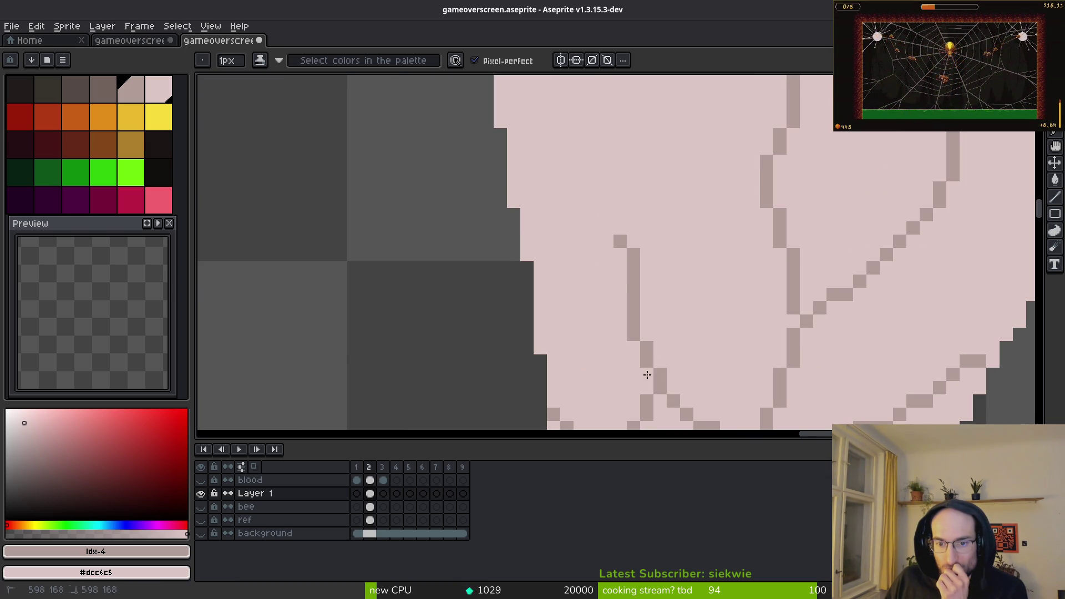
scroll(628, 282, down, 2)
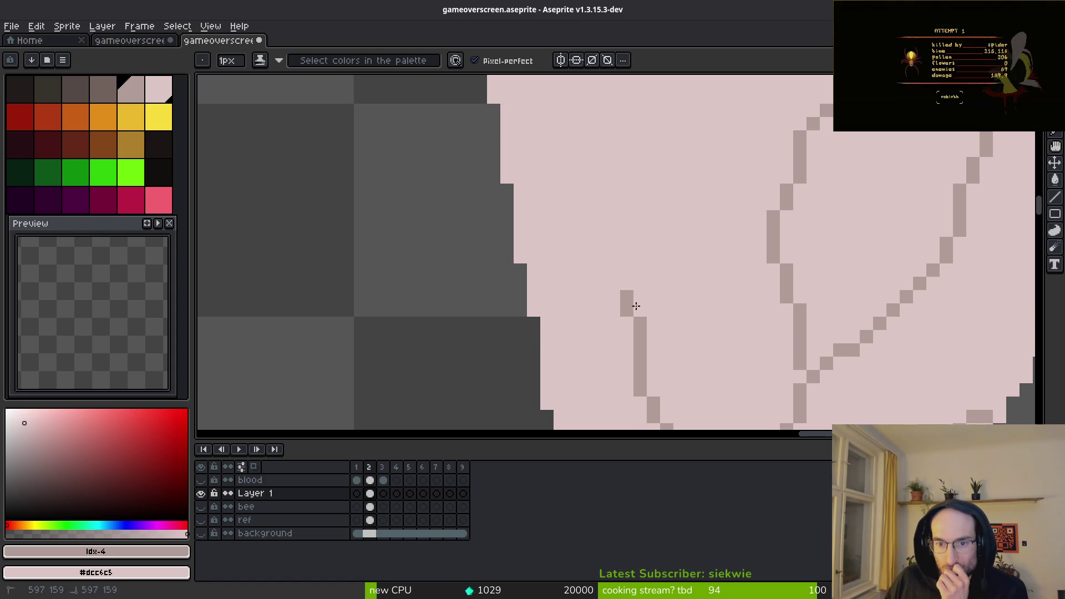
scroll(671, 362, up, 2)
mouse_move(659, 390)
mouse_down()
mouse_move(660, 142)
mouse_move(616, 105)
mouse_up()
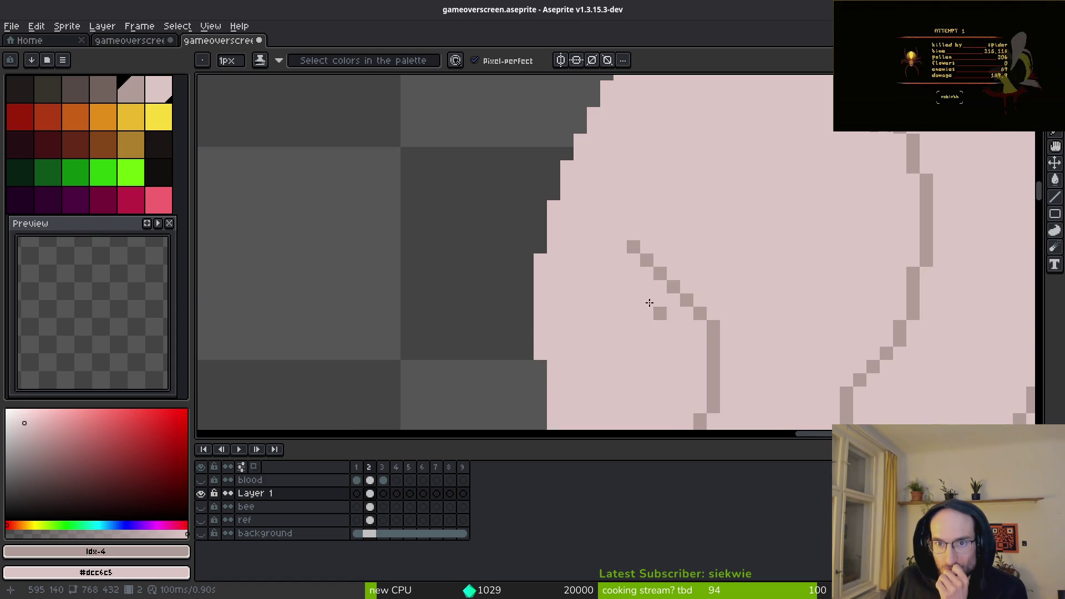
scroll(658, 310, up, 3)
drag(654, 224, 577, 165)
mouse_move(633, 246)
mouse_down()
mouse_move(686, 302)
mouse_move(683, 264)
mouse_up()
mouse_move(622, 194)
mouse_down()
mouse_move(571, 171)
mouse_move(607, 168)
mouse_up()
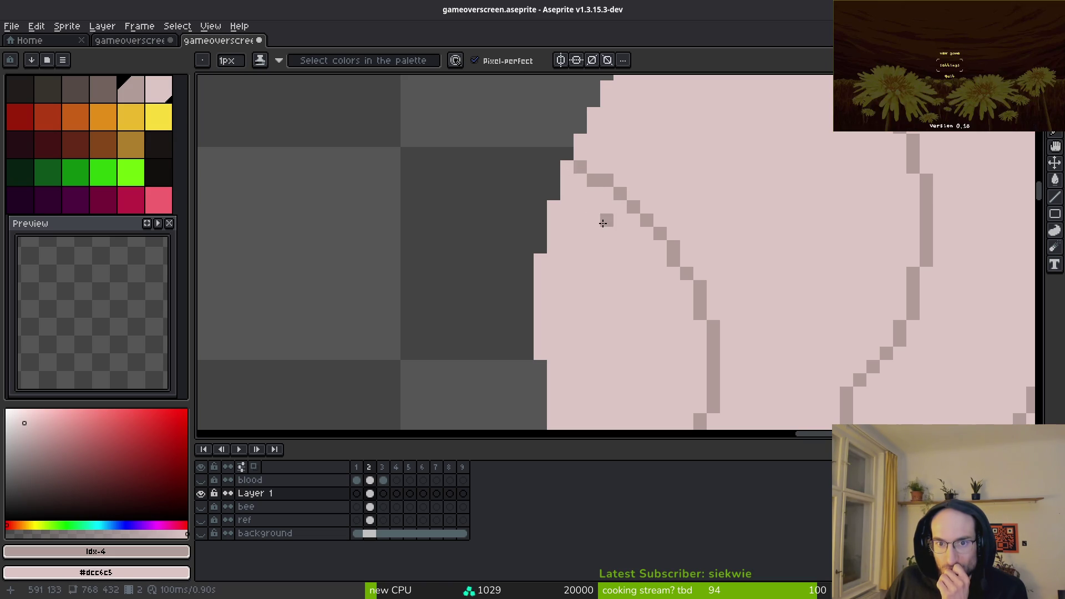
scroll(757, 286, down, 5)
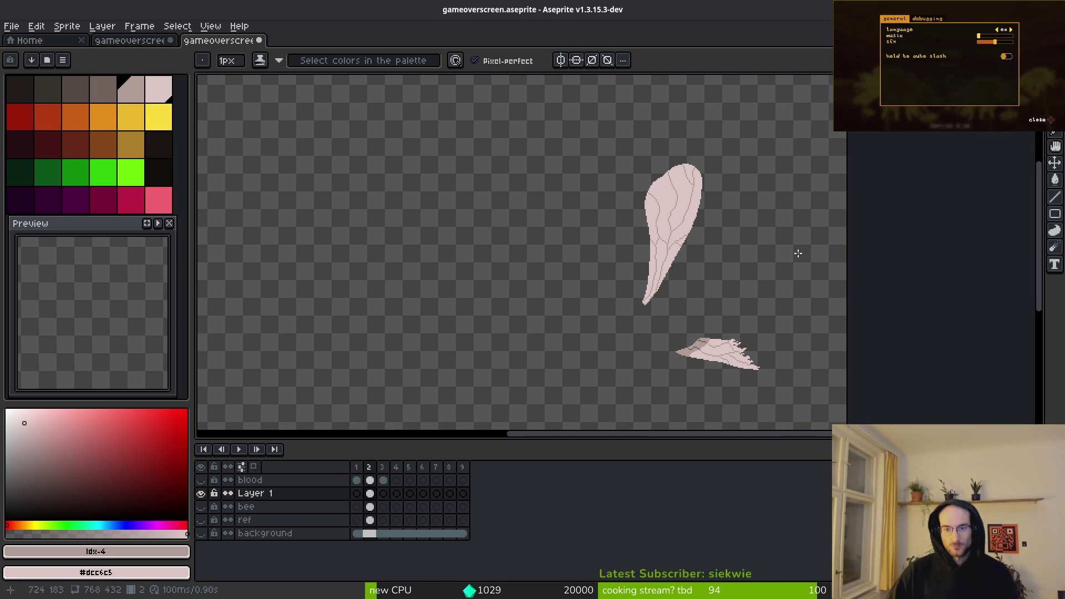
click(201, 506)
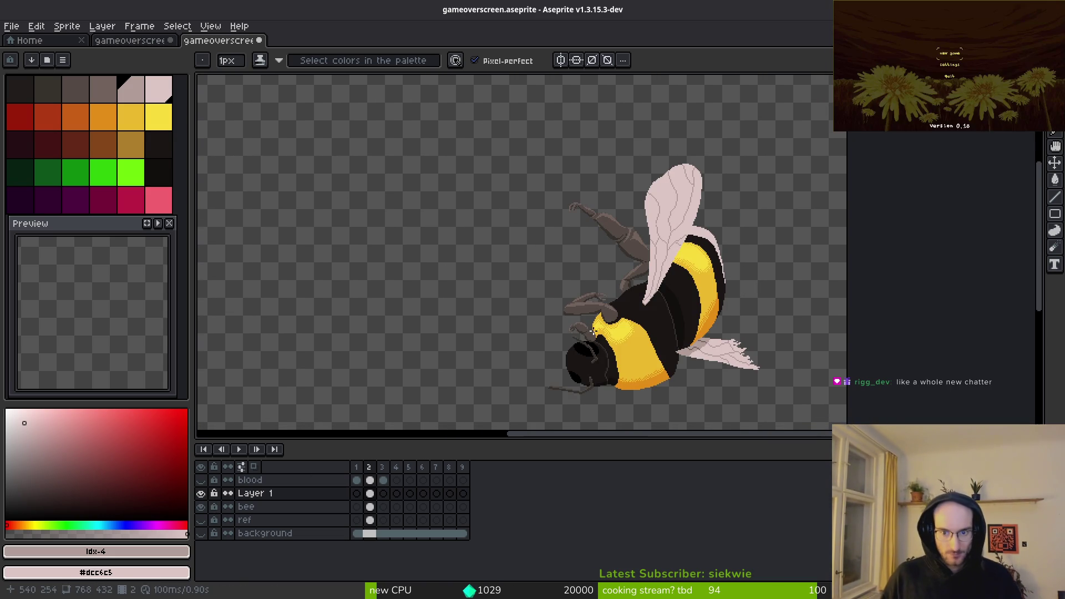
scroll(775, 263, down, 2)
scroll(616, 238, up, 5)
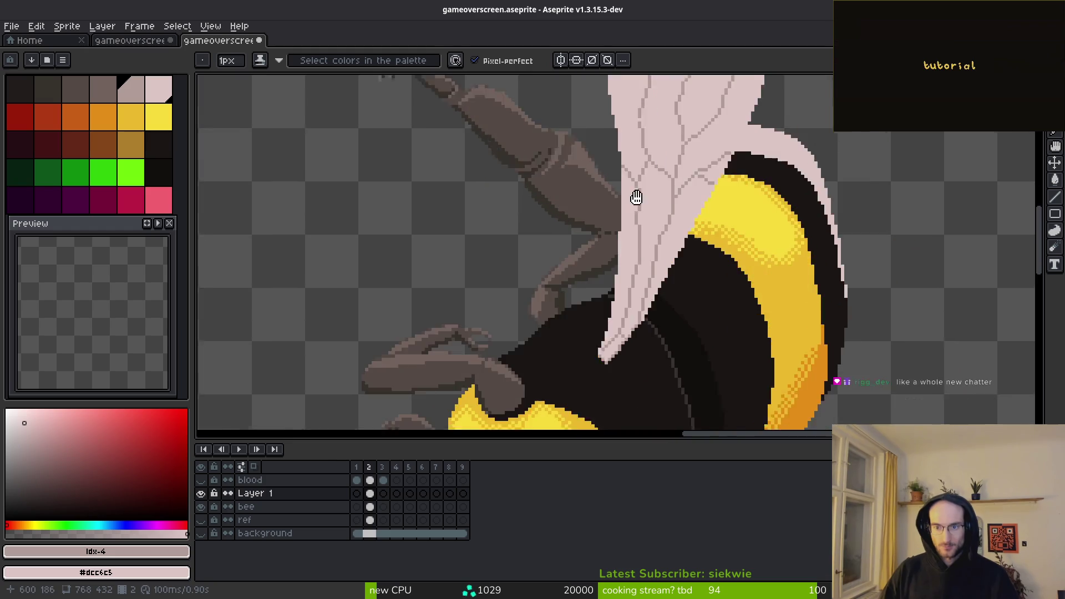
scroll(638, 289, down, 2)
scroll(638, 285, up, 3)
scroll(616, 239, down, 4)
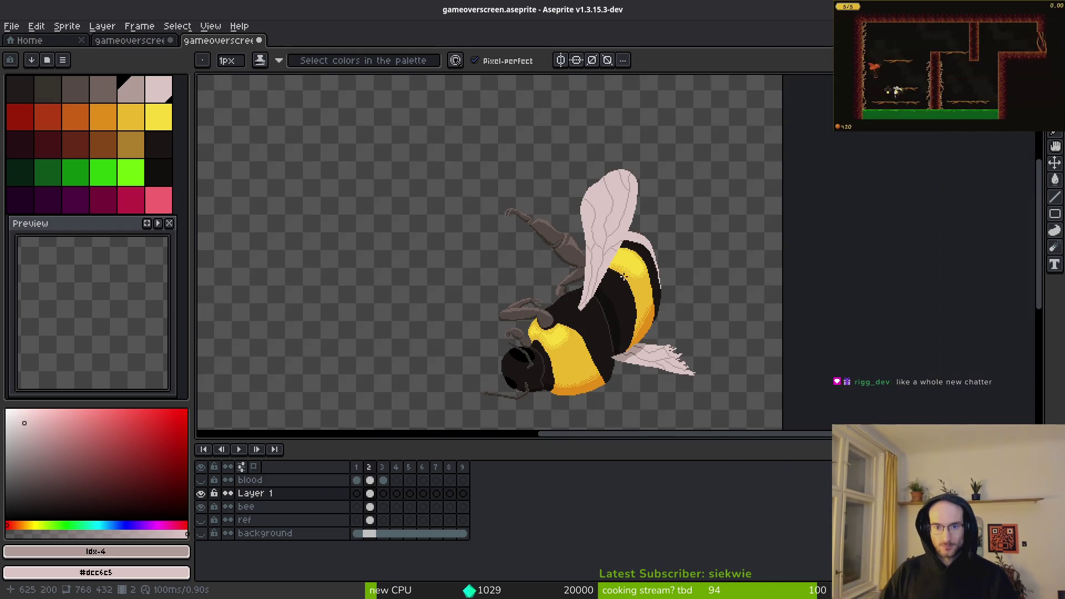
scroll(616, 239, up, 4)
scroll(616, 239, up, 2)
key(alt)
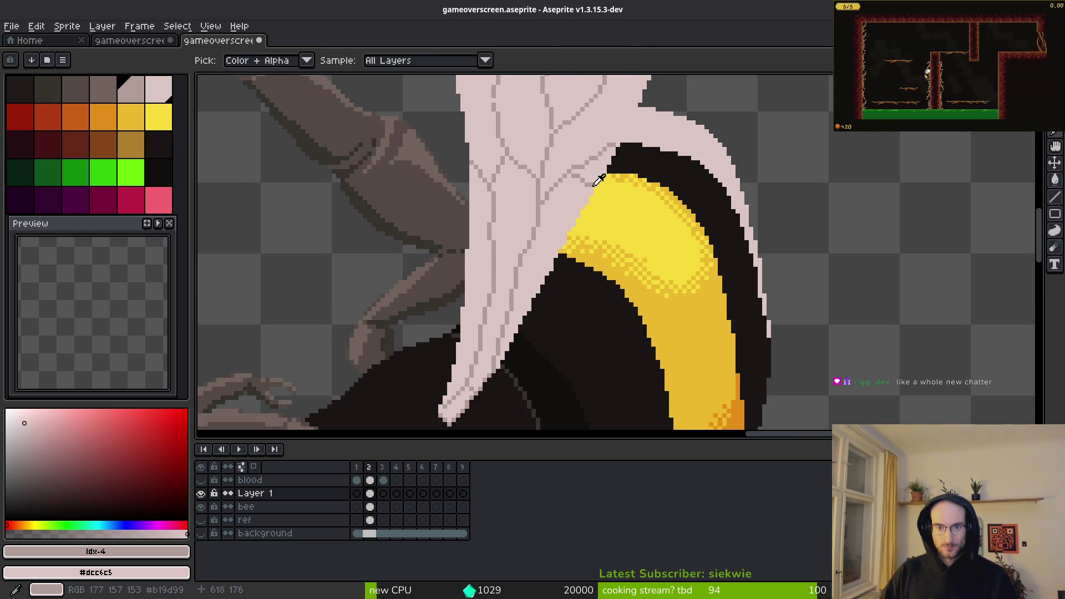
click(599, 181)
scroll(588, 199, up, 2)
key(w)
click(575, 218)
scroll(596, 197, down, 2)
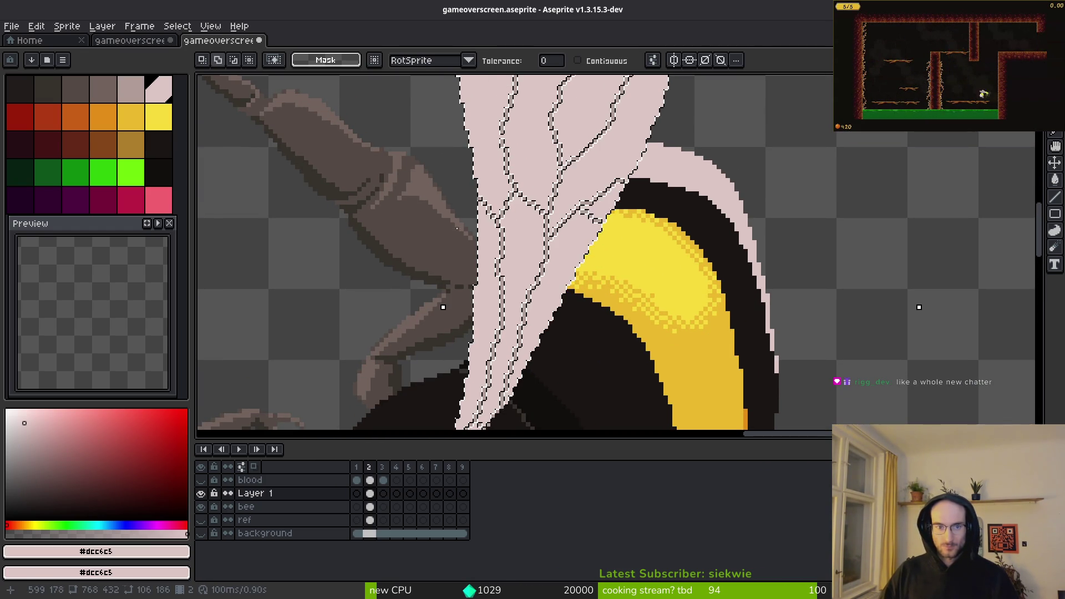
key(shift+o)
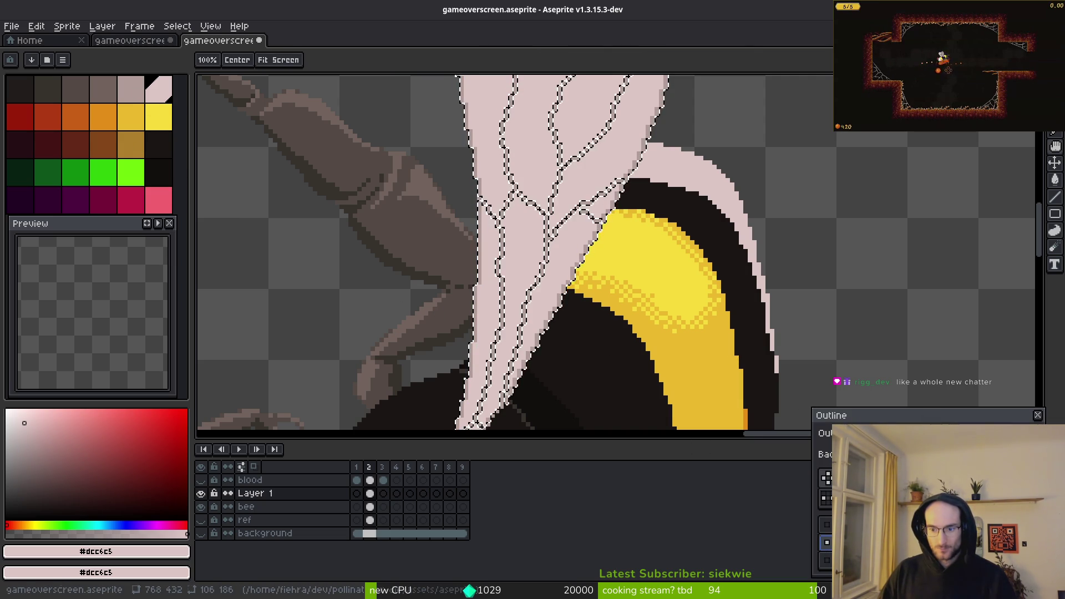
scroll(623, 218, down, 2)
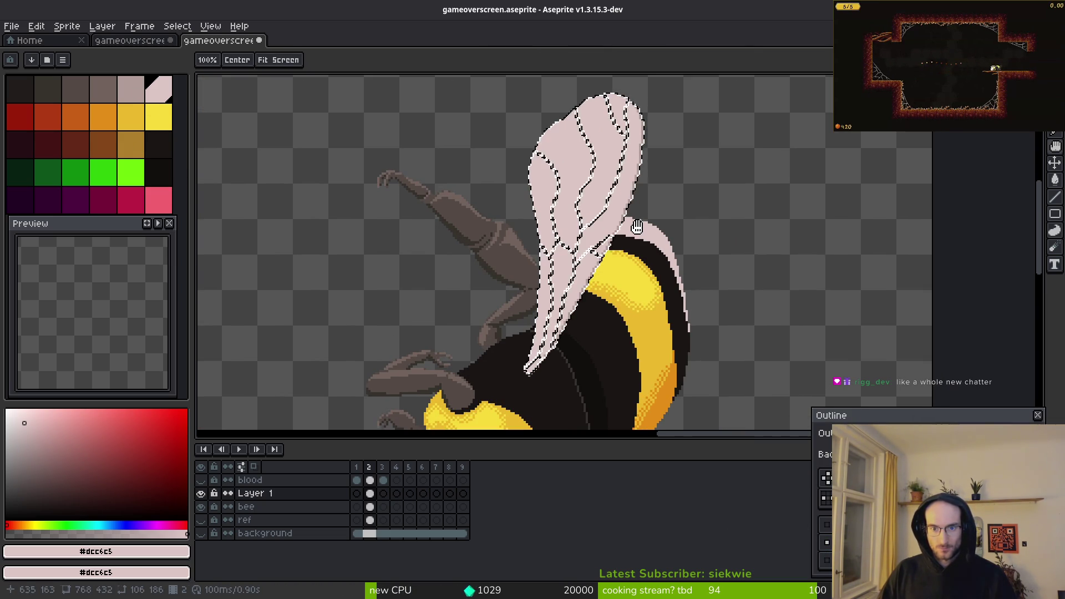
key(Escape)
key(ctrl+d)
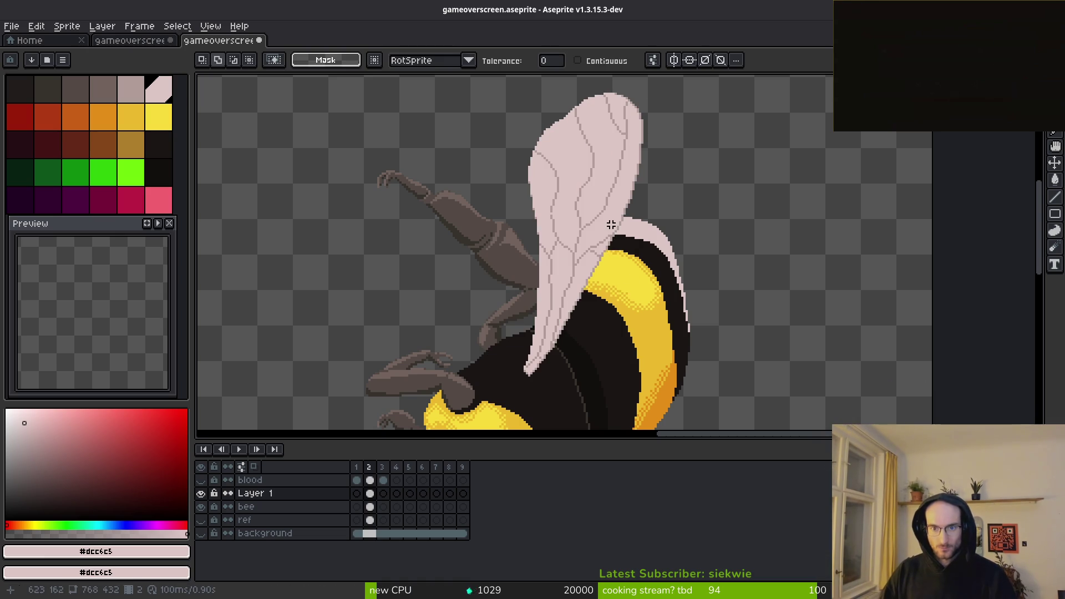
scroll(640, 253, up, 2)
scroll(640, 253, down, 4)
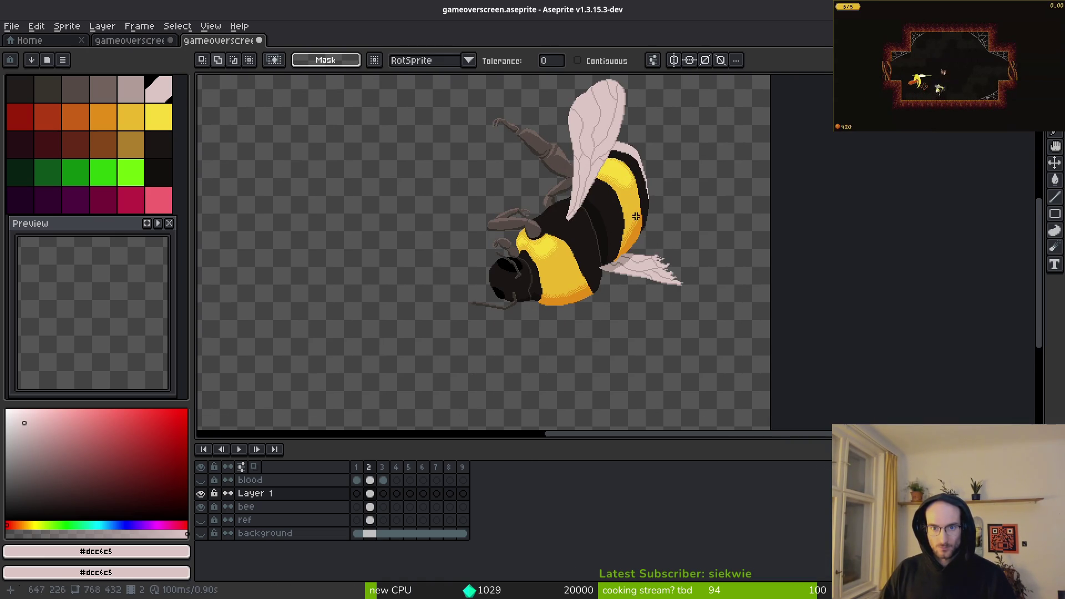
scroll(642, 219, up, 2)
scroll(587, 135, up, 1)
scroll(599, 178, down, 3)
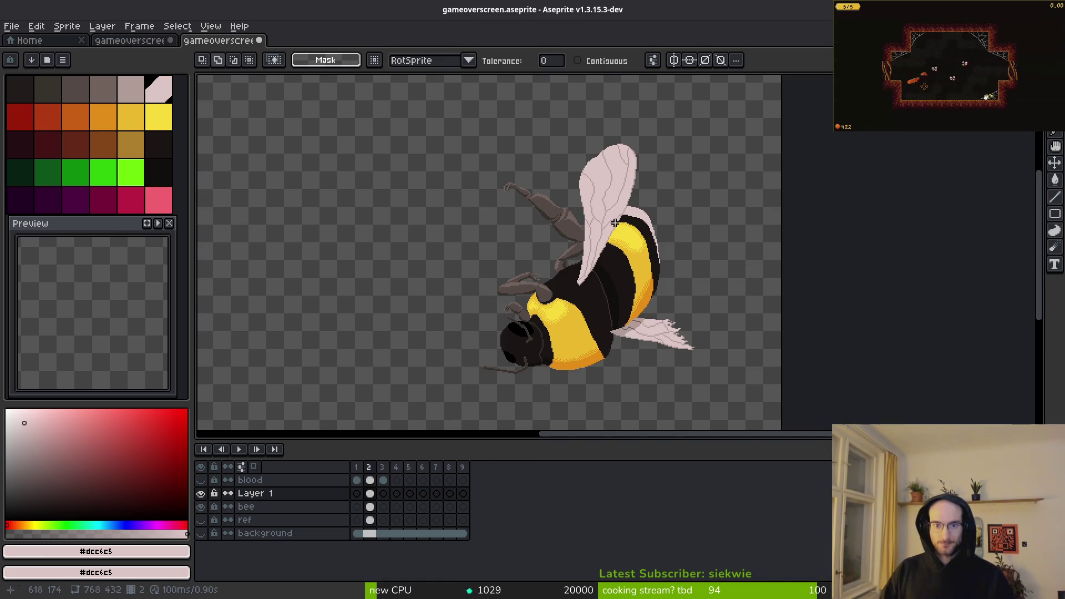
scroll(680, 362, up, 3)
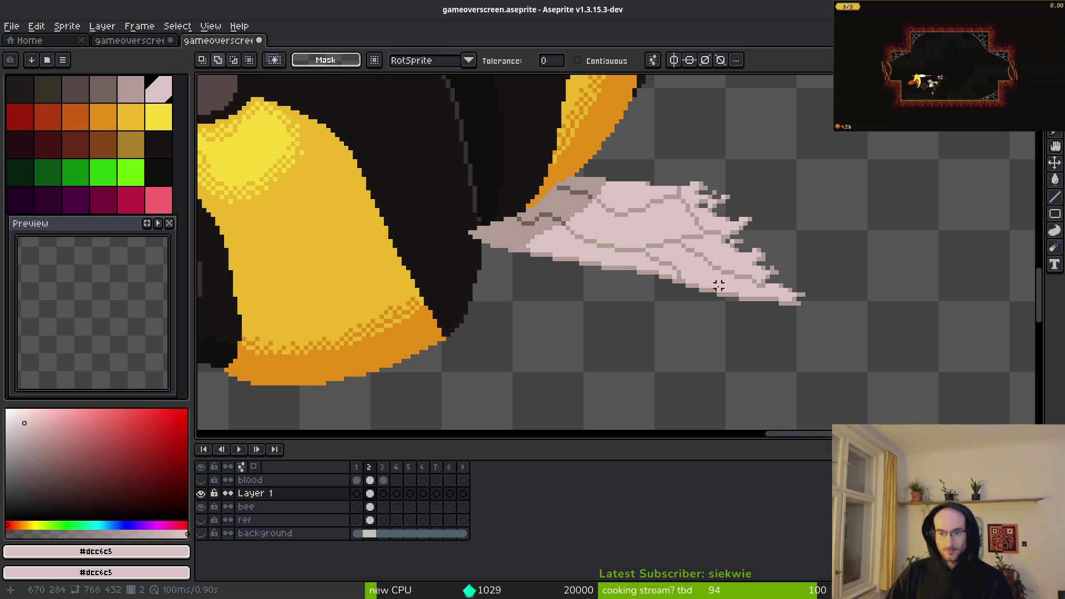
scroll(699, 280, down, 1)
scroll(679, 294, down, 1)
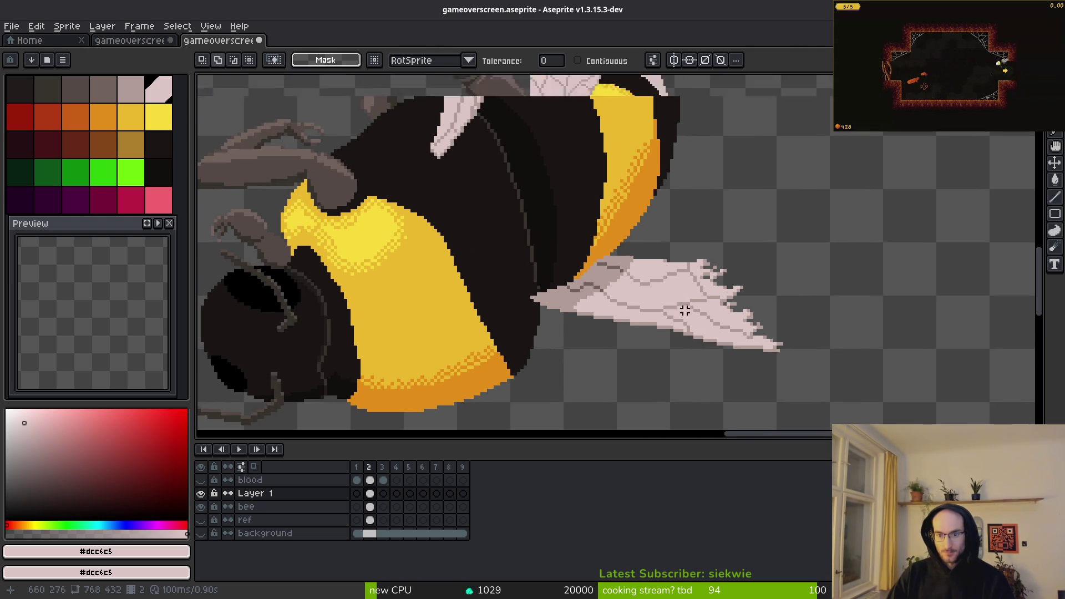
scroll(686, 311, down, 2)
scroll(679, 330, up, 4)
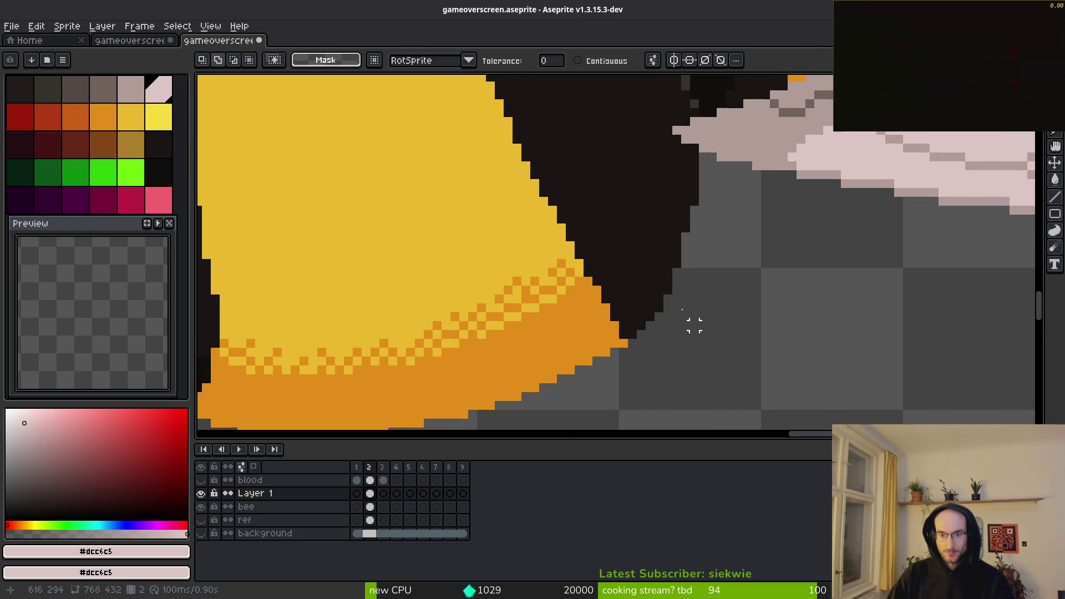
Step: On the bee layer, erase the leftover dark edge pixels along and below the abdomen
key(b)
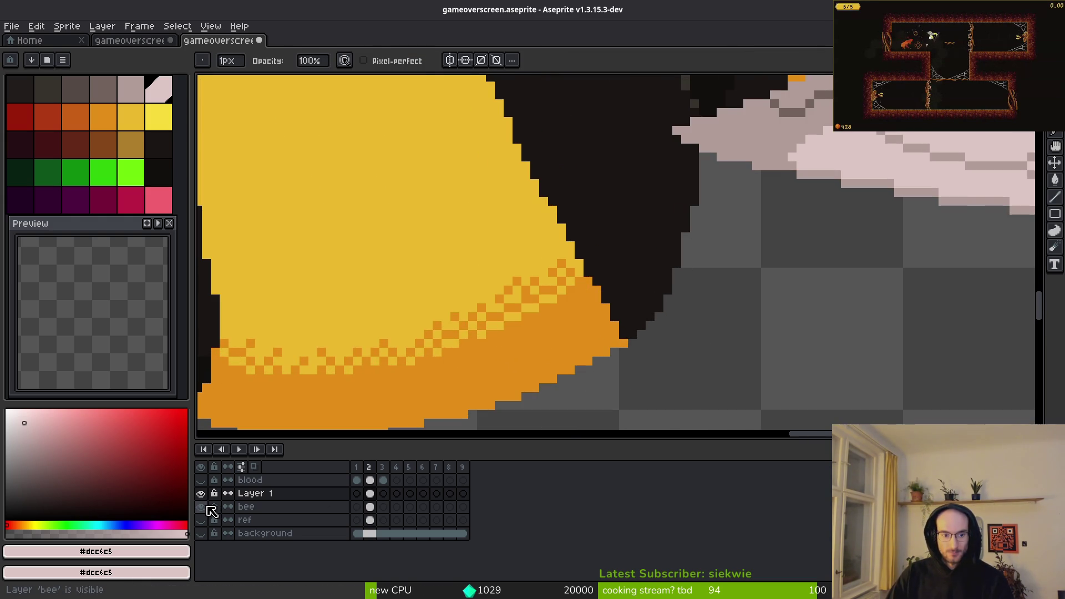
click(369, 506)
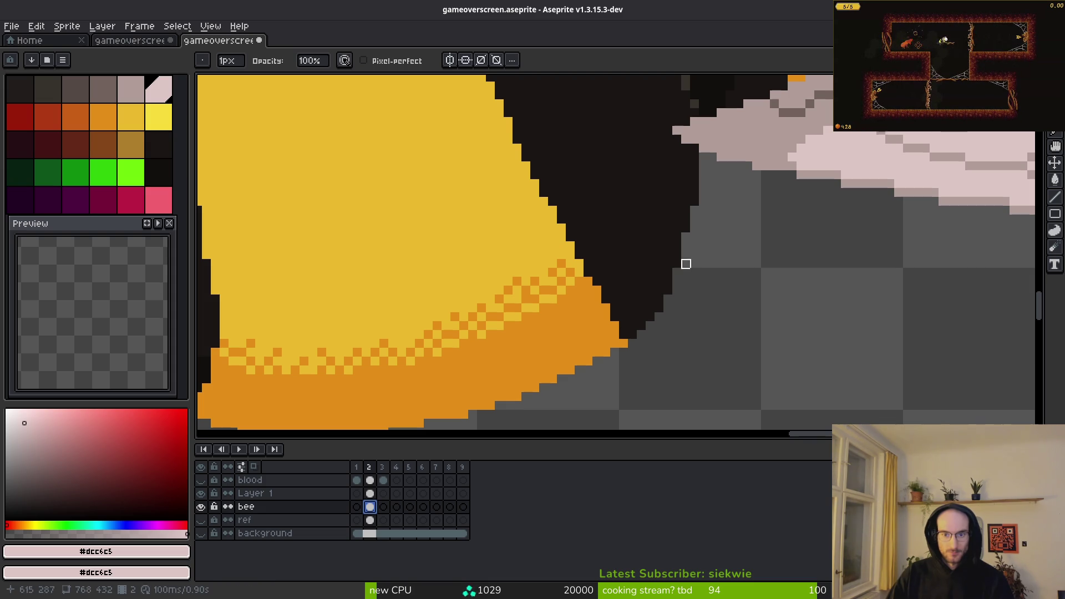
drag(695, 184, 694, 201)
drag(668, 300, 624, 340)
click(668, 289)
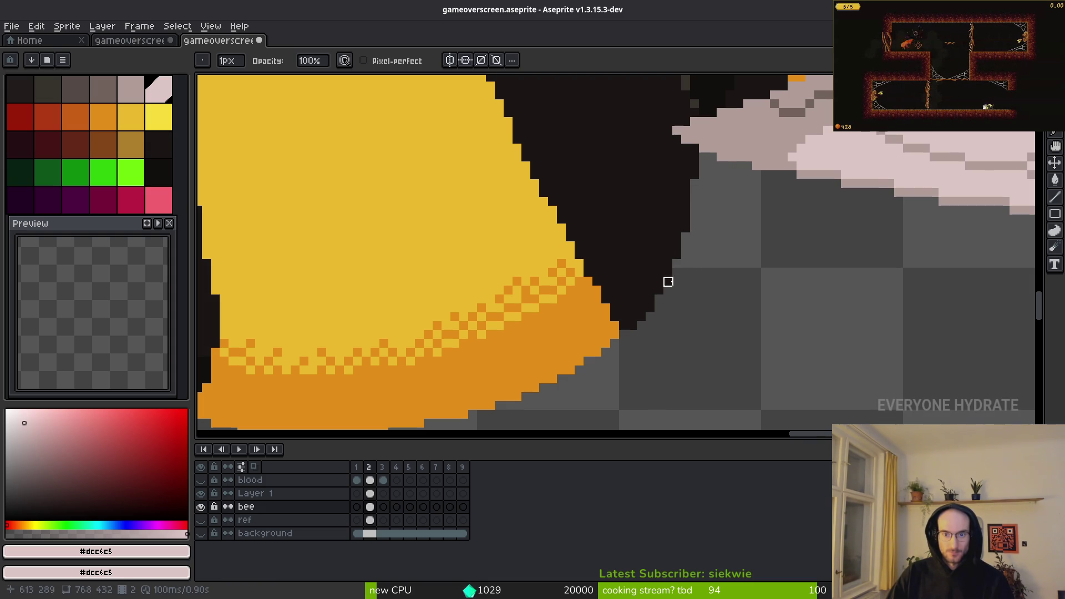
scroll(668, 366, down, 5)
scroll(668, 364, up, 5)
scroll(627, 311, up, 1)
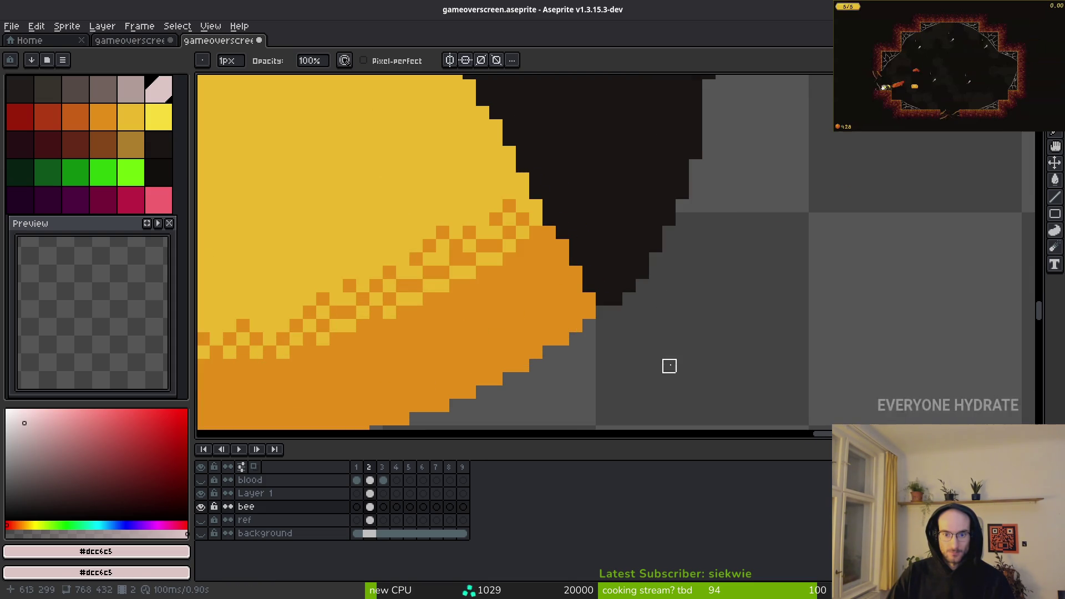
scroll(689, 352, down, 6)
Step: Save gameoverscreen.aseprite with Ctrl+S
key(ctrl+s)
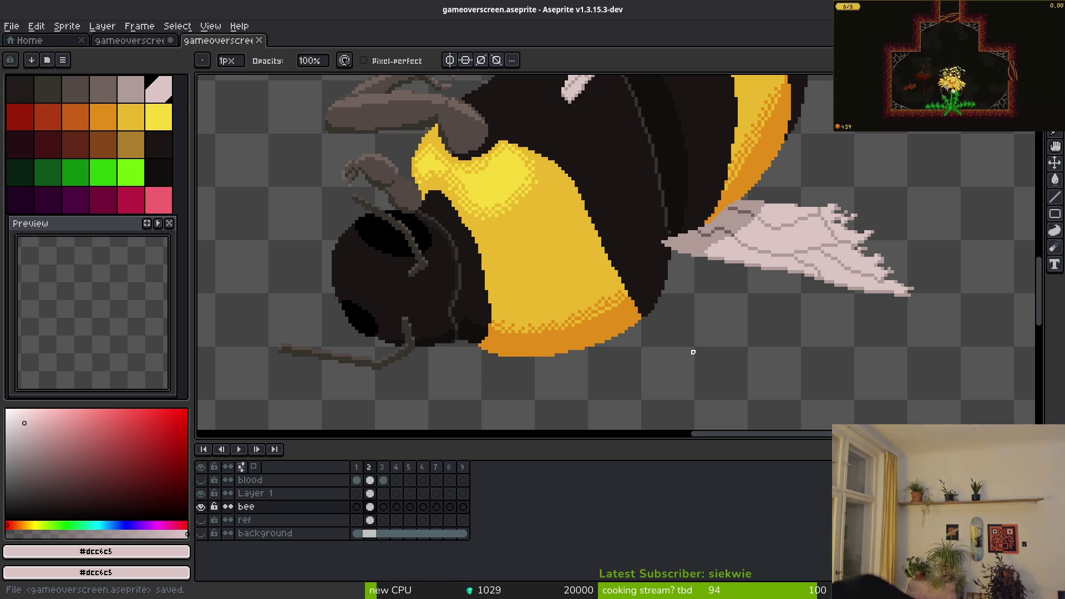
scroll(693, 352, down, 5)
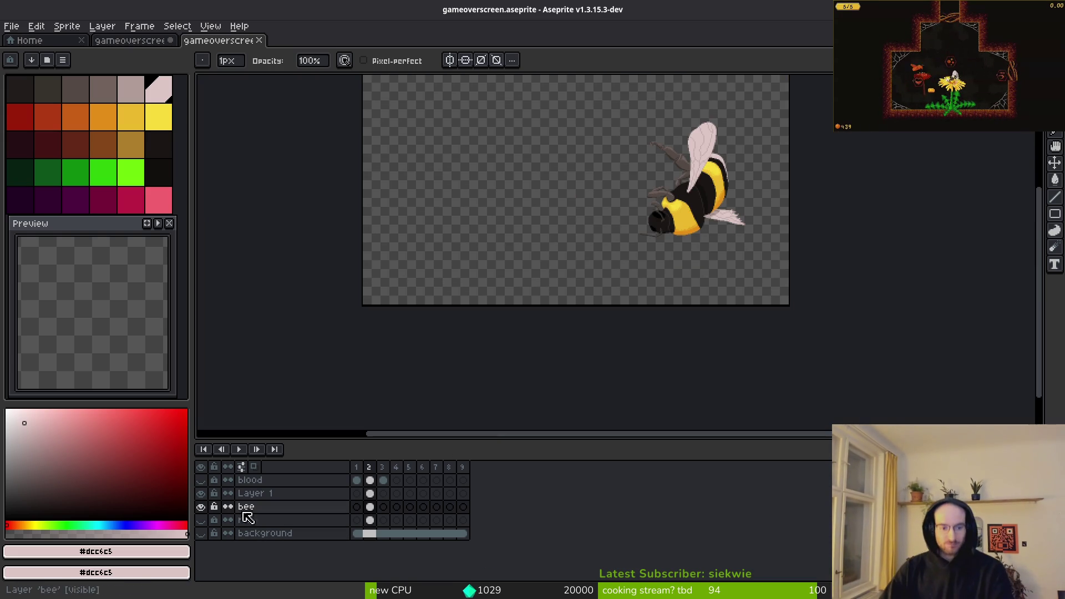
key(ctrl+s)
scroll(632, 147, up, 5)
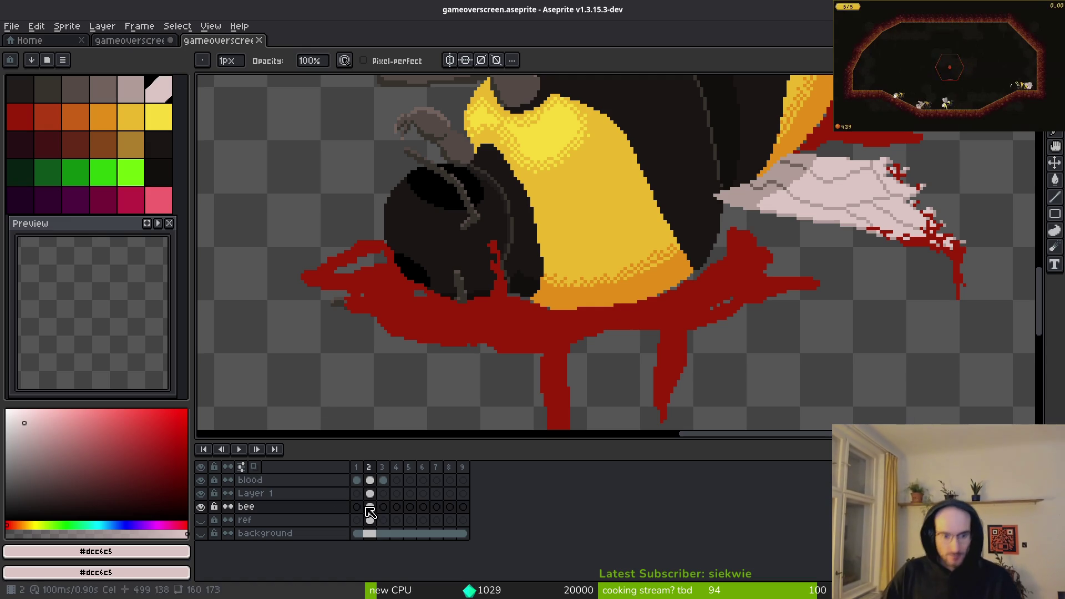
Step: Eyedrop the blood red #931b08, select the blood layer, and paint grey pool gaps red
scroll(521, 347, down, 2)
scroll(545, 302, up, 5)
alt+click(561, 316)
scroll(619, 323, up, 1)
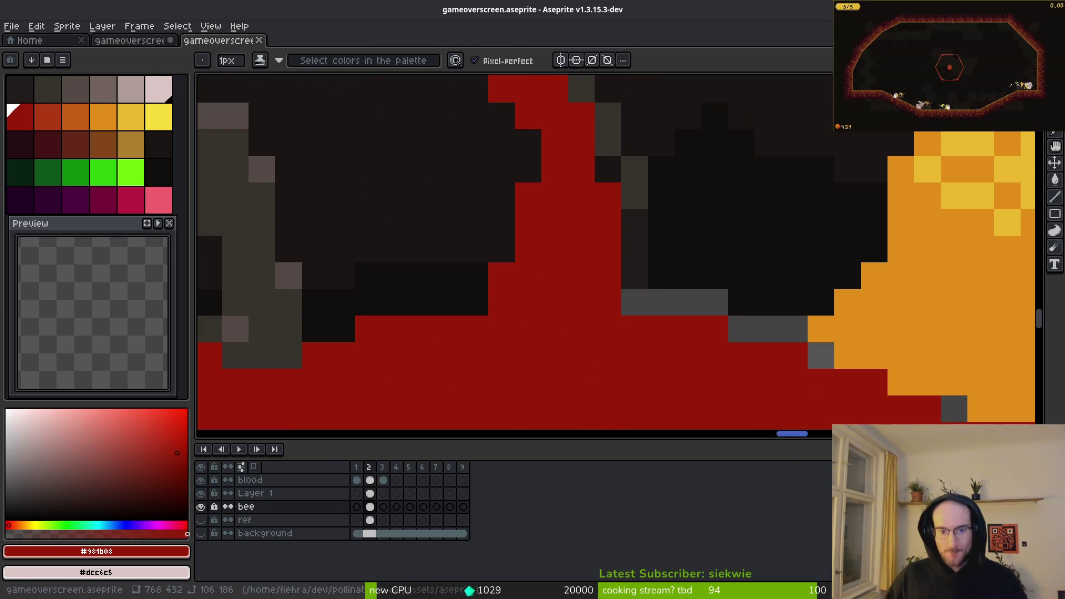
click(370, 480)
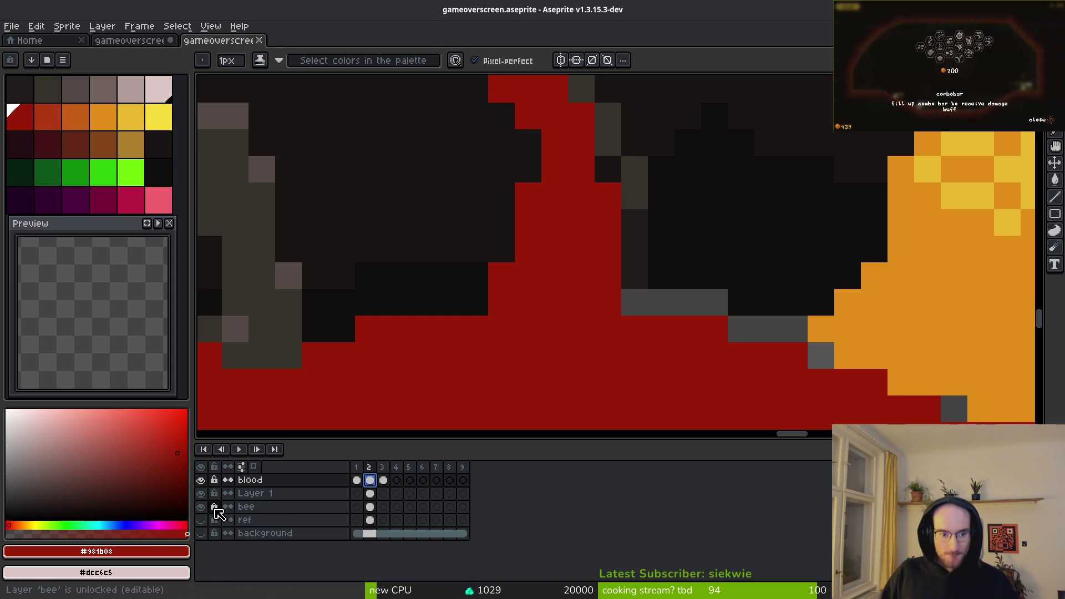
scroll(483, 307, right, 2)
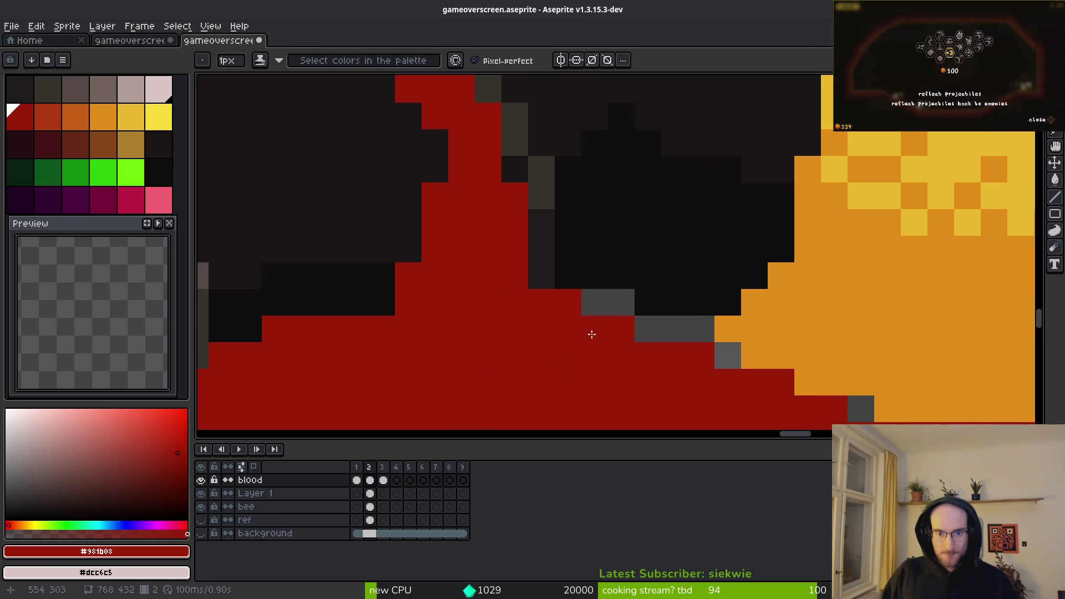
scroll(616, 344, down, 2)
scroll(672, 336, up, 2)
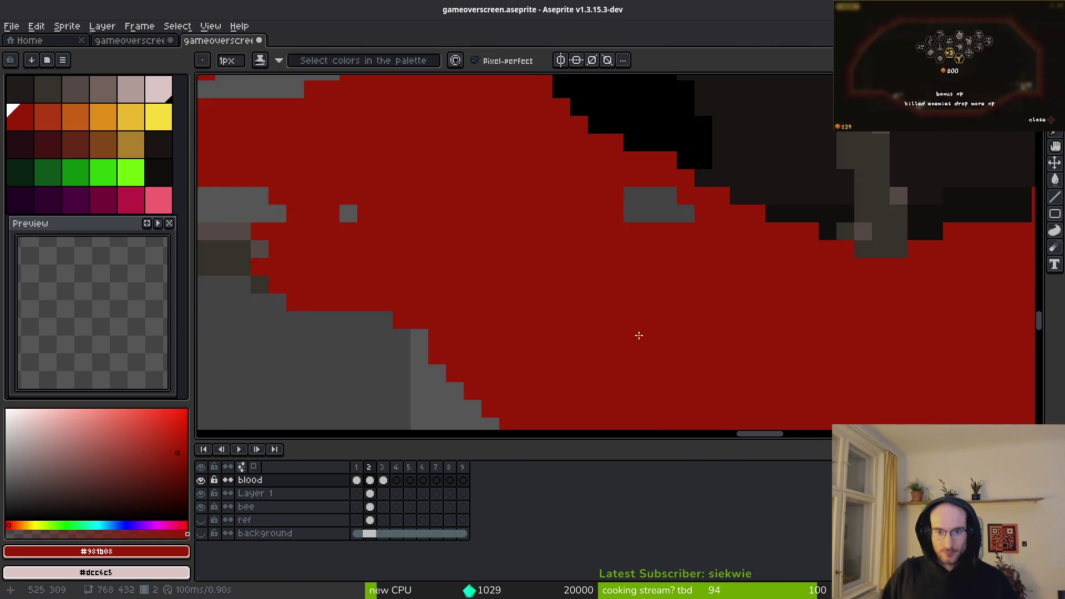
scroll(664, 343, down, 5)
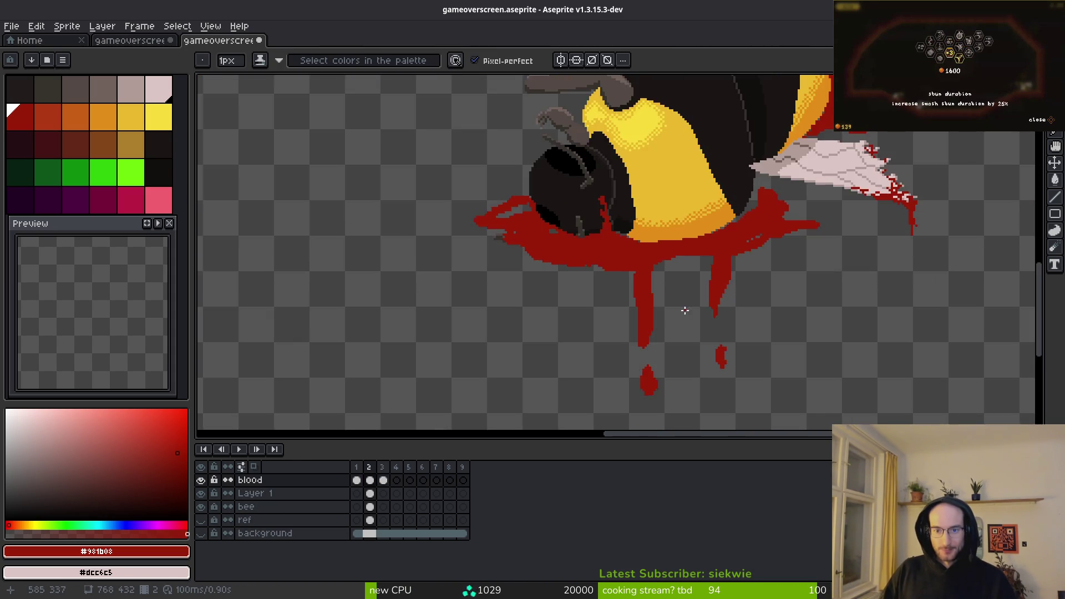
scroll(686, 311, down, 3)
scroll(725, 305, up, 7)
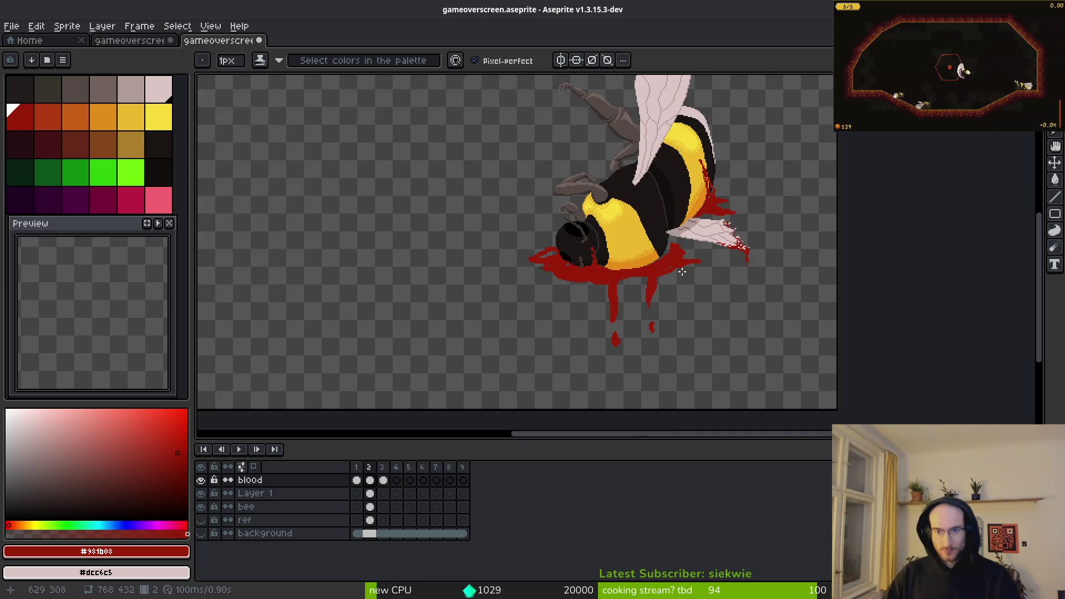
scroll(706, 332, up, 1)
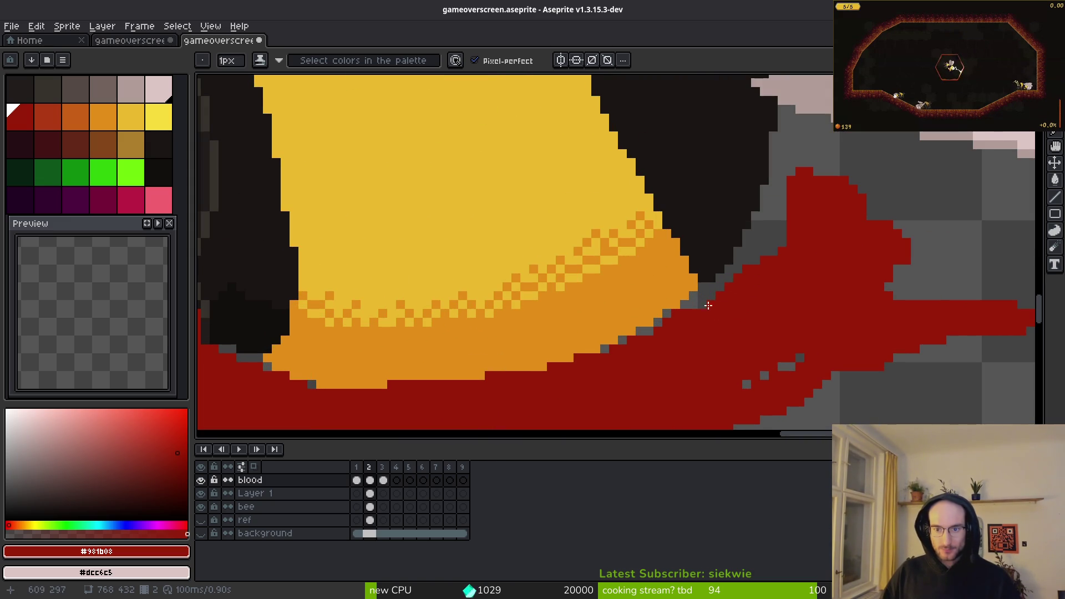
scroll(791, 343, down, 1)
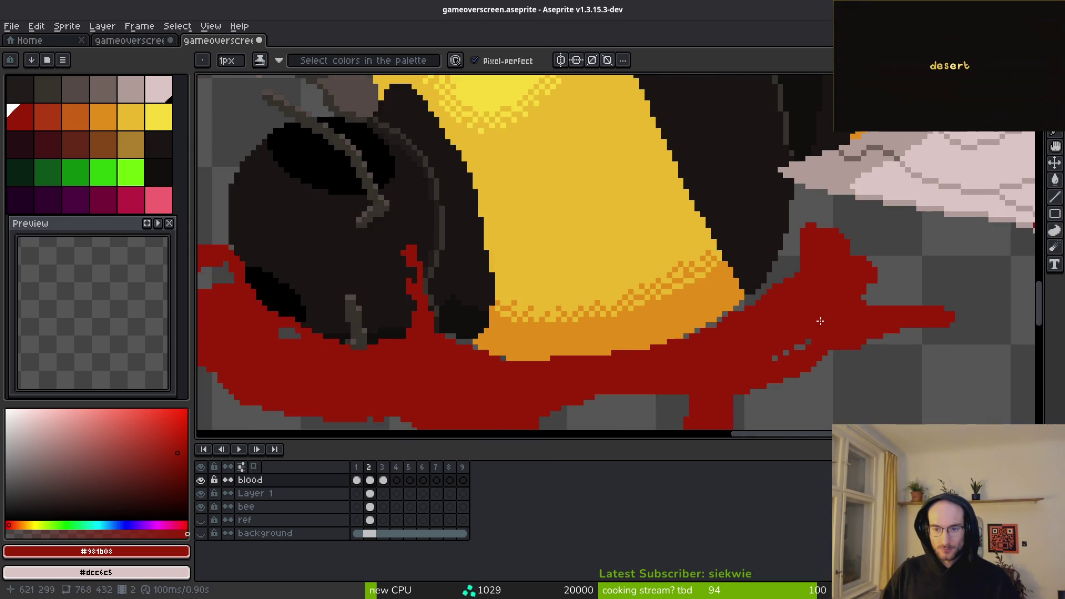
scroll(754, 285, up, 2)
drag(695, 223, 701, 245)
scroll(786, 237, right, 3)
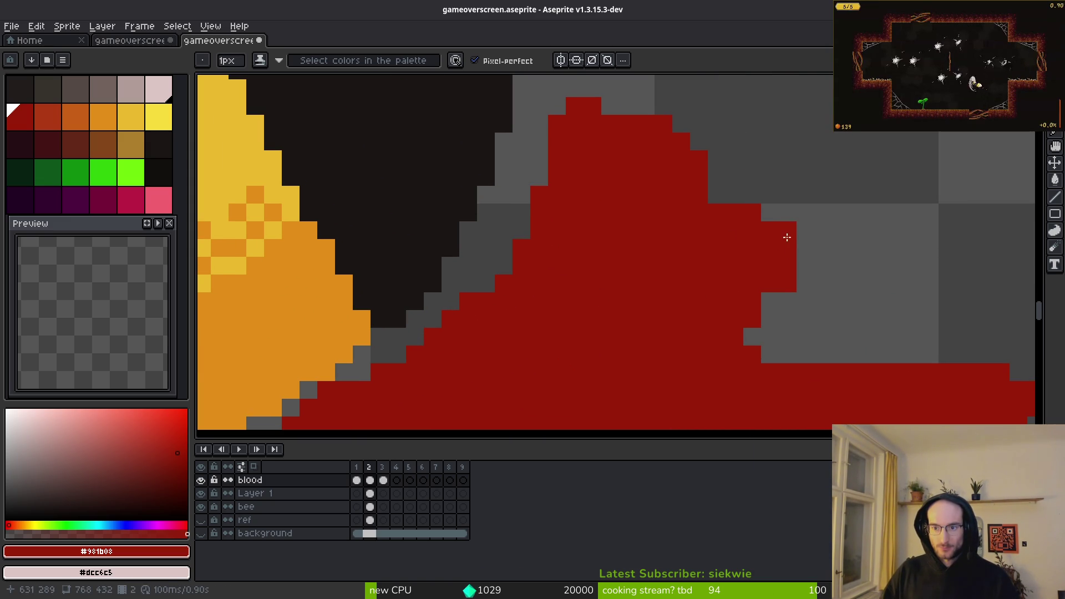
scroll(707, 291, up, 1)
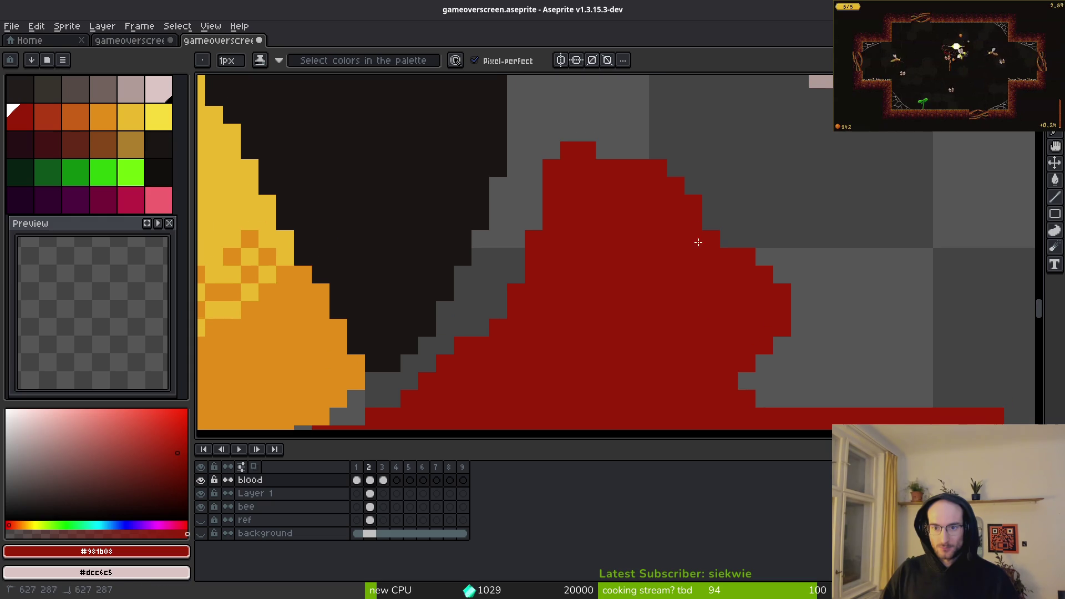
scroll(611, 212, down, 2)
scroll(699, 278, up, 2)
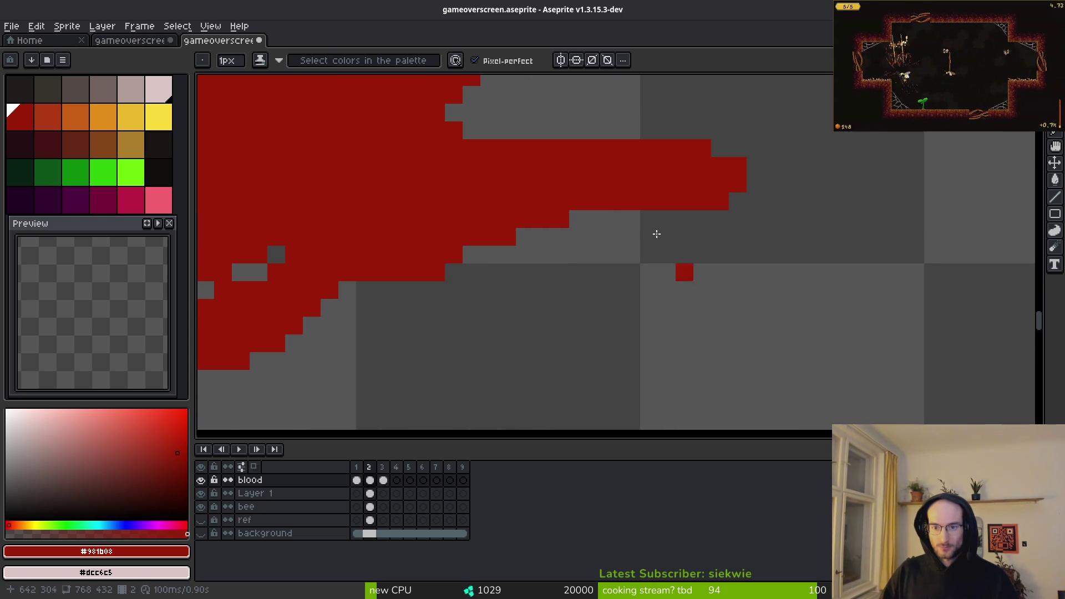
Step: Erase part of the red drip column with the Eraser
key(e)
scroll(544, 291, up, 2)
scroll(646, 240, down, 1)
scroll(684, 309, up, 2)
scroll(737, 302, right, 2)
scroll(618, 172, up, 1)
scroll(708, 292, down, 1)
scroll(649, 321, up, 1)
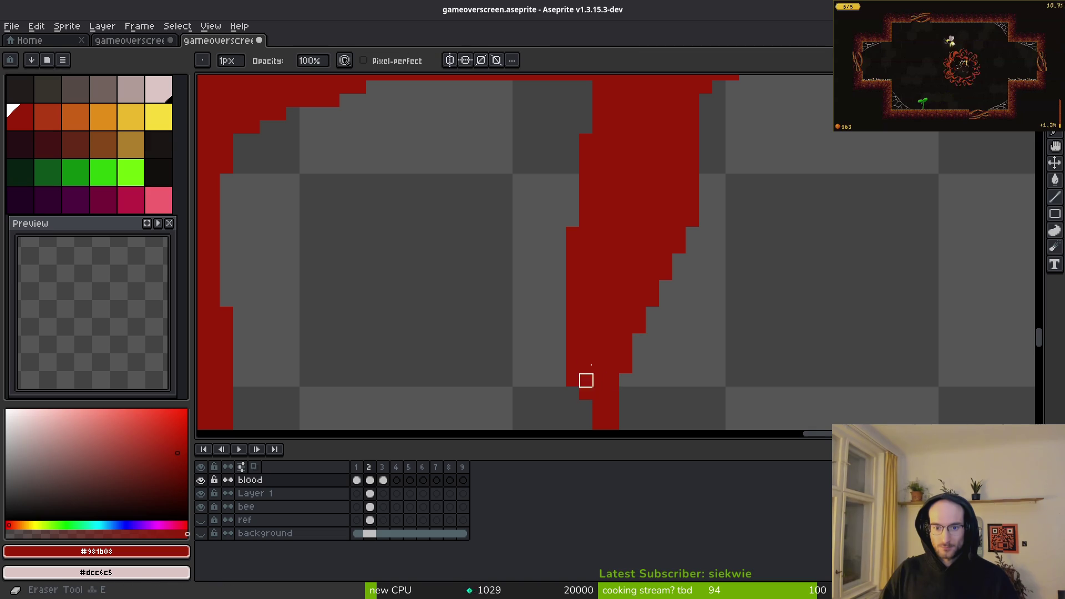
scroll(602, 345, down, 3)
scroll(625, 288, down, 1)
scroll(533, 283, up, 3)
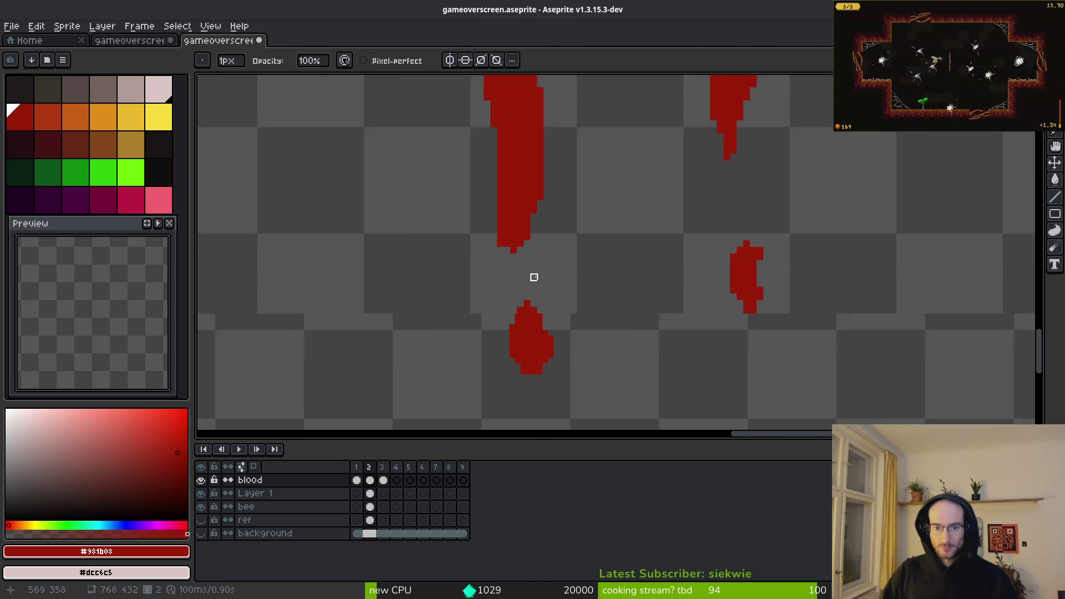
scroll(489, 215, up, 1)
scroll(479, 189, up, 3)
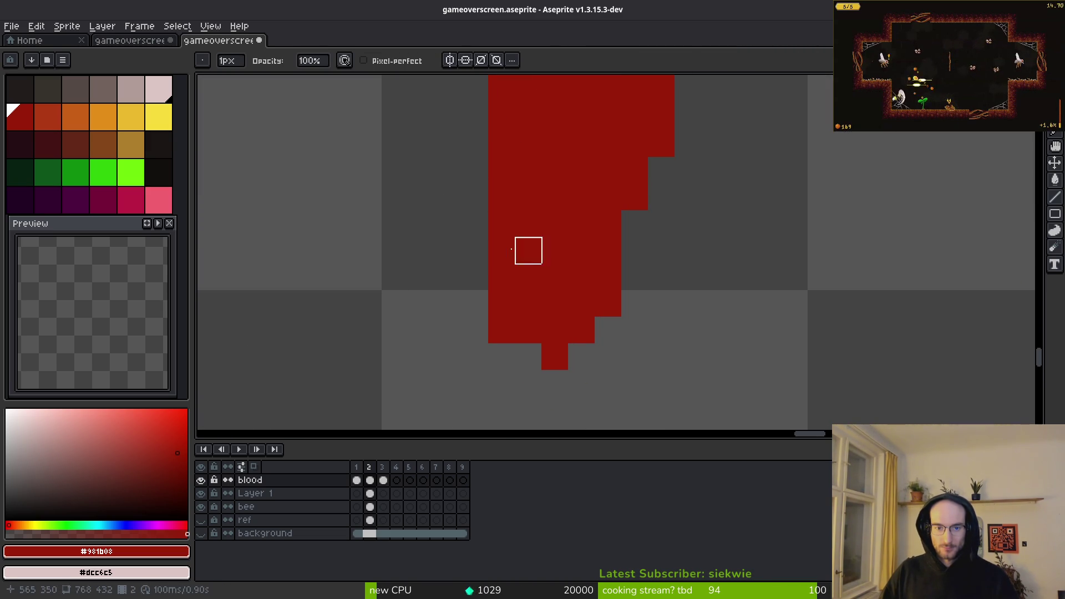
scroll(578, 274, down, 3)
scroll(594, 293, up, 1)
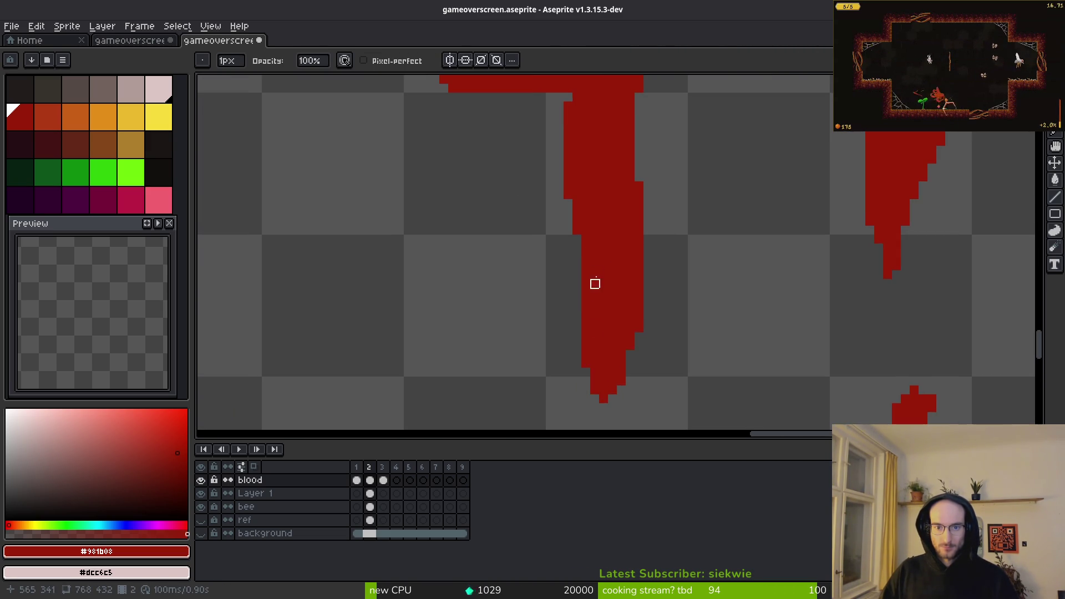
scroll(601, 340, up, 2)
scroll(554, 227, up, 1)
drag(579, 248, 578, 409)
scroll(587, 328, down, 2)
scroll(559, 281, up, 1)
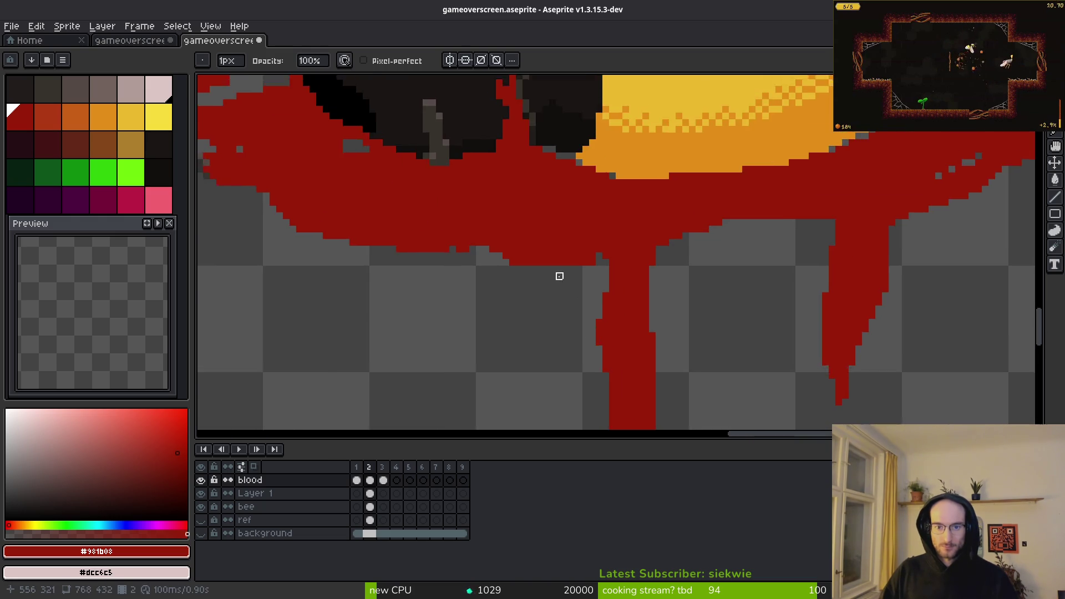
scroll(644, 219, up, 1)
Step: Cut a band of red out of the pool with a 4px eraser
key(b)
scroll(534, 268, down, 2)
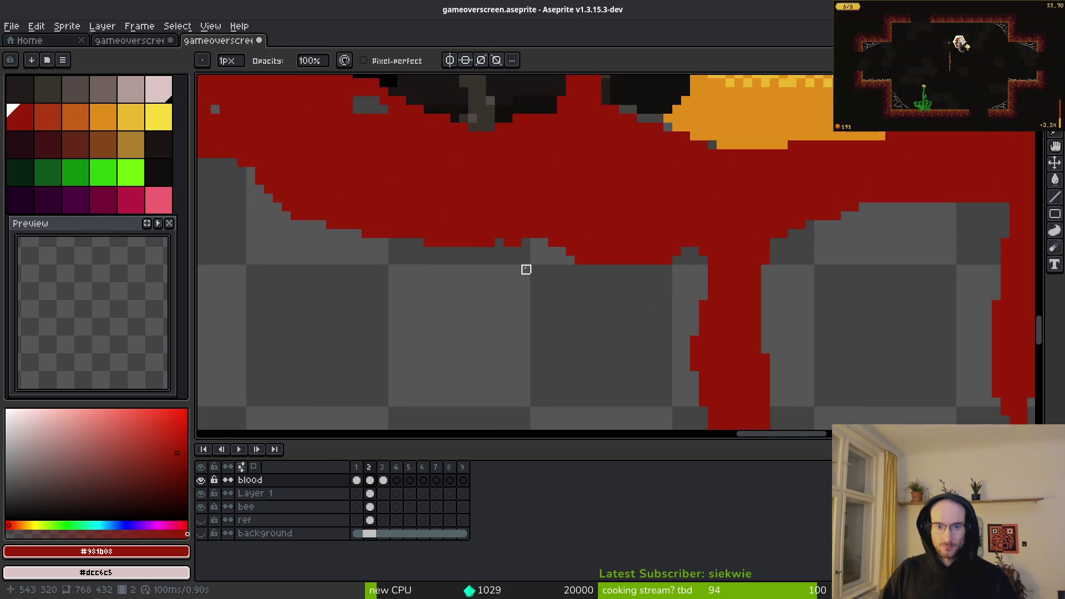
scroll(542, 261, up, 2)
scroll(499, 277, down, 2)
scroll(601, 298, up, 2)
scroll(571, 307, up, 2)
key(e)
scroll(448, 328, down, 2)
scroll(537, 310, up, 2)
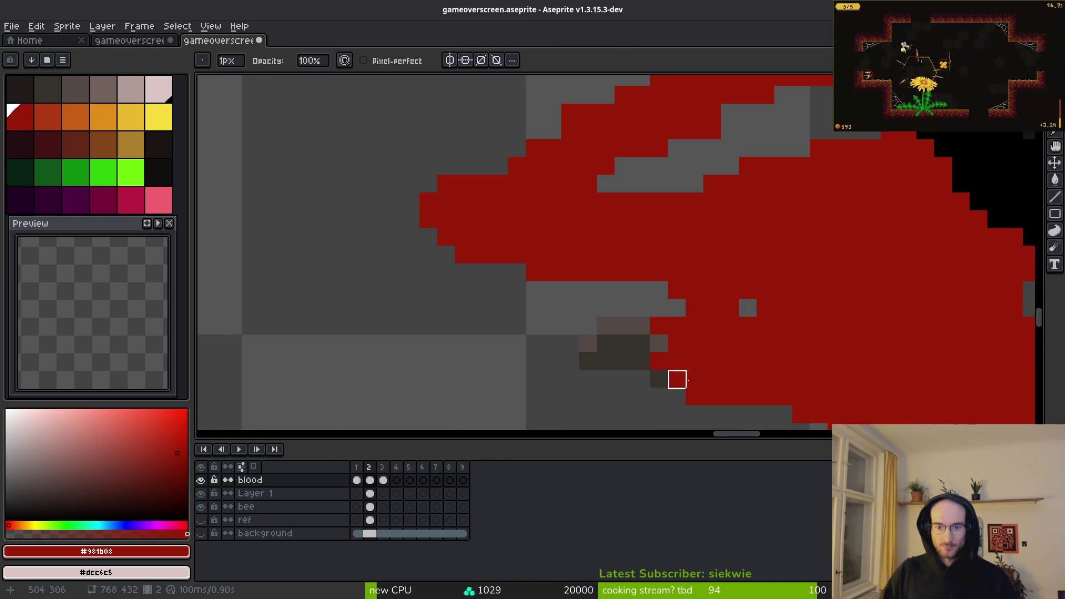
drag(658, 361, 598, 269)
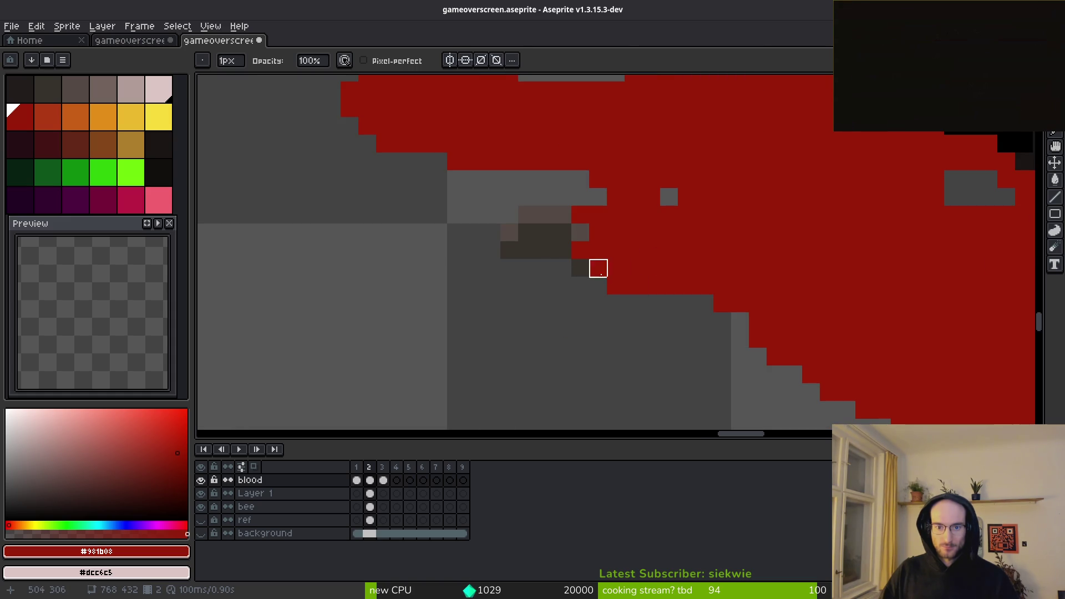
key(b)
scroll(625, 271, down, 4)
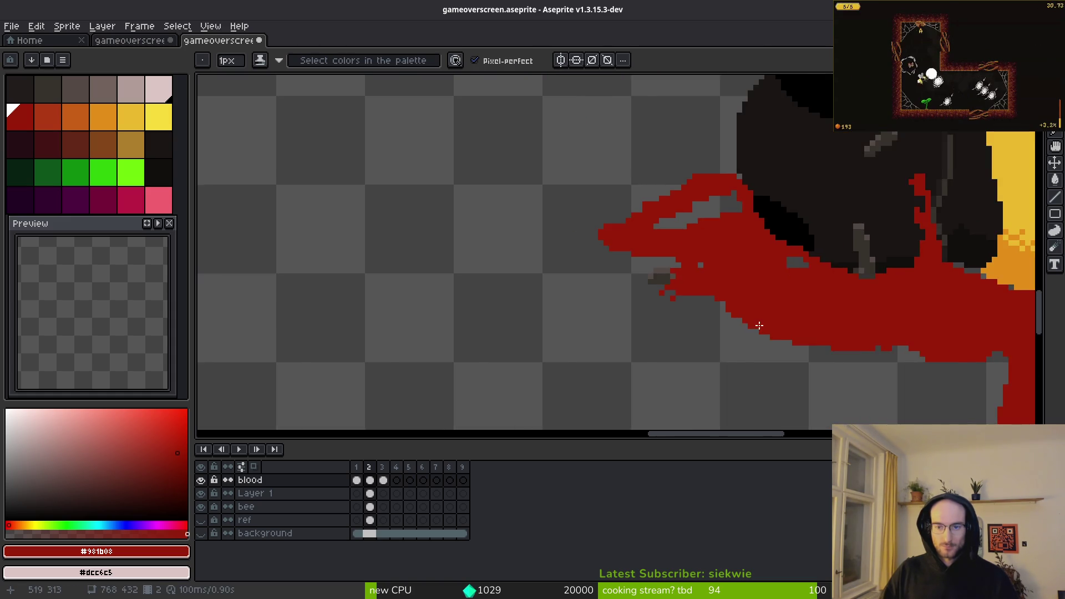
scroll(681, 293, up, 3)
scroll(682, 293, up, 2)
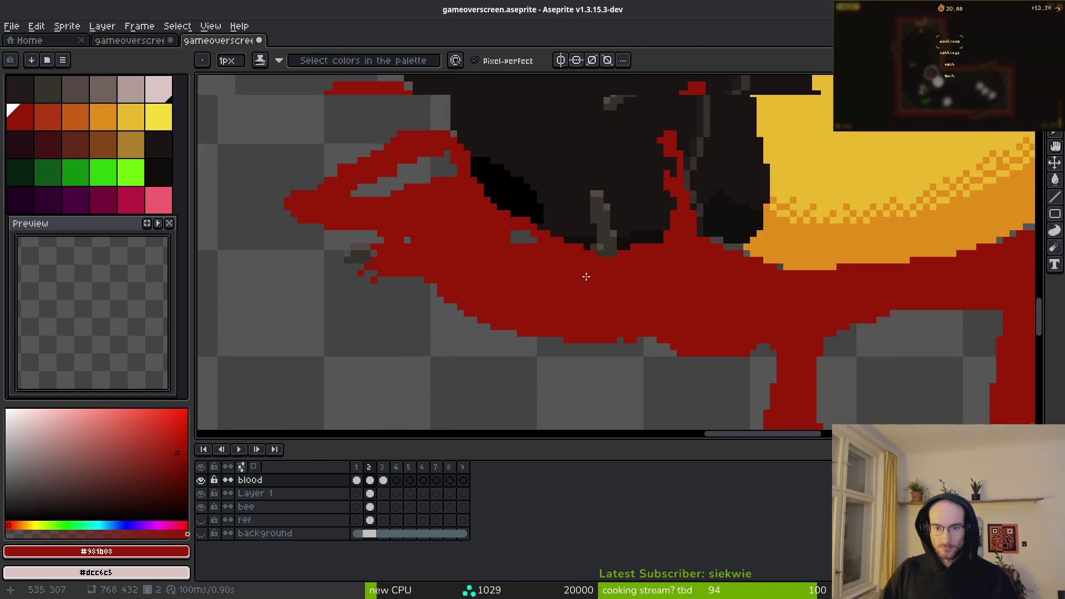
key(e)
key(plus)
key(plus)
key(plus)
mouse_move(577, 254)
mouse_down()
mouse_move(544, 286)
mouse_move(422, 269)
mouse_up()
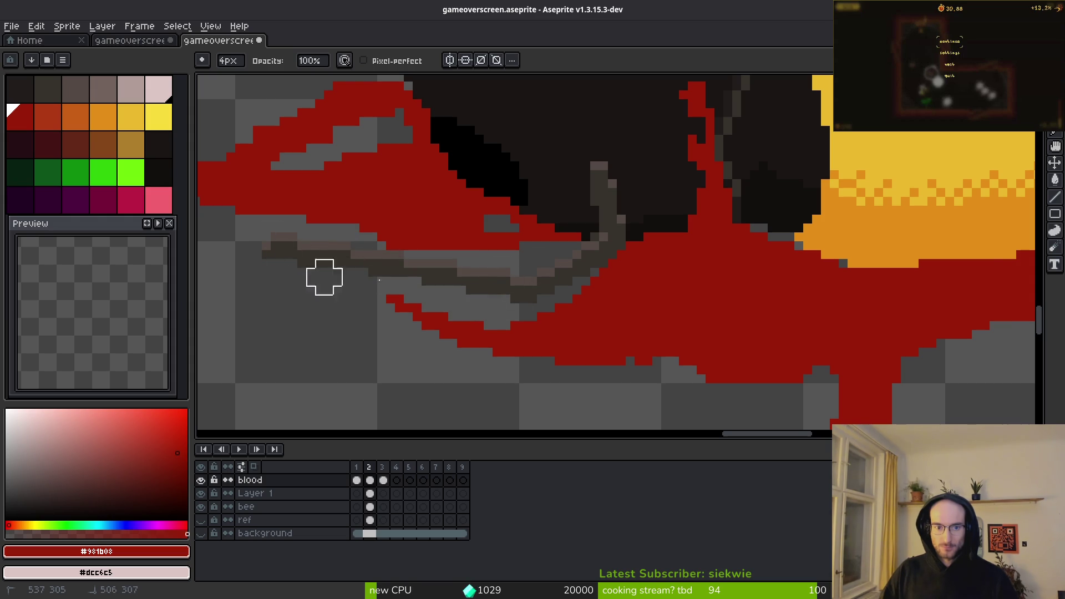
scroll(547, 286, up, 2)
Step: Paint red pencil rows across the grey gaps to close off the pool
key(g)
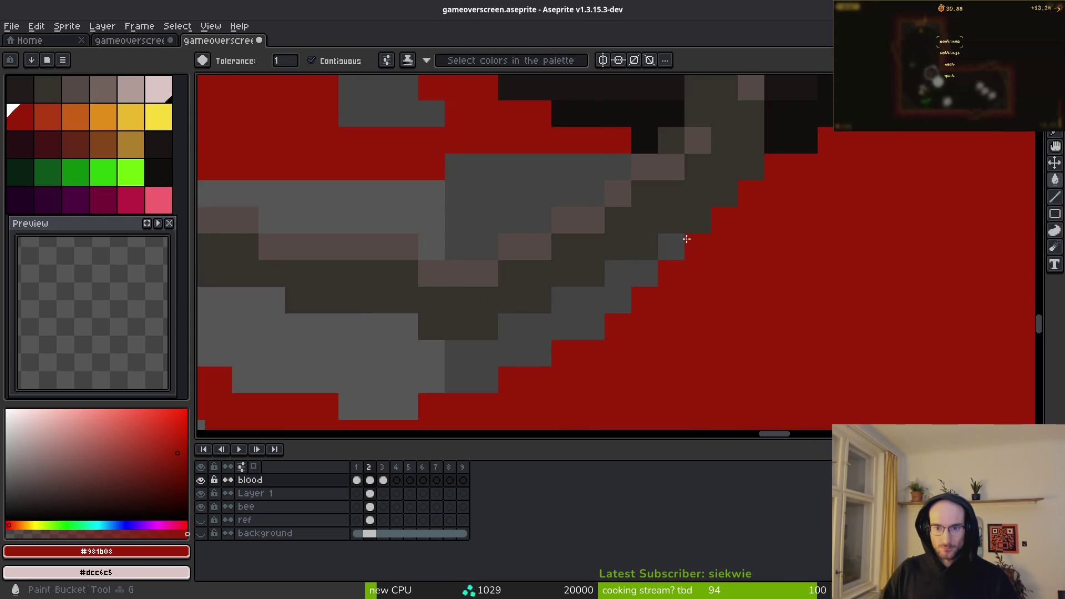
click(658, 273)
key(ctrl+z)
key(b)
mouse_move(660, 277)
mouse_down()
mouse_move(596, 311)
mouse_move(547, 316)
mouse_move(735, 221)
mouse_up()
click(326, 231)
drag(326, 232, 473, 202)
drag(474, 203, 535, 255)
mouse_move(550, 207)
mouse_down()
mouse_move(663, 239)
mouse_move(815, 249)
mouse_up()
drag(929, 253, 660, 283)
Step: Bucket-fill the four enclosed grey gaps in the pool with red
key(g)
click(619, 268)
click(725, 310)
click(673, 309)
click(521, 231)
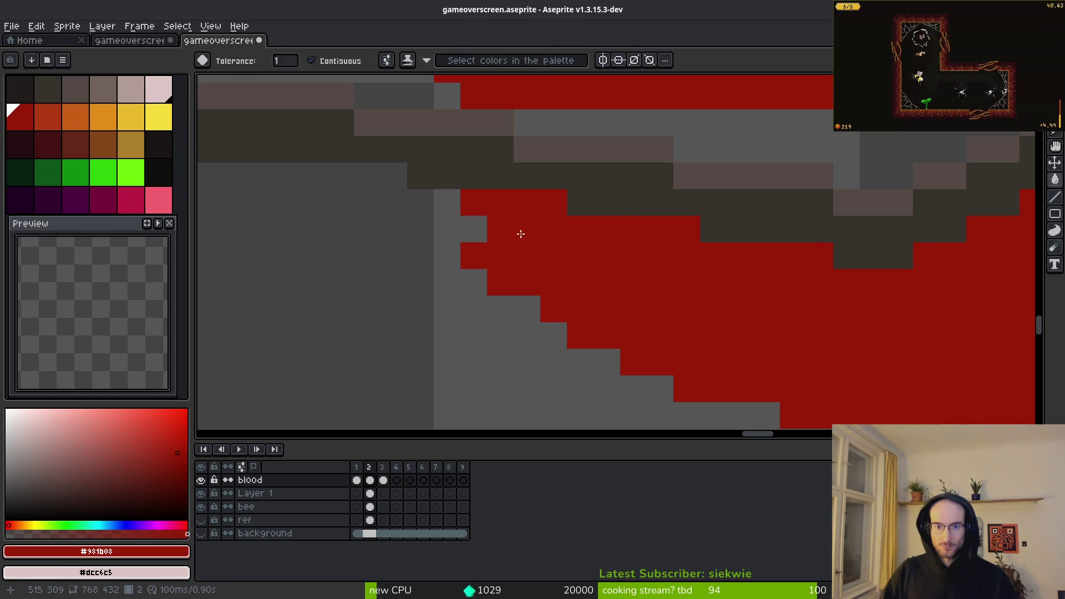
drag(550, 257, 587, 326)
key(e)
drag(525, 300, 604, 395)
key(ctrl+z)
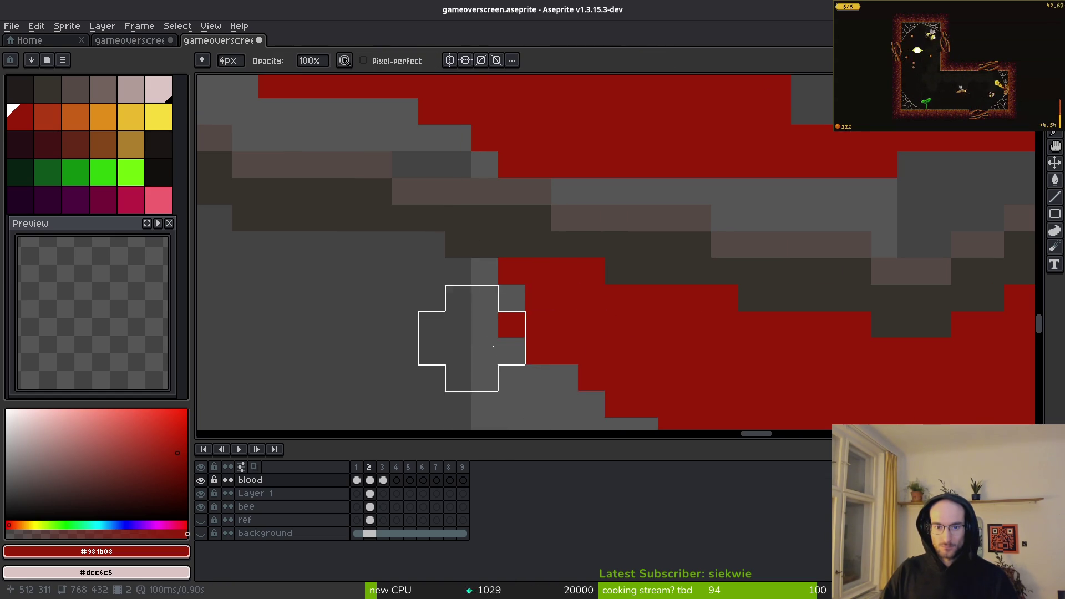
Step: Pencil red over the remaining grey pixels and strip, then zoom out to check
key(b)
click(522, 216)
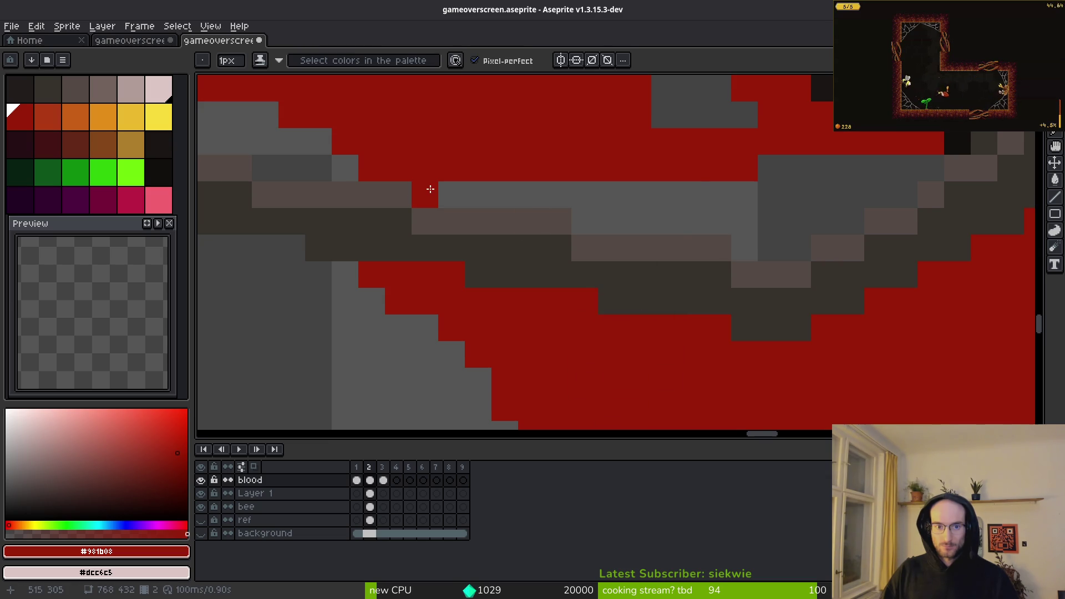
shift+click(691, 239)
click(533, 266)
drag(690, 292, 874, 203)
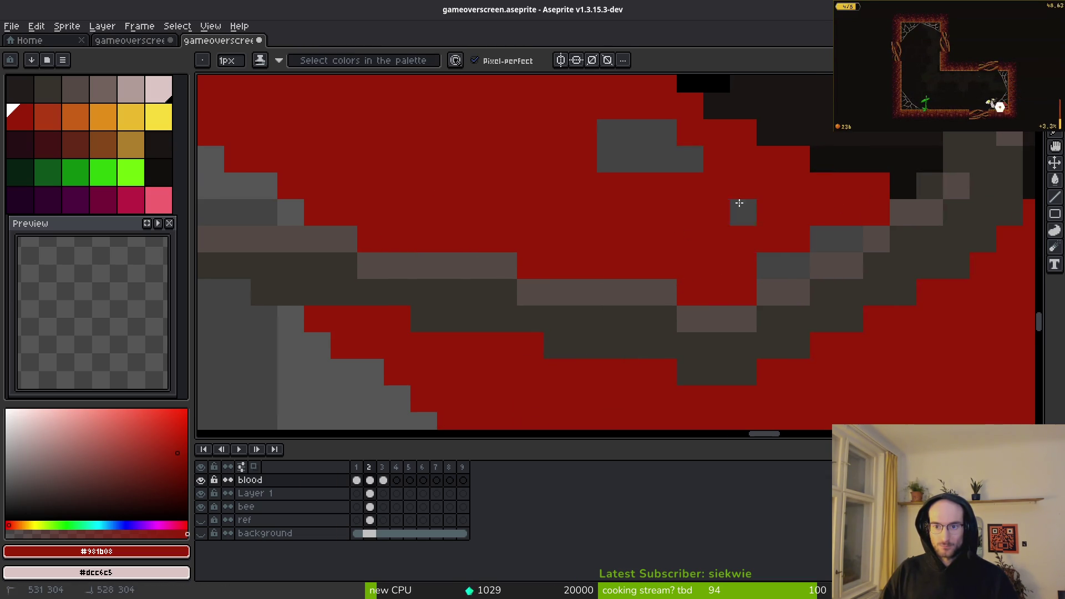
drag(668, 154, 625, 135)
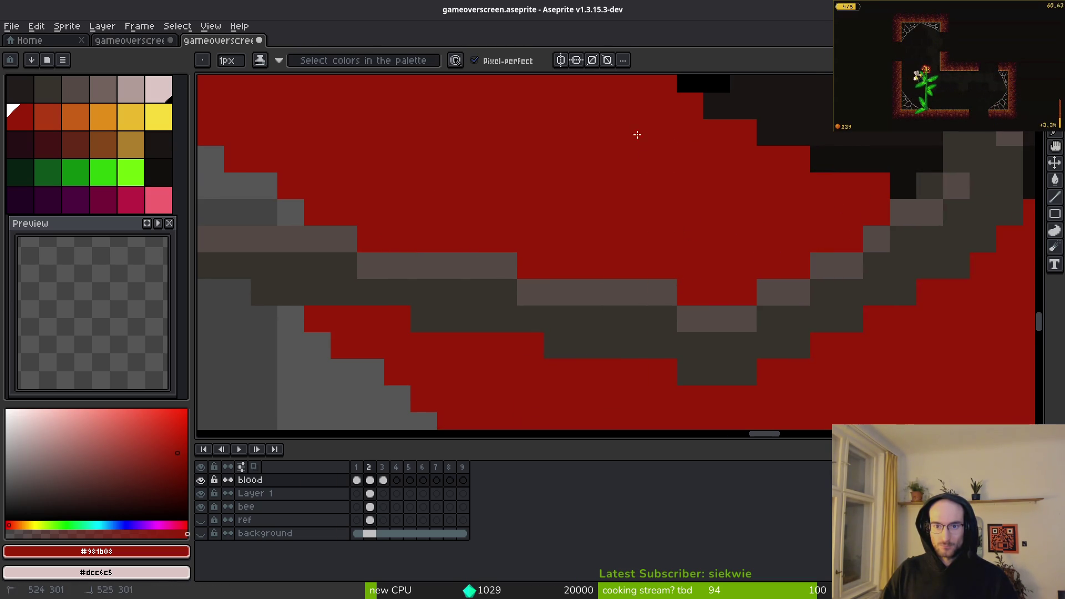
scroll(615, 260, down, 8)
scroll(614, 266, up, 2)
scroll(571, 264, up, 2)
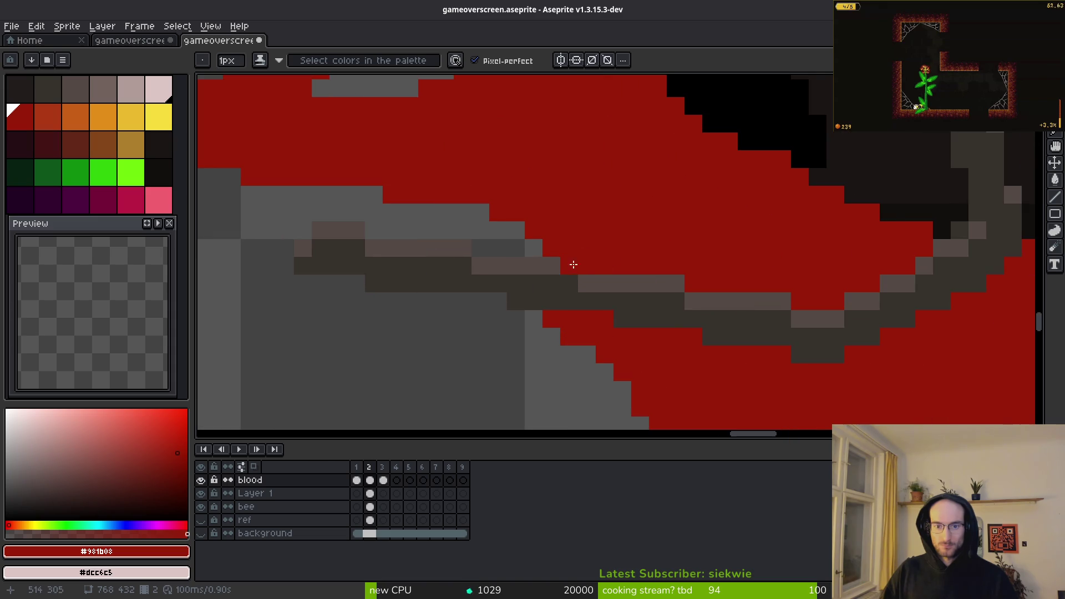
scroll(779, 293, down, 2)
scroll(575, 269, up, 4)
scroll(599, 357, down, 1)
scroll(622, 245, up, 3)
scroll(725, 332, down, 5)
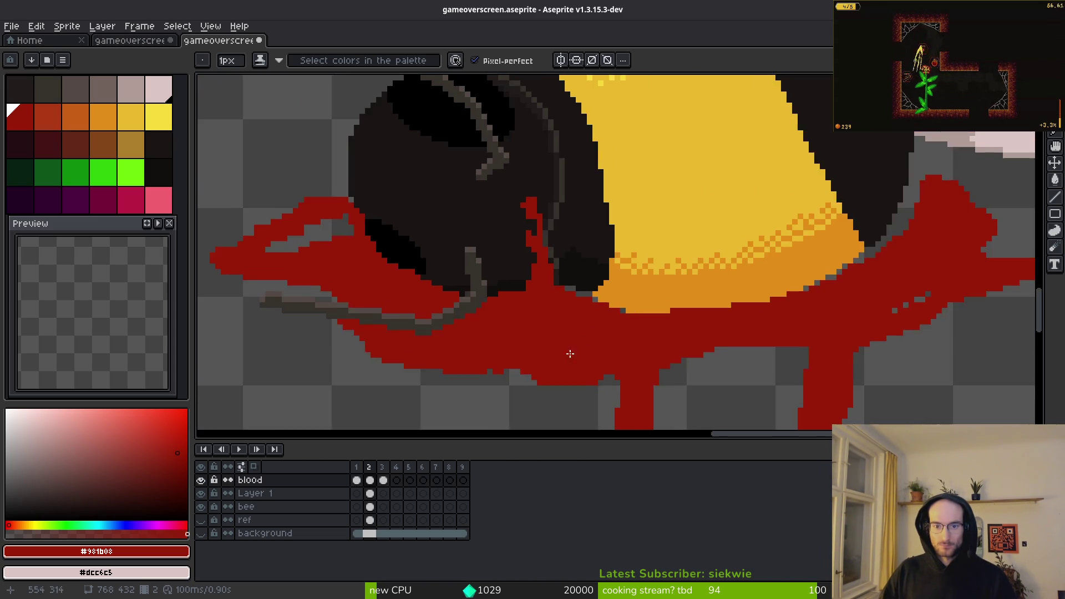
scroll(507, 286, up, 4)
scroll(488, 255, down, 1)
scroll(488, 255, up, 1)
Step: Inspect the blood edge up close and paint a stray grey edge pixel red
key(e)
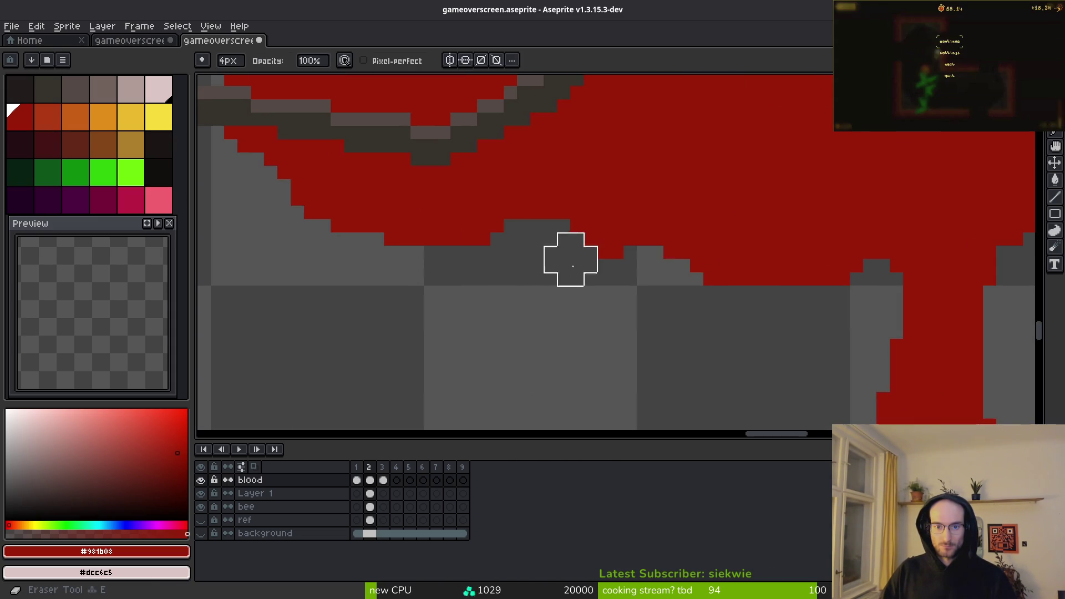
scroll(590, 281, up, 3)
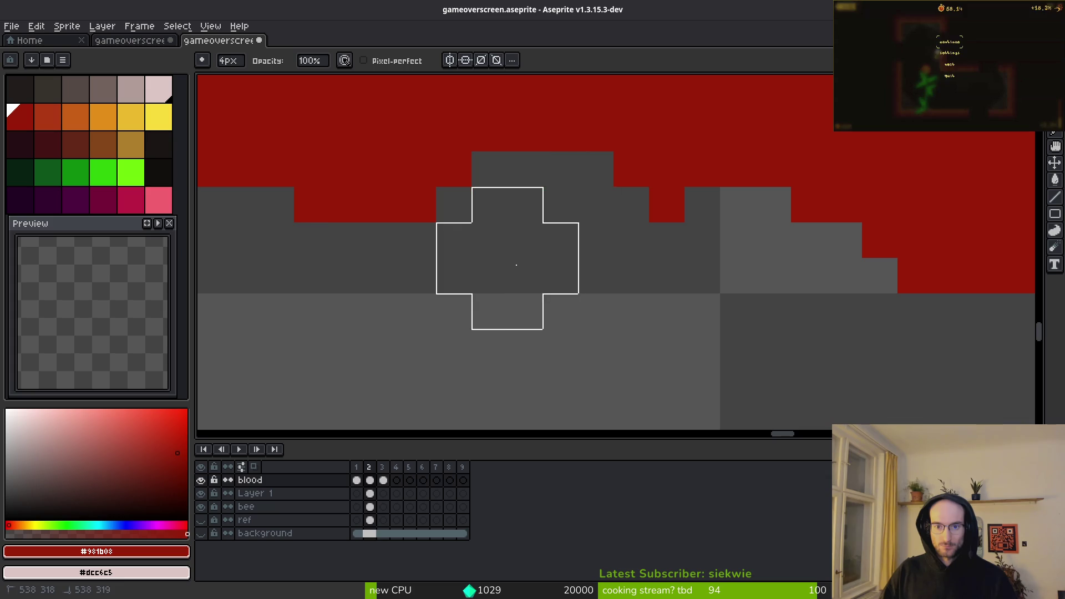
scroll(647, 274, down, 5)
scroll(495, 297, down, 2)
scroll(654, 333, up, 1)
scroll(785, 257, down, 2)
scroll(703, 272, up, 4)
scroll(598, 225, down, 2)
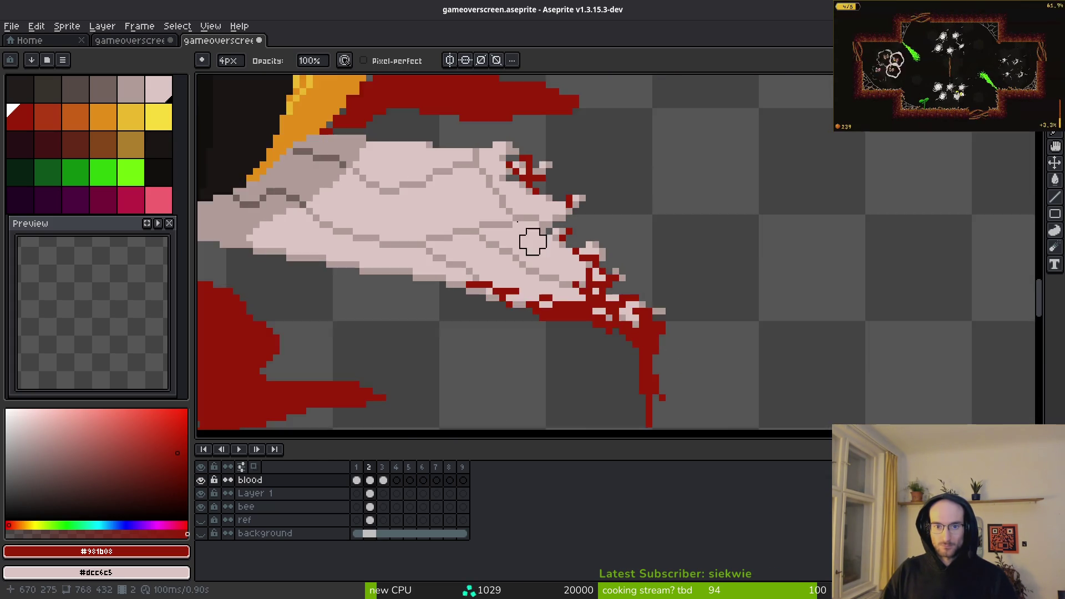
scroll(523, 233, up, 5)
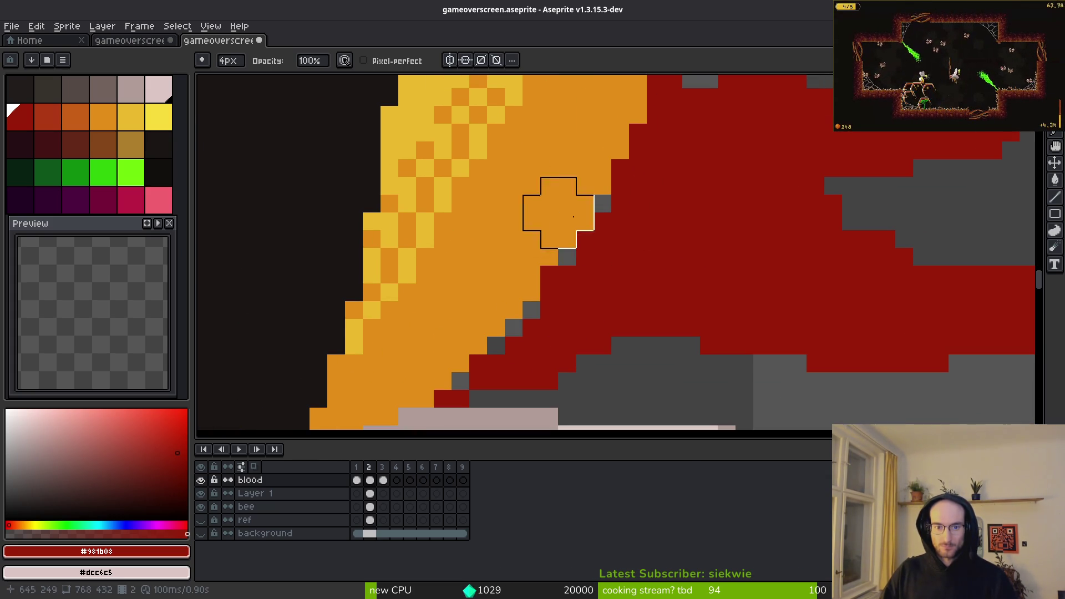
scroll(521, 333, down, 1)
scroll(609, 242, up, 1)
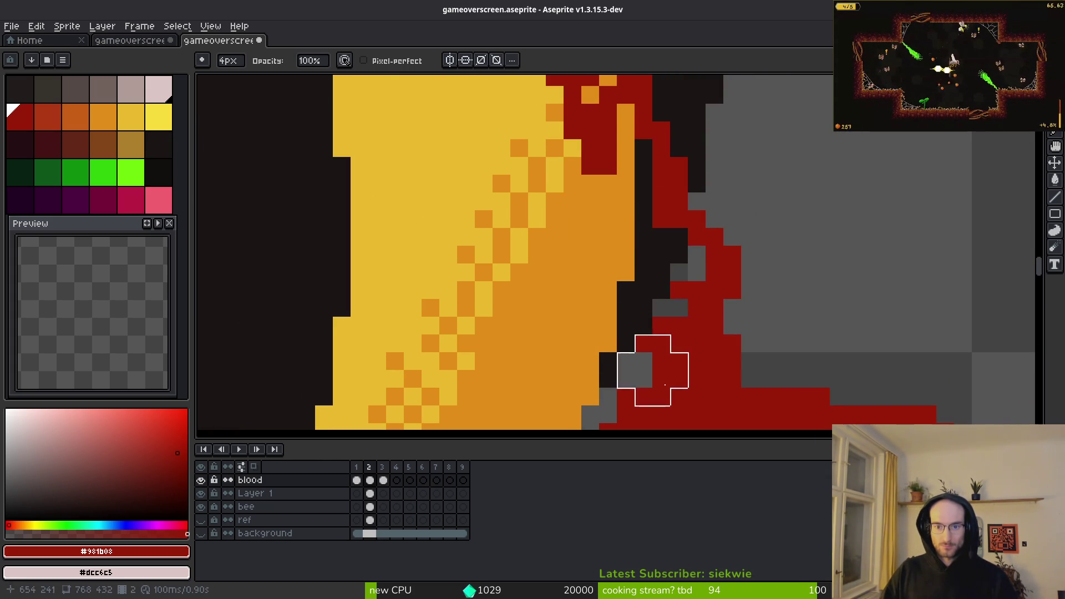
scroll(633, 296, down, 2)
key(b)
scroll(610, 289, up, 2)
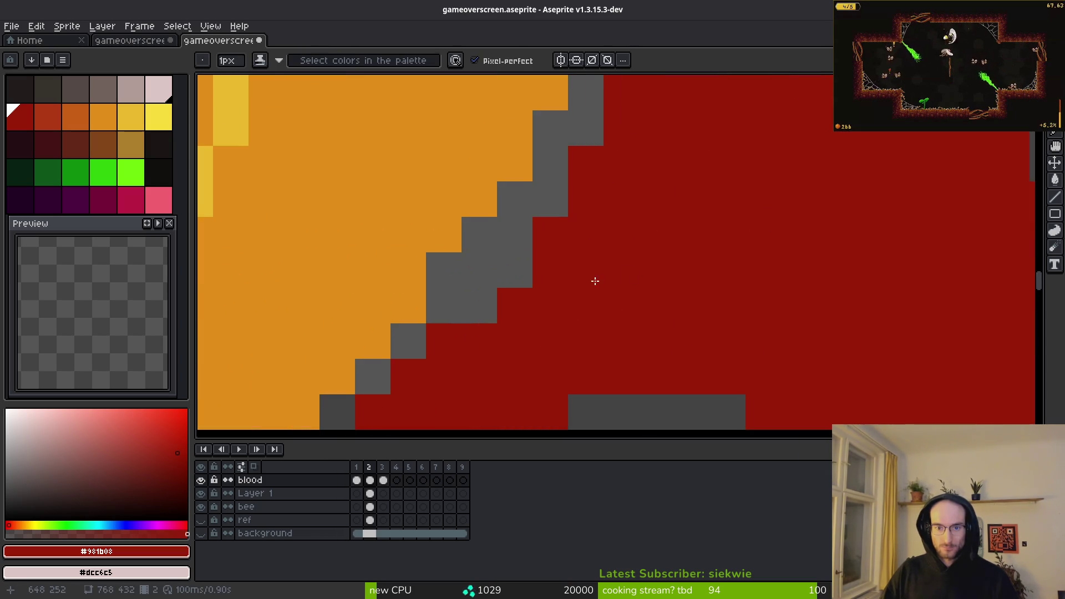
scroll(594, 280, down, 2)
scroll(715, 233, up, 1)
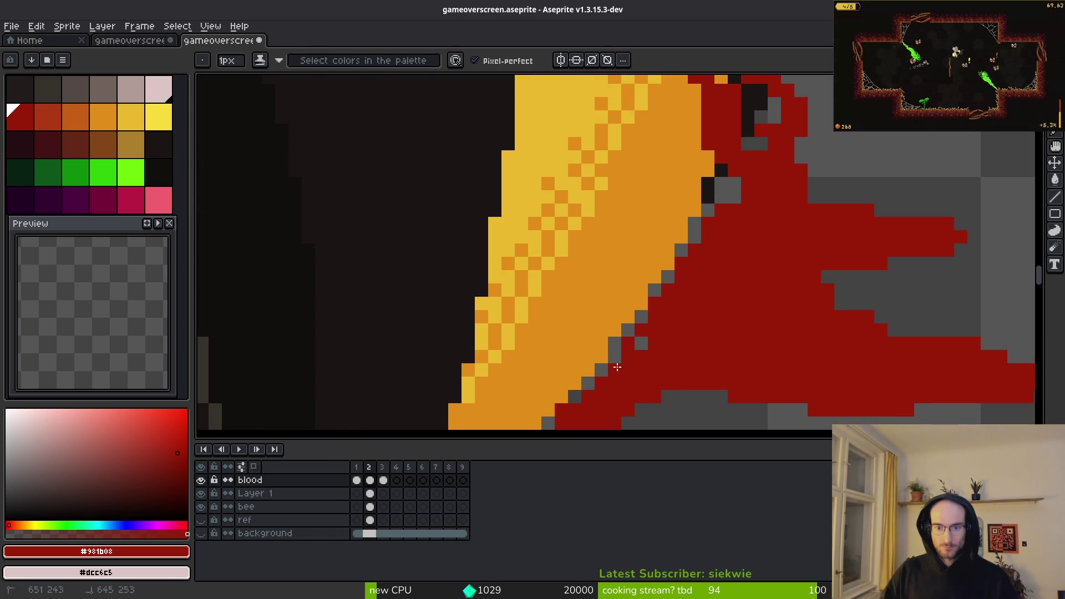
drag(737, 197, 713, 224)
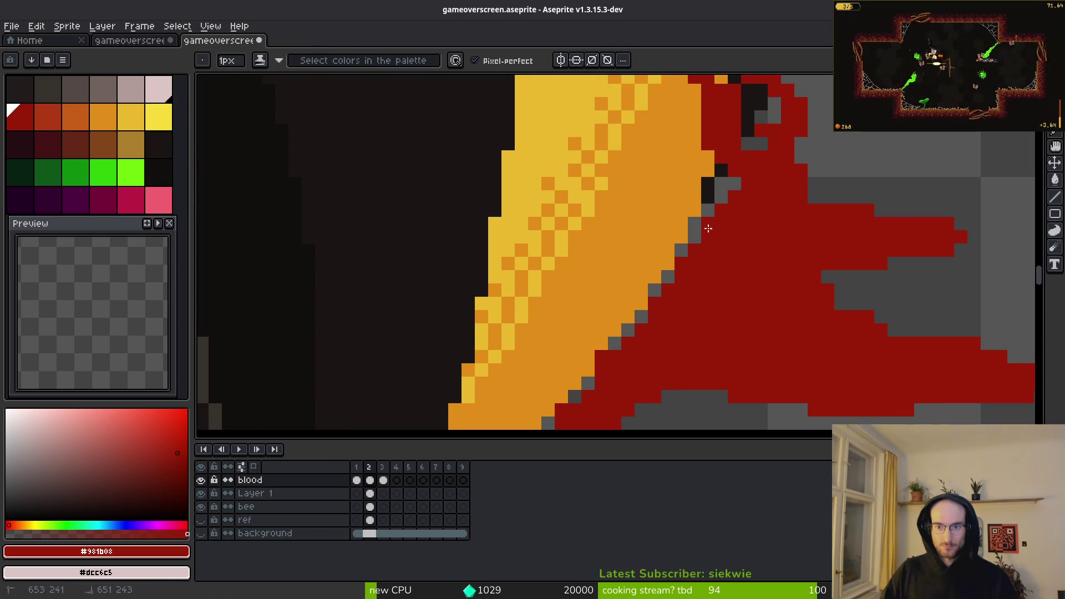
Step: Erase red pixels to reveal the orange body, and stray red pixels down to the grey floor
key(e)
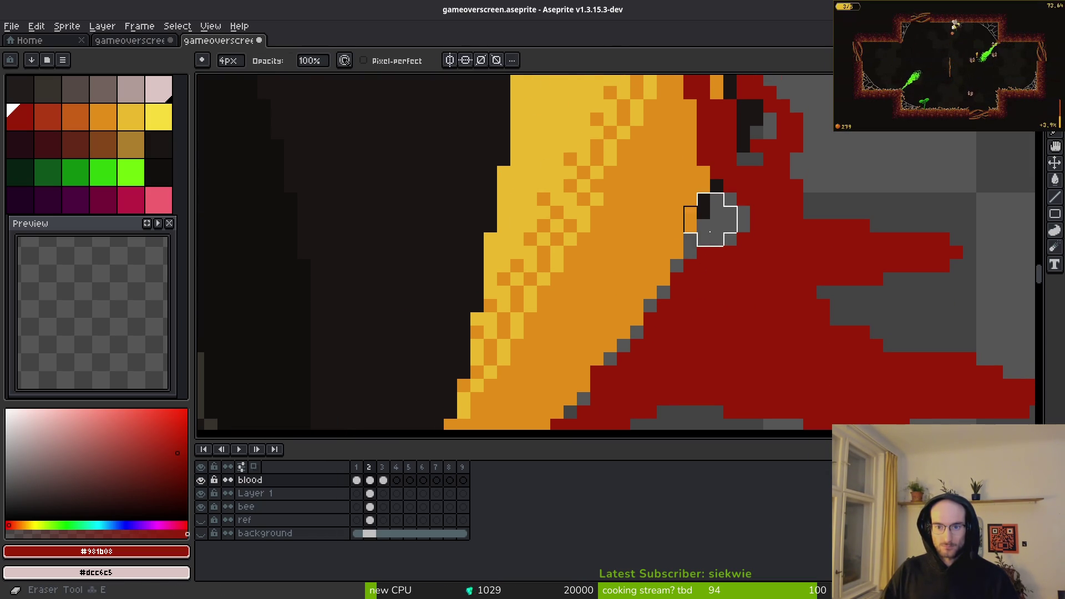
scroll(717, 232, down, 4)
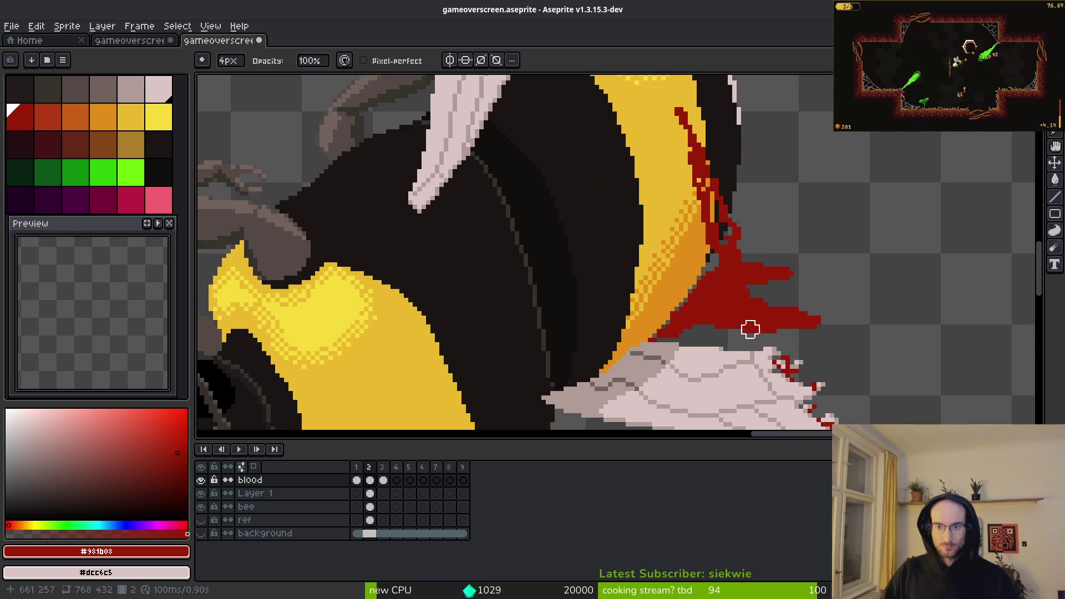
scroll(747, 321, up, 3)
key(b)
scroll(649, 335, up, 2)
key(e)
mouse_move(585, 285)
mouse_down()
mouse_move(547, 305)
mouse_move(540, 377)
mouse_move(589, 223)
mouse_up()
key(b)
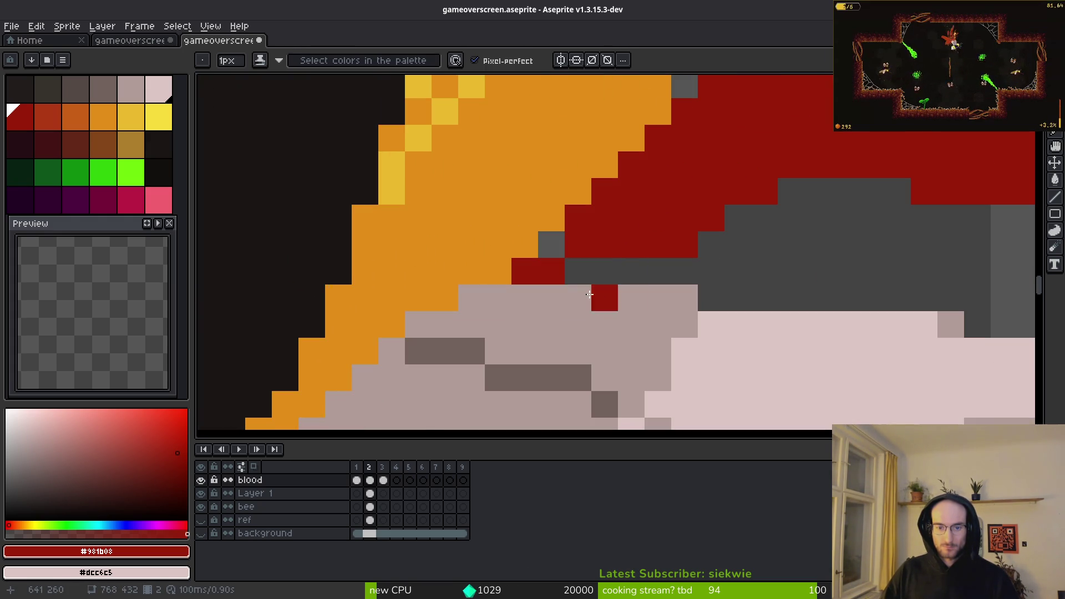
scroll(623, 240, down, 3)
scroll(418, 351, up, 2)
key(e)
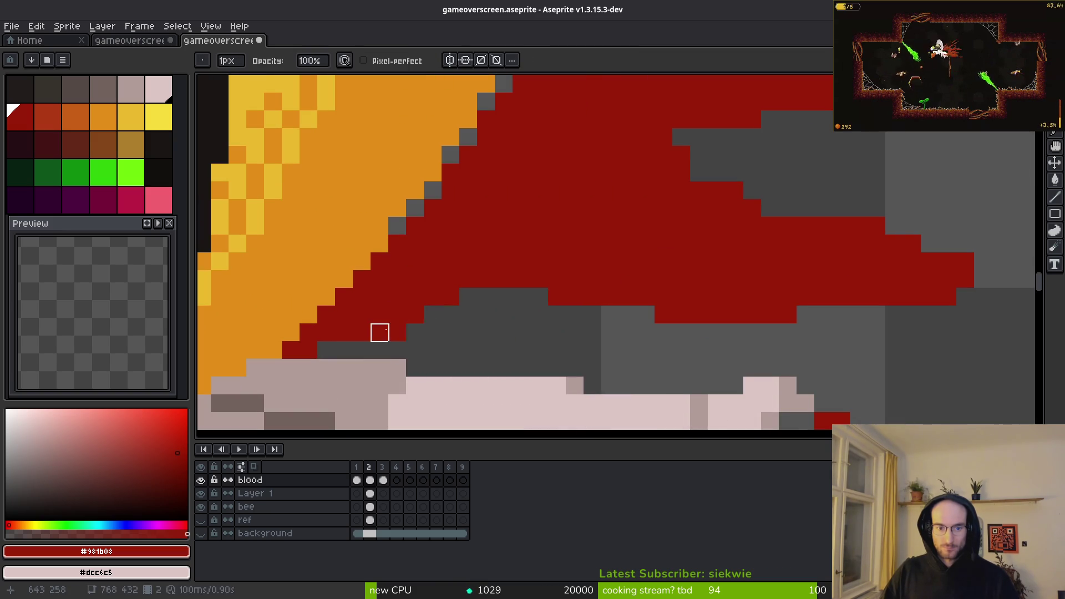
scroll(542, 357, up, 3)
mouse_move(651, 240)
mouse_down()
mouse_move(723, 275)
mouse_move(688, 223)
mouse_up()
Step: Erase red blood pixels beside the bee to reveal orange, plus one stray pixel
scroll(647, 240, down, 2)
scroll(647, 273, up, 3)
scroll(442, 266, down, 2)
scroll(673, 345, up, 2)
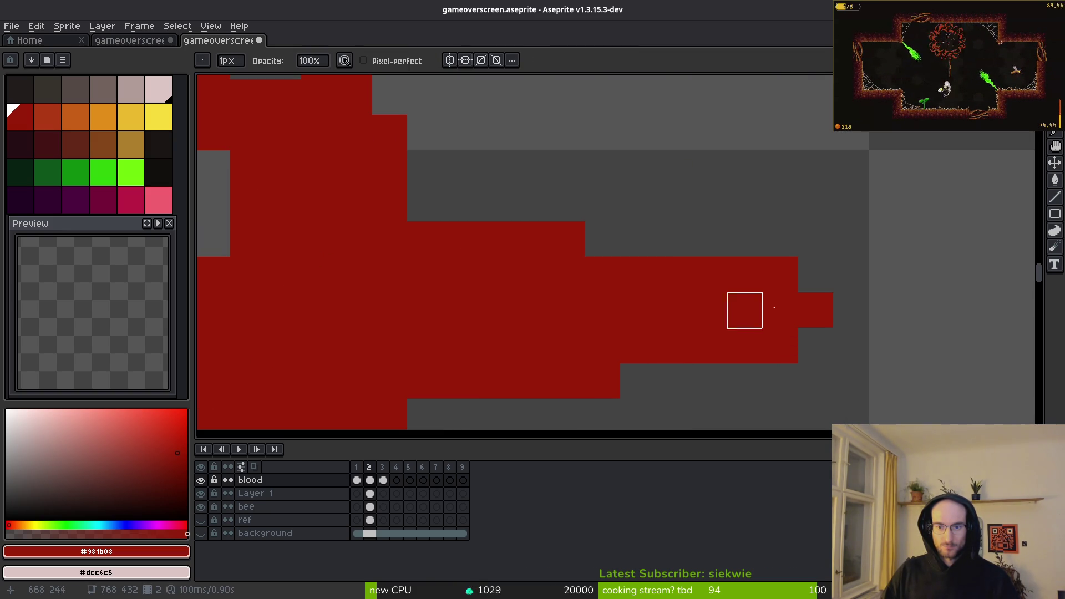
scroll(805, 367, down, 3)
scroll(672, 271, up, 2)
scroll(775, 385, up, 1)
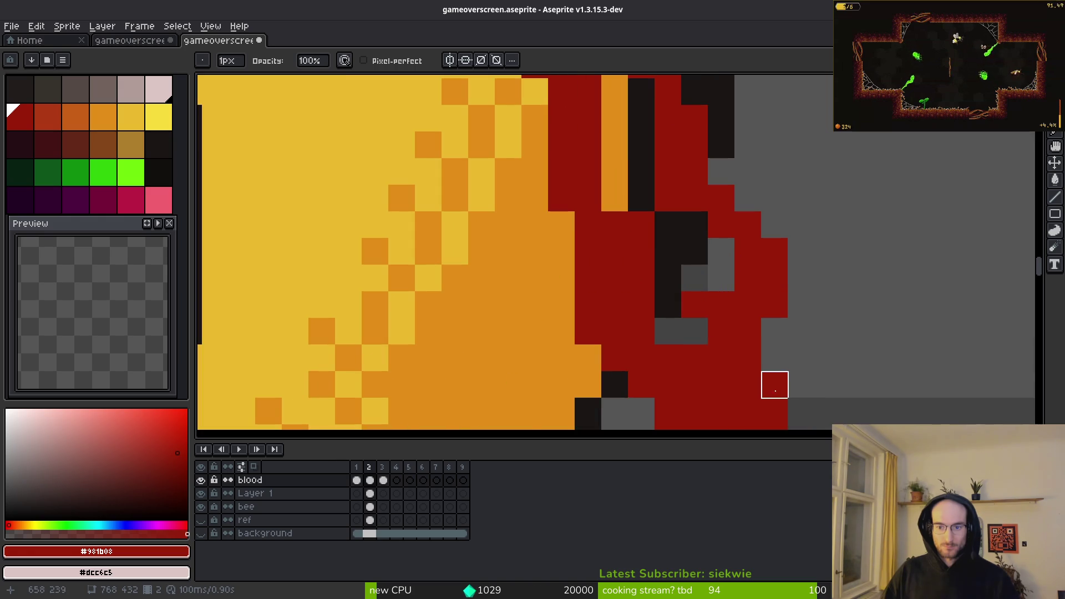
drag(774, 385, 618, 126)
scroll(634, 222, down, 2)
scroll(649, 257, down, 1)
scroll(626, 271, up, 3)
scroll(626, 271, up, 1)
key(b)
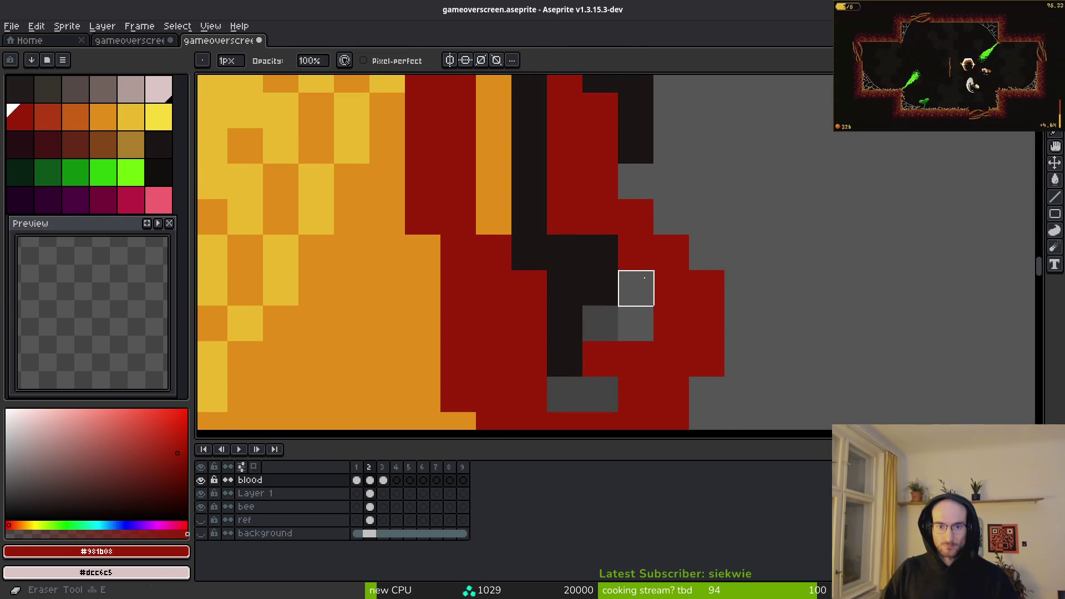
scroll(637, 286, up, 1)
scroll(666, 249, down, 3)
scroll(699, 397, up, 2)
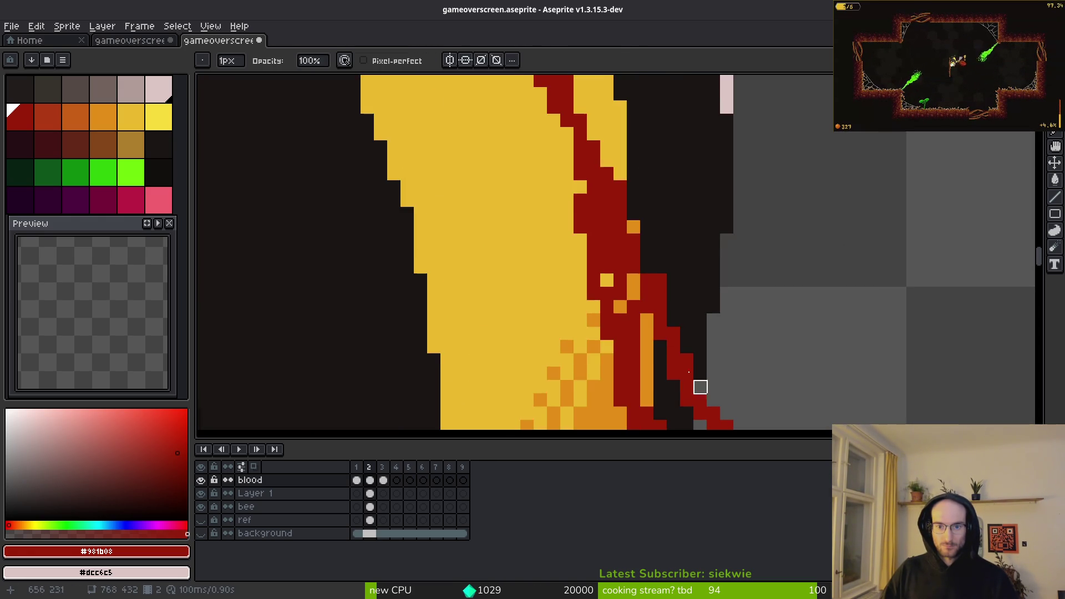
key(e)
mouse_move(643, 327)
mouse_down()
mouse_move(616, 327)
mouse_move(615, 300)
mouse_up()
scroll(724, 271, down, 1)
scroll(716, 278, up, 2)
scroll(699, 281, up, 1)
click(690, 281)
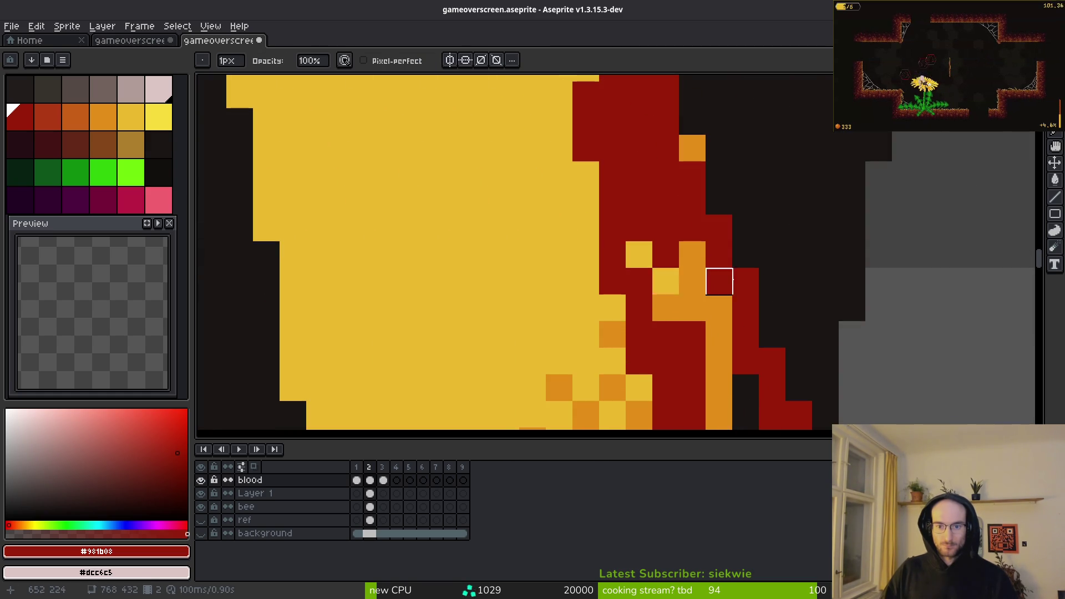
Step: Paint a yellow pixel on the bee's side dark red and re-inspect the streak
scroll(705, 288, down, 3)
scroll(712, 300, up, 3)
scroll(659, 328, down, 4)
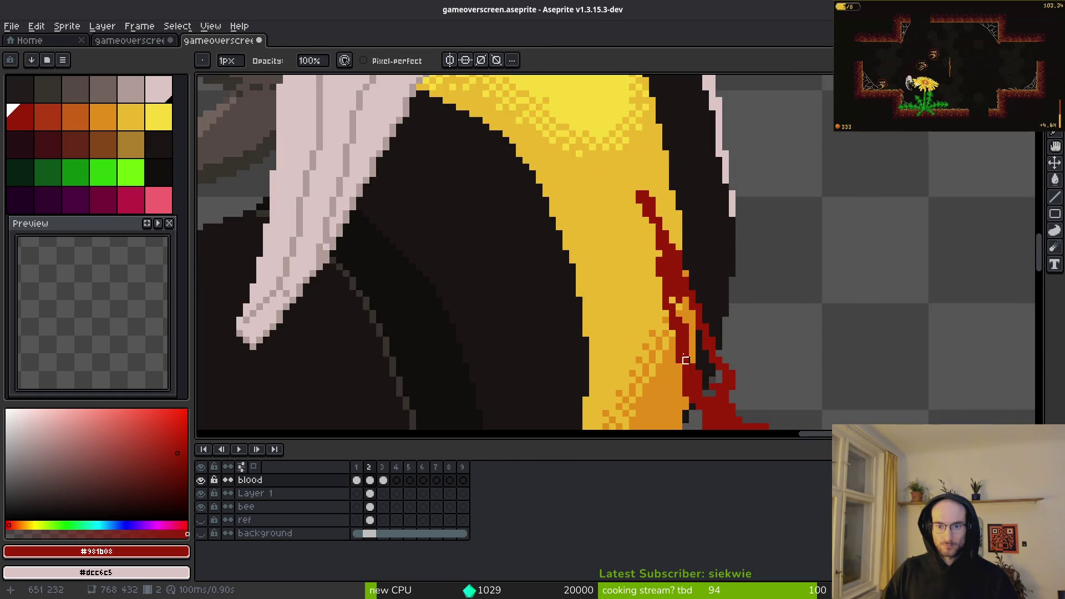
scroll(661, 305, up, 2)
key(b)
key(e)
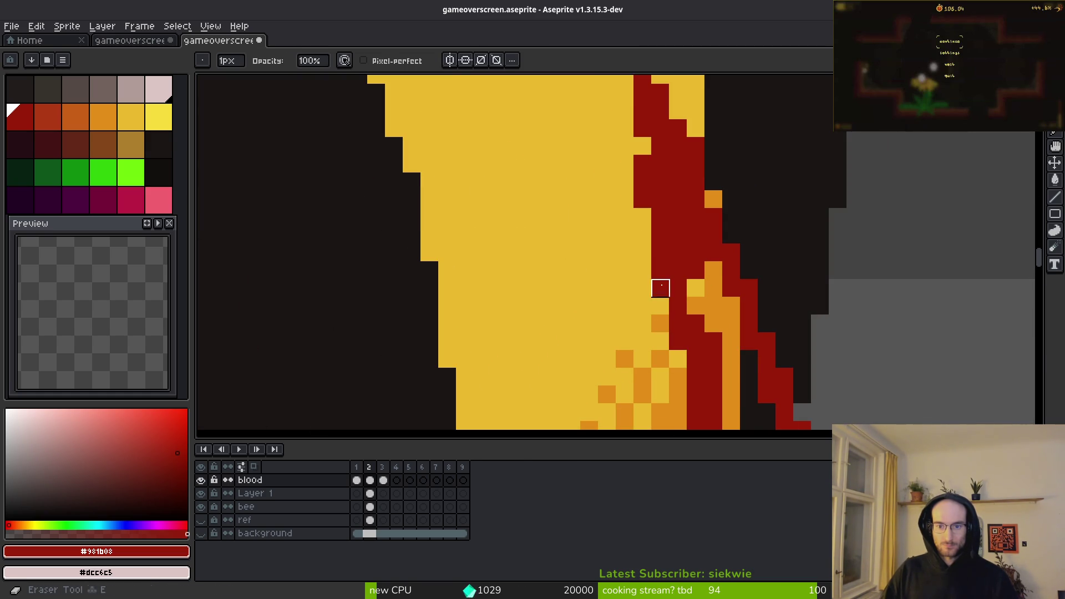
key(b)
click(696, 288)
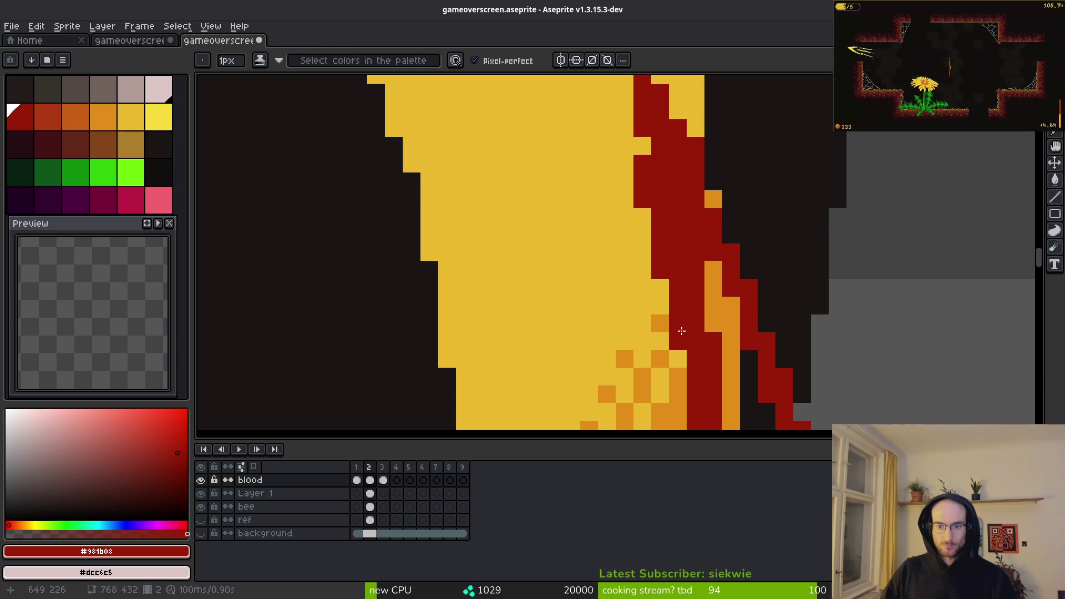
key(e)
scroll(776, 351, down, 3)
scroll(759, 363, up, 2)
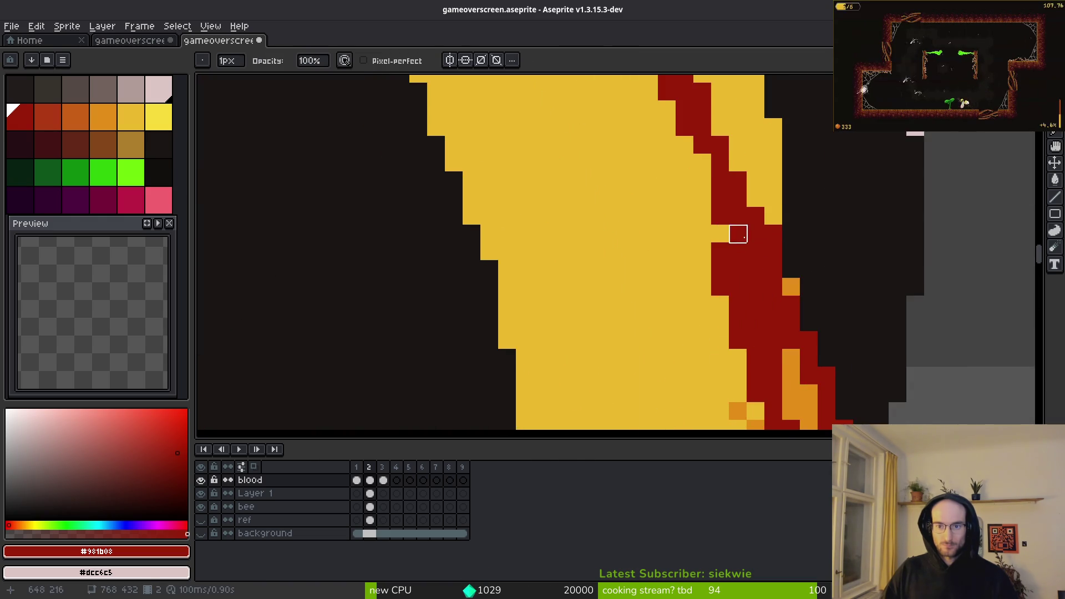
scroll(737, 250, down, 2)
scroll(721, 222, up, 2)
scroll(704, 200, down, 2)
scroll(779, 366, up, 3)
key(b)
key(e)
scroll(749, 278, down, 3)
scroll(848, 392, down, 3)
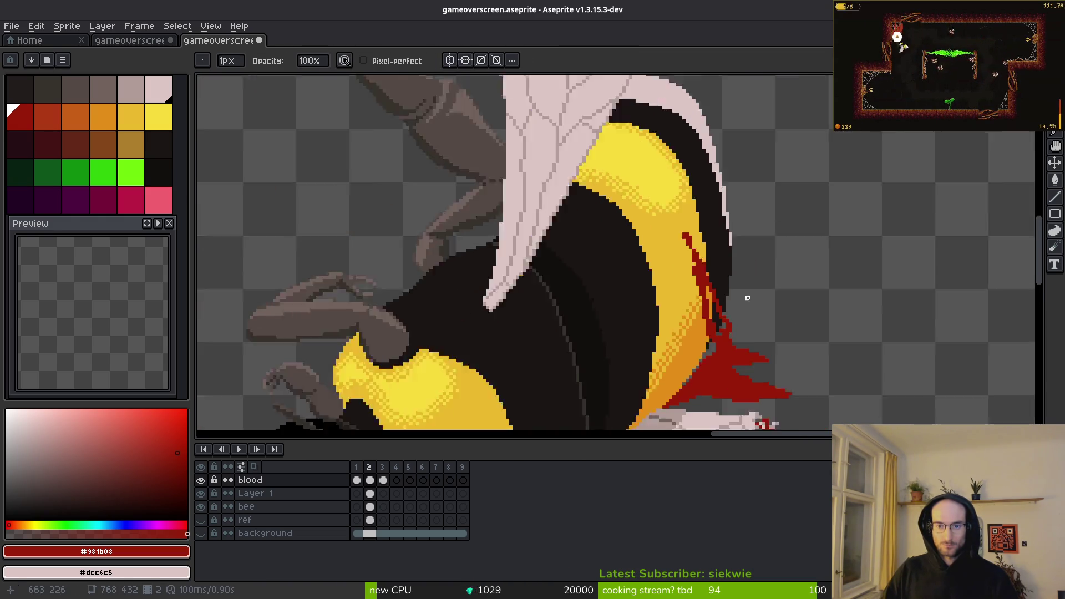
scroll(668, 346, down, 3)
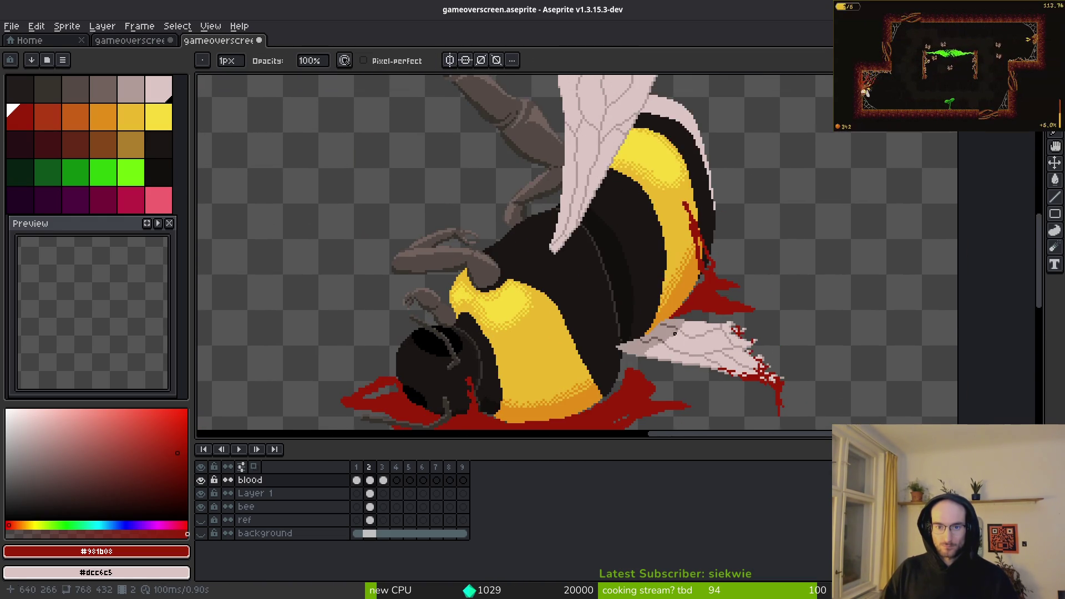
scroll(643, 315, up, 3)
Step: Paint the grey gaps along the pool edge red with a larger brush
scroll(643, 315, down, 3)
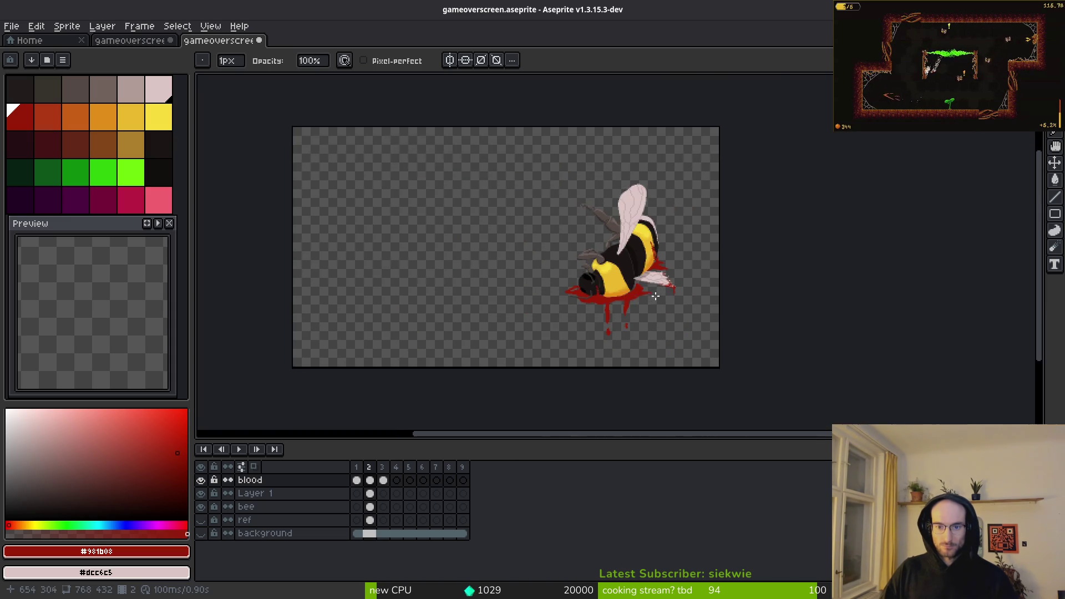
scroll(600, 290, up, 4)
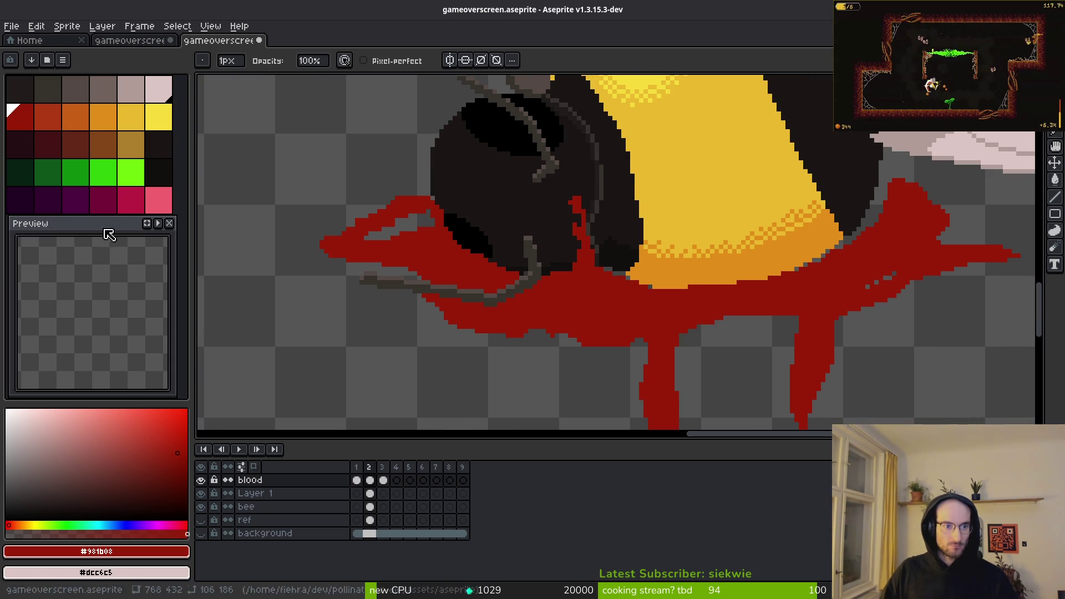
scroll(584, 260, up, 2)
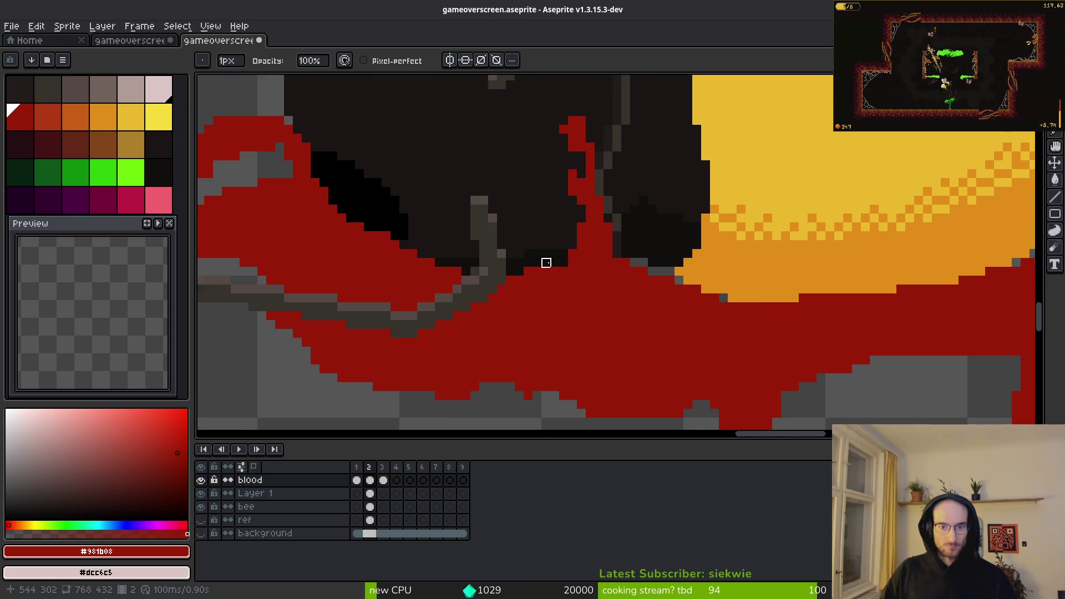
scroll(555, 263, up, 2)
key(plus)
key(plus)
key(plus)
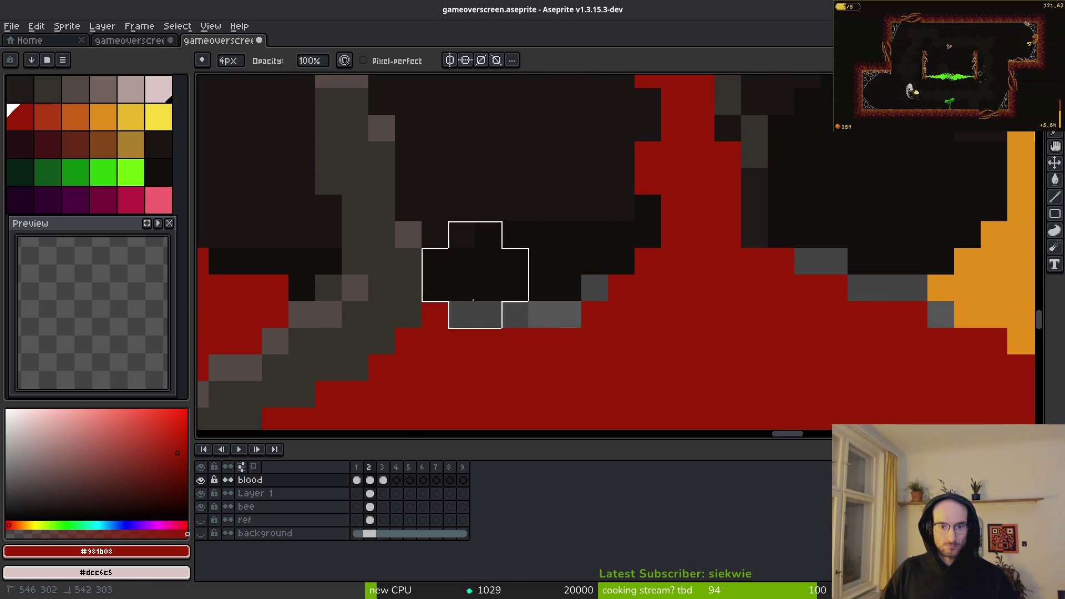
key(b)
drag(596, 289, 427, 331)
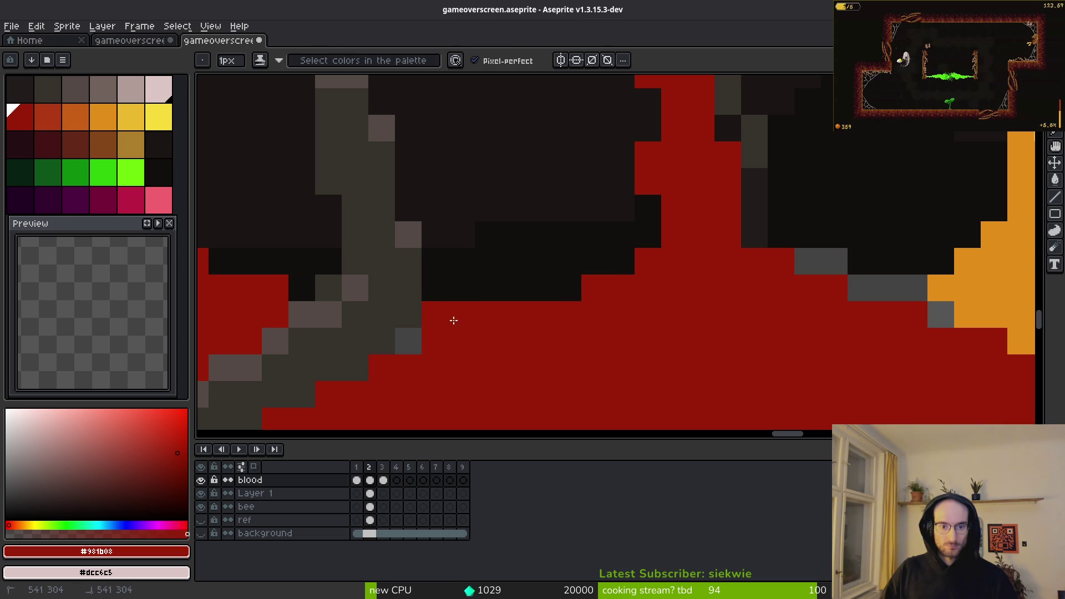
scroll(495, 340, down, 3)
scroll(499, 305, up, 2)
Step: Survey other stretches of the pool and fill red pixel rows into its ragged edges
key(e)
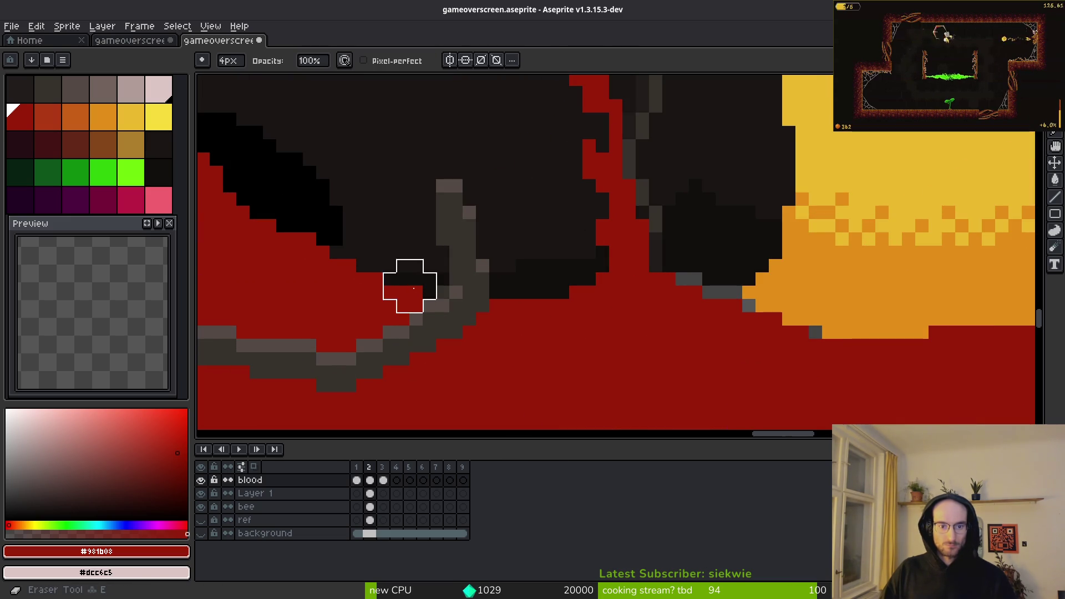
key(minus)
key(minus)
key(minus)
scroll(426, 286, down, 1)
scroll(418, 286, up, 2)
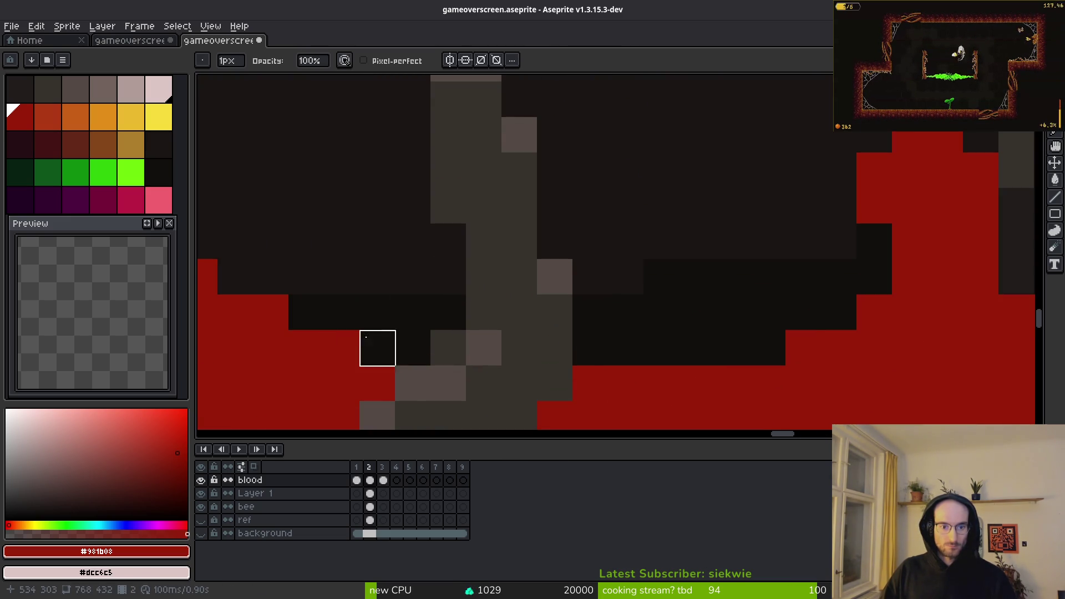
drag(323, 275, 634, 275)
key(plus)
key(plus)
key(plus)
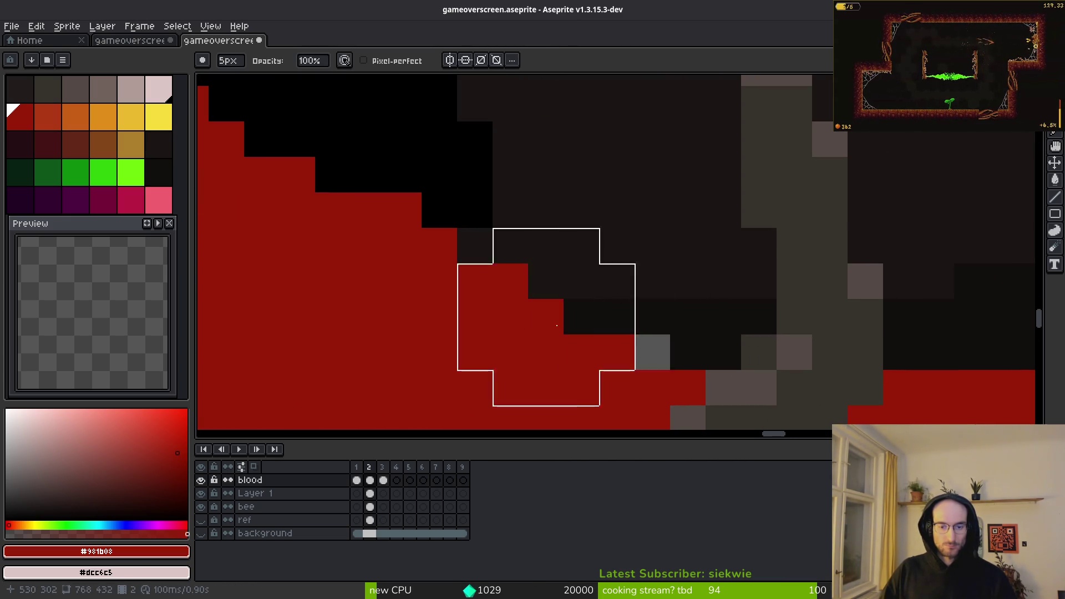
mouse_move(454, 229)
mouse_down()
mouse_move(632, 302)
mouse_move(637, 335)
mouse_move(613, 375)
mouse_move(616, 280)
mouse_up()
scroll(616, 280, down, 2)
scroll(570, 236, up, 3)
key(b)
mouse_move(820, 359)
mouse_down()
mouse_move(692, 353)
mouse_move(675, 302)
mouse_move(543, 278)
mouse_move(623, 347)
mouse_move(528, 309)
mouse_up()
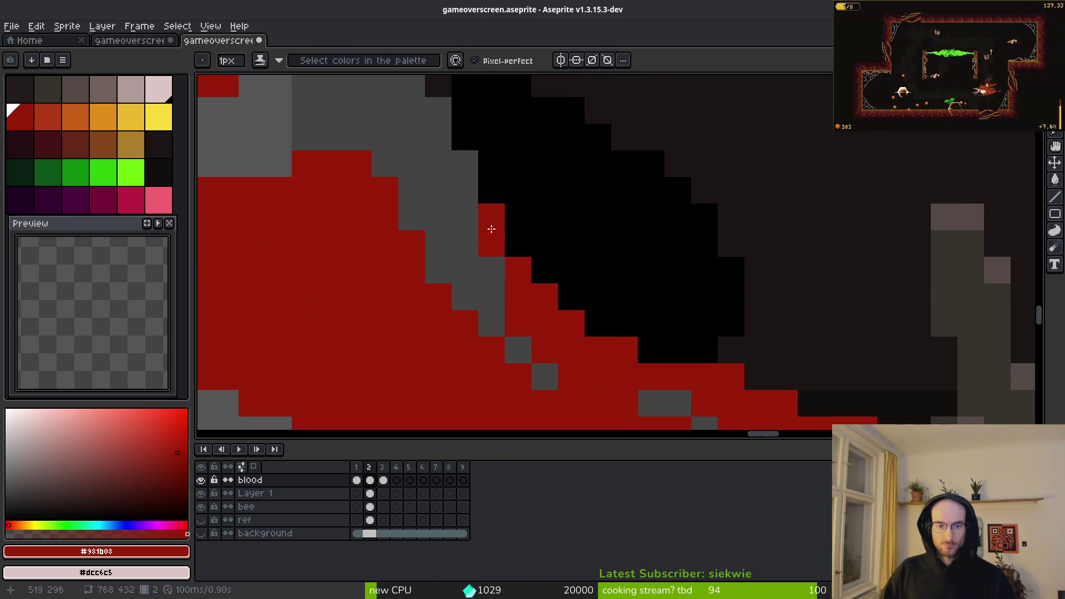
drag(500, 263, 591, 402)
drag(483, 216, 456, 176)
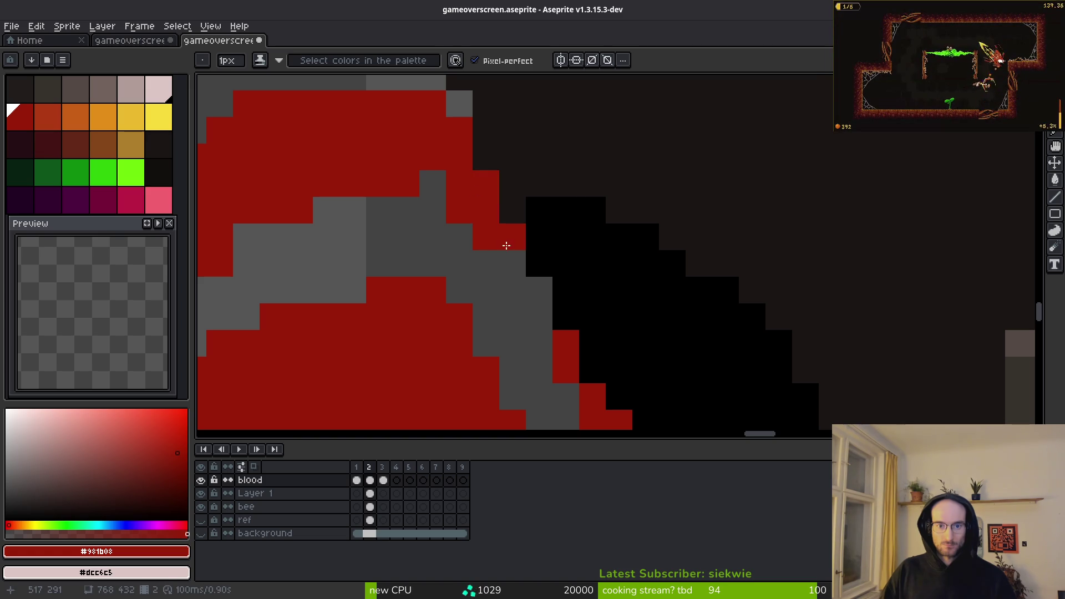
Step: Flood-fill five grey gaps inside the pool with red
key(g)
click(502, 304)
scroll(501, 302, down, 3)
scroll(709, 285, up, 3)
click(701, 287)
click(726, 286)
click(648, 259)
click(595, 233)
scroll(623, 309, down, 3)
Step: Save the sprite with Ctrl+S
key(b)
key(ctrl+s)
scroll(647, 329, up, 2)
scroll(628, 284, up, 4)
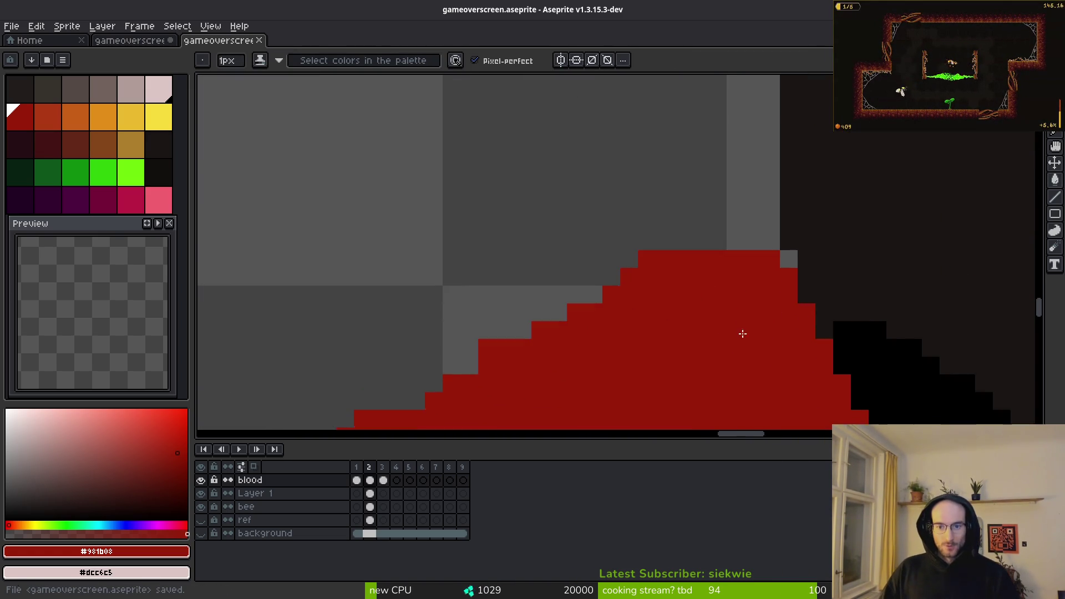
key(e)
scroll(525, 237, down, 2)
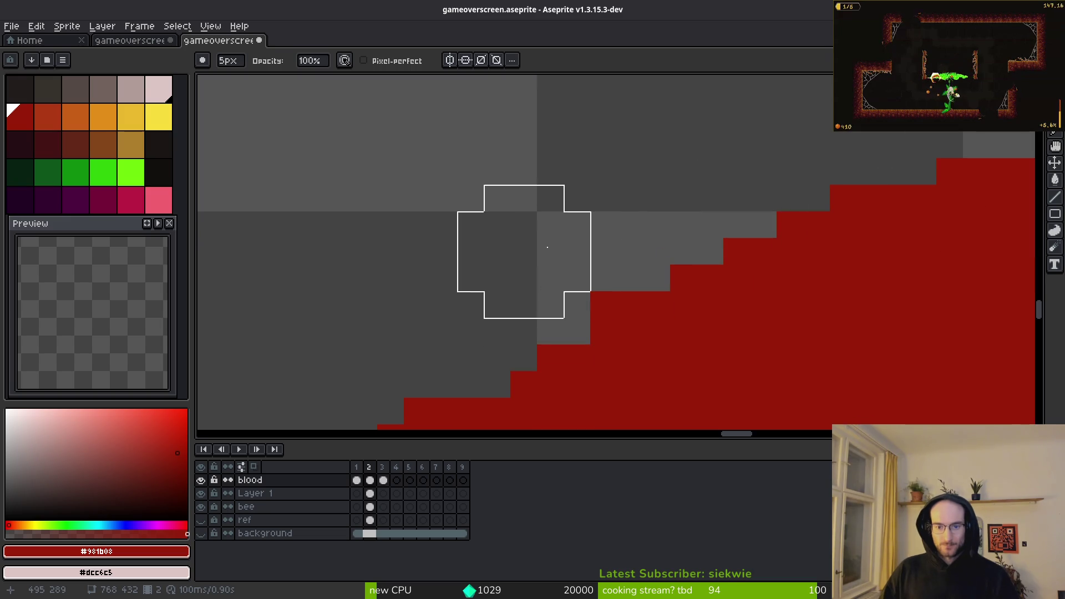
scroll(435, 257, down, 3)
key(ctrl+s)
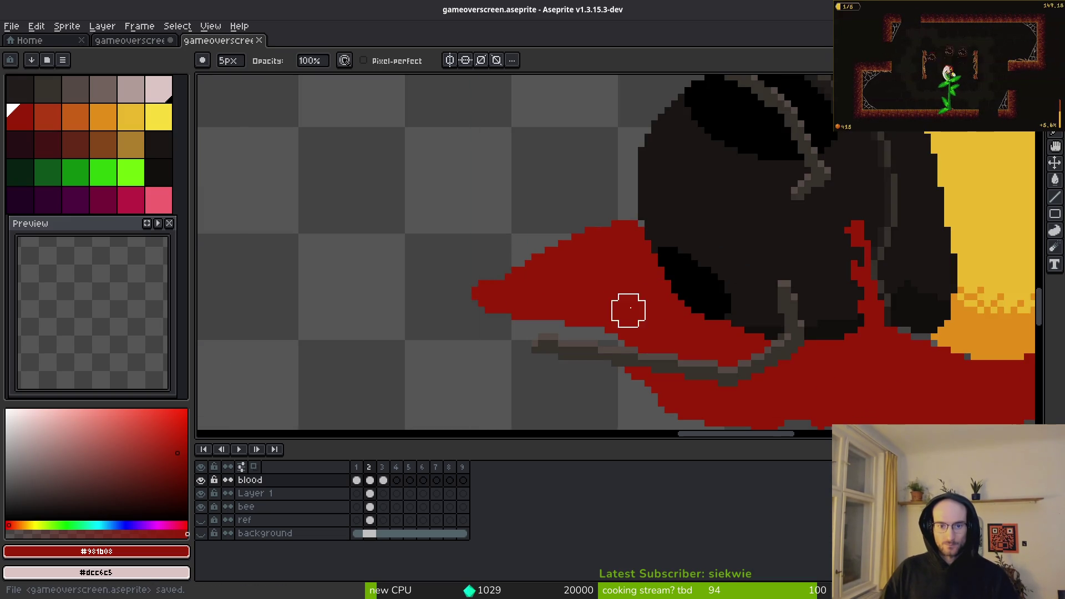
scroll(553, 318, up, 1)
scroll(619, 316, down, 4)
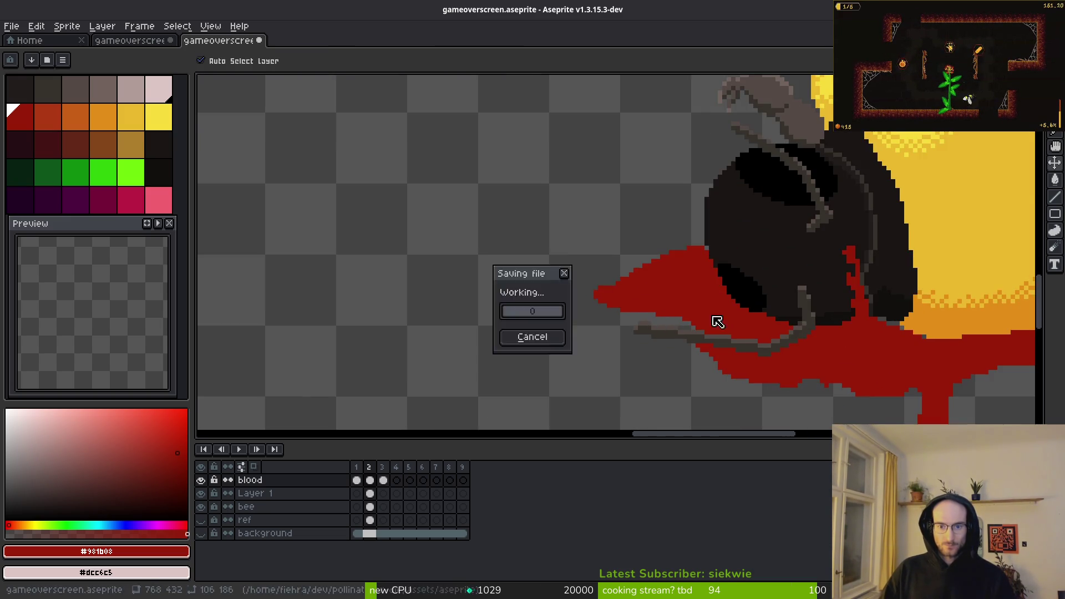
scroll(659, 304, up, 1)
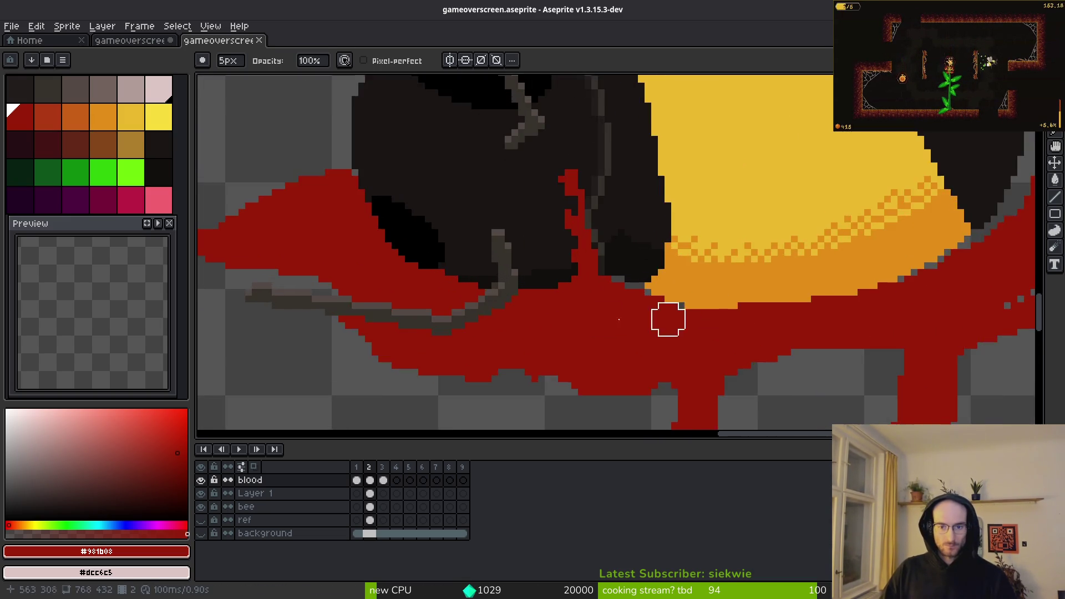
scroll(692, 305, down, 3)
Step: Replace the pool's red #981b08 with the darker burnt-orange swatch
key(i)
key(b)
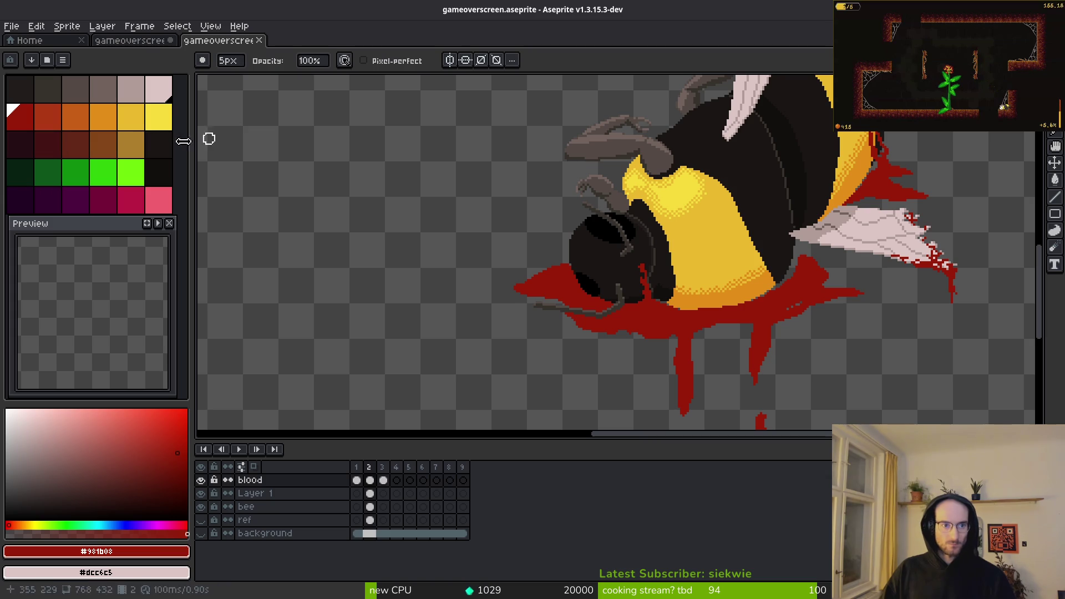
right_click(114, 124)
key(shift+r)
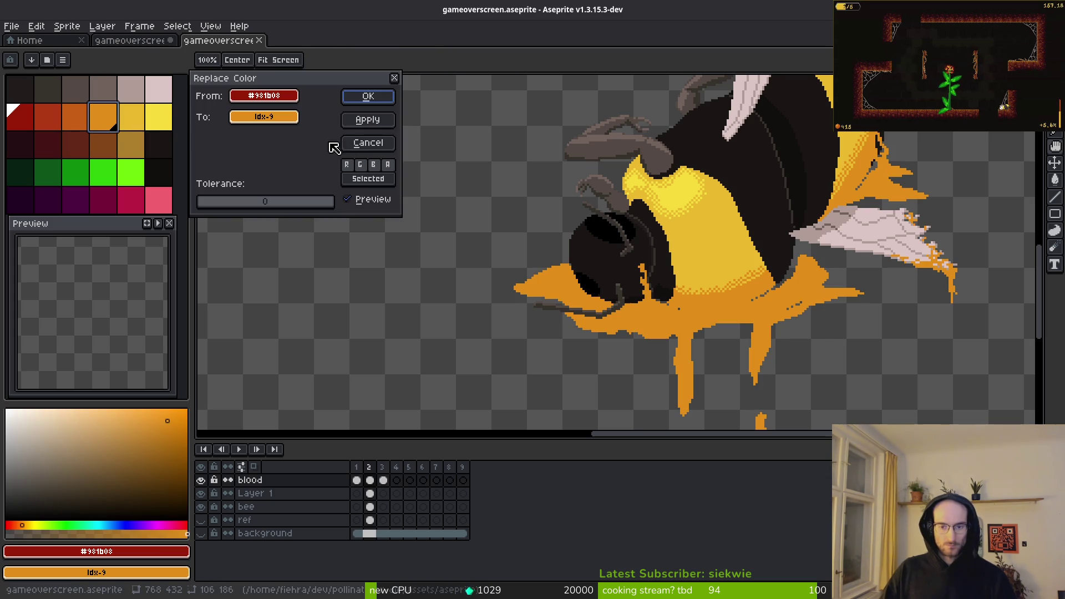
click(394, 78)
right_click(76, 118)
key(shift+r)
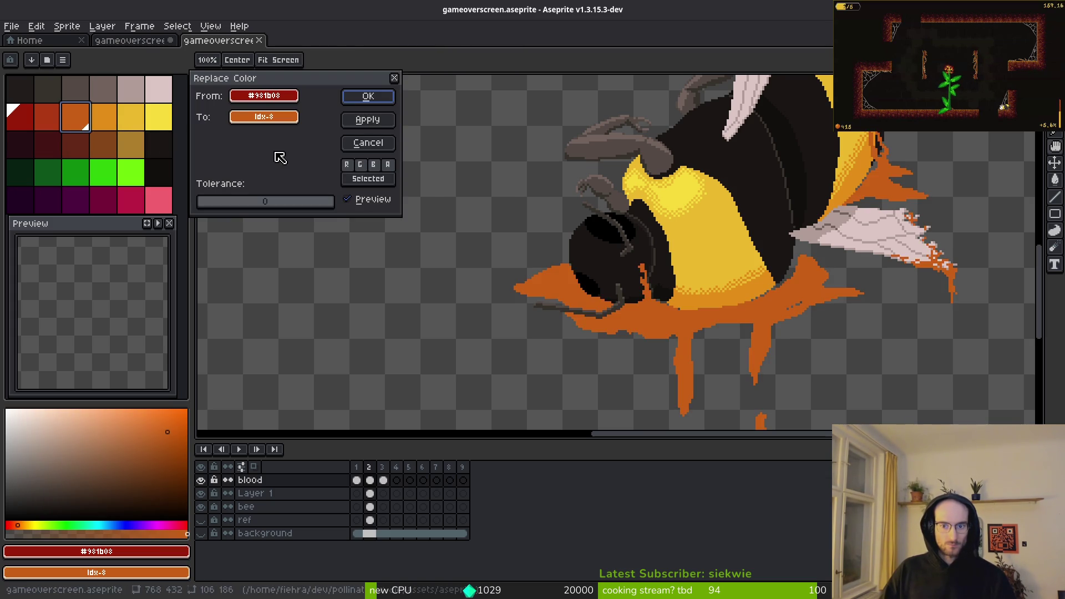
click(383, 97)
Step: Pick the dark red-brown swatch as the shading colour for the pencil
scroll(666, 249, up, 3)
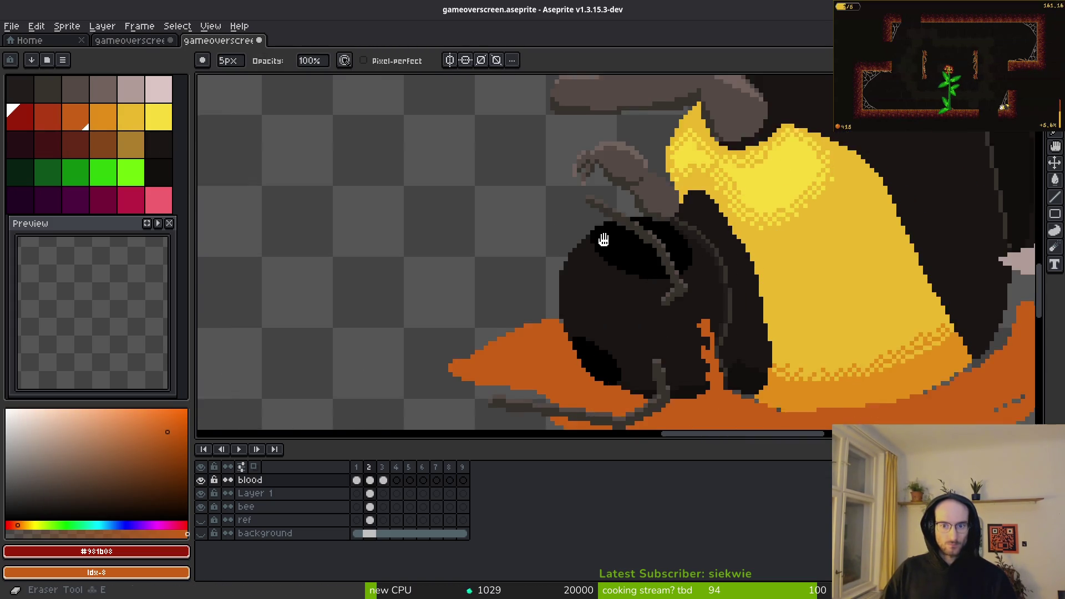
click(48, 116)
key(f)
scroll(532, 233, up, 2)
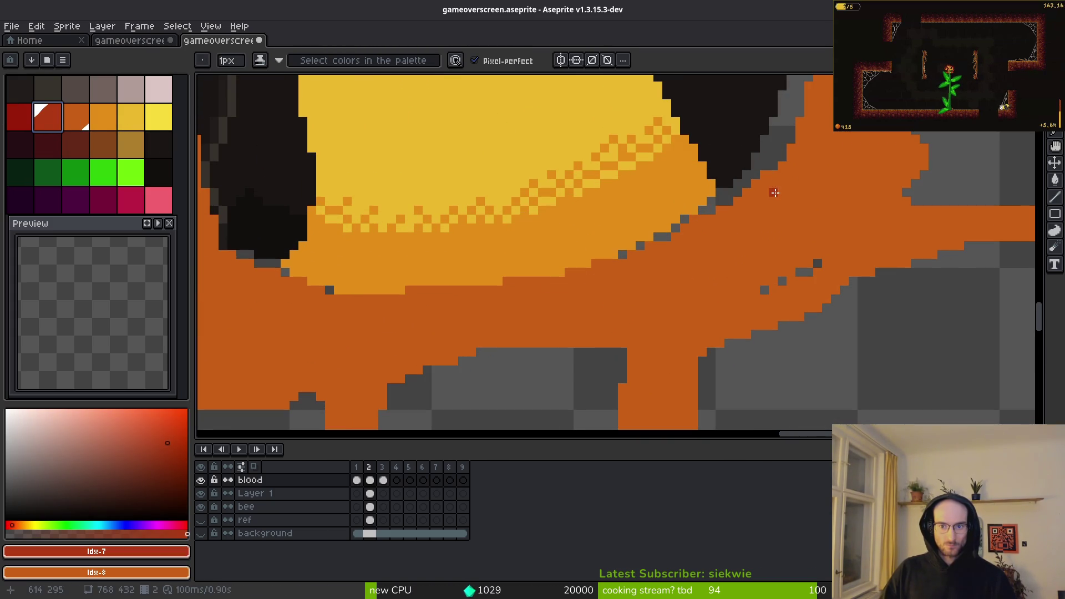
Step: Draw long dark red-brown pencil strokes along the upper edge of the orange pool
drag(752, 209, 583, 293)
mouse_move(391, 318)
mouse_down()
mouse_move(298, 317)
mouse_move(659, 289)
mouse_move(527, 291)
mouse_up()
mouse_move(461, 276)
mouse_down()
mouse_move(681, 261)
mouse_move(571, 261)
mouse_up()
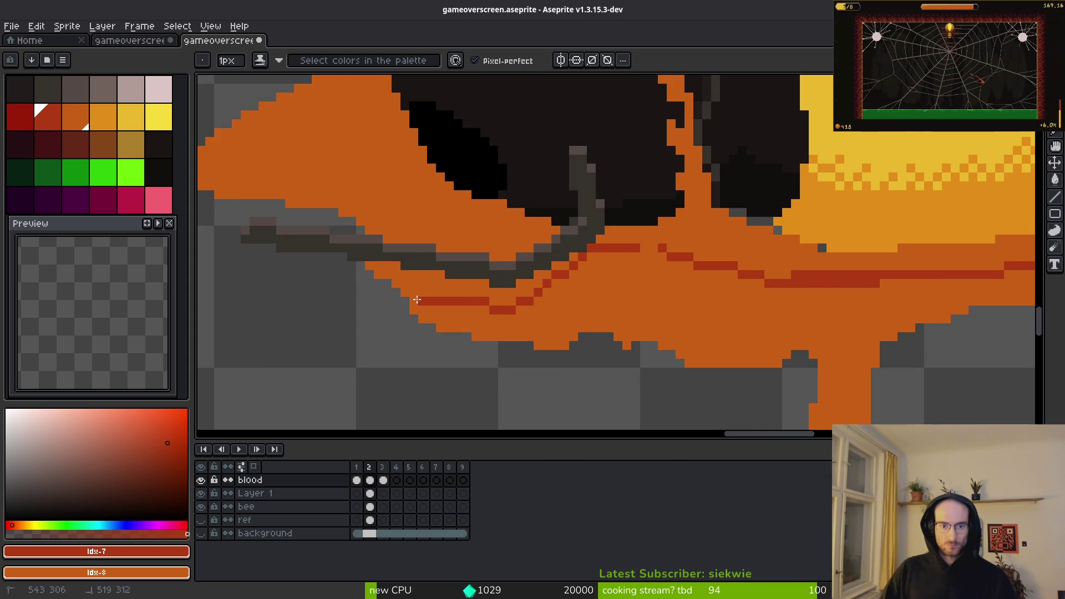
scroll(399, 279, up, 1)
mouse_move(395, 281)
mouse_down()
mouse_move(672, 252)
mouse_move(737, 230)
mouse_move(399, 269)
mouse_move(493, 270)
mouse_up()
key(ctrl+z)
Step: Add horizontal and diagonal shading lines and single dark pixels through the pool, under the leg
drag(565, 287, 496, 287)
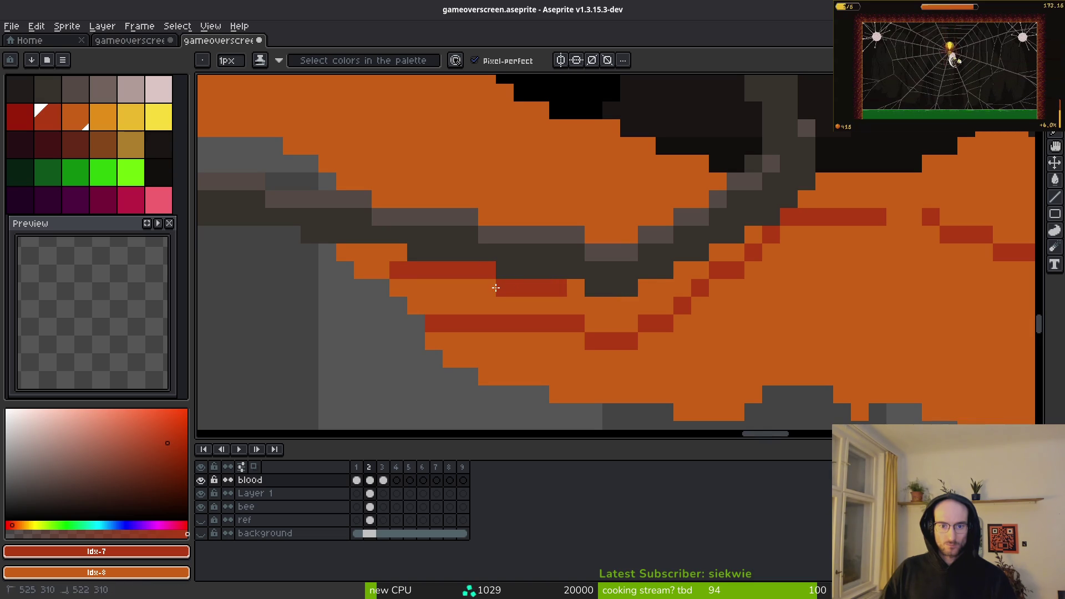
drag(633, 301, 566, 302)
click(568, 295)
mouse_move(683, 246)
mouse_down()
mouse_move(613, 274)
mouse_move(580, 305)
mouse_move(510, 292)
mouse_up()
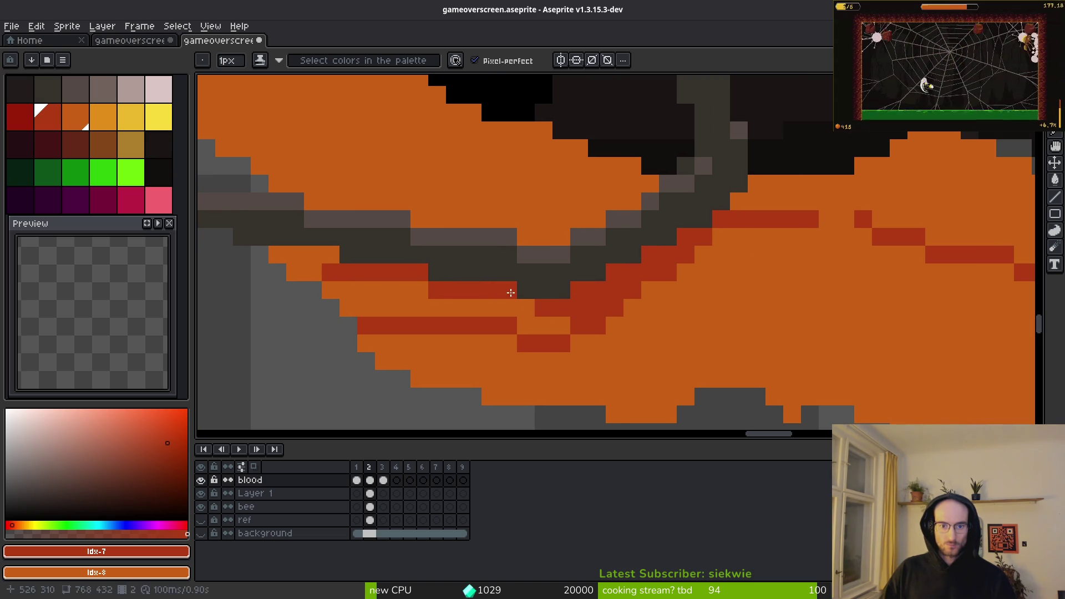
mouse_move(521, 332)
mouse_down()
mouse_move(375, 305)
mouse_move(340, 278)
mouse_move(300, 275)
mouse_up()
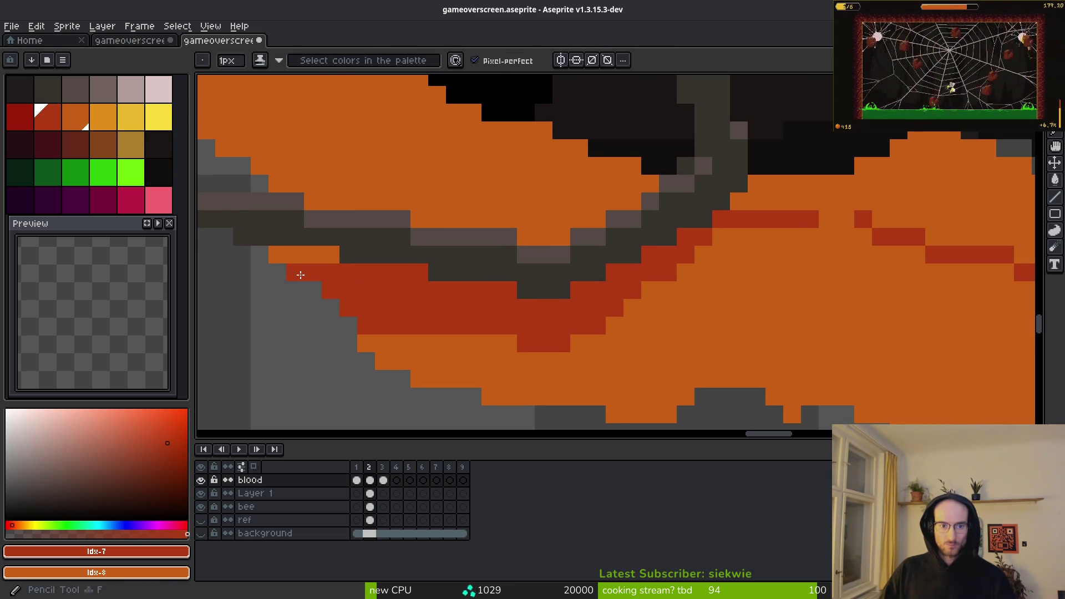
scroll(273, 260, down, 2)
scroll(380, 304, up, 2)
mouse_move(439, 293)
mouse_down()
mouse_move(463, 292)
mouse_move(413, 293)
mouse_up()
key(ctrl+z)
Step: Flood-fill a patch of the pool on the right with the dark shade
scroll(438, 299, down, 5)
scroll(444, 311, up, 1)
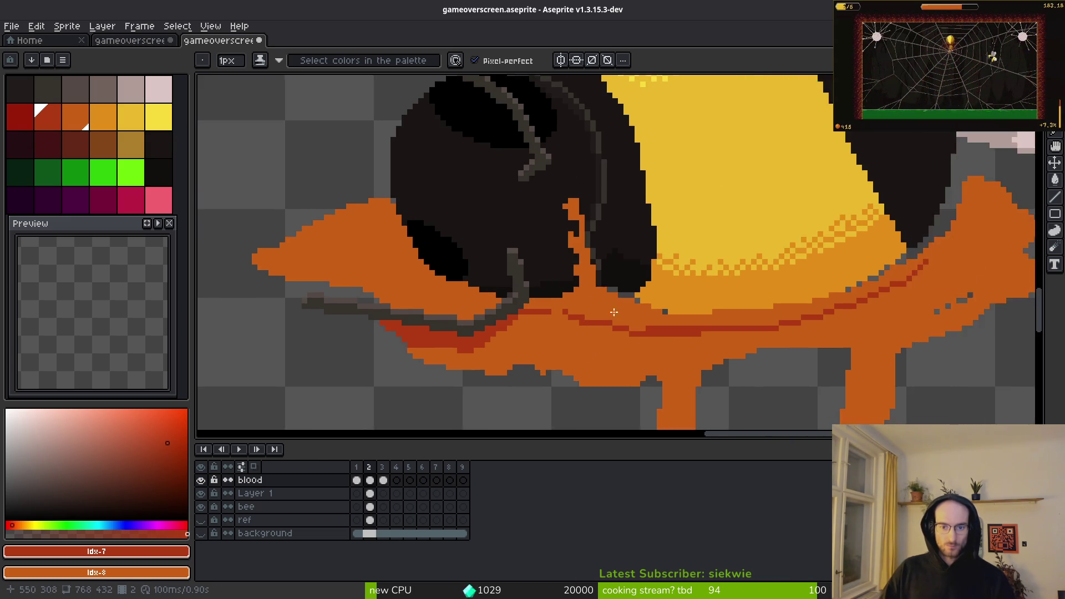
scroll(468, 337, up, 3)
scroll(616, 327, down, 1)
scroll(732, 316, up, 2)
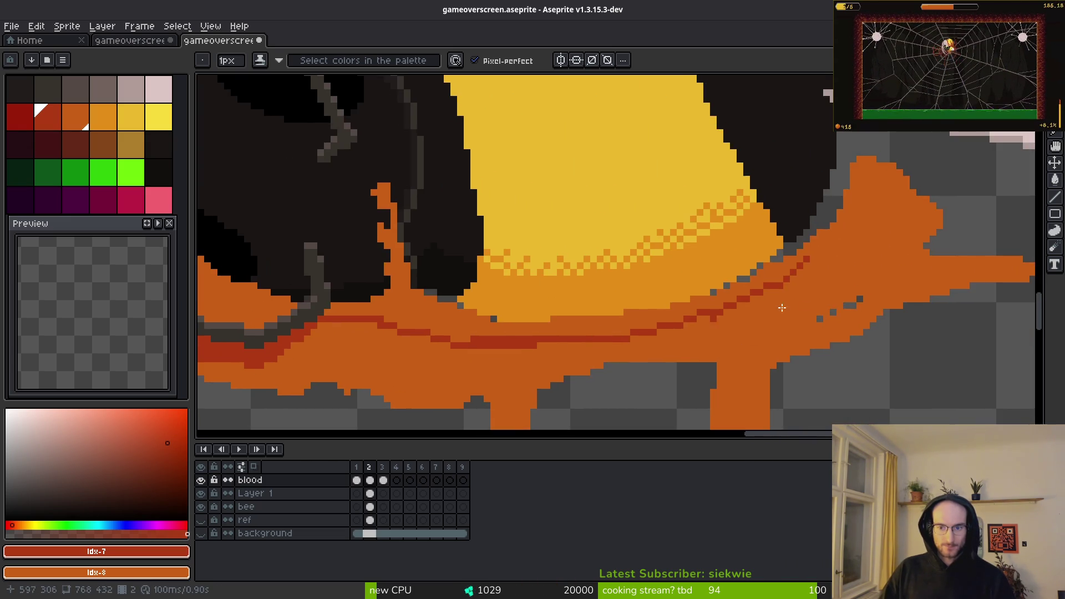
scroll(808, 265, up, 1)
scroll(771, 300, down, 3)
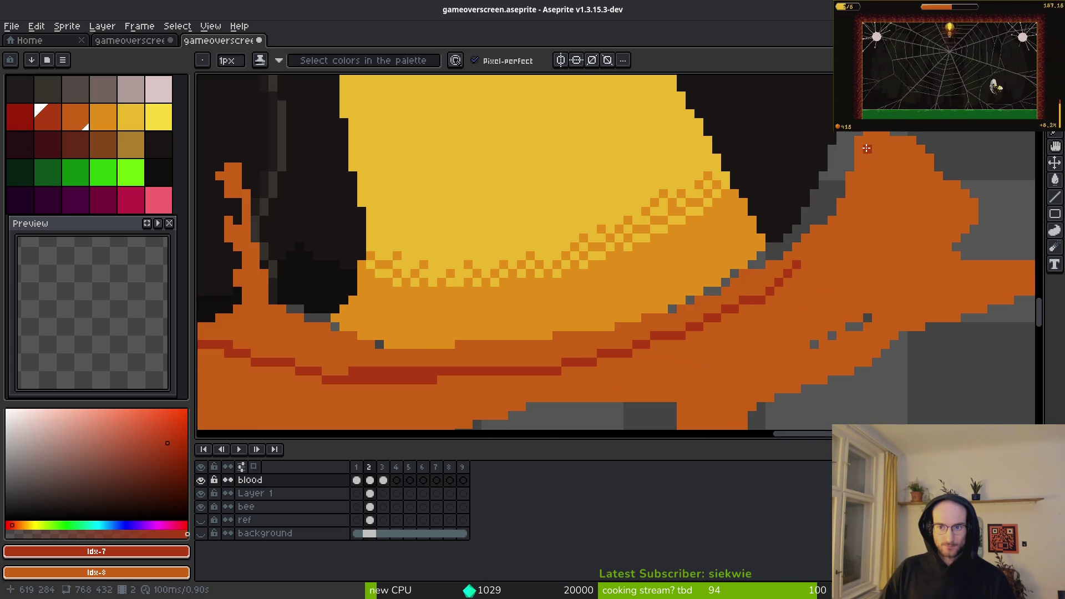
scroll(785, 279, down, 3)
scroll(776, 289, up, 4)
key(g)
click(706, 278)
scroll(713, 300, down, 2)
scroll(754, 177, up, 2)
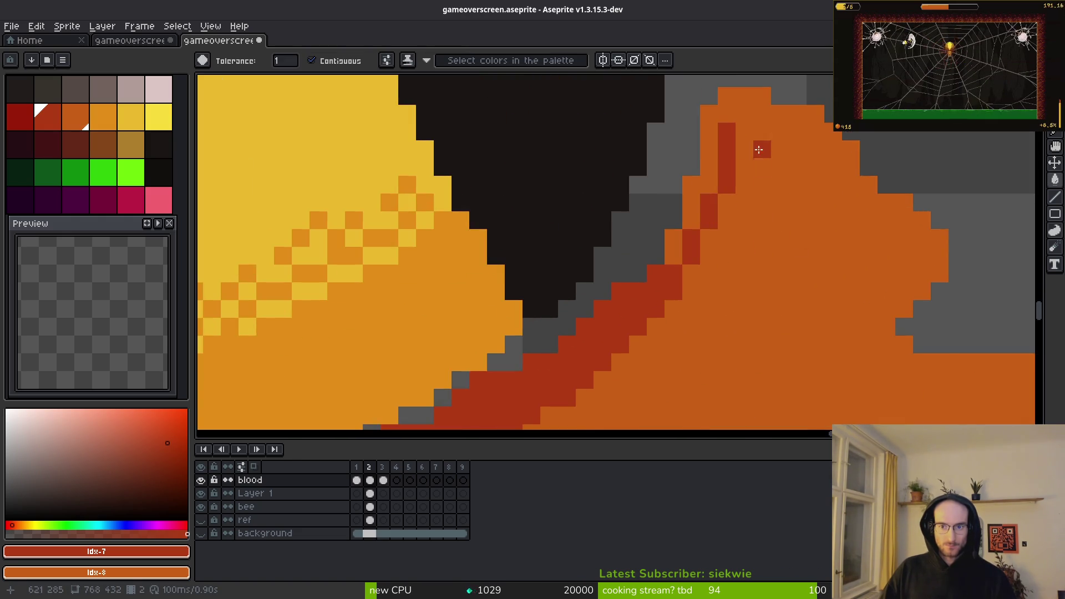
scroll(721, 189, up, 1)
Step: Darken remaining small orange gaps and stray pixels in the pool, including the drip near the wing
key(b)
click(712, 186)
key(g)
click(657, 293)
click(689, 189)
scroll(688, 191, down, 2)
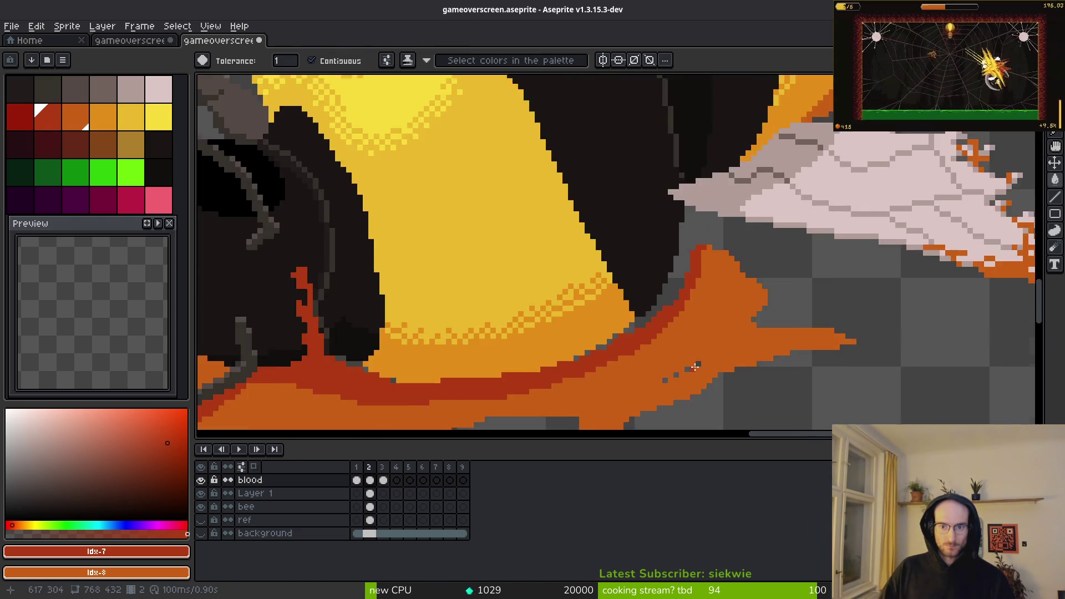
scroll(555, 261, up, 1)
scroll(545, 264, up, 2)
scroll(671, 295, down, 1)
Step: Undo the stray red pixel blocks on the blood layer
scroll(672, 295, up, 2)
key(b)
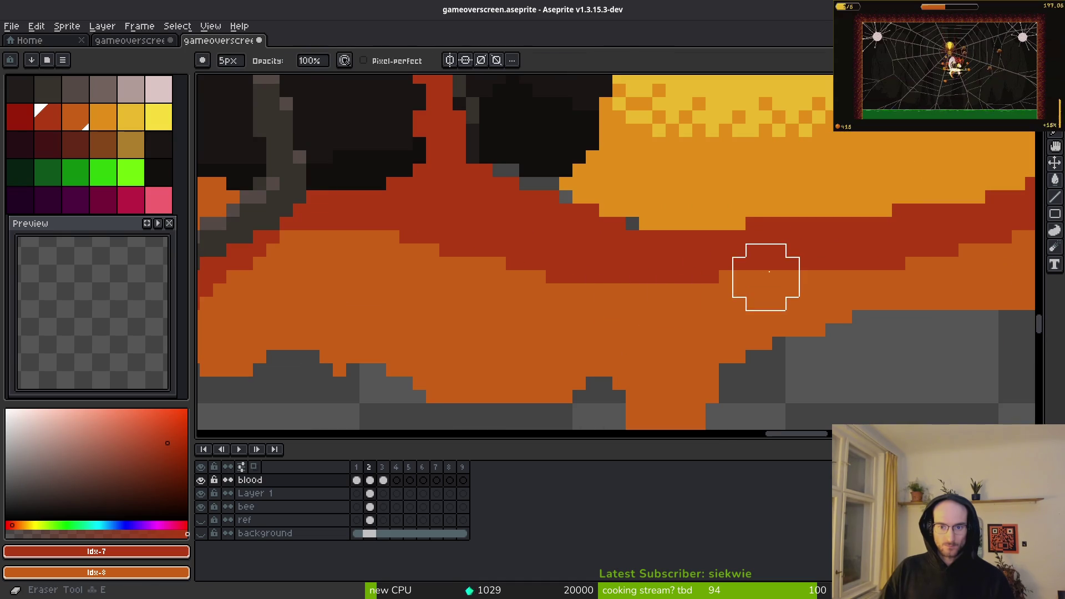
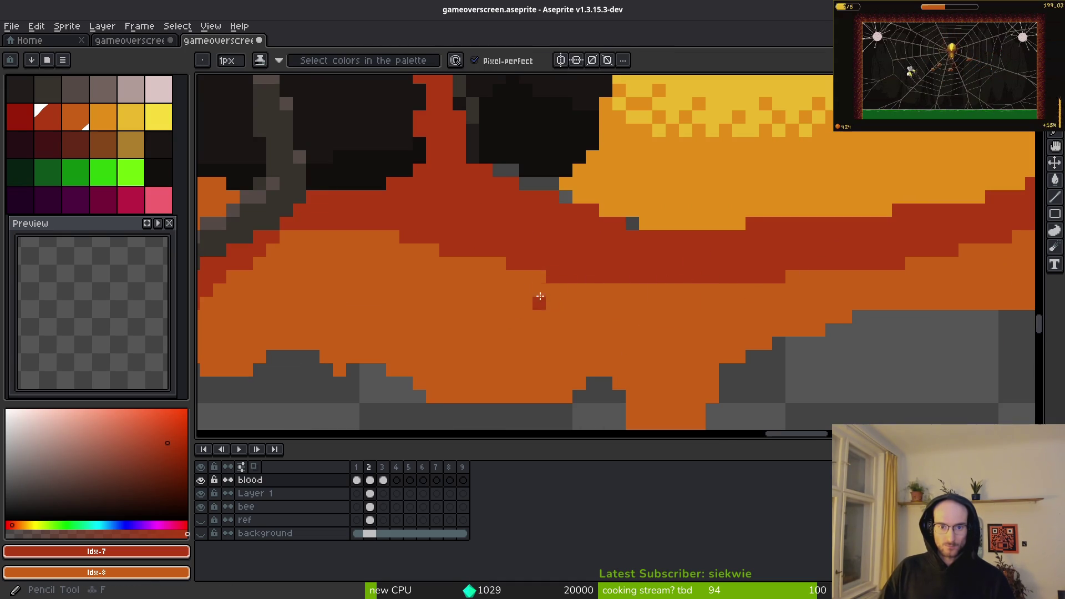
scroll(544, 283, up, 2)
Step: Undo the stray red pixel blocks on the blood layer
key(v)
key(b)
key(ctrl+z)
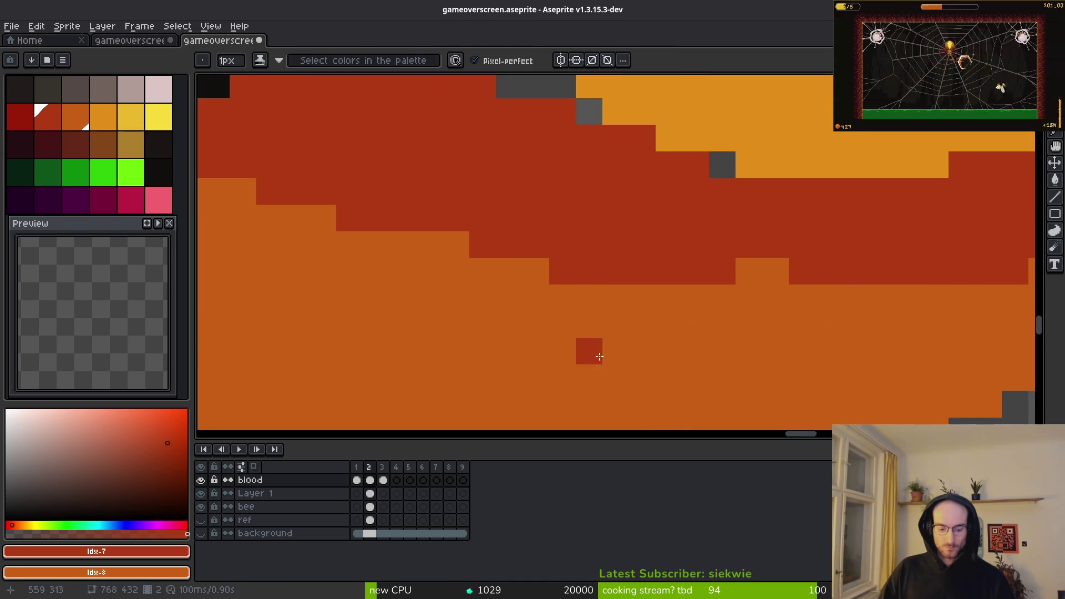
key(ctrl+y)
key(ctrl+z)
Step: Paint dark-red pixels along the diagonal band and a stepped line across the orange blood
scroll(491, 326, down, 2)
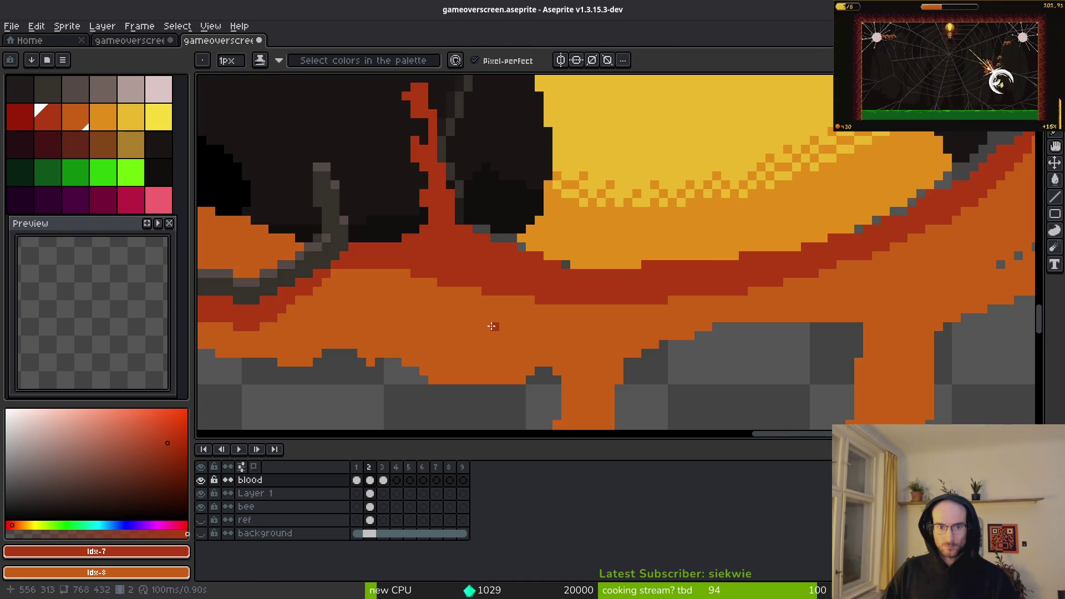
scroll(409, 270, up, 2)
mouse_move(269, 305)
mouse_down()
mouse_move(590, 264)
mouse_move(551, 300)
mouse_move(641, 247)
mouse_up()
click(612, 357)
scroll(666, 289, down, 5)
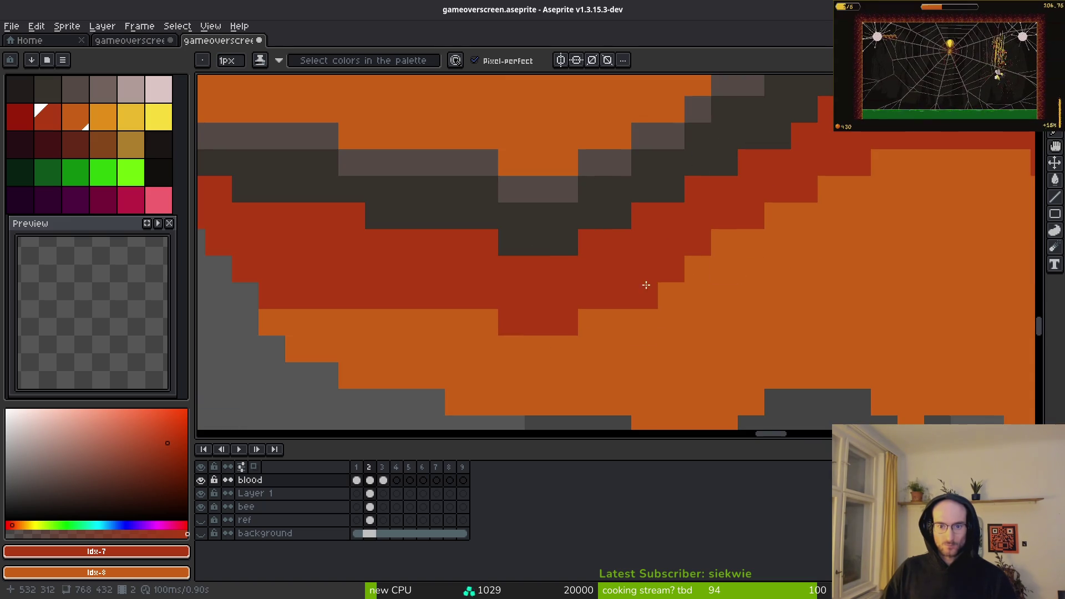
scroll(699, 294, down, 2)
scroll(783, 299, up, 6)
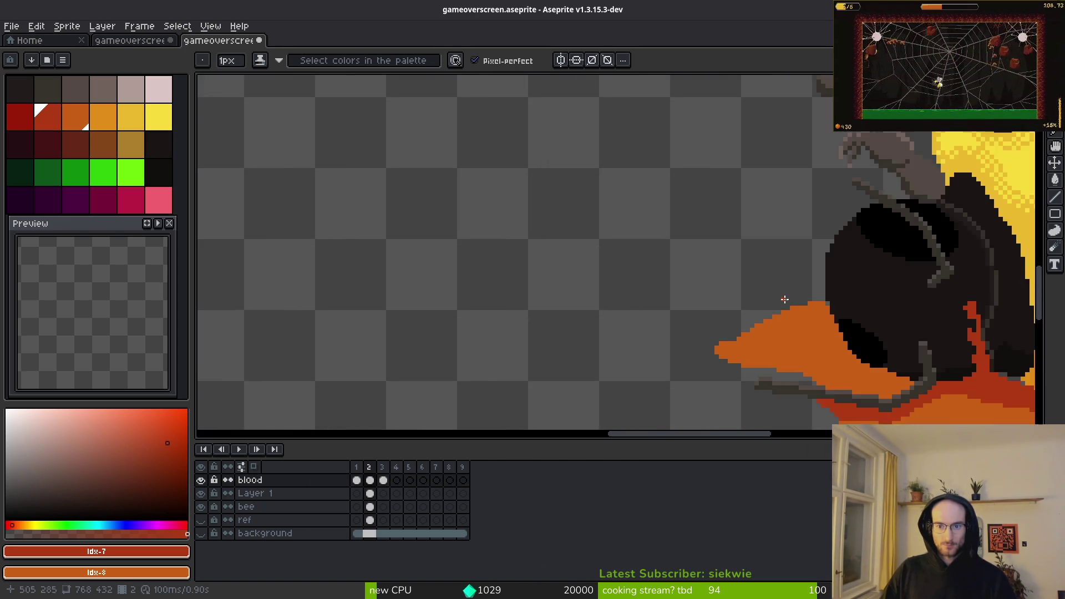
click(791, 328)
drag(750, 308, 612, 252)
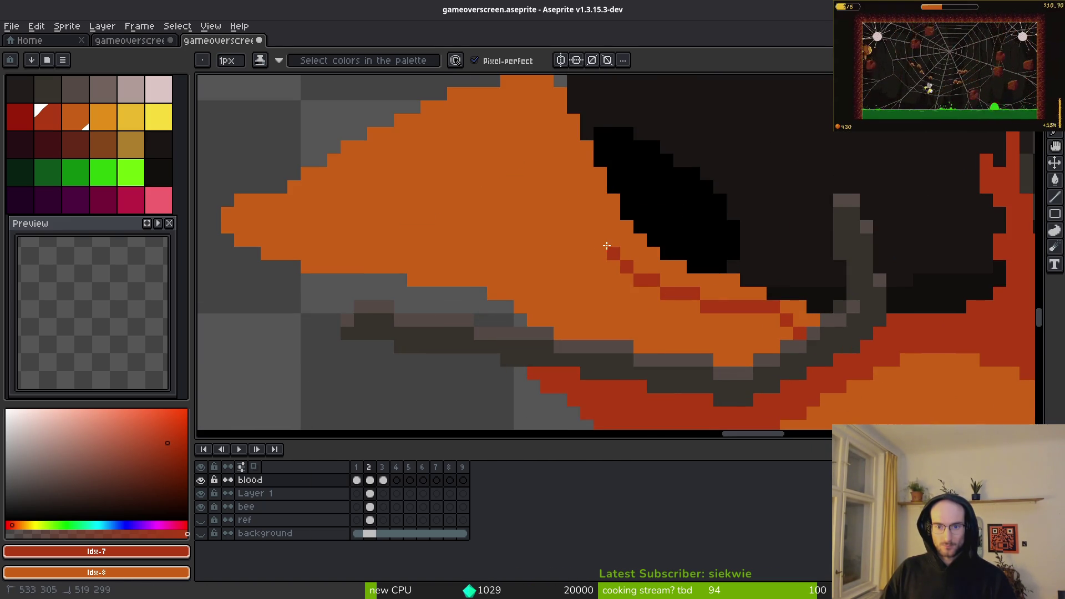
Step: Bucket-fill the orange strip beside the red line and the stray orange pixels red
scroll(598, 225, up, 1)
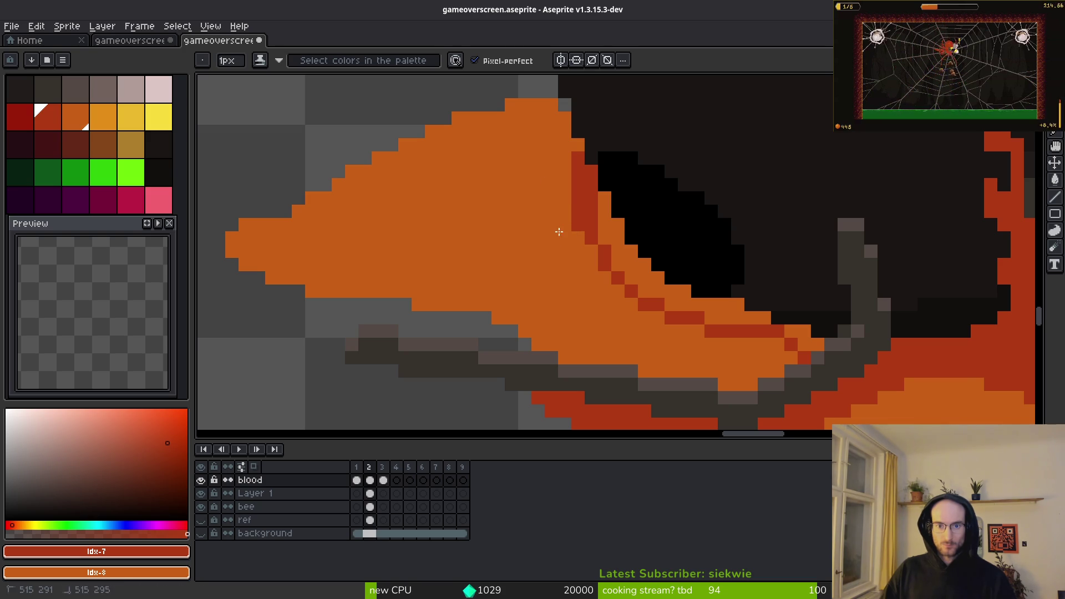
key(g)
click(666, 285)
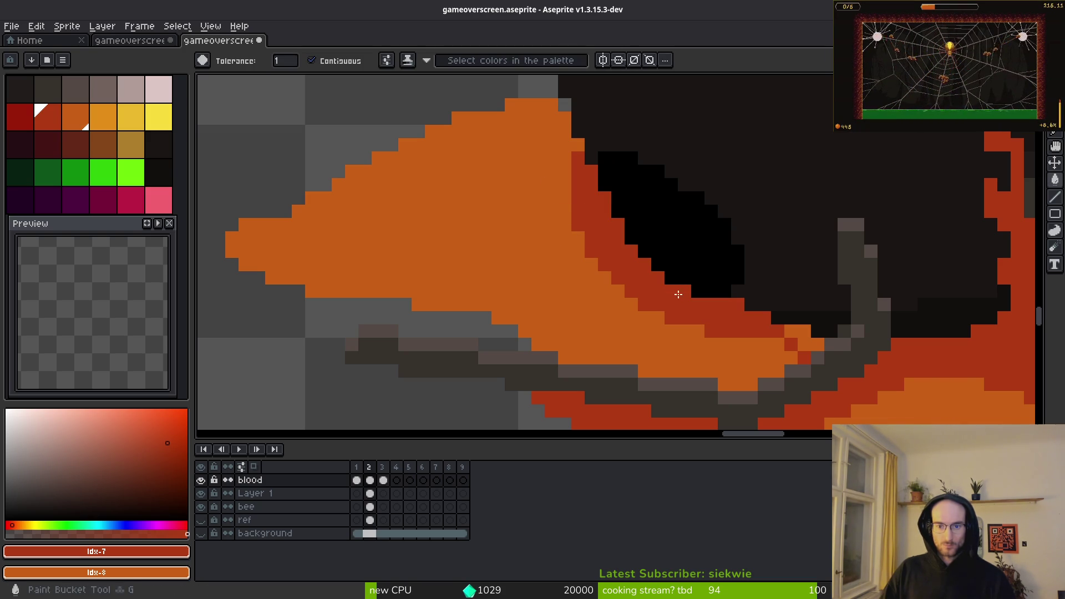
click(799, 335)
scroll(800, 335, down, 5)
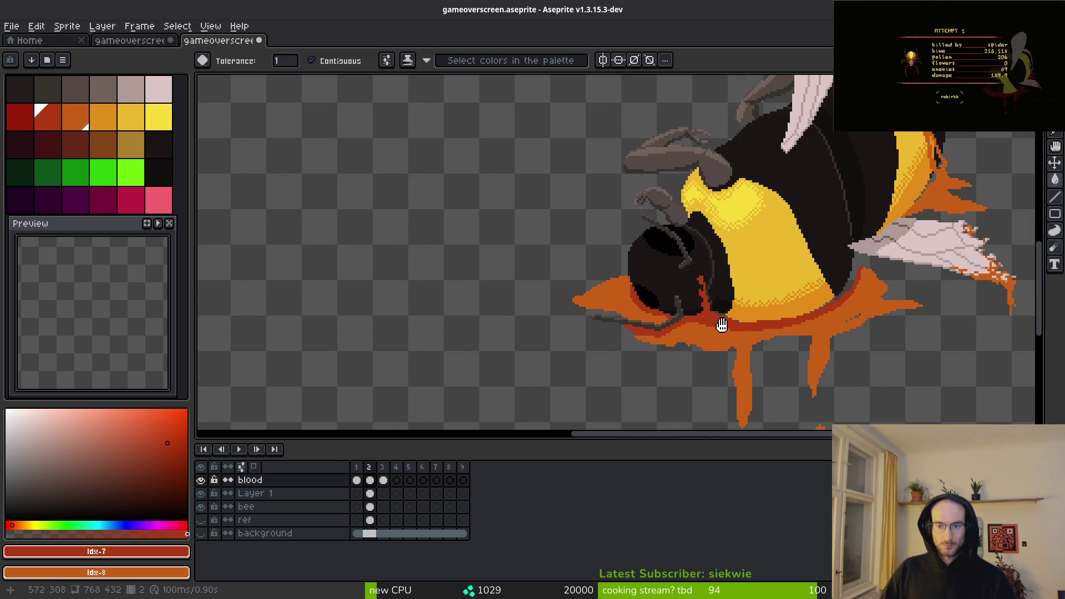
drag(810, 266, 750, 275)
scroll(750, 276, up, 5)
Step: Paint red pixels and a diagonal line along the blood edge, covering the grey gap pixels
key(b)
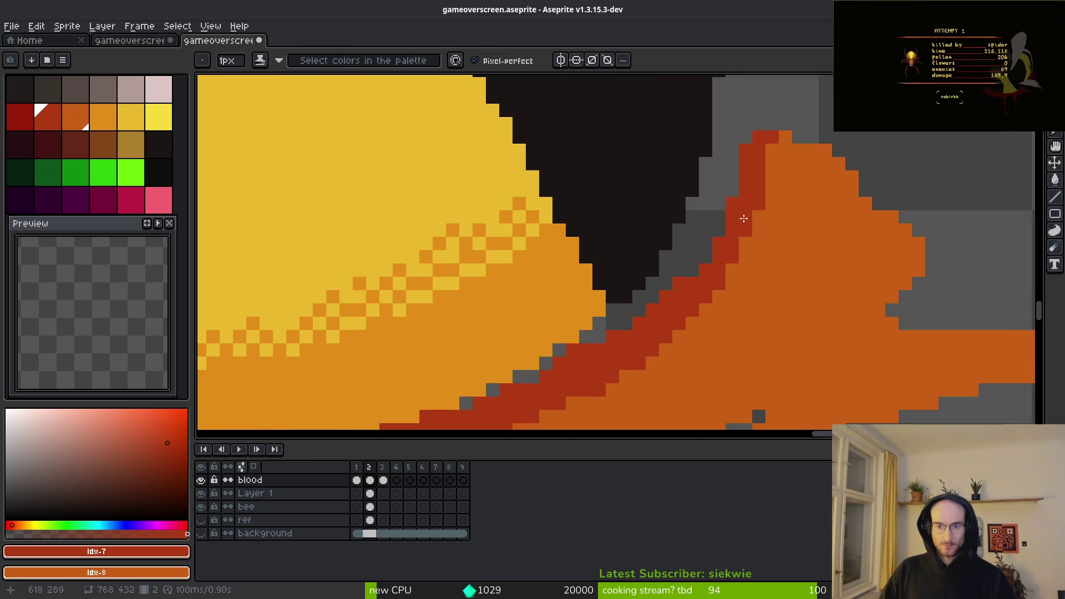
click(693, 243)
drag(706, 190, 723, 178)
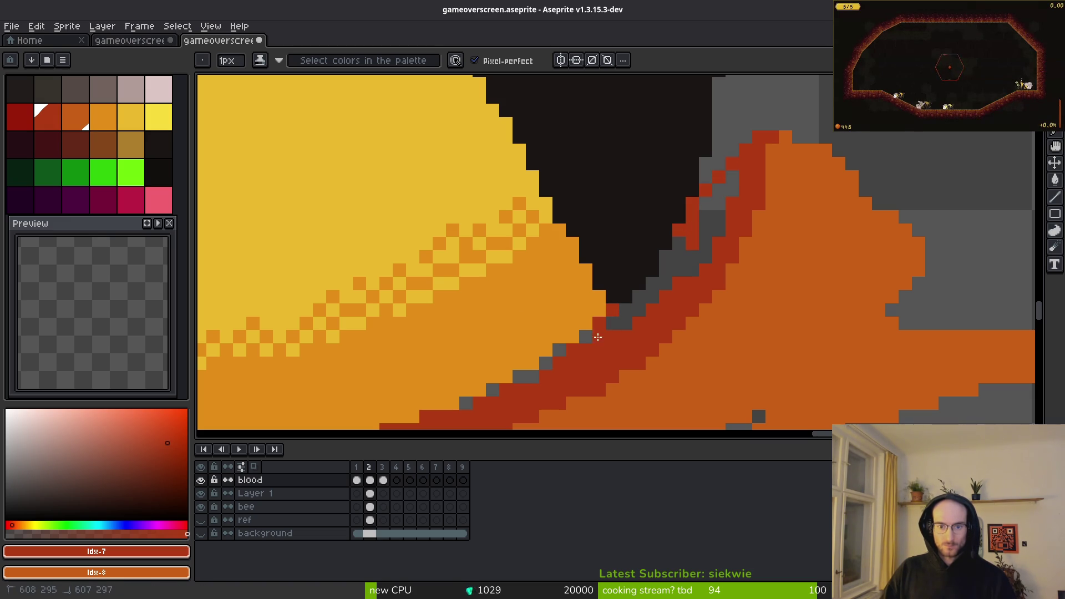
drag(598, 337, 579, 344)
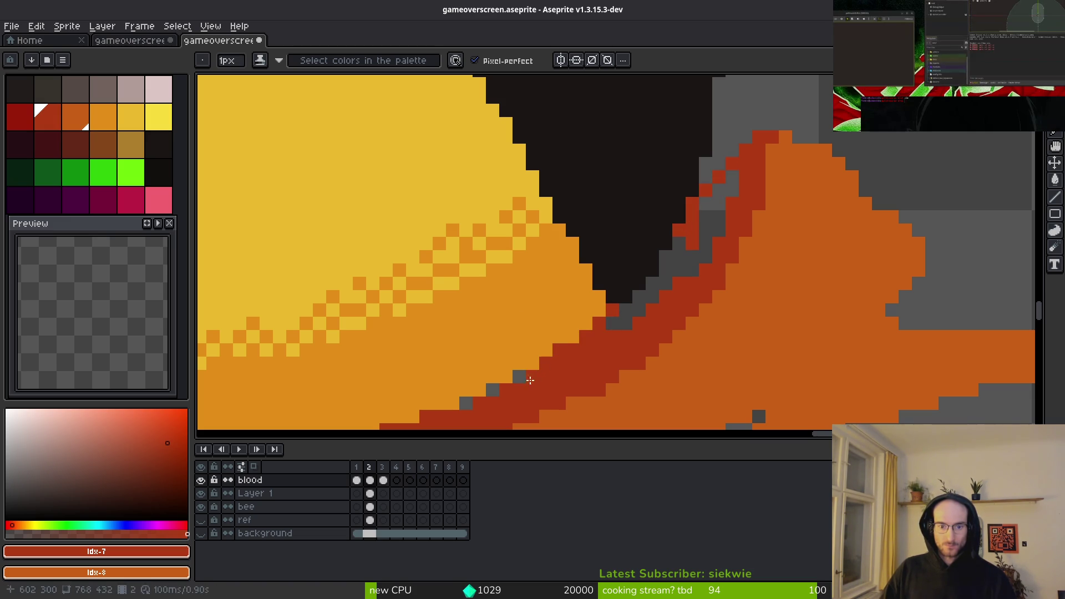
drag(538, 375, 503, 390)
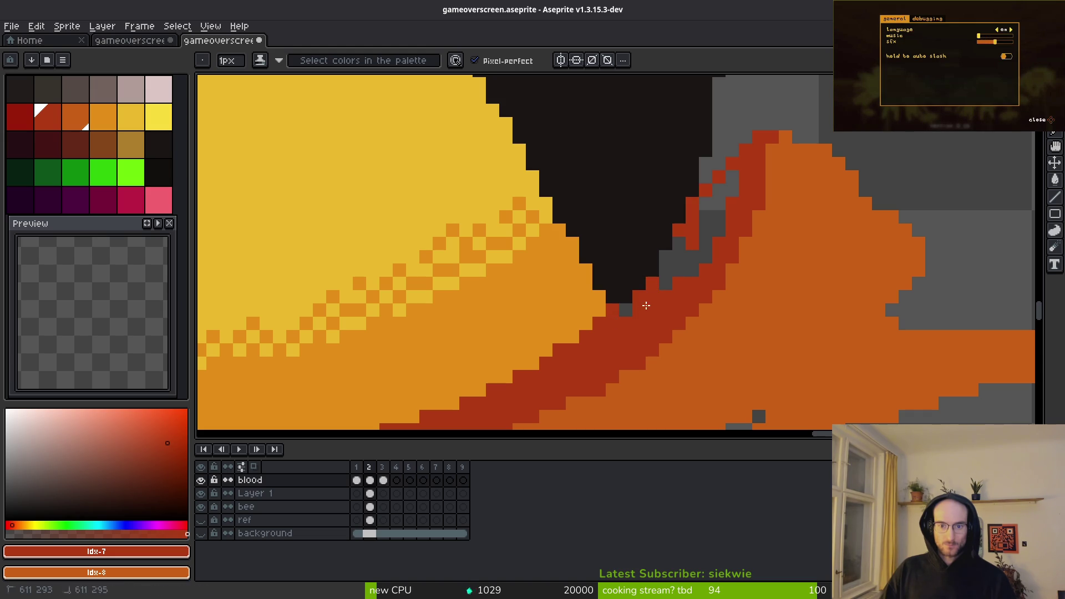
Step: Paint a grey gap pixel red and add a short dark-red stroke on the blood
click(680, 269)
key(g)
scroll(679, 269, down, 4)
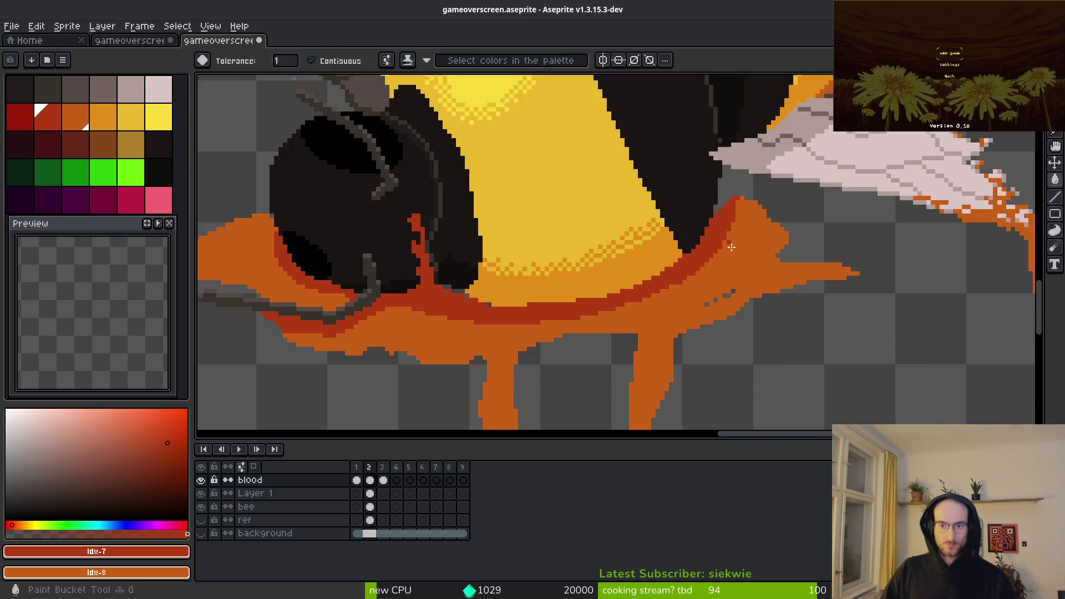
scroll(743, 274, up, 3)
key(b)
scroll(706, 231, up, 2)
scroll(683, 222, down, 2)
scroll(649, 202, up, 2)
scroll(649, 203, up, 3)
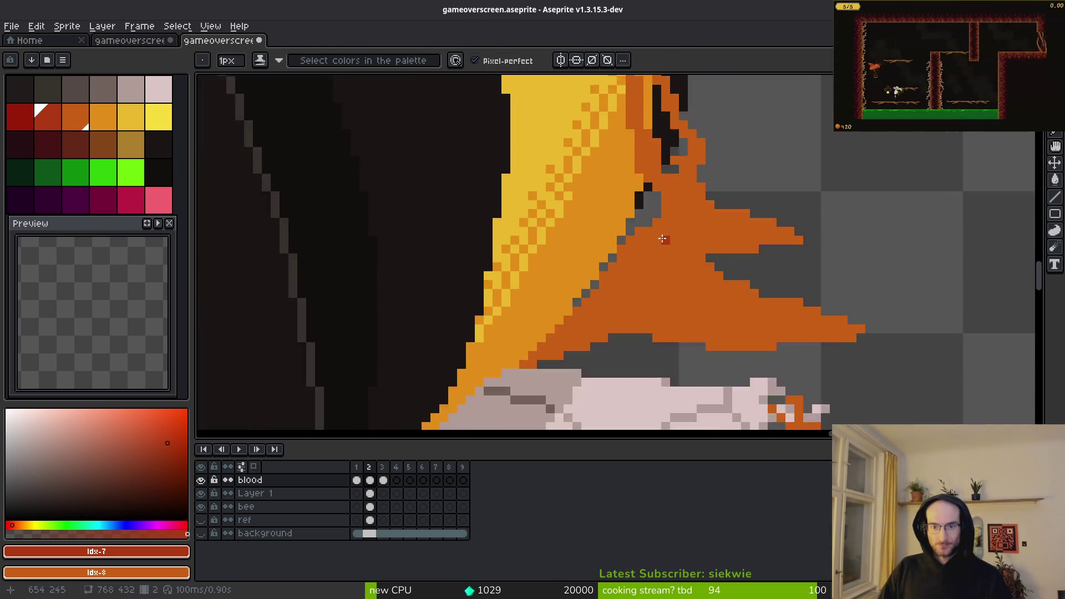
drag(759, 116, 624, 283)
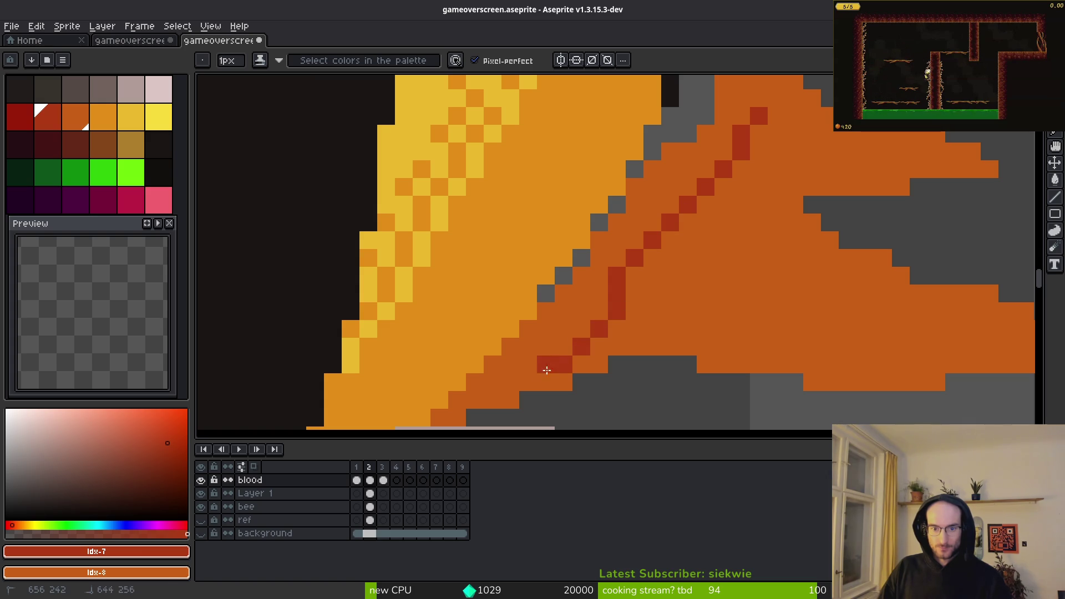
Step: Add dark-red strokes down the blood trickle along the bee's side
drag(677, 278, 558, 410)
drag(636, 298, 655, 257)
drag(655, 257, 641, 331)
drag(660, 323, 660, 280)
scroll(660, 271, down, 2)
scroll(633, 274, up, 3)
mouse_move(578, 140)
mouse_down()
mouse_move(641, 316)
mouse_move(636, 348)
mouse_up()
click(719, 278)
drag(719, 278, 708, 386)
mouse_move(673, 241)
mouse_down()
mouse_move(710, 307)
mouse_move(730, 380)
mouse_up()
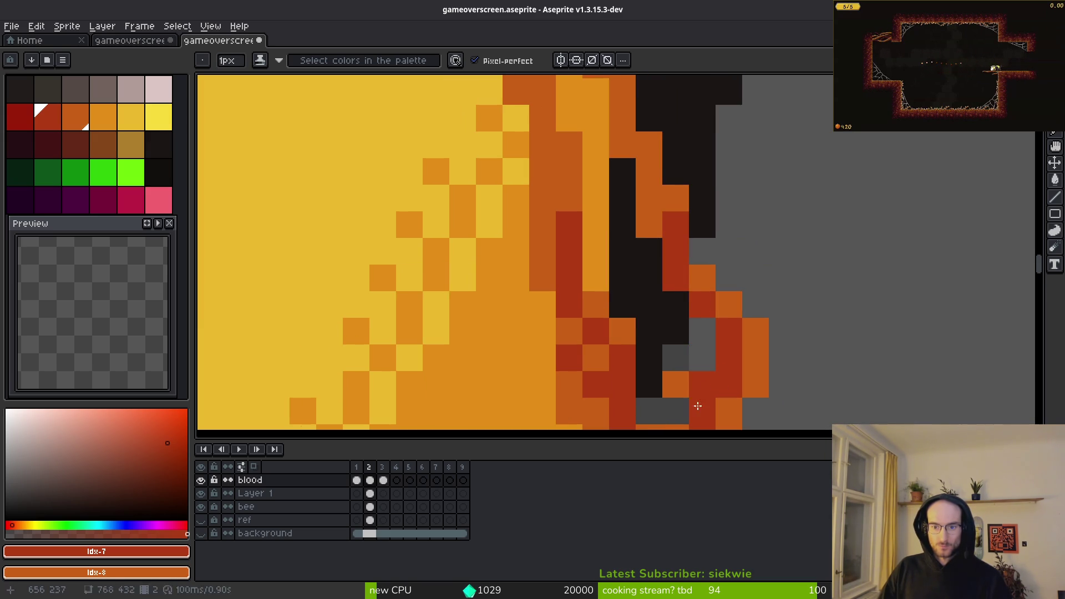
Step: Bucket-fill the remaining orange strips along the blood edge with red
scroll(682, 388, down, 2)
scroll(685, 383, up, 2)
scroll(694, 374, down, 2)
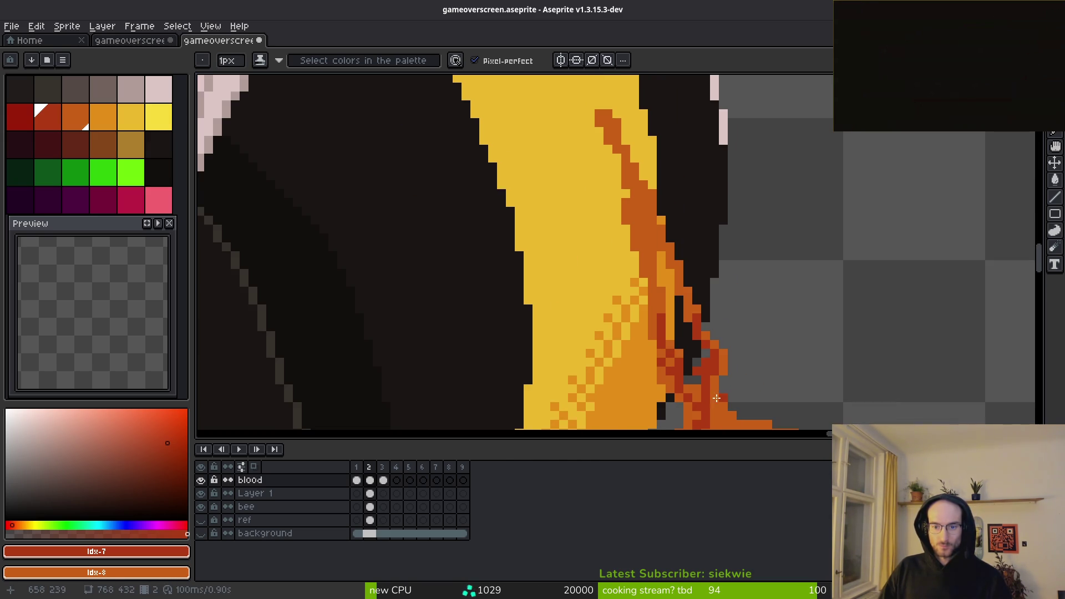
scroll(694, 366, up, 2)
drag(701, 396, 657, 236)
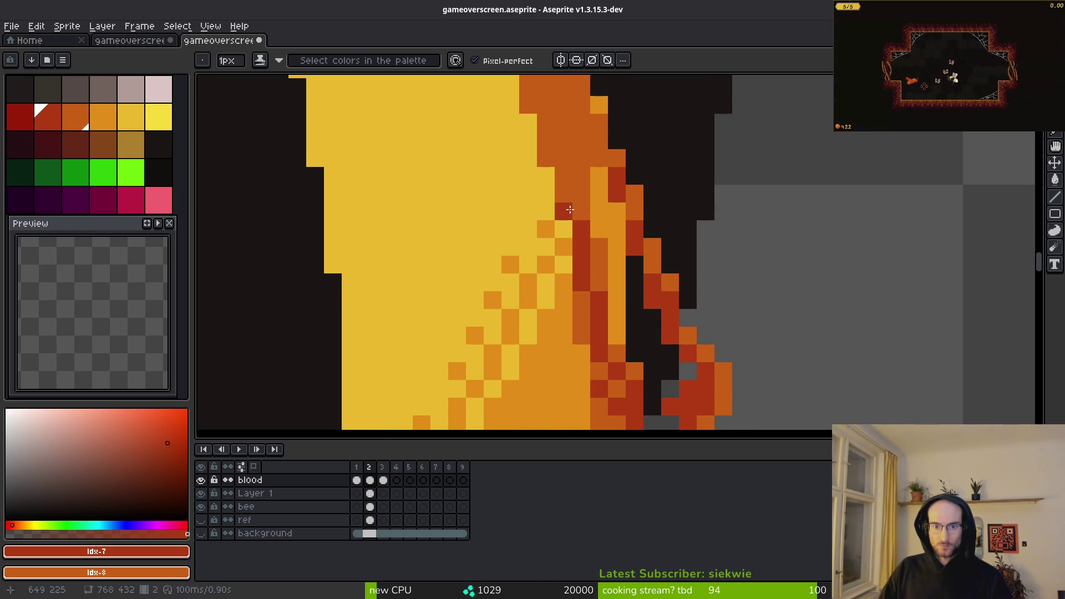
scroll(566, 179, down, 2)
scroll(634, 285, up, 1)
scroll(634, 291, down, 2)
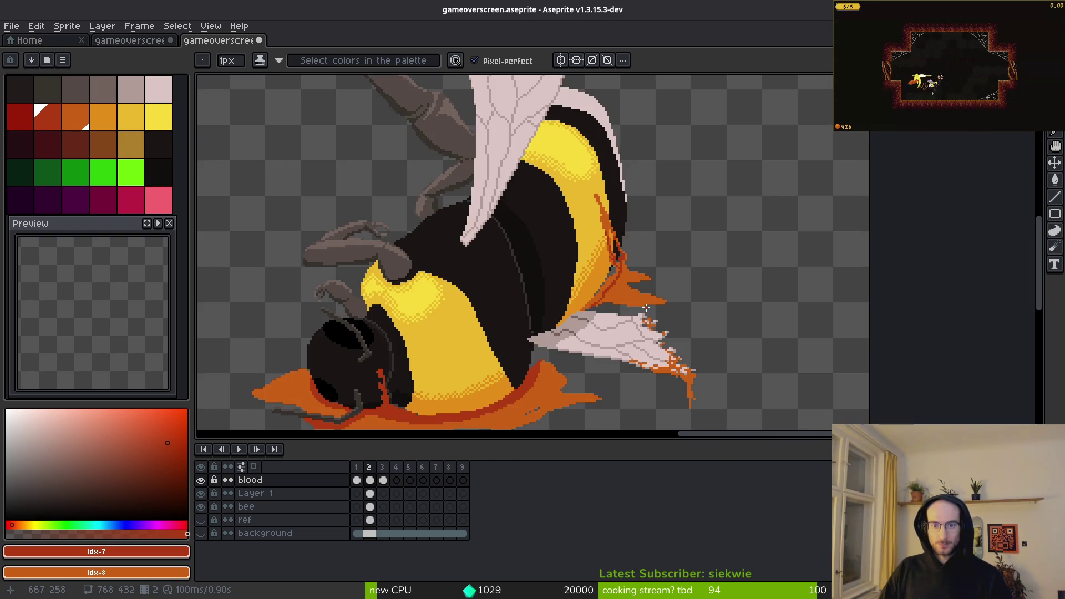
scroll(634, 296, up, 4)
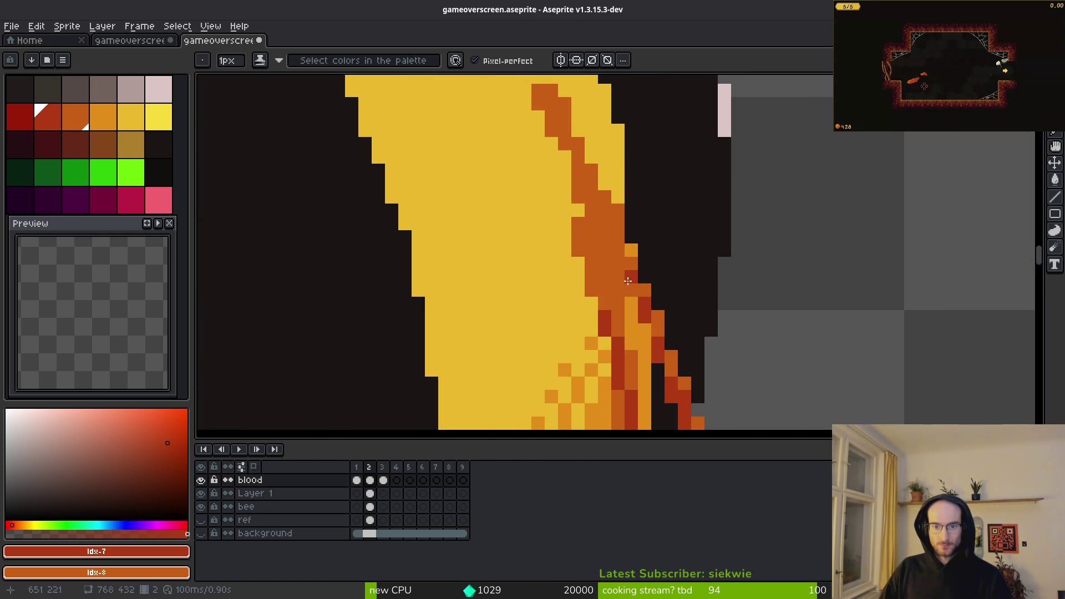
scroll(619, 235, down, 3)
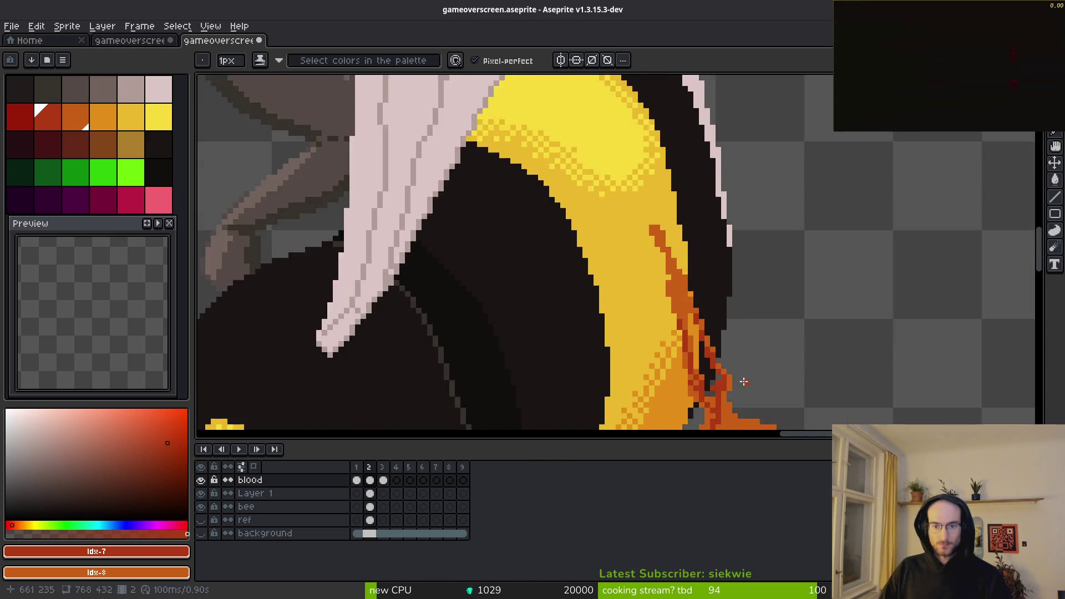
scroll(710, 250, down, 1)
key(g)
scroll(654, 283, up, 4)
click(654, 282)
click(706, 181)
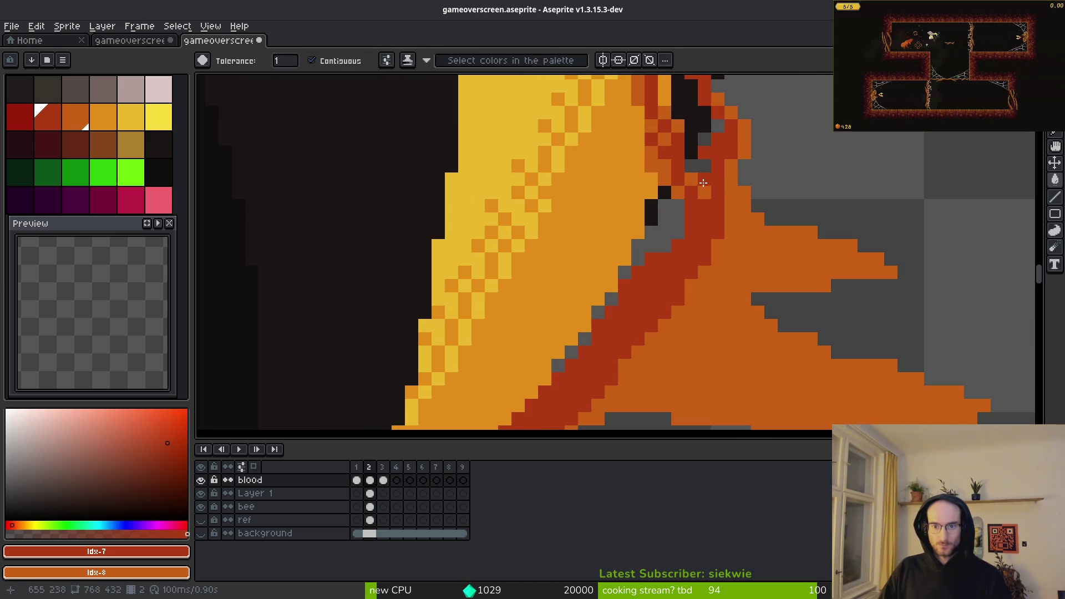
click(664, 165)
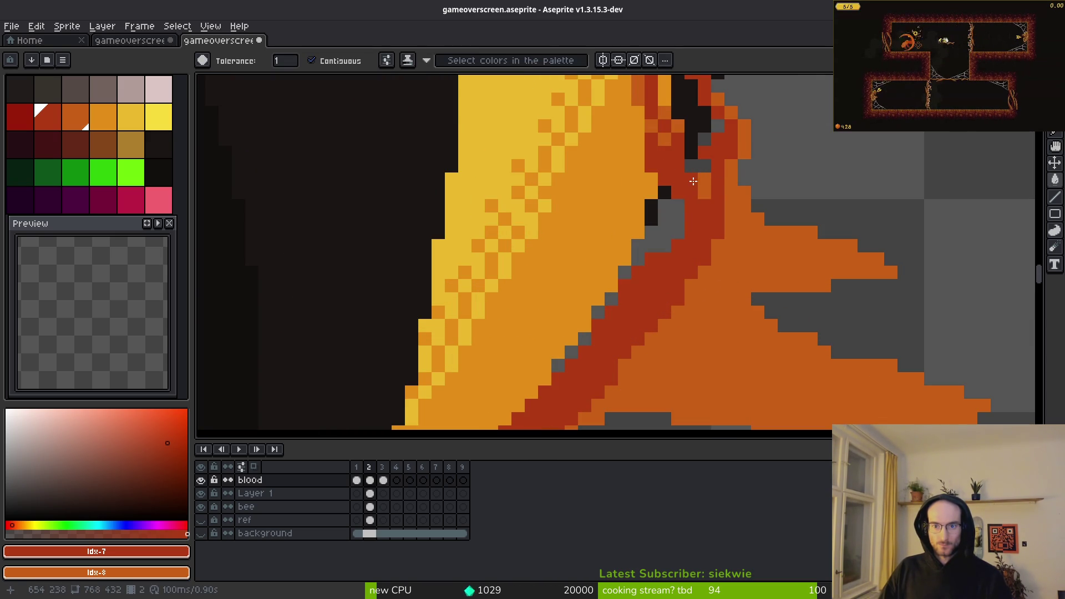
Step: Paint the last orange pixel on the trickle red
scroll(677, 194, down, 3)
scroll(688, 214, up, 3)
scroll(688, 215, up, 1)
key(b)
click(764, 226)
scroll(787, 239, down, 1)
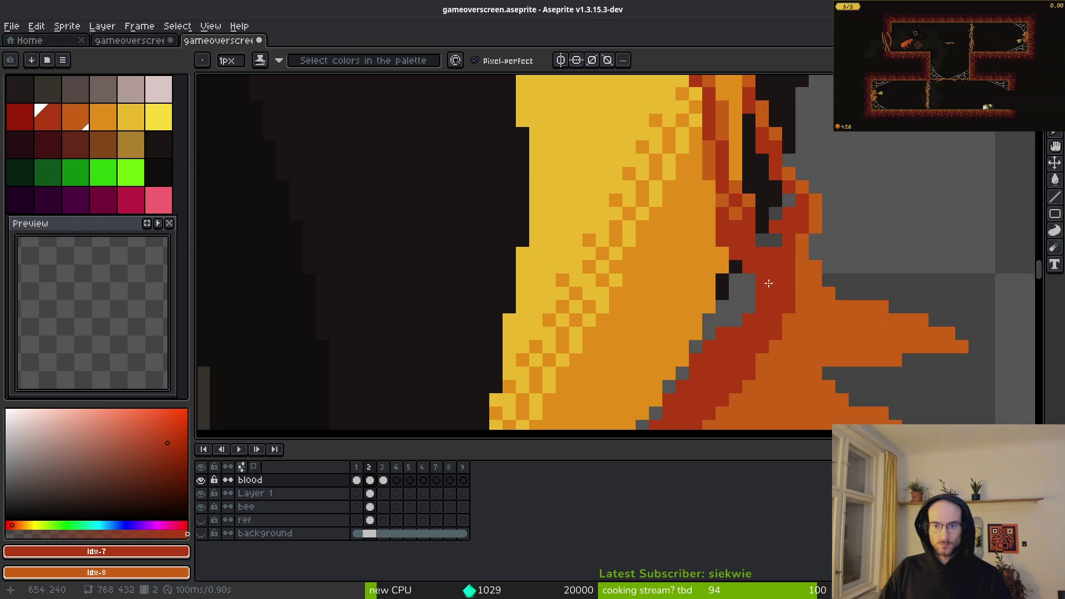
Step: Save gameoverscreen.aseprite
key(b)
scroll(771, 247, down, 1)
scroll(768, 247, up, 4)
scroll(813, 295, down, 3)
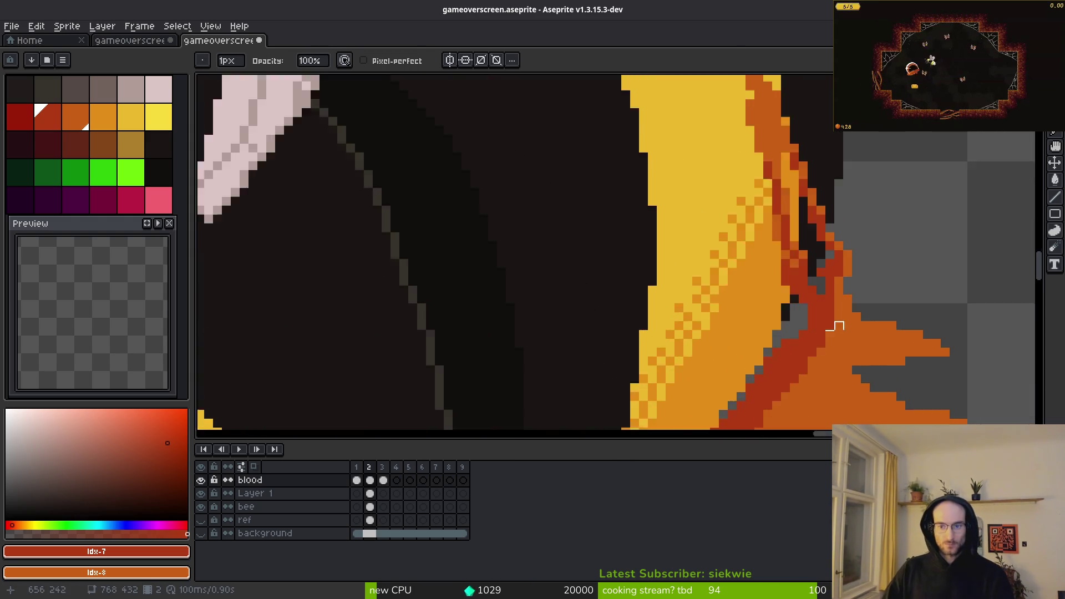
scroll(828, 297, up, 1)
scroll(768, 247, up, 1)
scroll(799, 317, down, 4)
scroll(874, 339, up, 1)
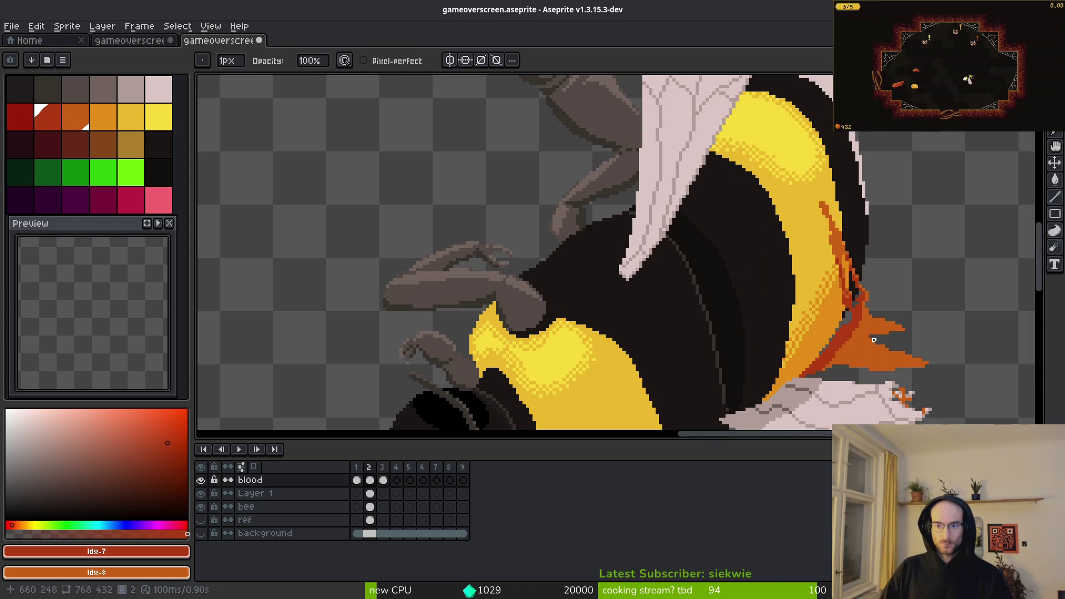
scroll(871, 336, down, 2)
key(ctrl+s)
scroll(738, 300, down, 1)
scroll(727, 288, up, 4)
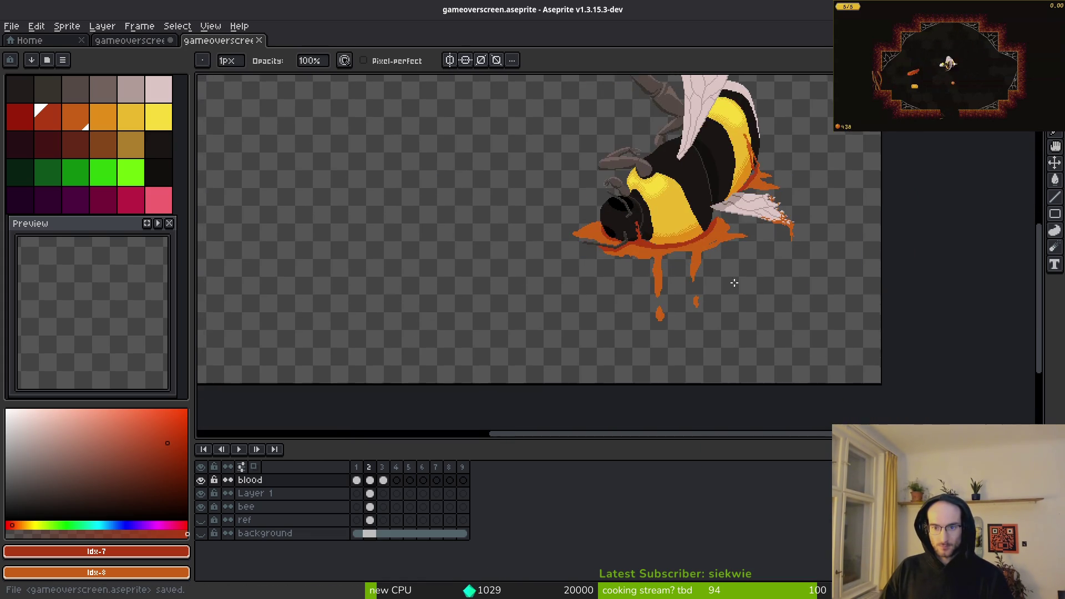
Step: Clear the blood layer's drawings from frames 3 and 1, then return to frame 2
scroll(610, 244, down, 1)
scroll(588, 234, up, 1)
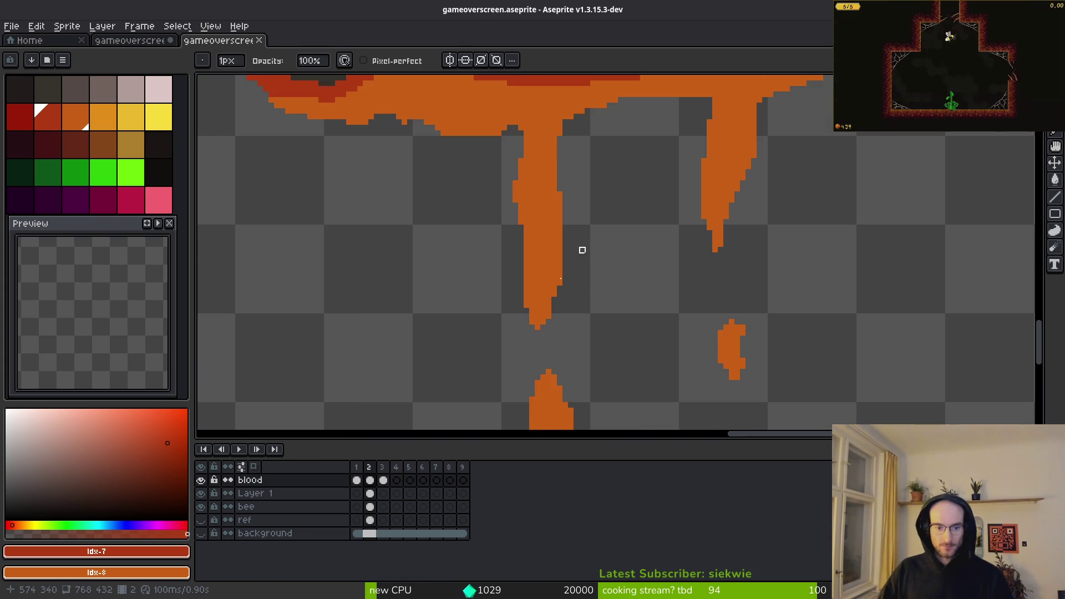
scroll(477, 350, down, 4)
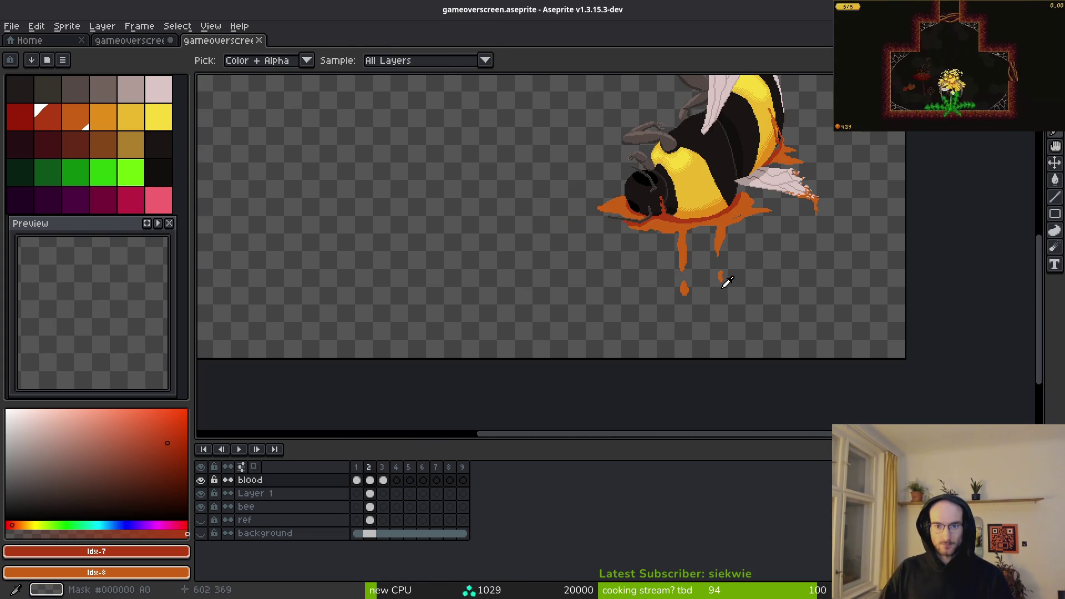
click(384, 481)
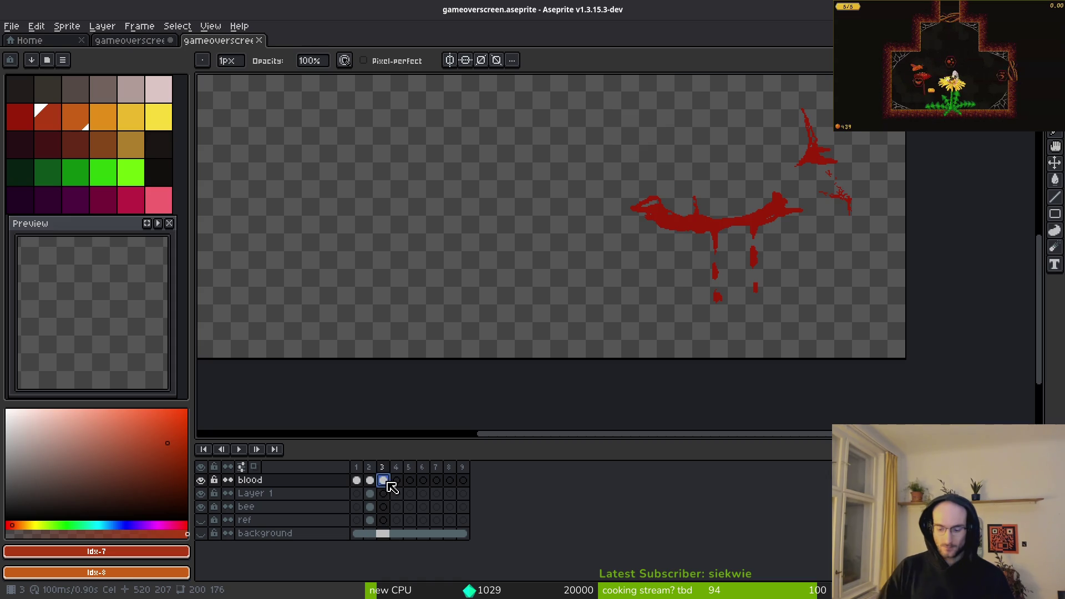
key(Delete)
click(358, 481)
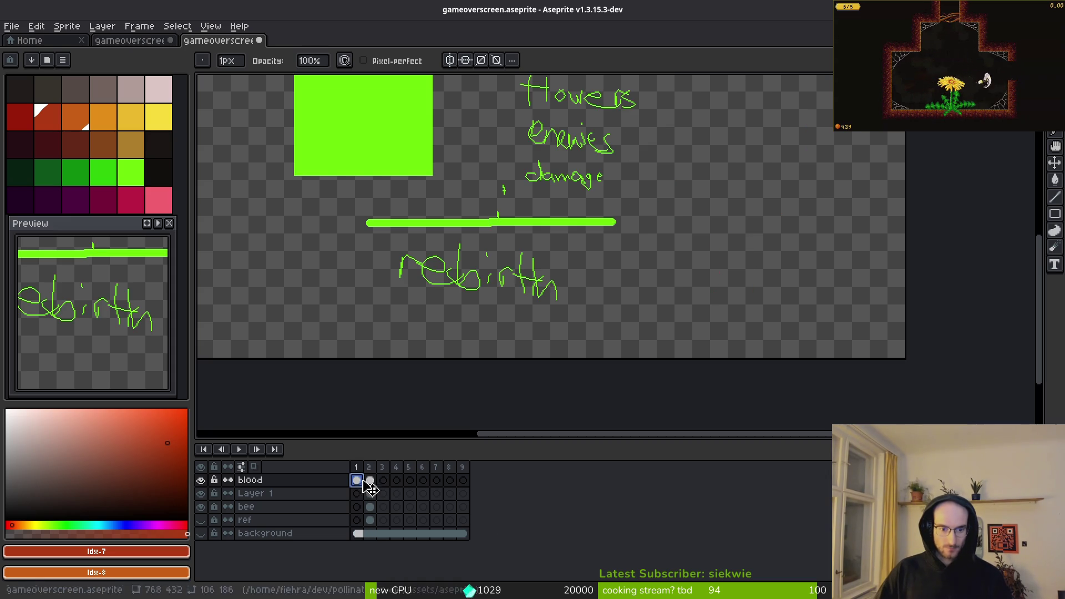
key(Delete)
click(369, 481)
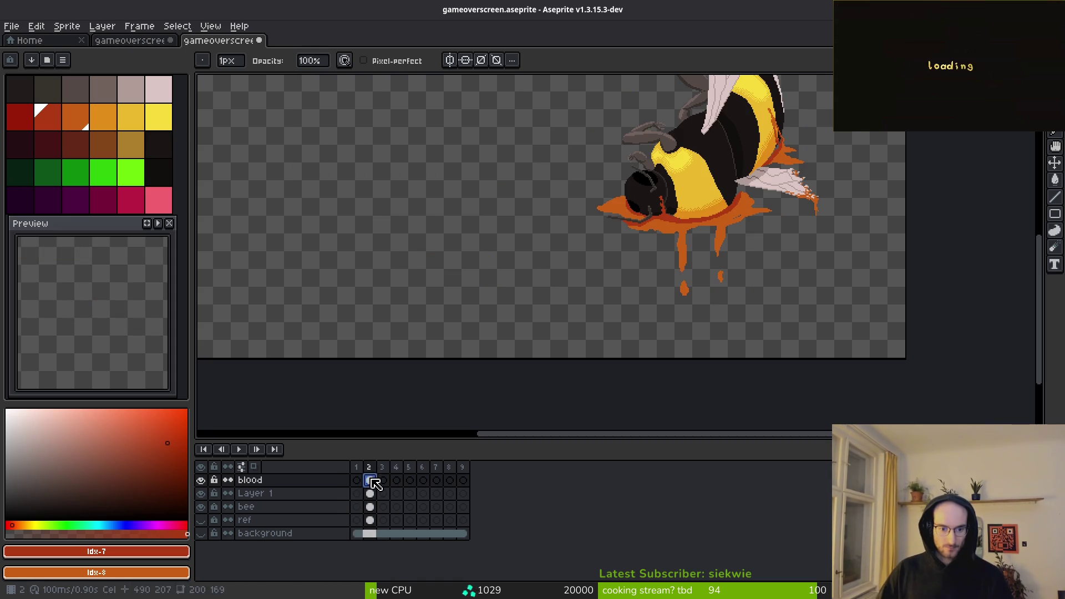
Step: Link Layer 1's cels across frames 2–6 and apply a cel action to the bee cels
click(373, 494)
mouse_move(376, 494)
mouse_down()
mouse_move(422, 494)
mouse_move(377, 508)
mouse_move(411, 508)
mouse_move(371, 522)
mouse_move(423, 521)
mouse_up()
right_click(377, 495)
click(416, 563)
right_click(373, 510)
click(381, 542)
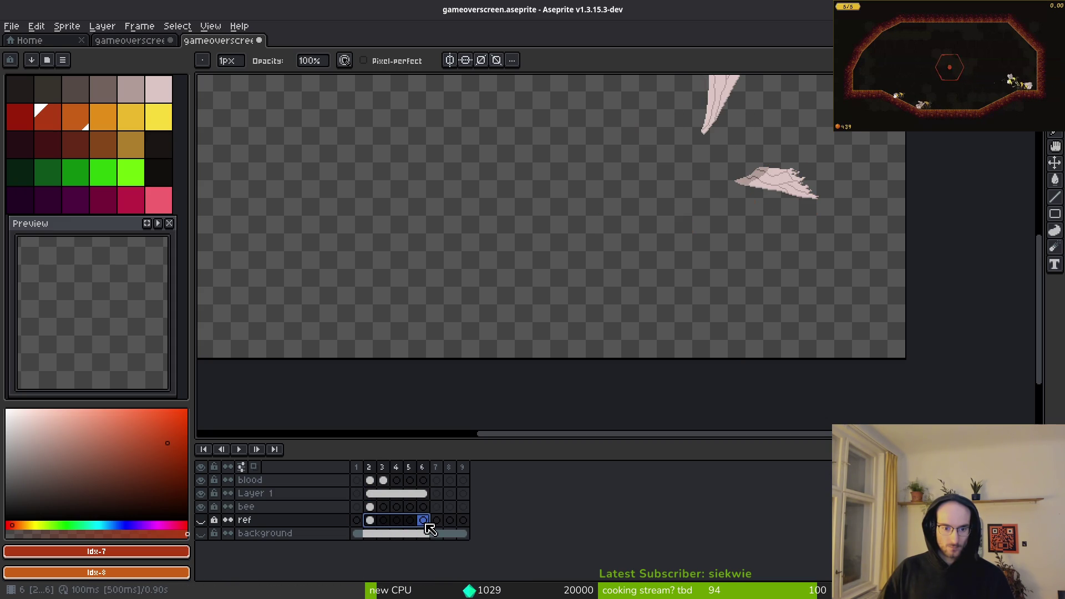
Step: Link the ref and bee cels across frames 2–6, then select blood frame 2
right_click(370, 520)
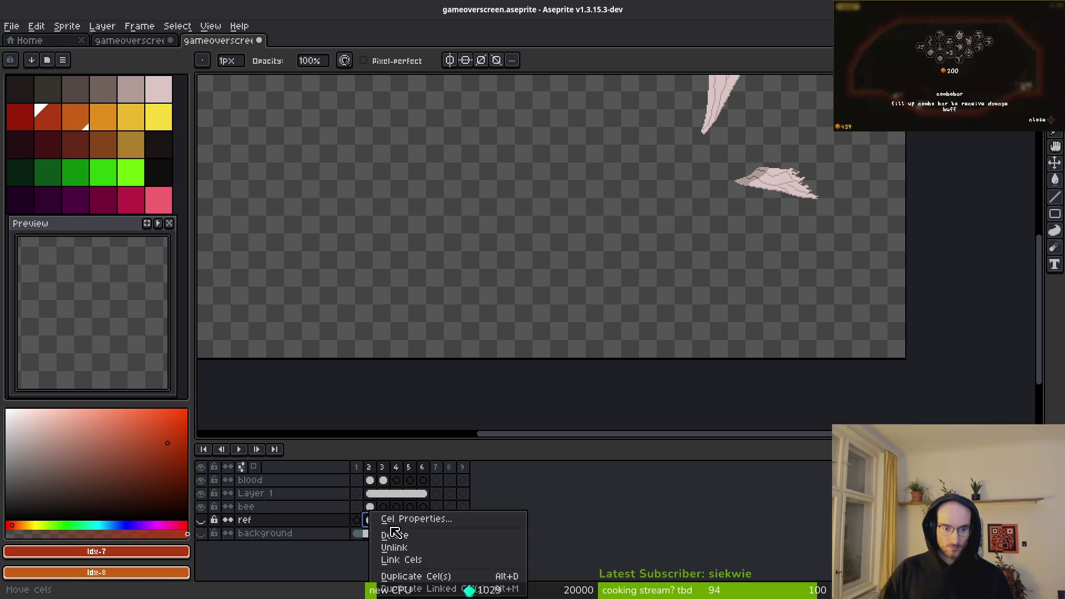
click(408, 561)
drag(370, 507, 424, 508)
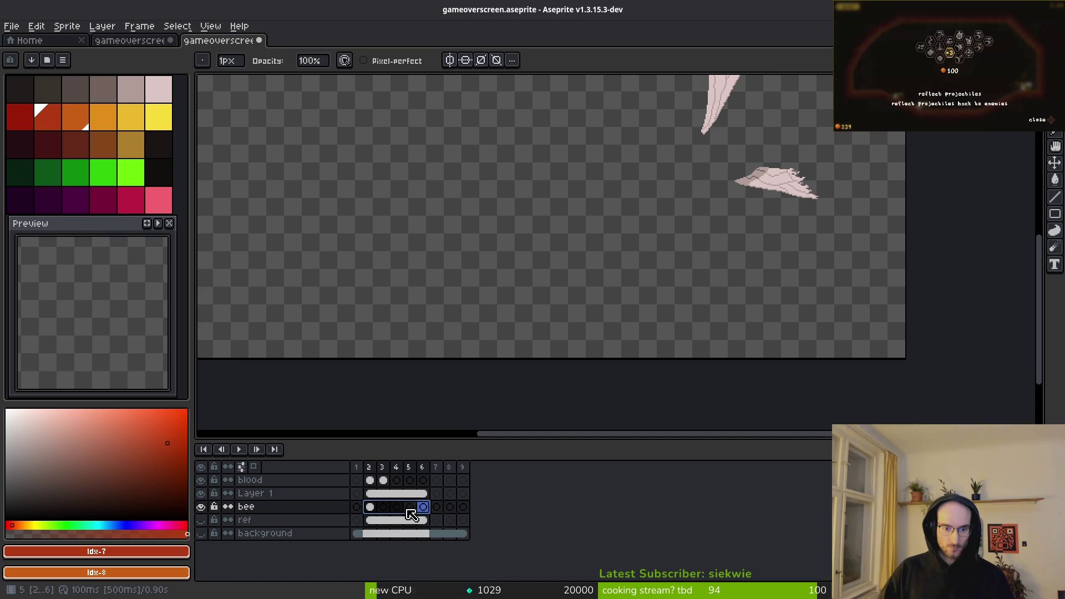
right_click(377, 515)
click(413, 559)
click(370, 480)
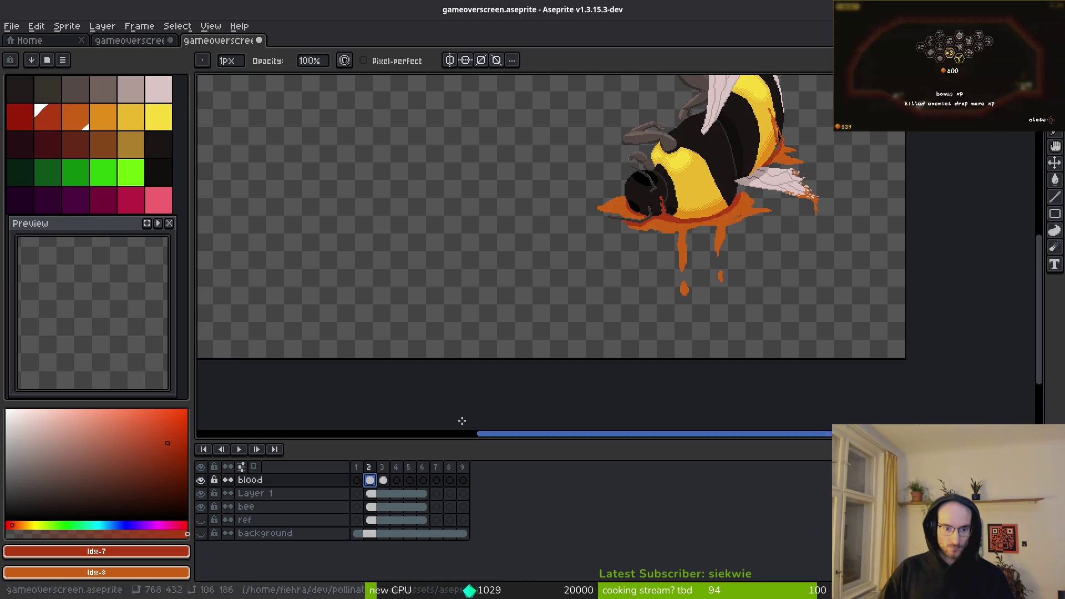
Step: Sample the drip's orange and paint it over the dark drip edge
scroll(710, 259, down, 1)
scroll(733, 280, up, 6)
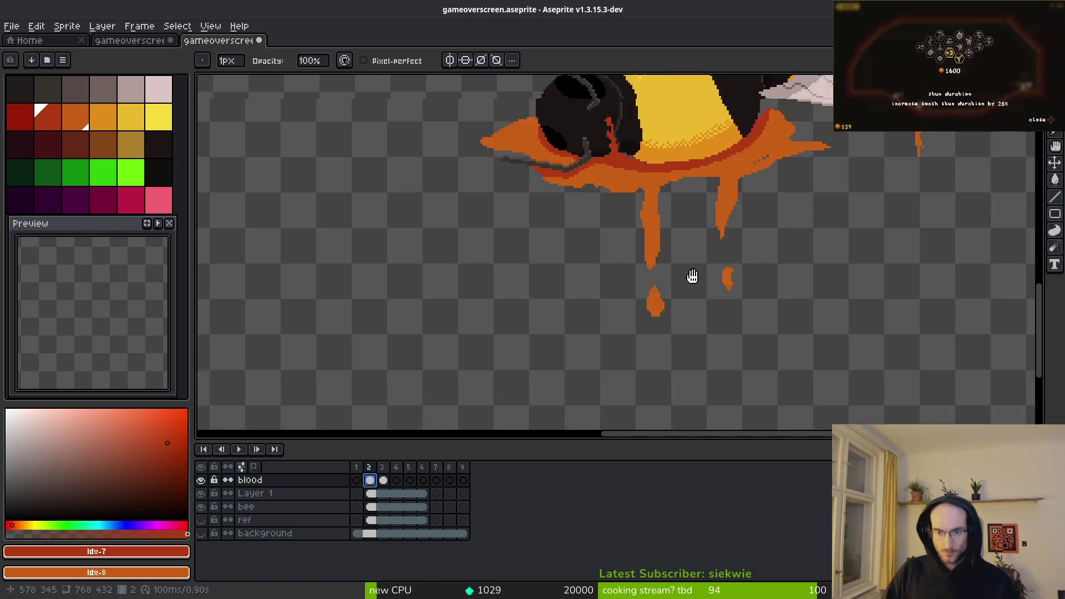
scroll(737, 245, up, 4)
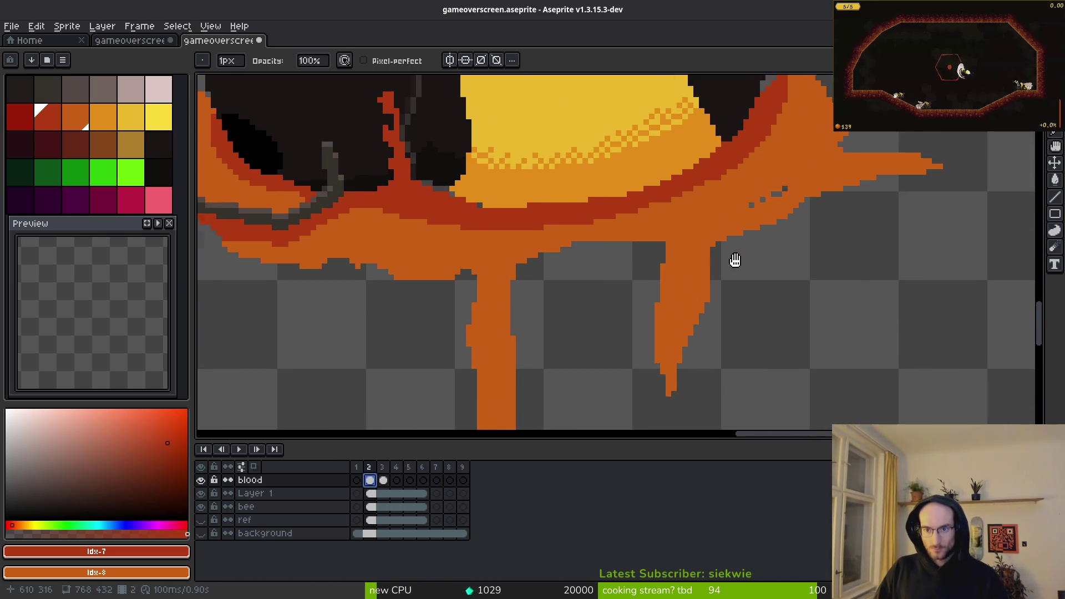
alt+click(651, 244)
scroll(649, 245, up, 1)
mouse_move(595, 223)
mouse_down()
mouse_move(679, 284)
mouse_move(622, 217)
mouse_up()
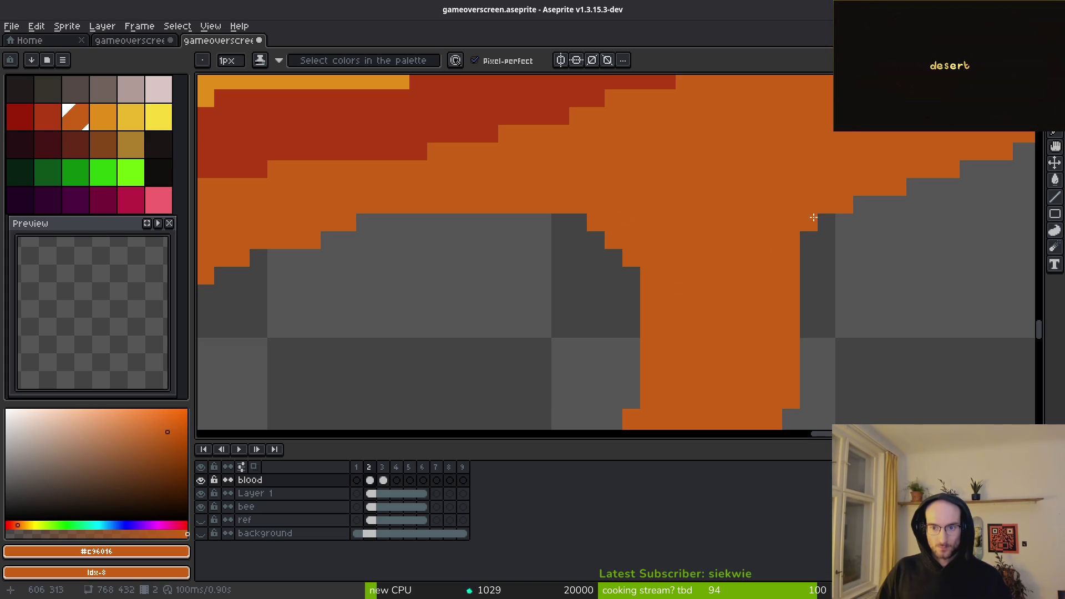
Step: Erase a column of pixels from the drip with the Eraser
scroll(783, 266, down, 4)
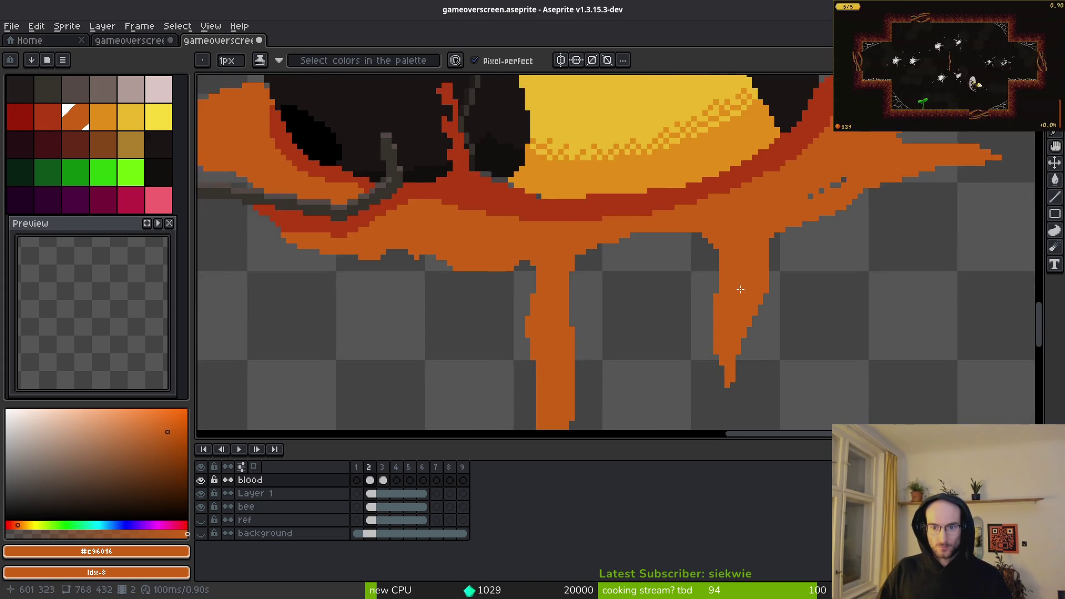
scroll(743, 278, up, 2)
scroll(766, 284, down, 1)
scroll(766, 283, up, 2)
key(e)
drag(727, 148, 728, 205)
scroll(749, 247, down, 1)
scroll(731, 288, up, 1)
scroll(712, 355, up, 2)
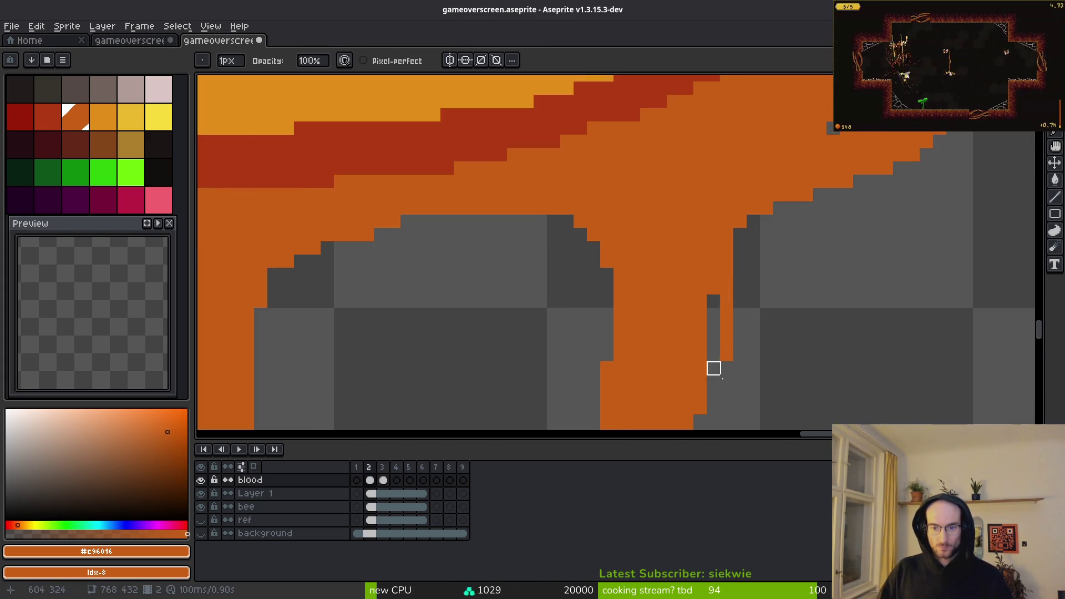
scroll(697, 288, up, 1)
scroll(776, 284, down, 4)
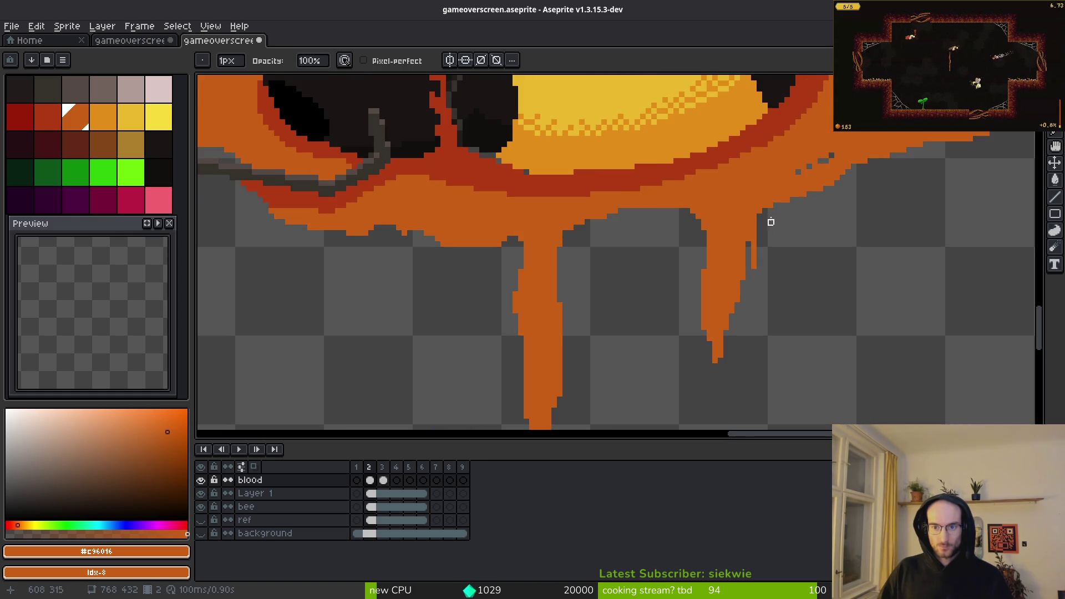
scroll(777, 223, up, 2)
scroll(749, 242, down, 1)
scroll(772, 317, down, 4)
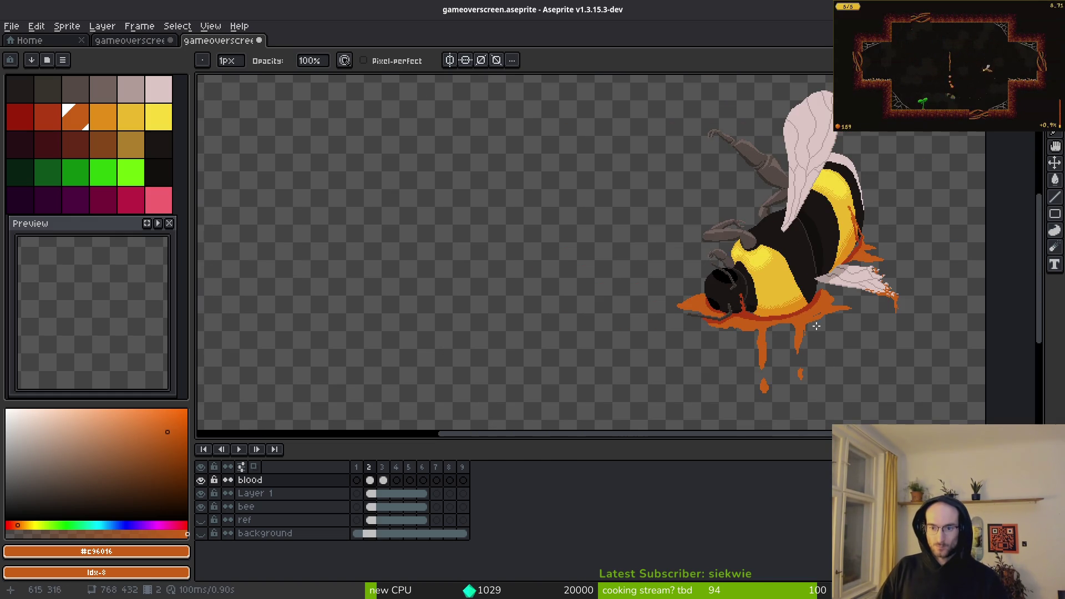
scroll(823, 349, up, 4)
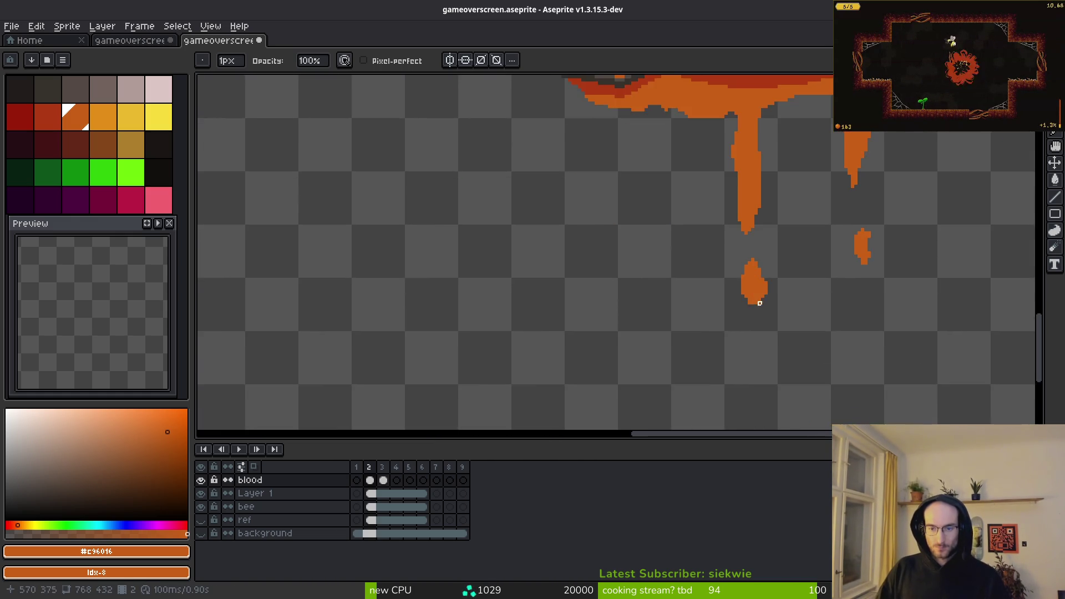
scroll(760, 293, up, 2)
Step: Lasso the lower blood drop and move it far to the left
key(q)
mouse_move(721, 206)
mouse_down()
mouse_move(665, 214)
mouse_move(740, 283)
mouse_up()
key(ctrl+d)
mouse_move(751, 247)
mouse_down()
mouse_move(718, 218)
mouse_move(718, 167)
mouse_move(718, 229)
mouse_move(695, 297)
mouse_move(658, 277)
mouse_up()
key(ctrl+z)
drag(632, 355, 436, 347)
key(ctrl+d)
Step: In blood frame 1, select the left drop and add the right drop to the selection
click(357, 480)
mouse_move(421, 250)
mouse_down()
mouse_move(394, 205)
mouse_move(411, 238)
mouse_up()
mouse_move(869, 205)
mouse_down()
mouse_move(762, 345)
mouse_move(836, 231)
mouse_up()
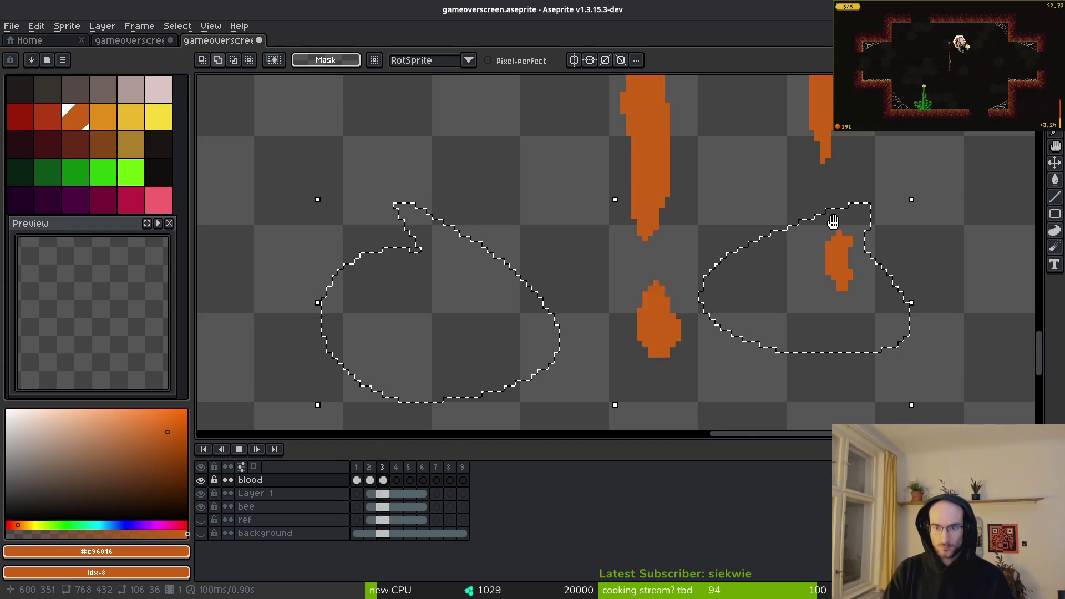
Step: Lasso the stray blood drops in frame 1 and delete them
key(ctrl+d)
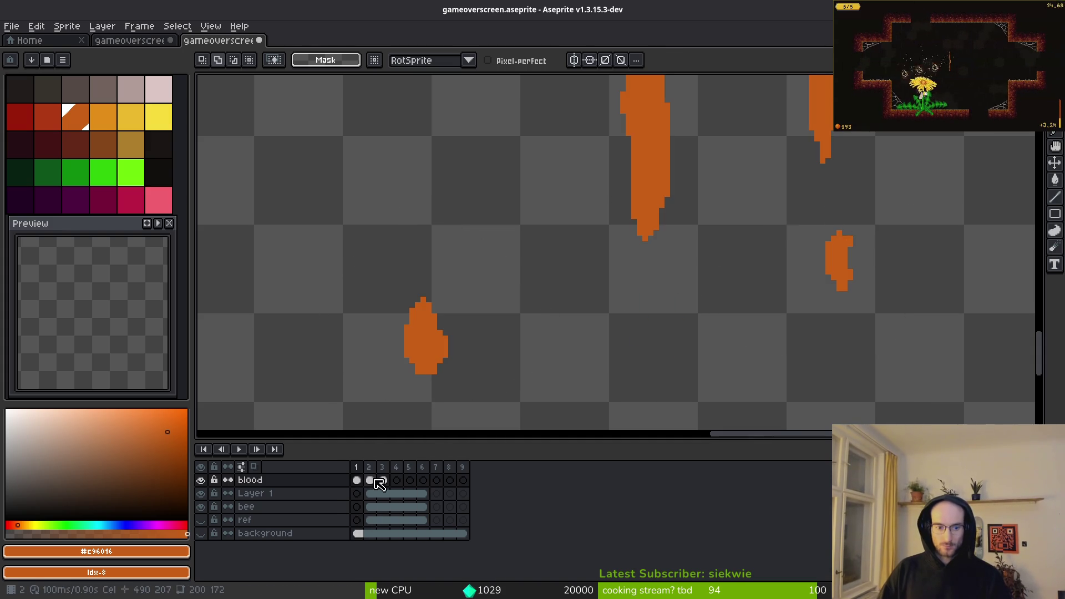
mouse_move(459, 250)
mouse_down()
mouse_move(534, 392)
mouse_move(725, 236)
mouse_move(387, 260)
mouse_up()
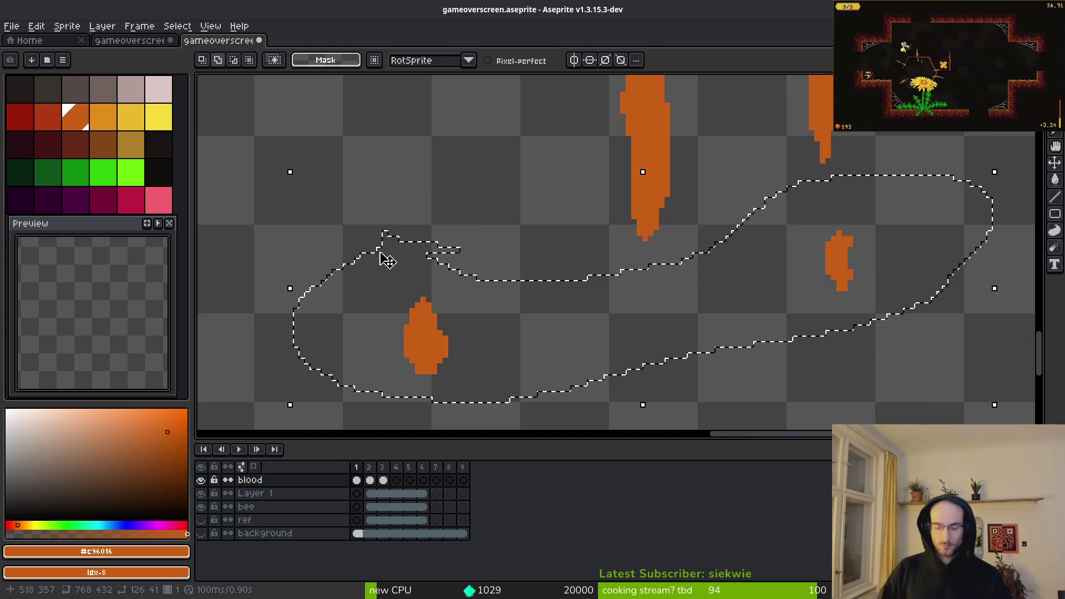
key(Delete)
scroll(601, 228, down, 3)
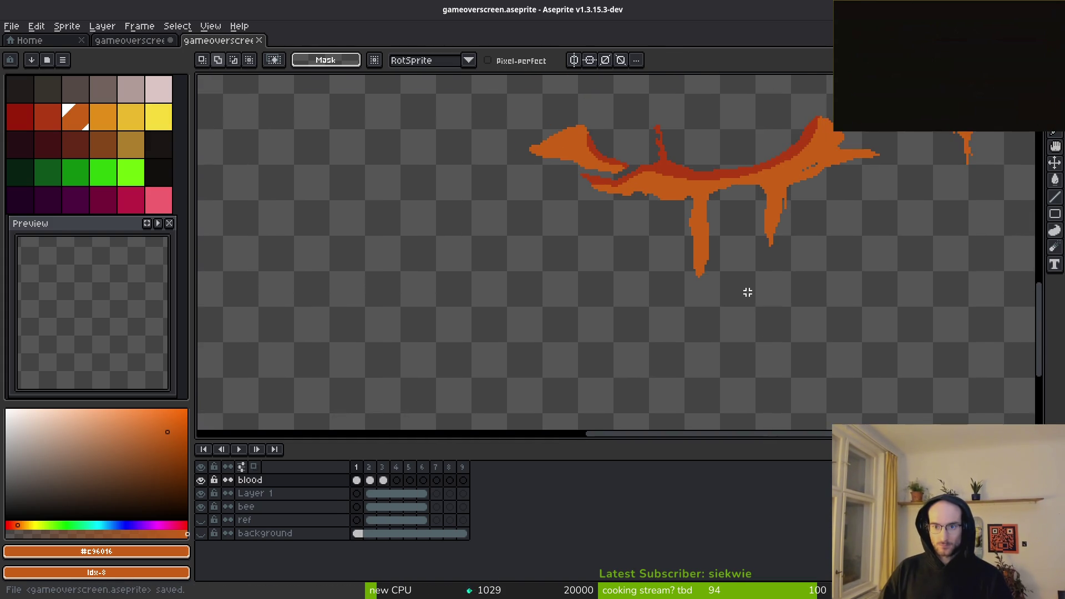
scroll(735, 268, up, 3)
Step: In frame 2, select the left and right orange blobs and delete both
click(366, 494)
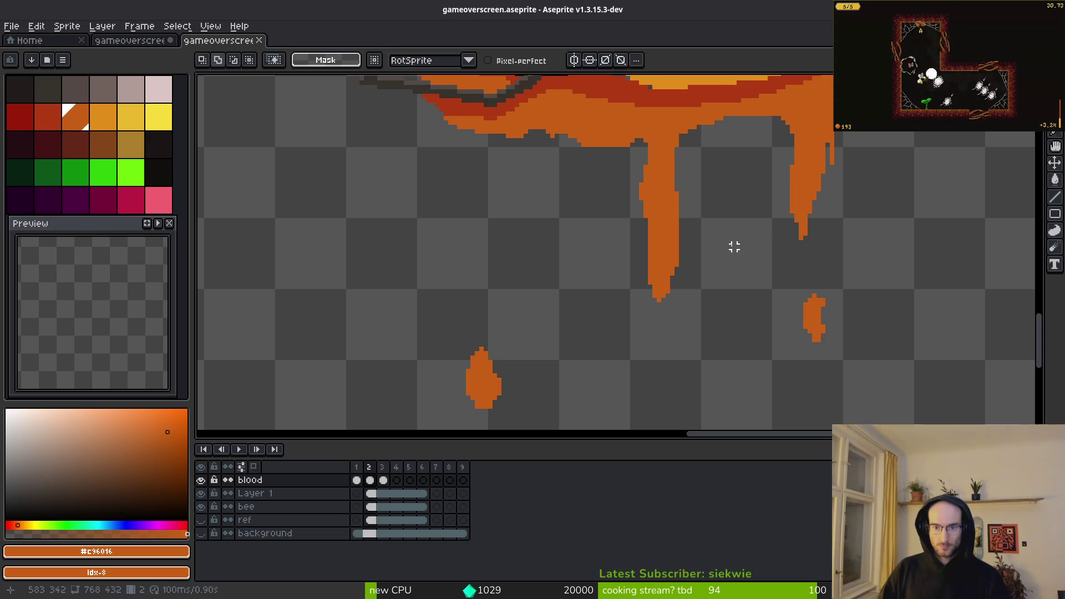
scroll(588, 353, down, 3)
scroll(588, 354, right, 1)
mouse_move(447, 240)
mouse_down()
mouse_move(368, 256)
mouse_move(496, 360)
mouse_up()
mouse_move(748, 194)
mouse_down()
mouse_move(727, 202)
mouse_move(726, 192)
mouse_up()
key(Delete)
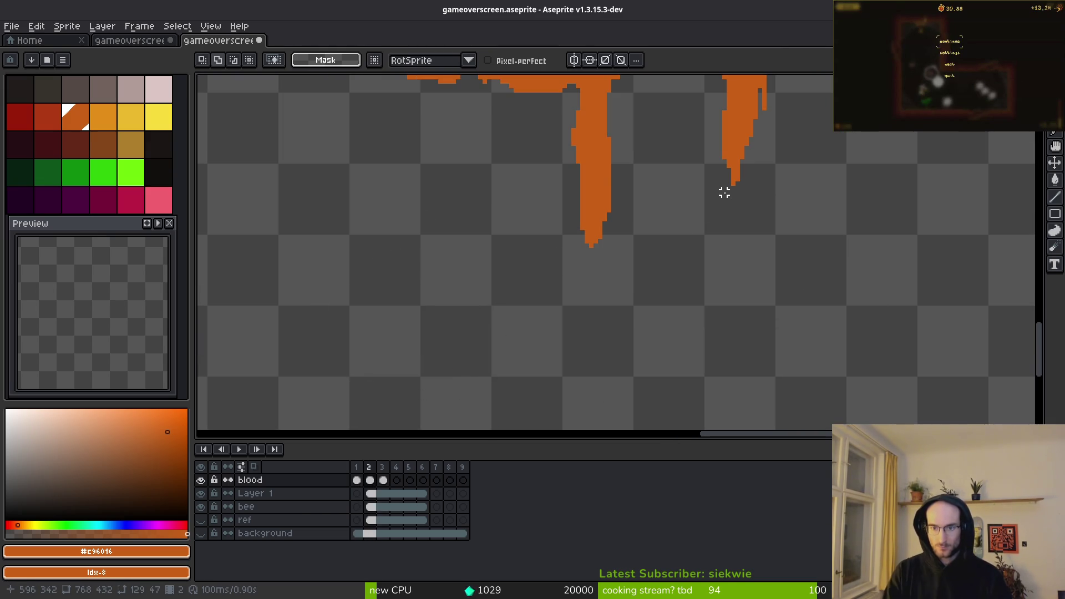
scroll(675, 185, up, 2)
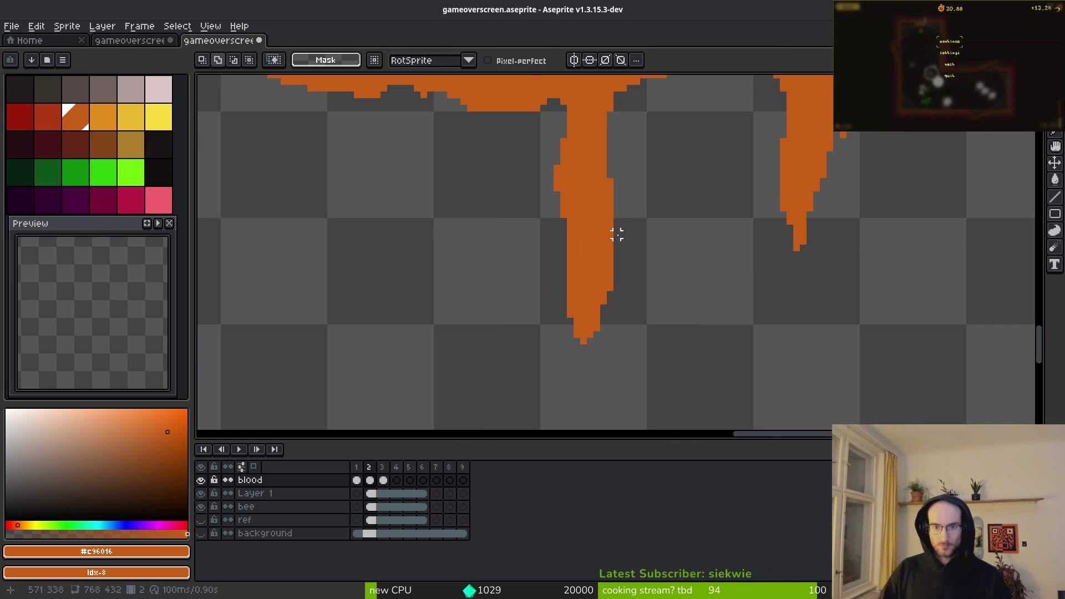
scroll(642, 229, down, 5)
Step: Save gameoverscreen.aseprite, then open and dismiss the export settings for frame 2
key(ctrl+s)
scroll(626, 269, up, 3)
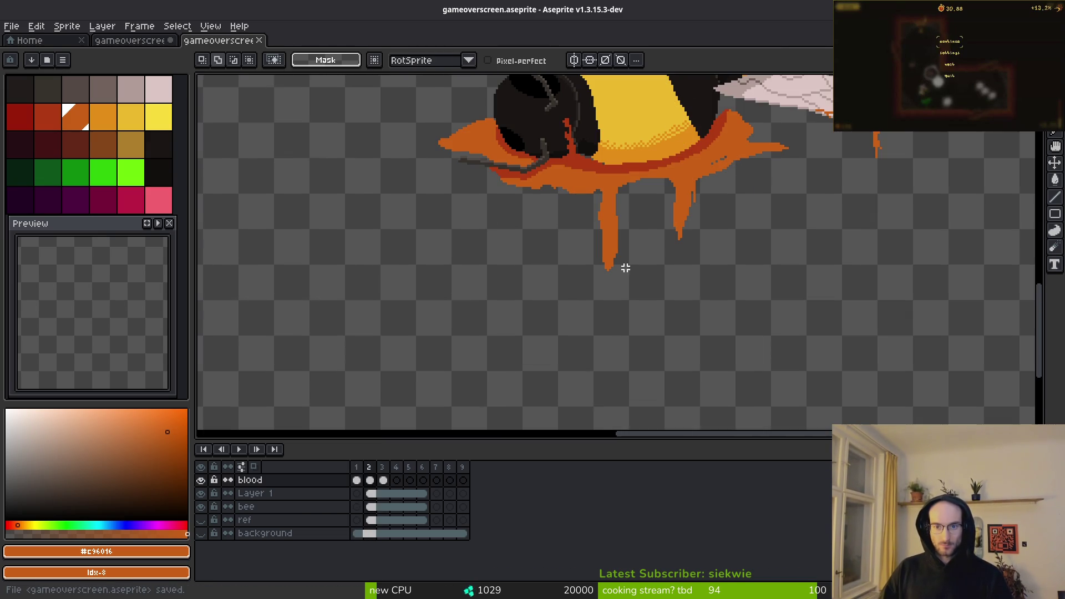
click(368, 467)
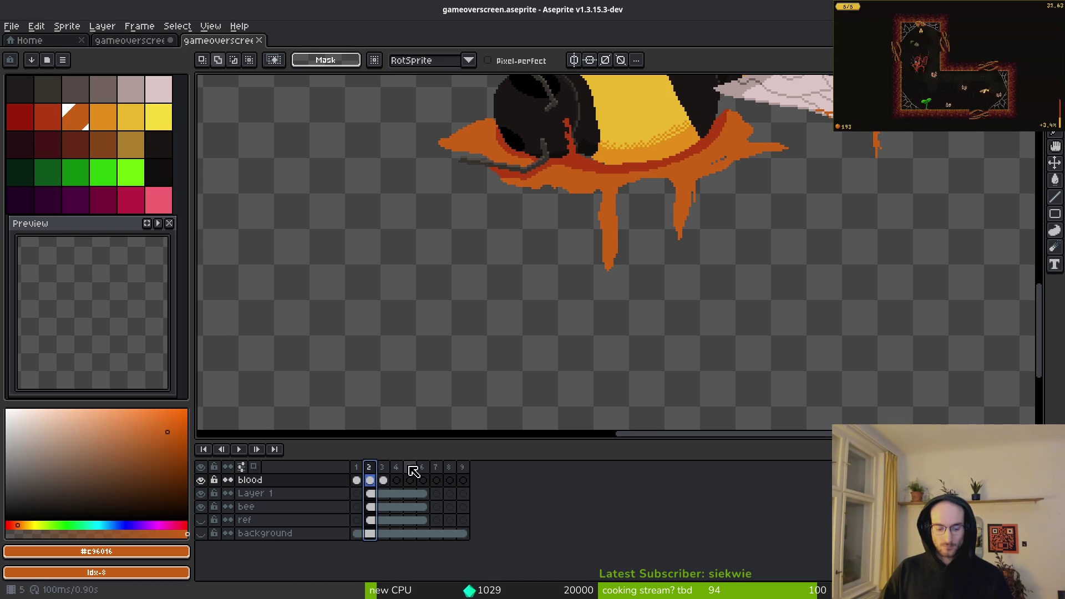
key(ctrl+alt+shift+s)
key(Return)
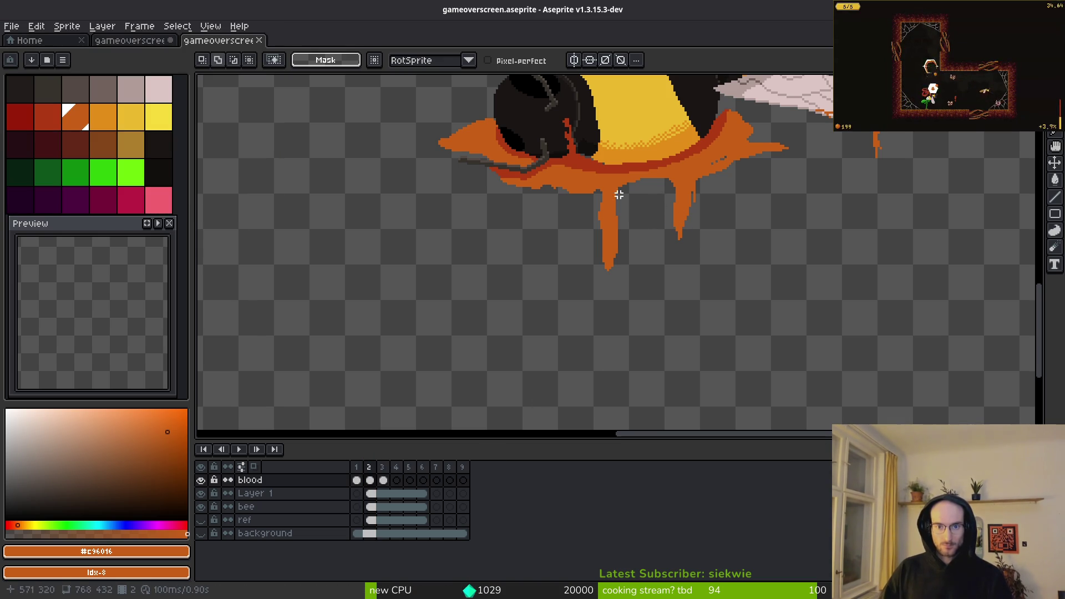
scroll(638, 194, down, 3)
scroll(678, 305, up, 2)
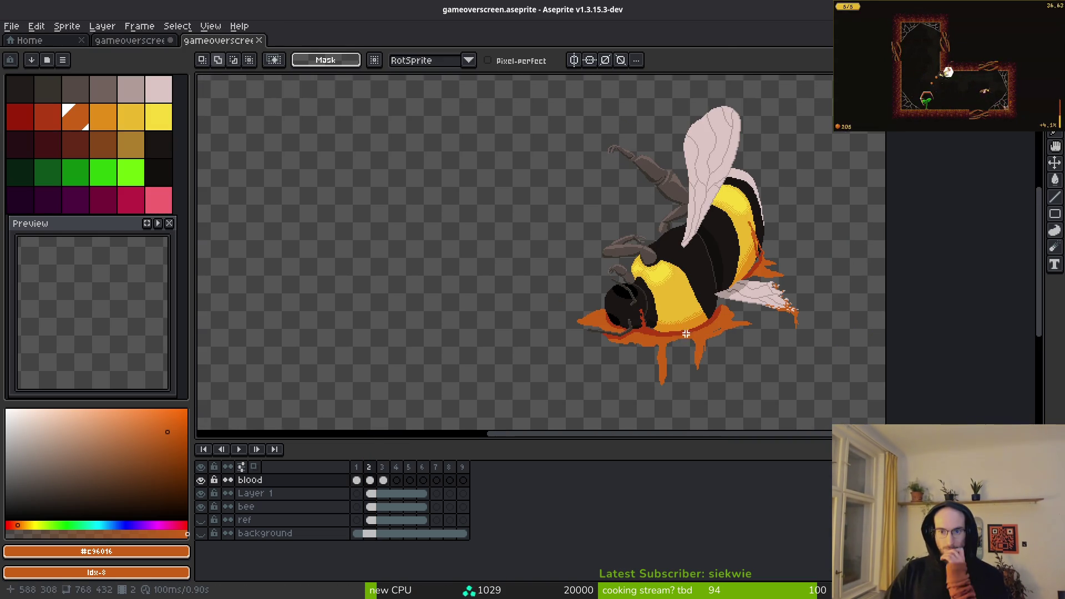
Step: Open the export settings and cancel without exporting
scroll(687, 326, down, 2)
key(ctrl+alt+shift+s)
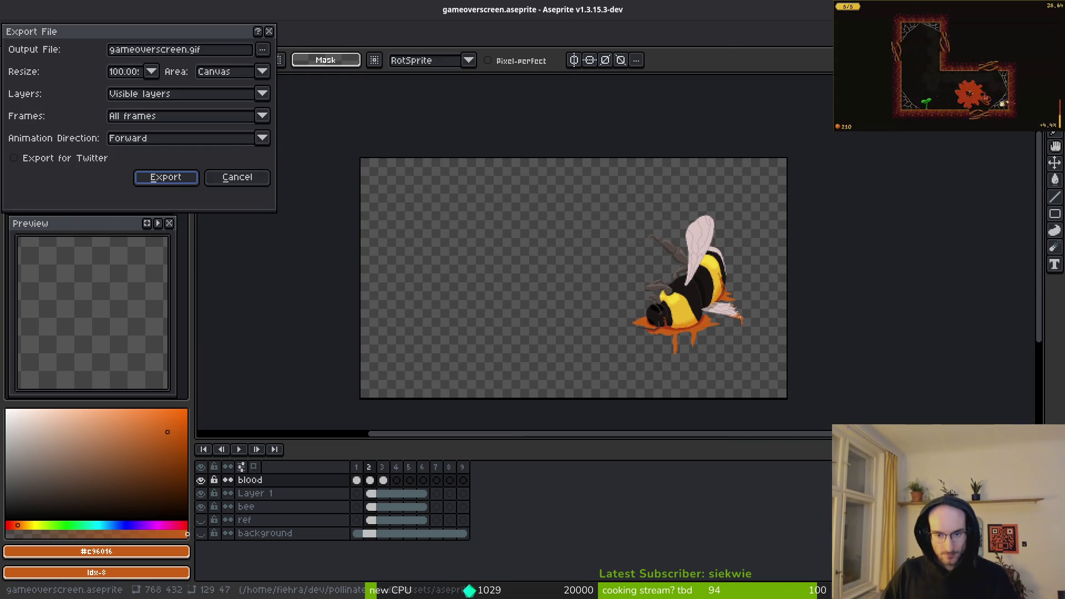
key(Return)
scroll(693, 305, up, 3)
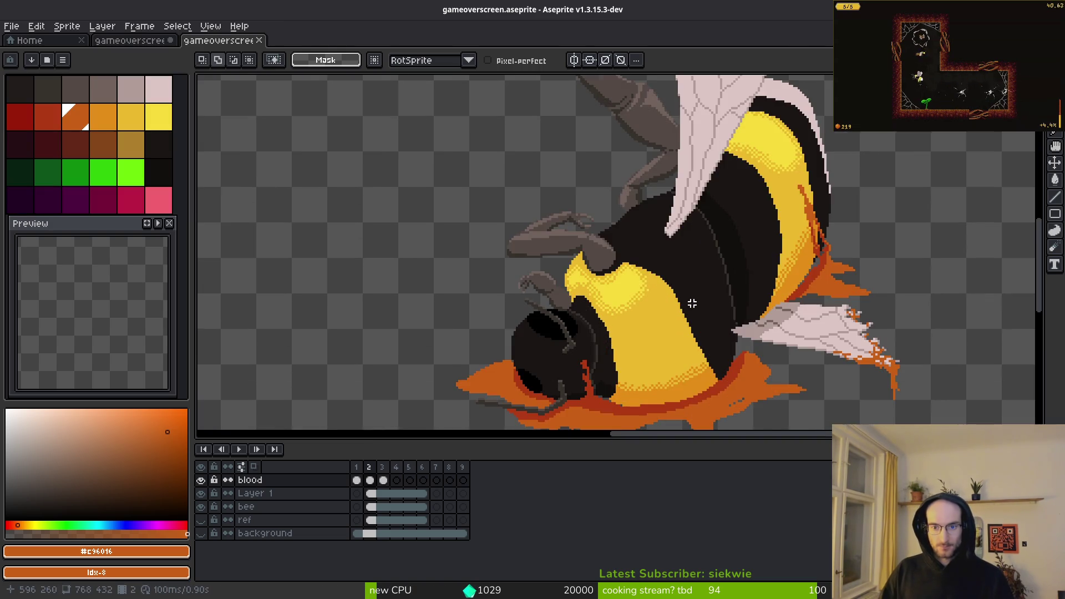
Step: Zoom onto the bee's head and pick the bright yellow palette colour for single-pixel drawing
scroll(618, 299, up, 2)
scroll(563, 210, up, 1)
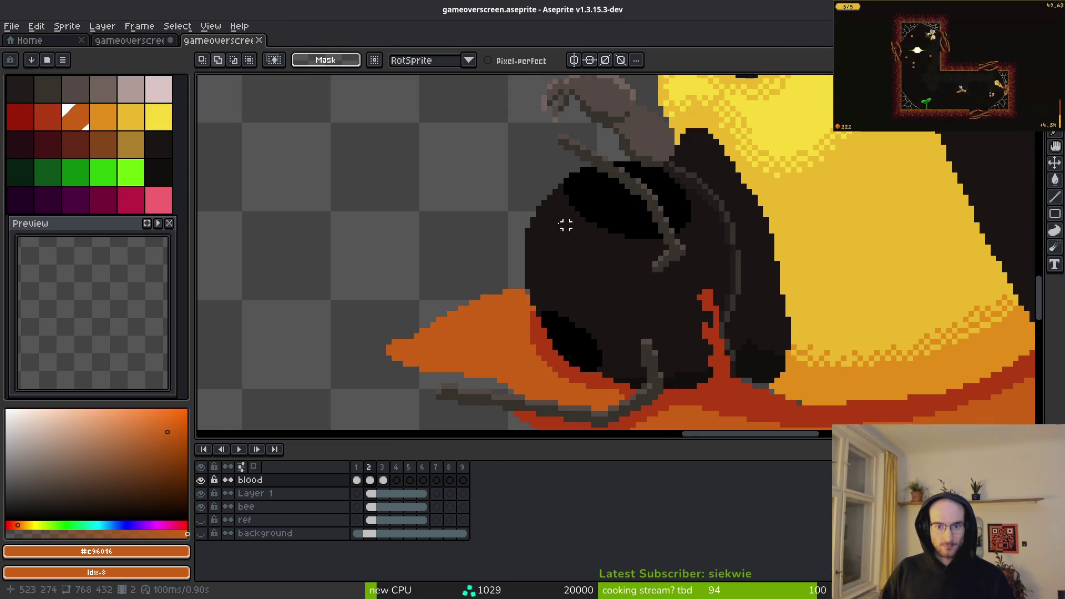
click(150, 118)
scroll(601, 226, up, 1)
key(f)
scroll(576, 183, up, 2)
Step: Draw a bright yellow diagonal glint across the bee's dark eye
drag(576, 183, 644, 221)
scroll(643, 221, up, 2)
drag(539, 169, 555, 188)
alt+click(563, 172)
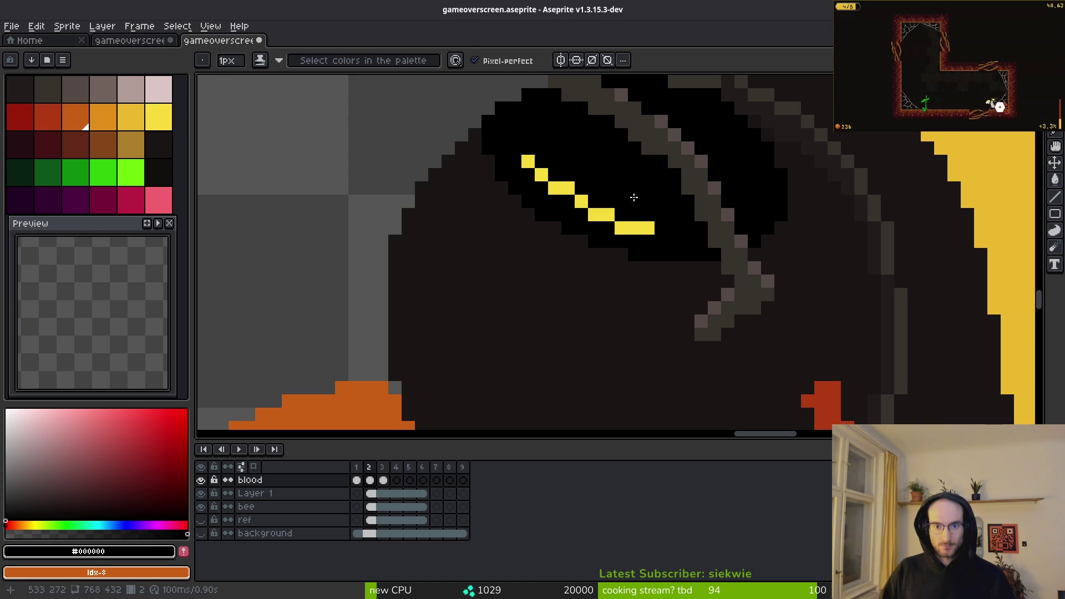
alt+click(566, 189)
drag(568, 201, 590, 213)
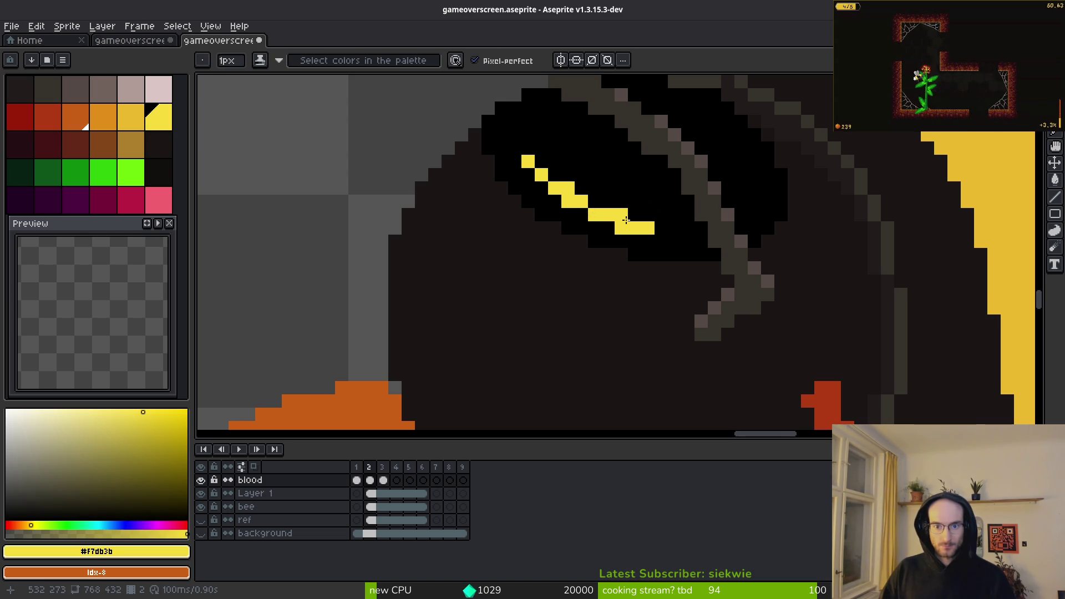
scroll(627, 220, down, 3)
scroll(649, 286, up, 3)
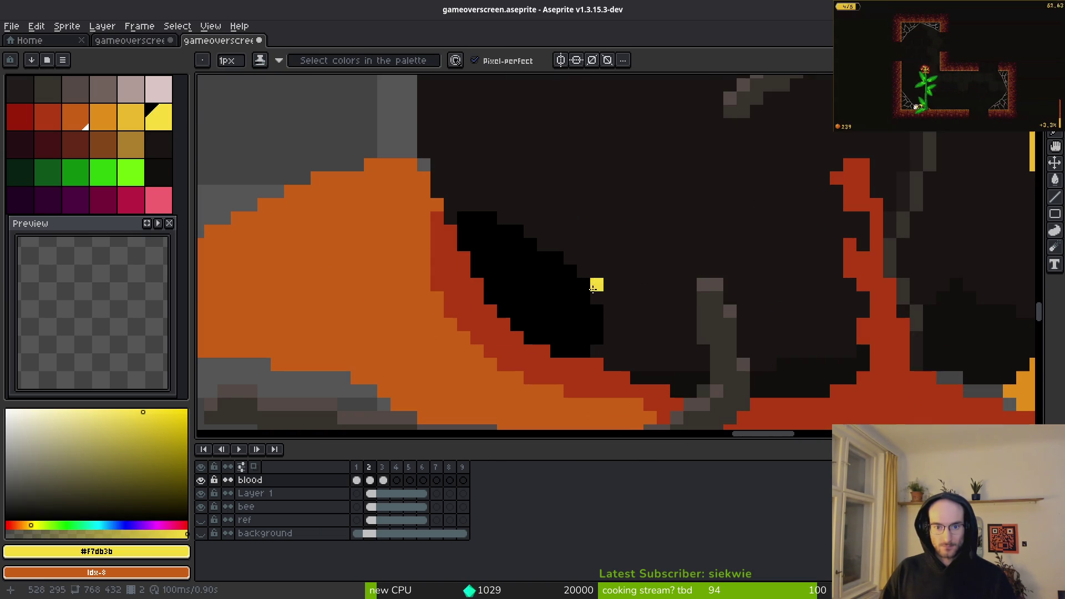
Step: Paint orange pixels into the eye, then restore the stray orange pixels to black
click(131, 113)
click(107, 115)
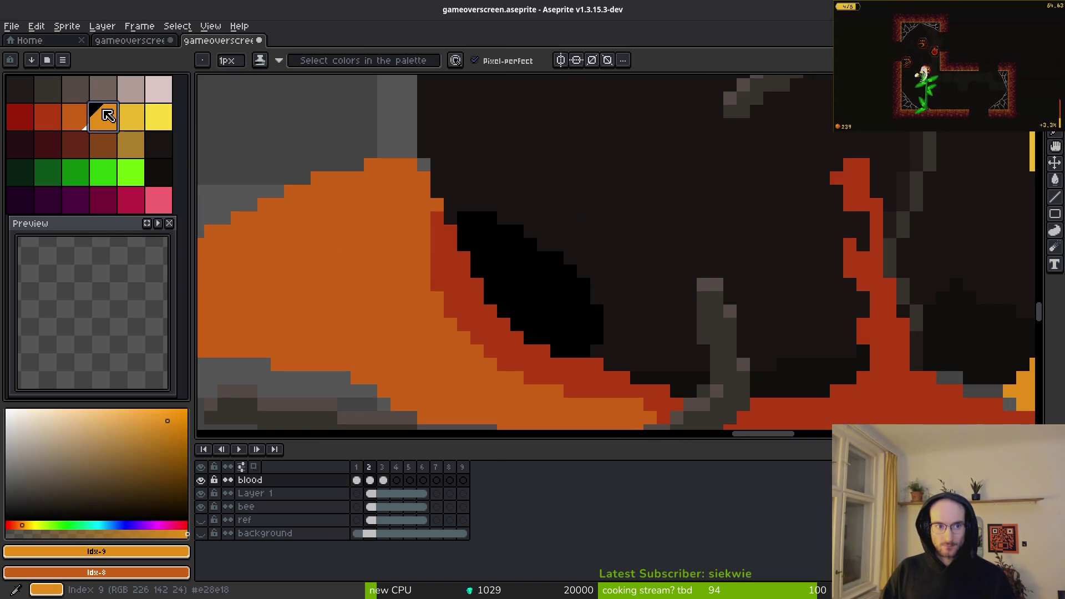
drag(570, 324, 570, 310)
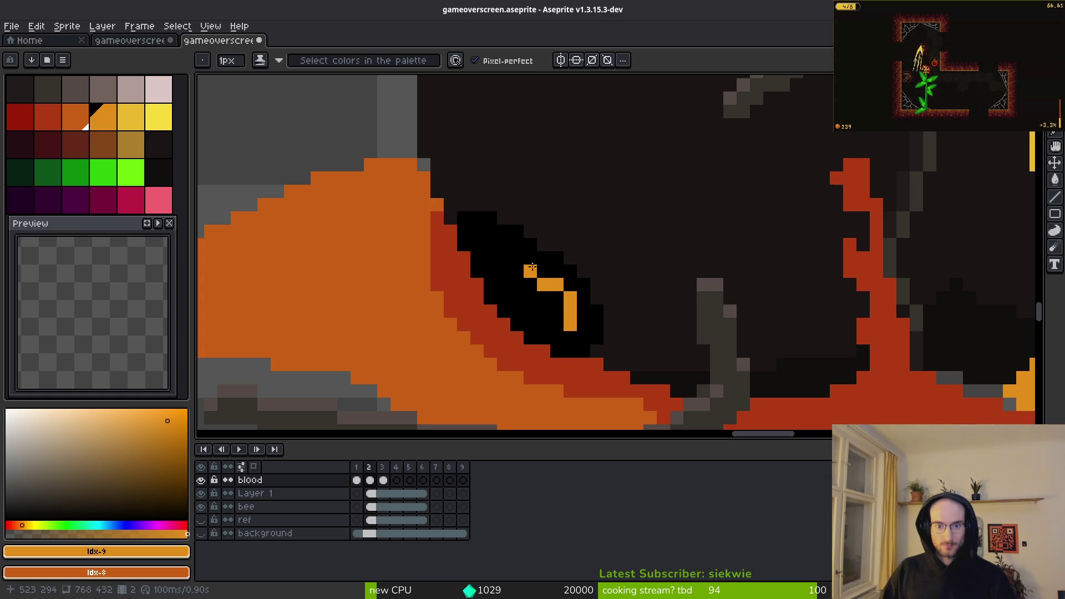
alt+right_click(549, 302)
right_click(543, 284)
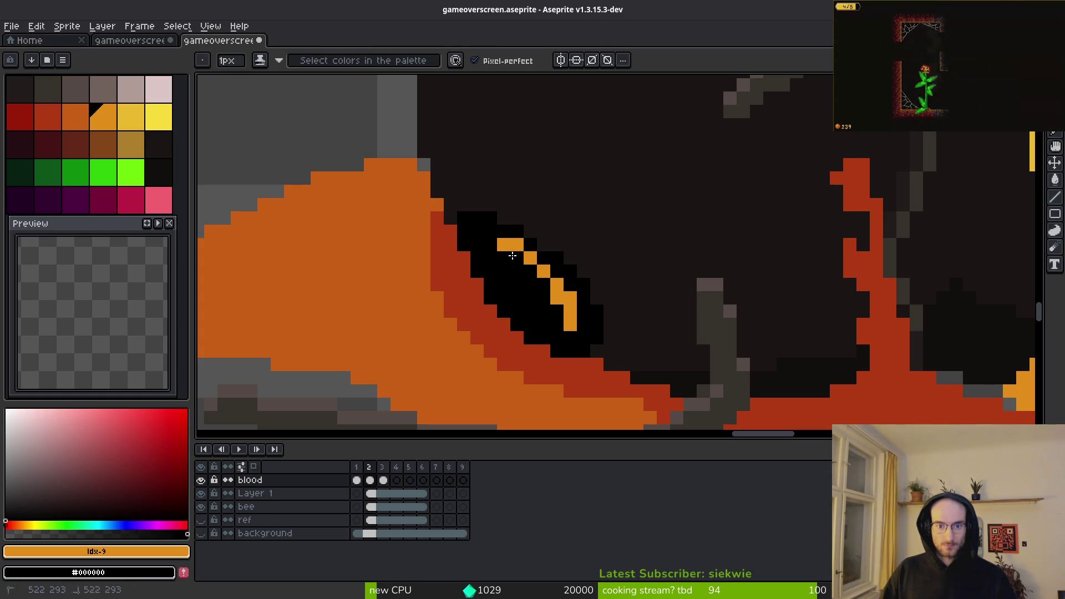
scroll(632, 315, down, 5)
scroll(584, 306, up, 5)
key(ctrl+z)
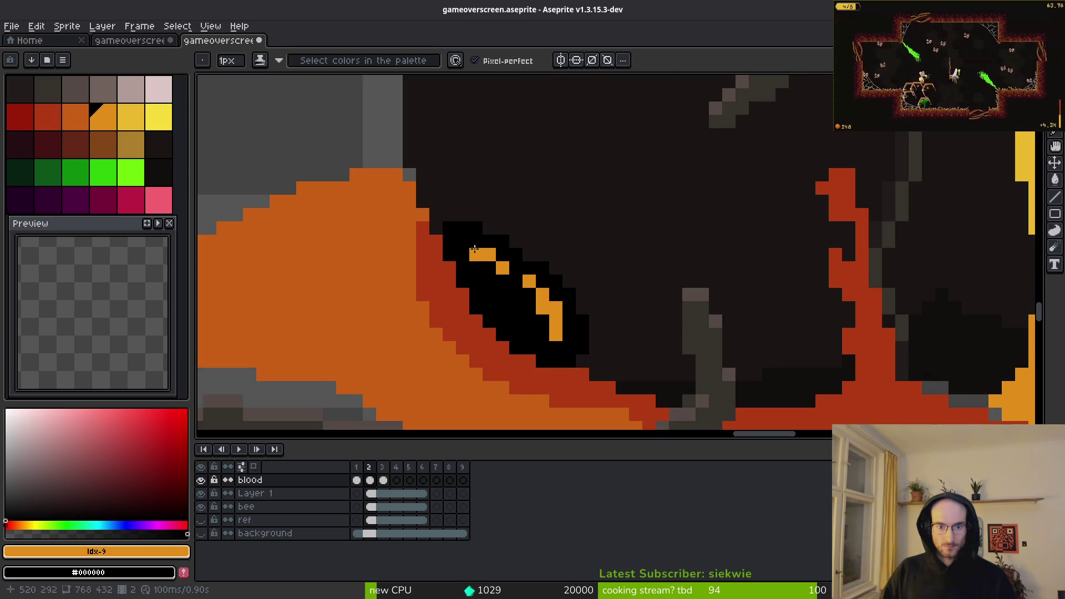
right_click(555, 308)
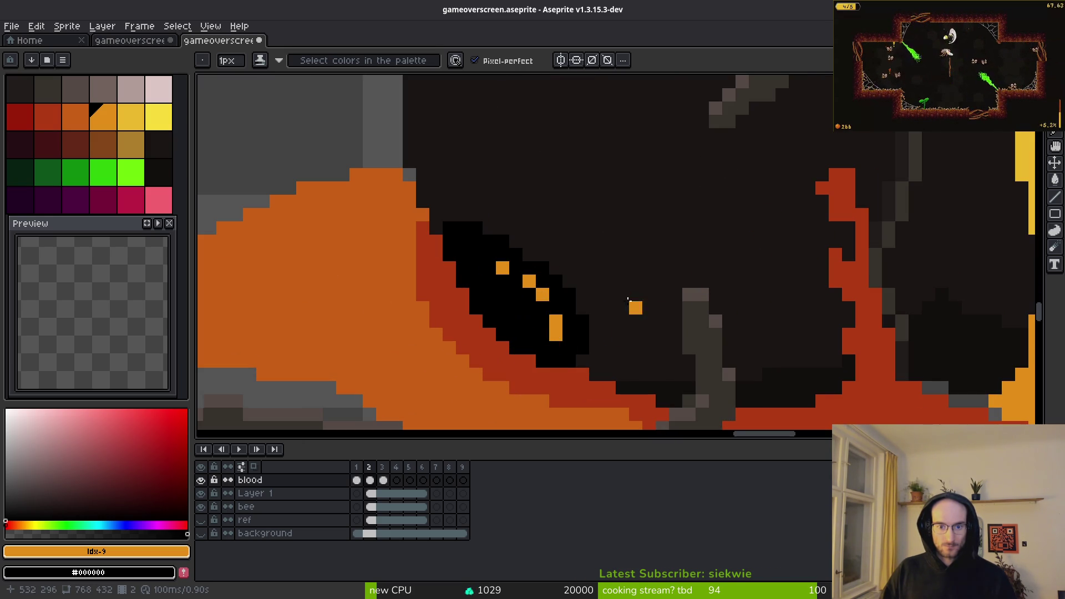
scroll(631, 313, down, 5)
scroll(667, 288, up, 5)
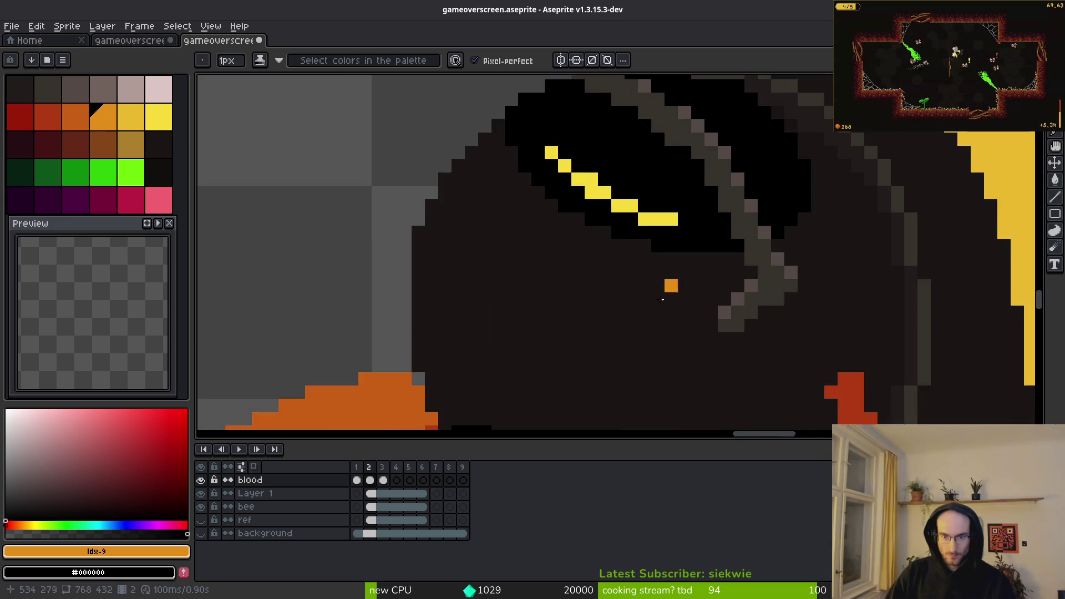
scroll(667, 288, up, 1)
Step: Paint Bucket the eye highlight cells with the darker yellow palette colour
click(131, 116)
key(g)
scroll(476, 173, up, 1)
click(477, 175)
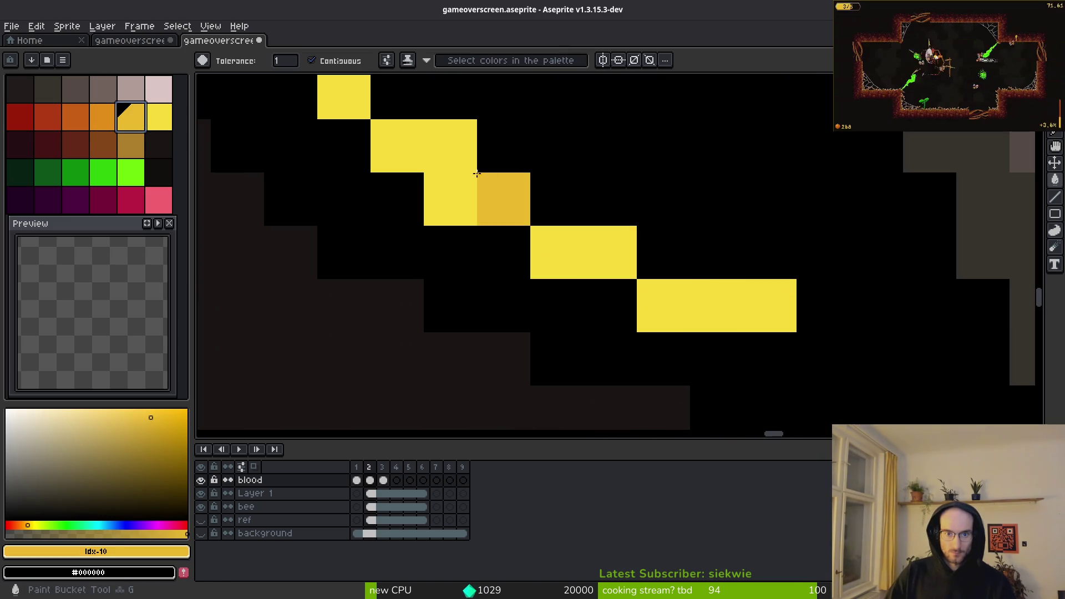
click(476, 174)
click(704, 297)
click(555, 252)
click(467, 176)
click(546, 204)
scroll(546, 203, down, 2)
Step: Trim the highlight by painting its top pixel with black sampled from the eye
key(e)
scroll(565, 221, up, 2)
key(i)
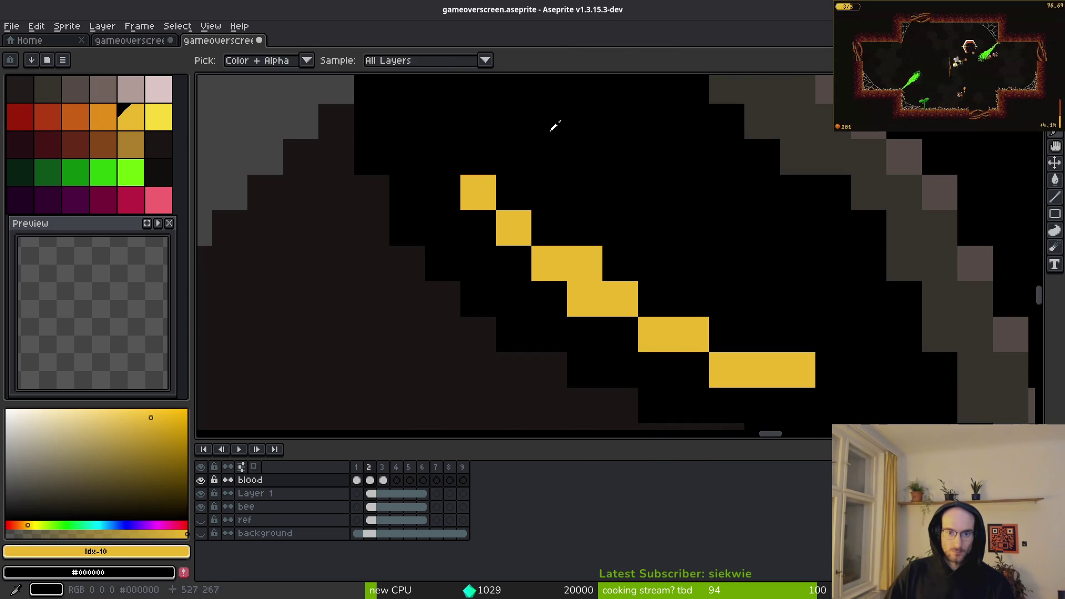
click(552, 123)
key(b)
click(477, 194)
click(785, 359)
key(ctrl+z)
Step: Make the bee layer the active layer for editing
scroll(649, 222, down, 4)
scroll(664, 300, down, 1)
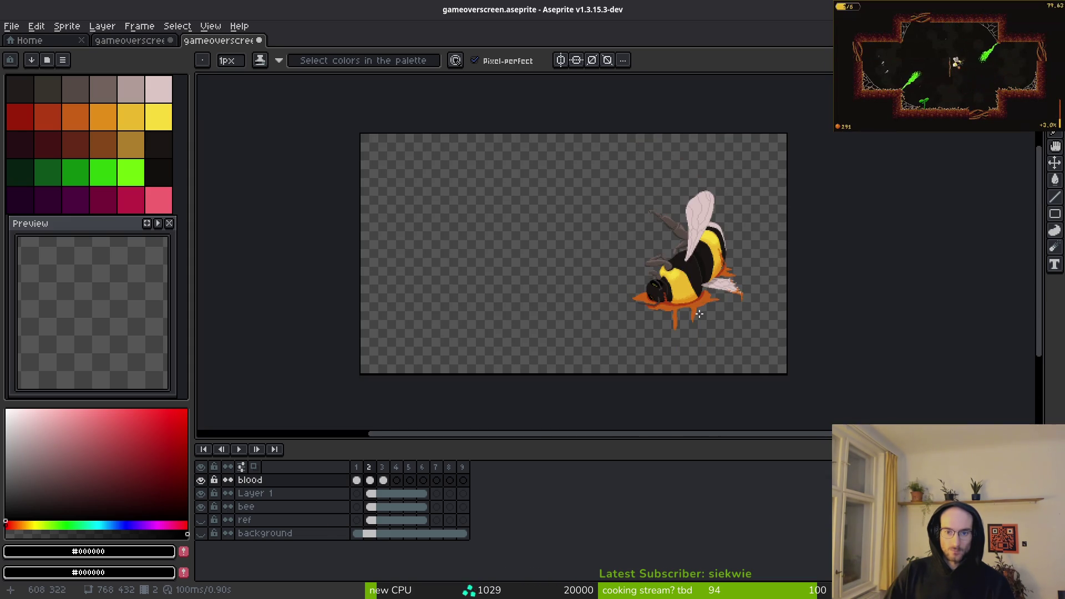
scroll(657, 301, up, 3)
scroll(620, 265, down, 3)
scroll(554, 272, up, 4)
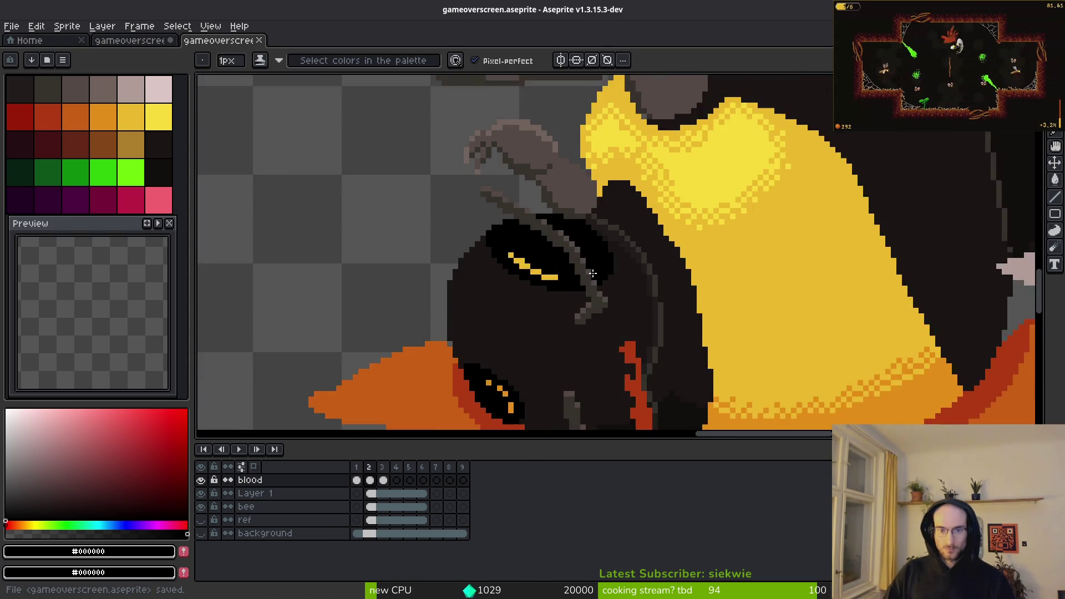
scroll(543, 276, down, 1)
scroll(733, 254, down, 3)
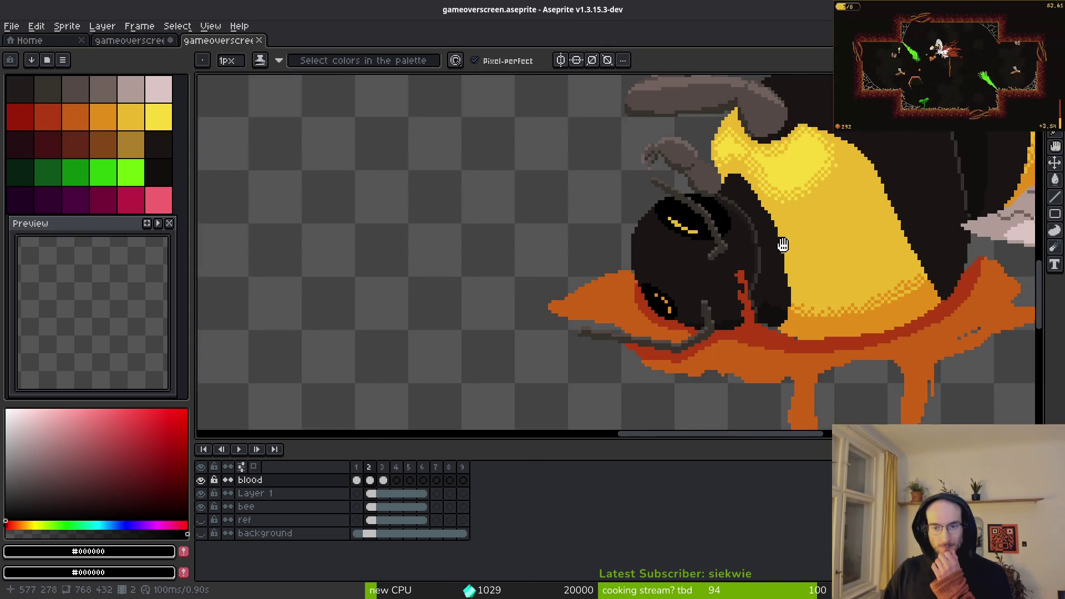
scroll(733, 253, up, 1)
scroll(716, 166, up, 3)
alt+click(707, 141)
Step: Try filling the dark bee body and adding a grey outline pixel, undoing the fills
key(g)
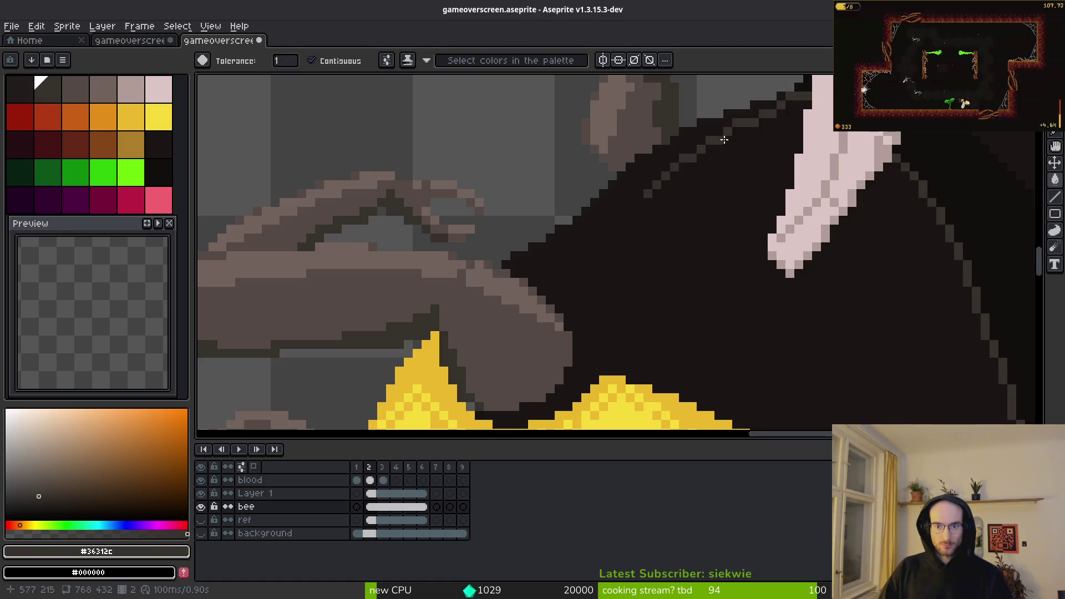
click(803, 113)
key(ctrl+z)
key(b)
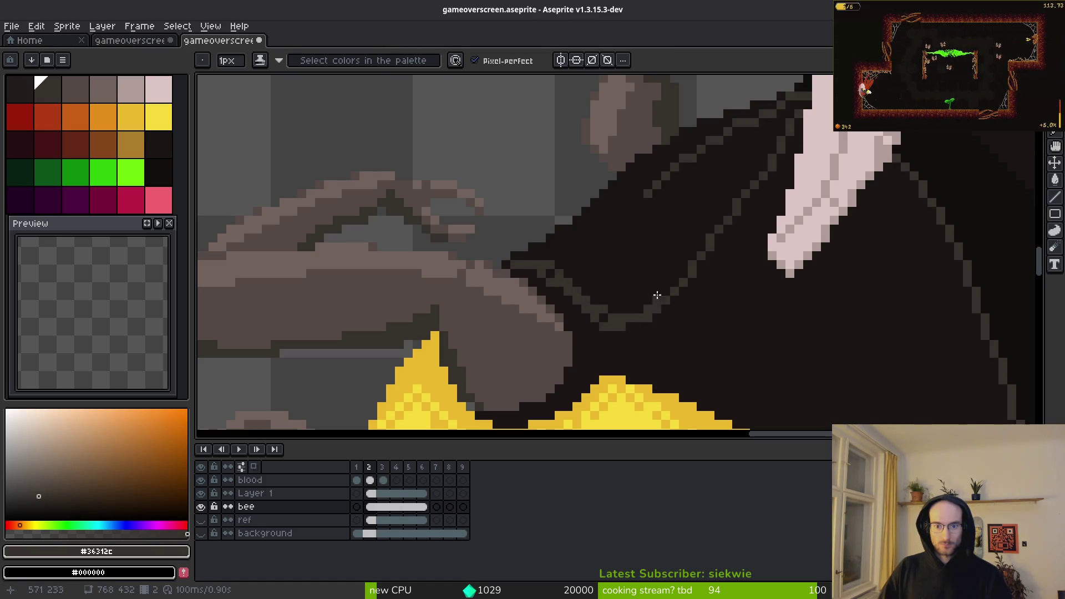
click(650, 293)
key(g)
click(650, 296)
key(ctrl+z)
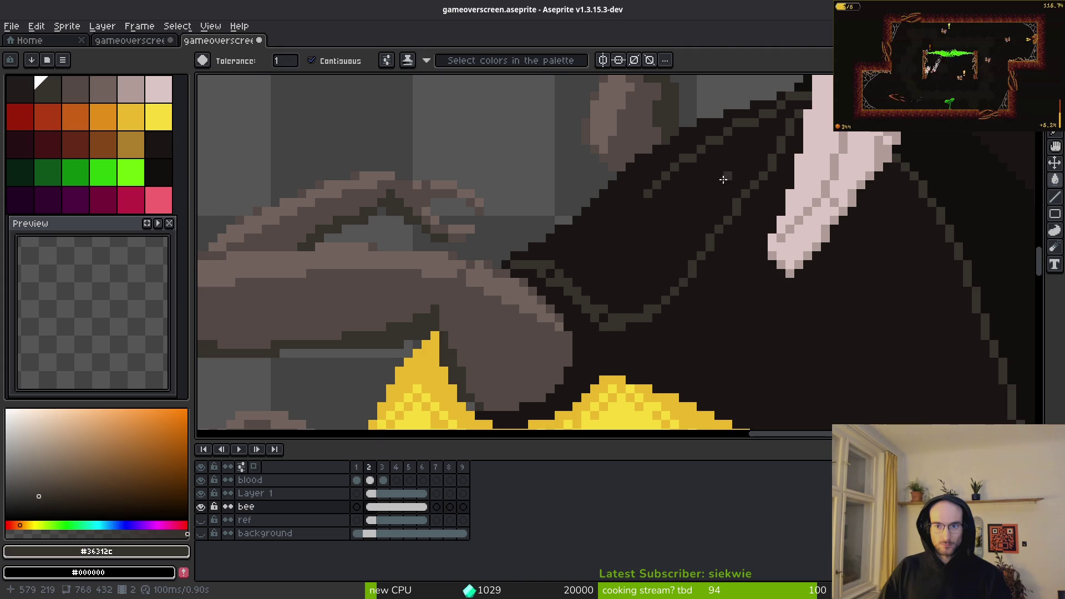
Step: Hide Layer 1 and fill the area between the body outlines dark grey
click(203, 493)
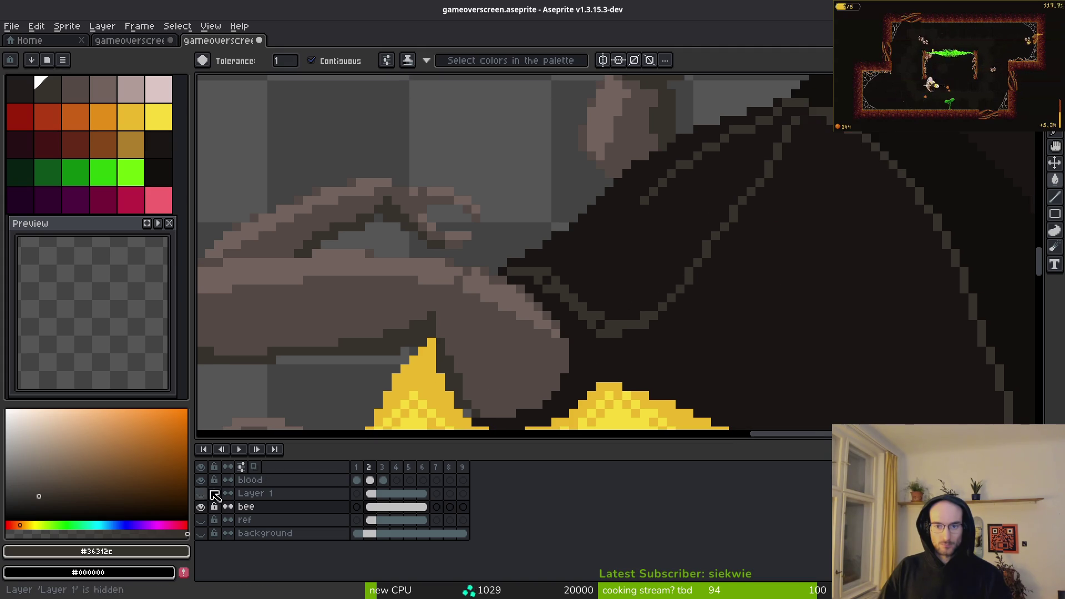
click(606, 325)
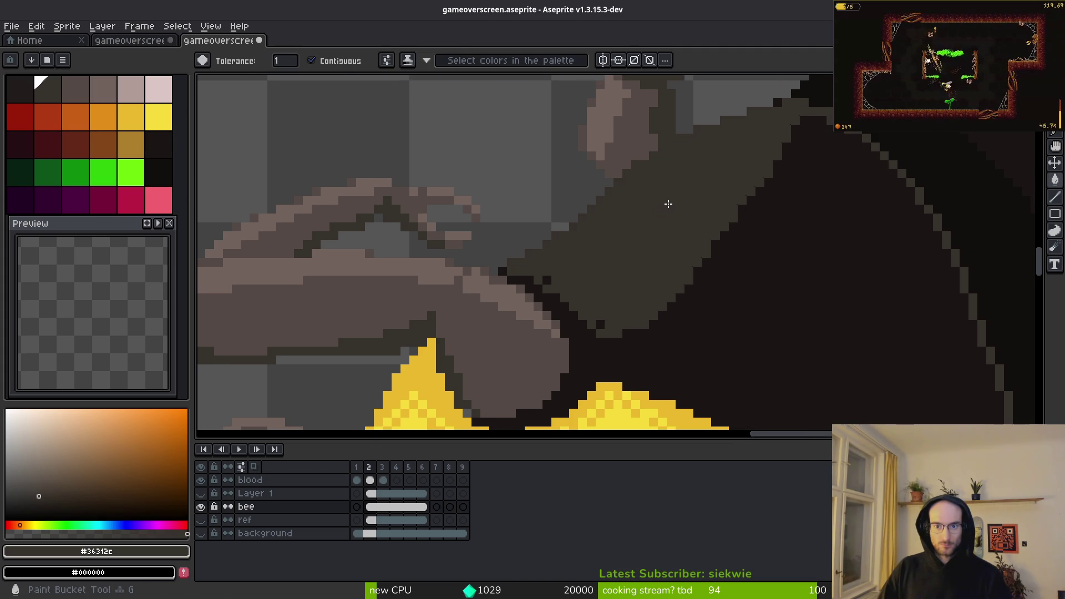
scroll(573, 291, up, 2)
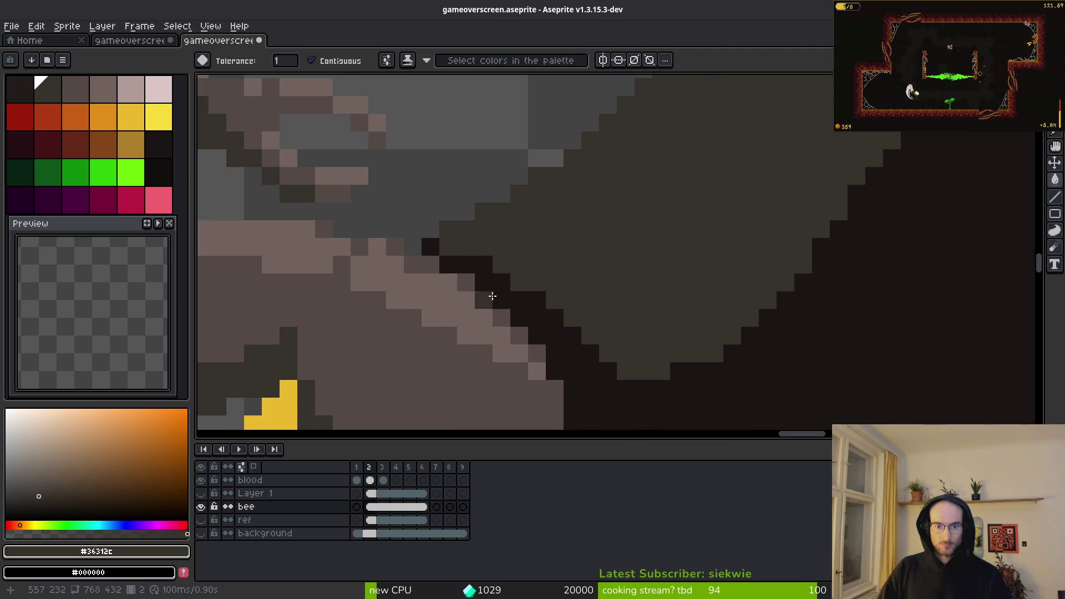
alt+right_click(514, 288)
right_click(538, 302)
key(ctrl+z)
key(b)
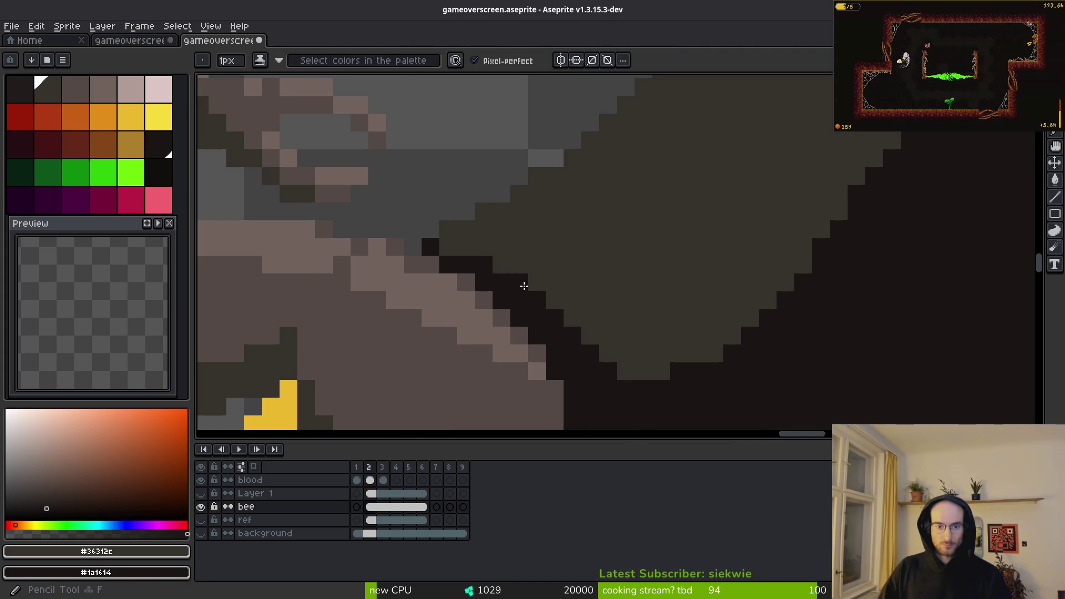
Step: Show Layer 1 again so the wing returns, and sample the bee's body colour
scroll(568, 282, down, 2)
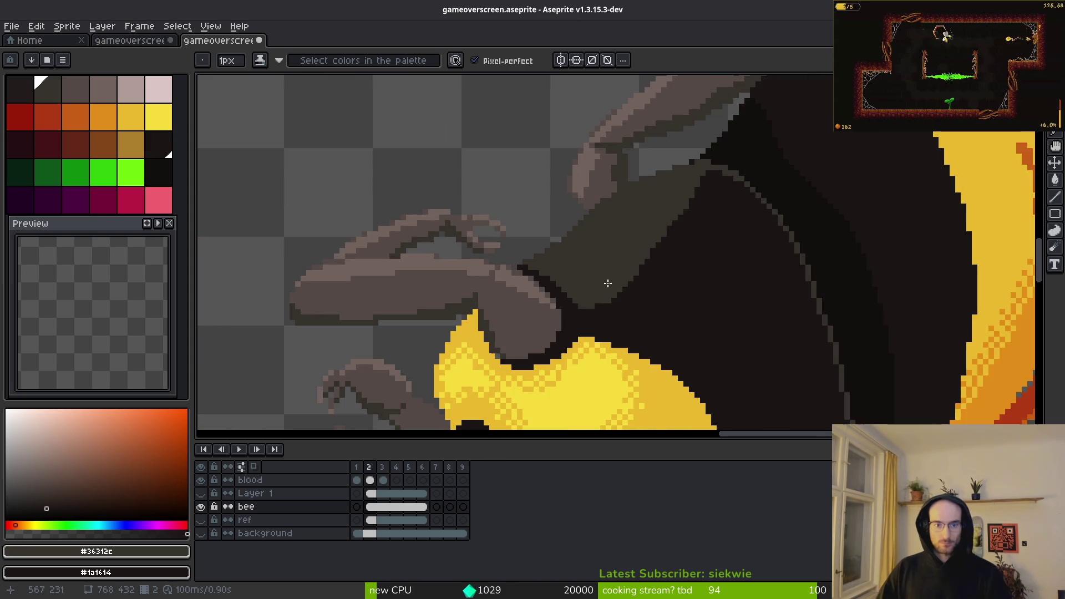
scroll(601, 281, down, 1)
scroll(602, 292, up, 1)
scroll(602, 291, down, 1)
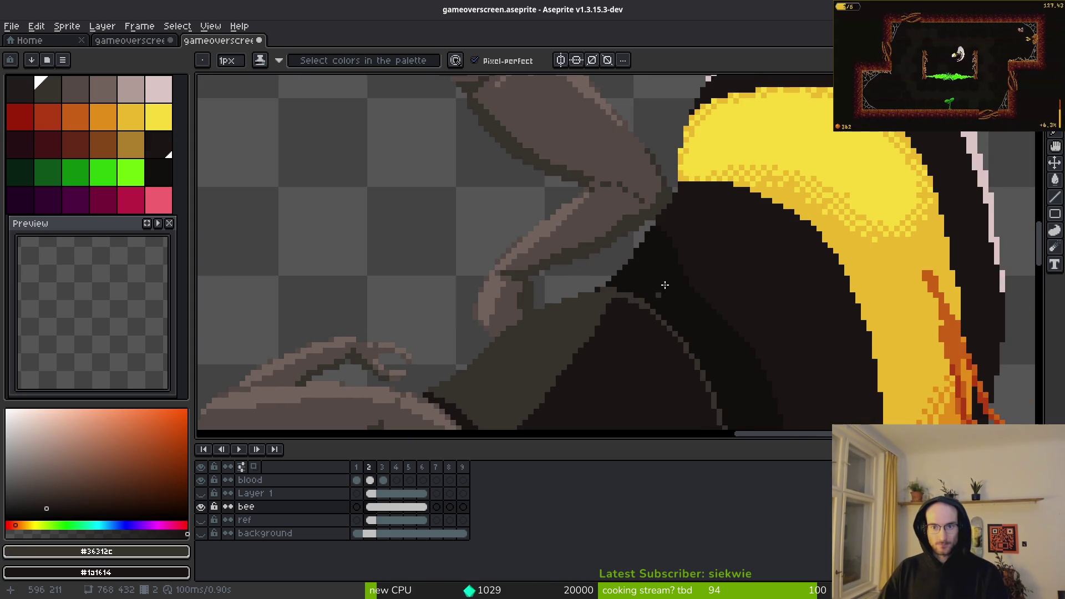
click(201, 493)
scroll(642, 370, down, 1)
scroll(642, 370, down, 2)
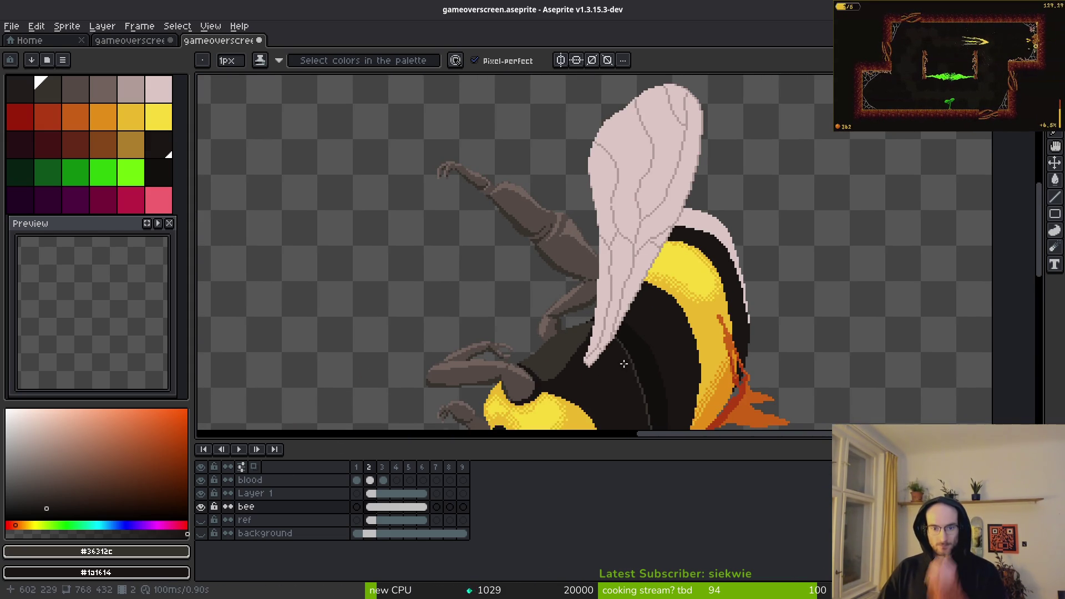
scroll(568, 362, up, 4)
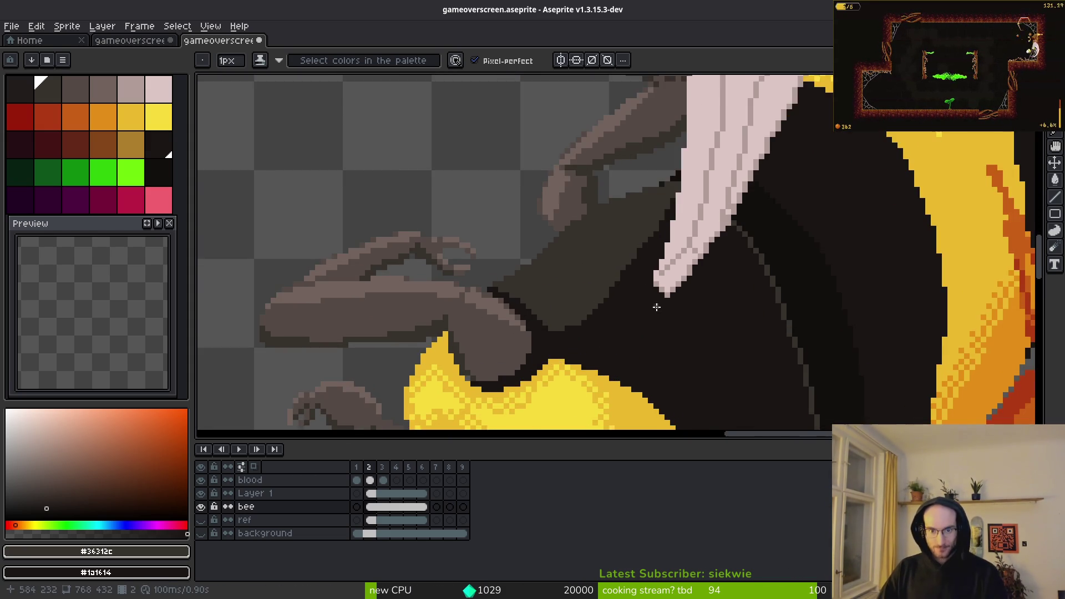
scroll(635, 290, up, 2)
alt+click(623, 305)
alt+click(492, 218)
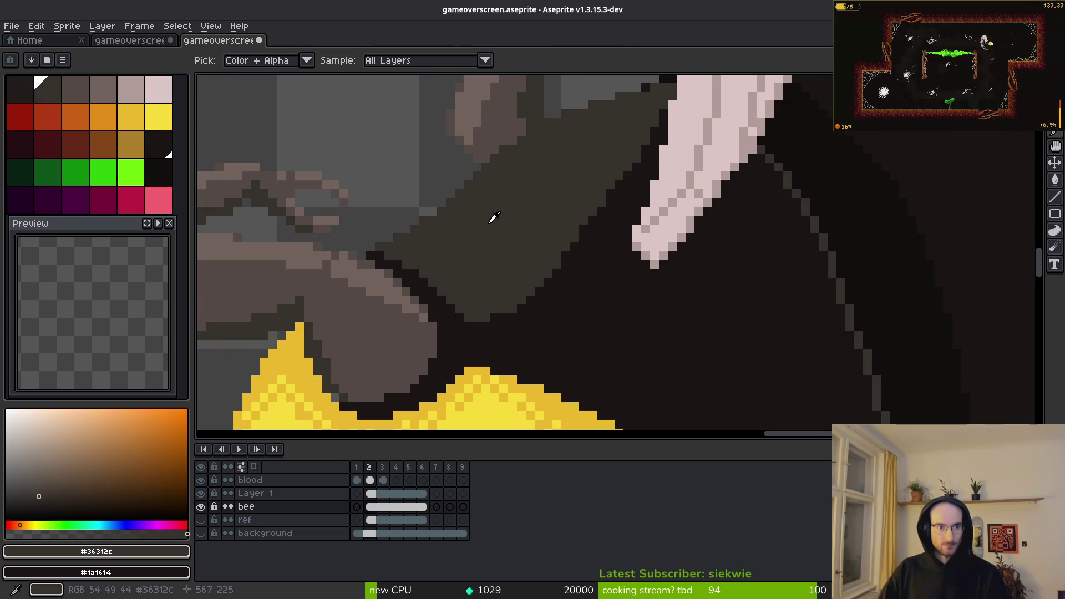
Step: Fill the grey body area with the darkest palette colour and save
click(33, 97)
key(g)
click(452, 237)
scroll(535, 274, down, 2)
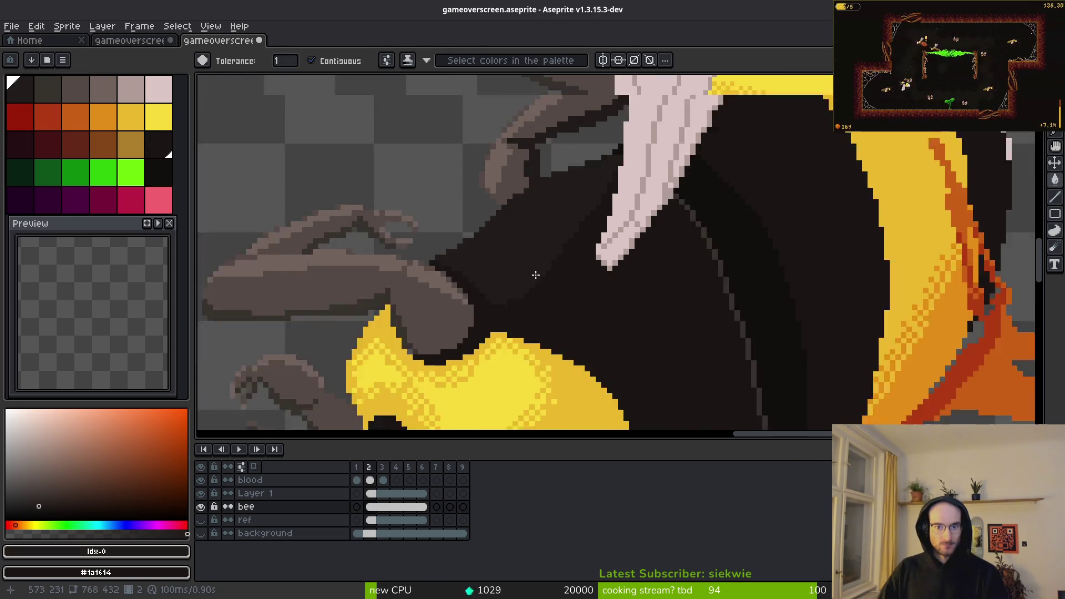
scroll(552, 279, up, 1)
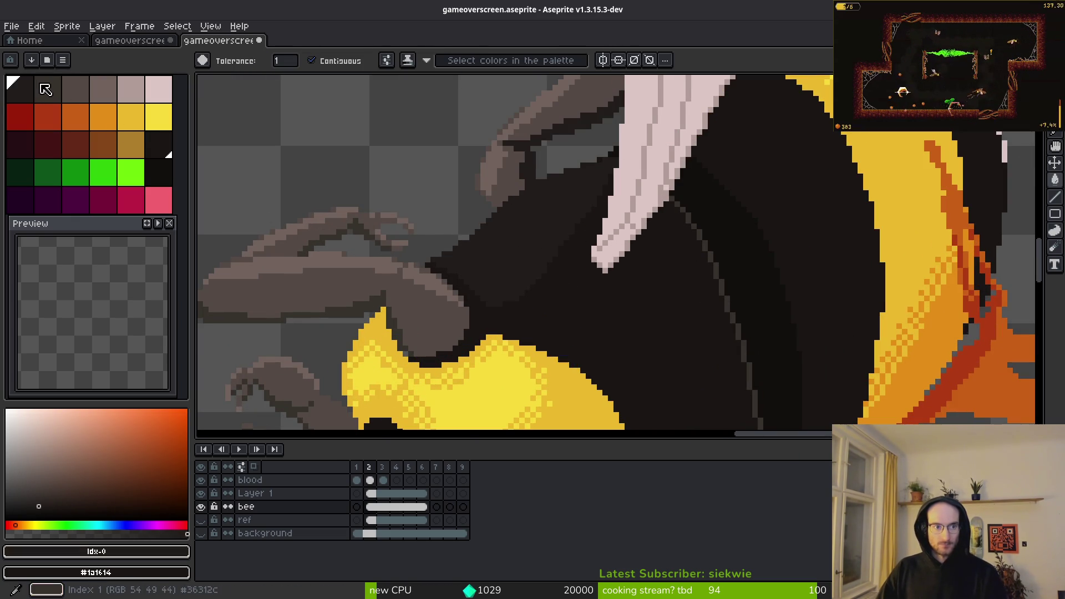
scroll(623, 274, down, 2)
drag(623, 274, 532, 271)
scroll(570, 280, down, 3)
key(ctrl+s)
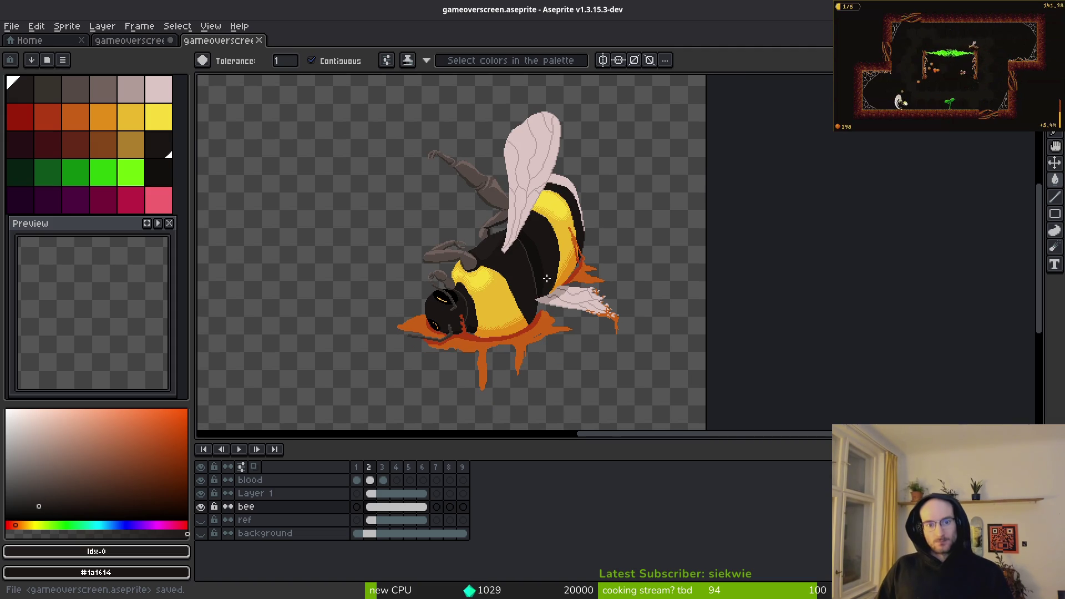
Step: Undo the dark body fill
scroll(498, 209, up, 6)
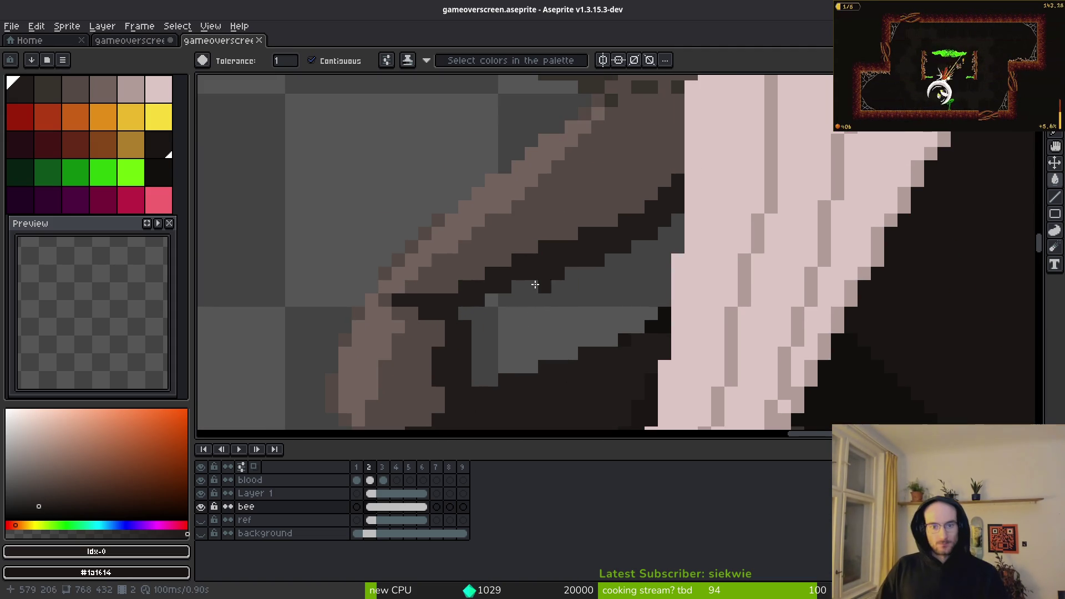
key(b)
scroll(469, 333, down, 3)
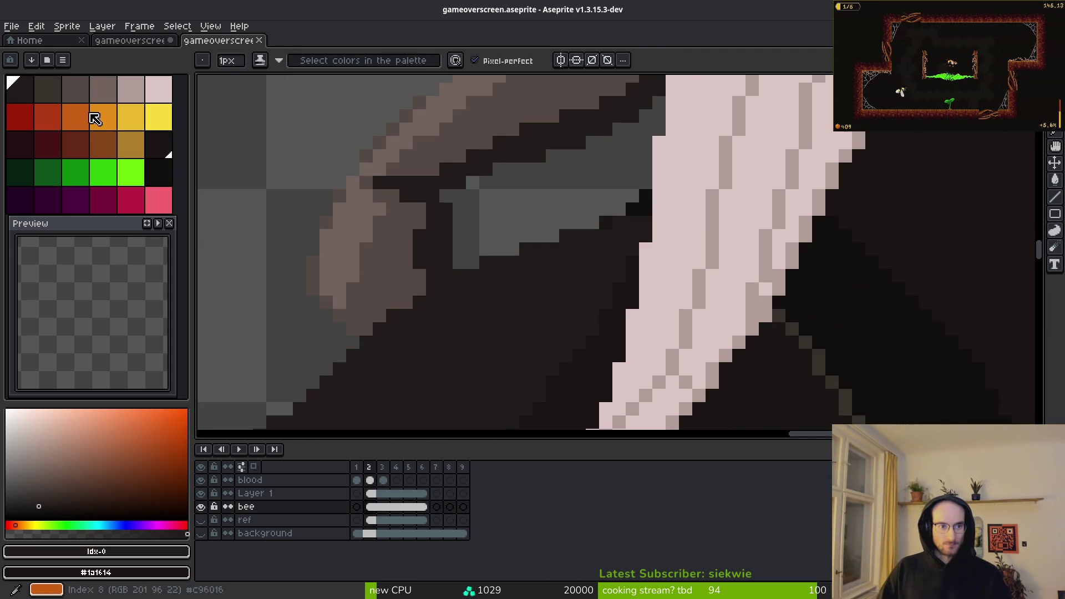
key(ctrl+z)
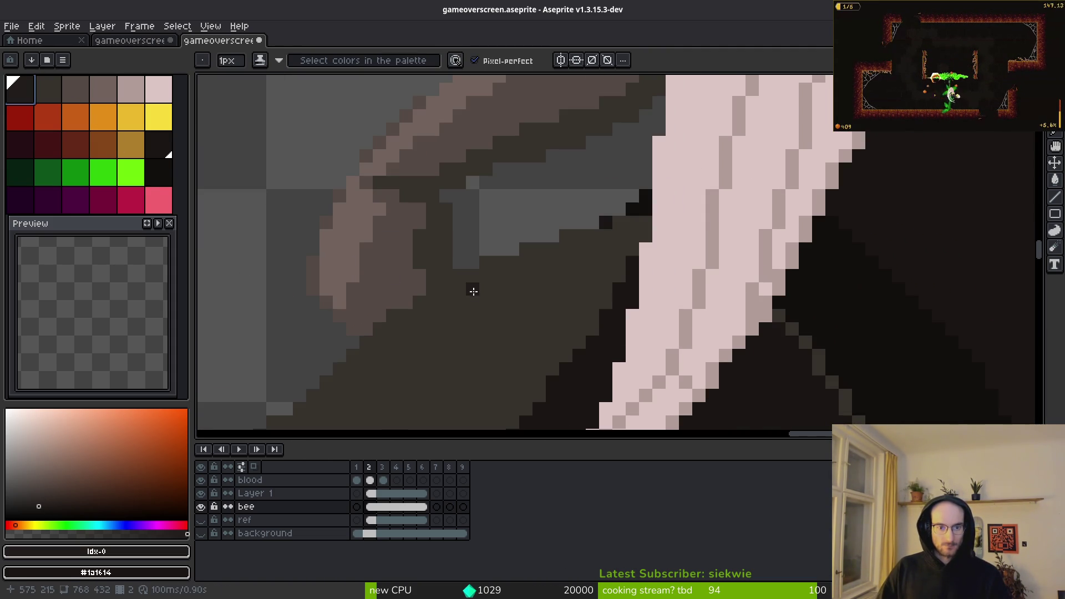
scroll(468, 301, down, 3)
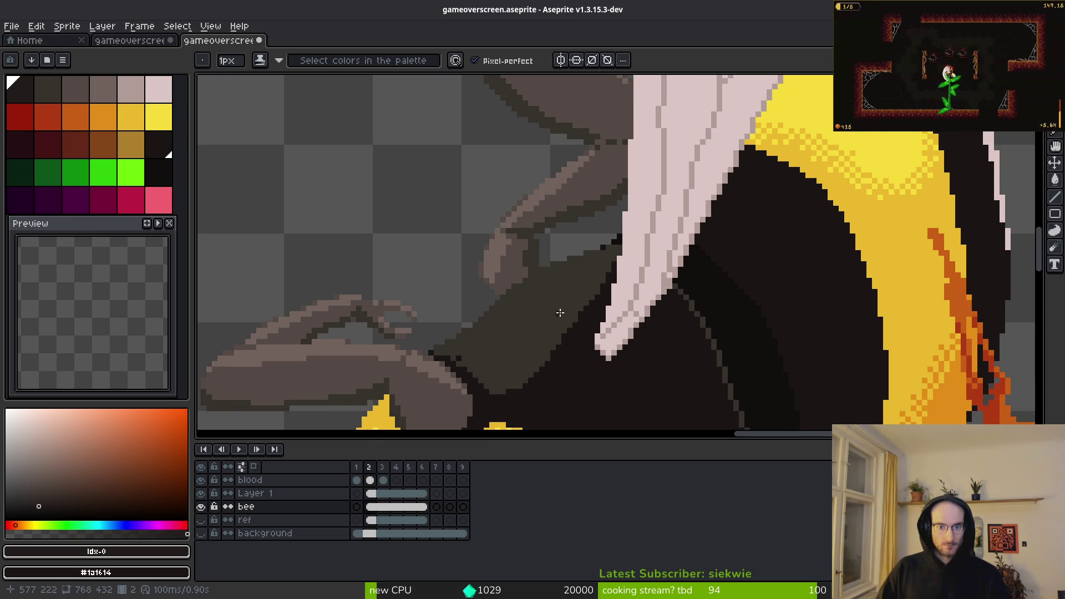
scroll(547, 292, up, 2)
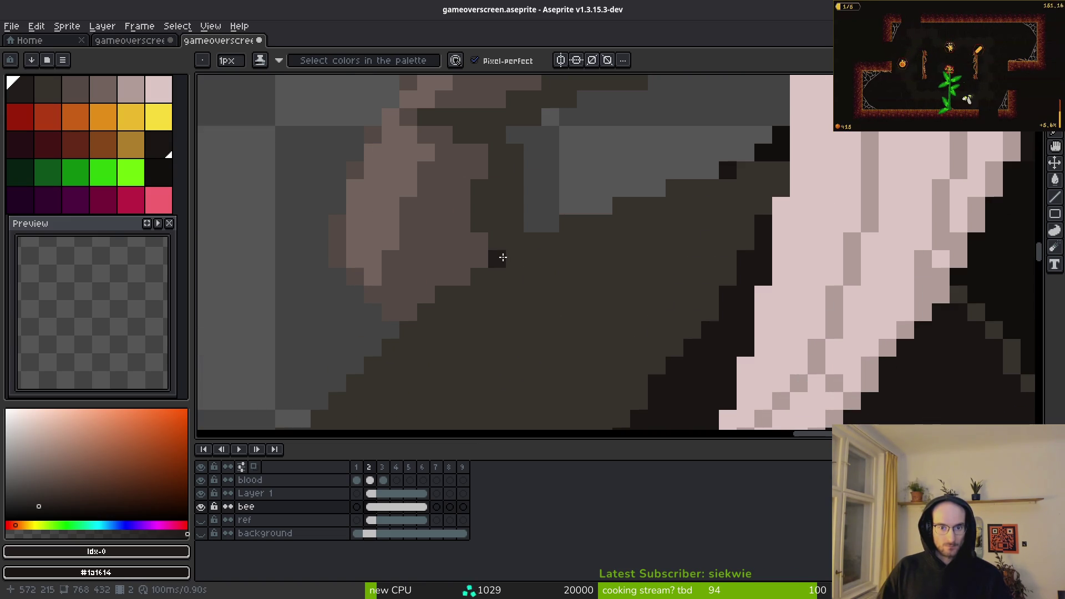
scroll(518, 247, down, 2)
Step: Fill the bee body near the wing dark and save the sprite
key(g)
click(552, 359)
scroll(594, 269, up, 2)
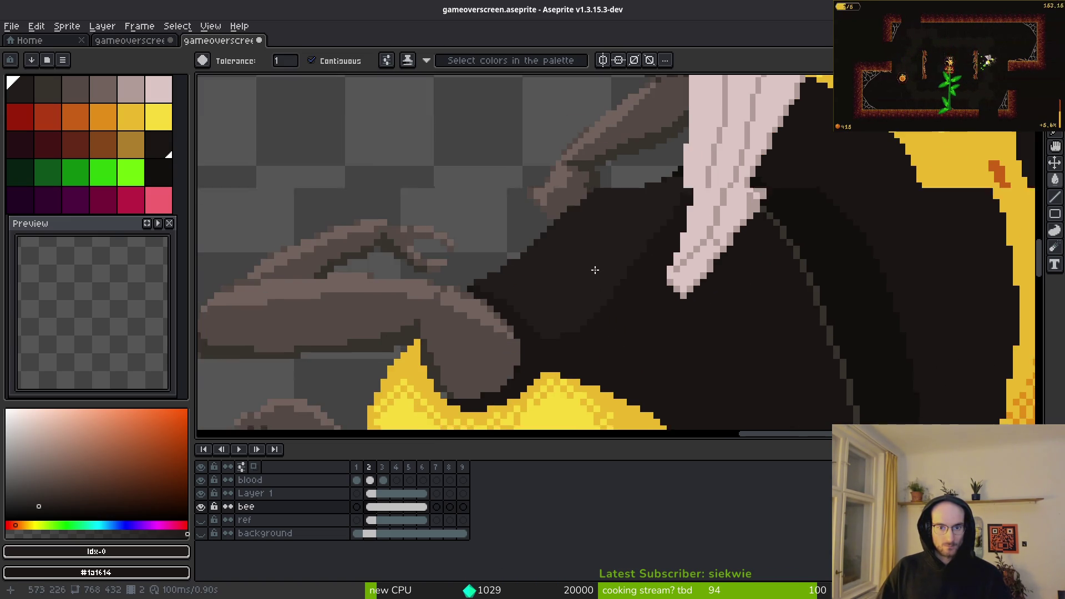
scroll(535, 283, up, 2)
key(b)
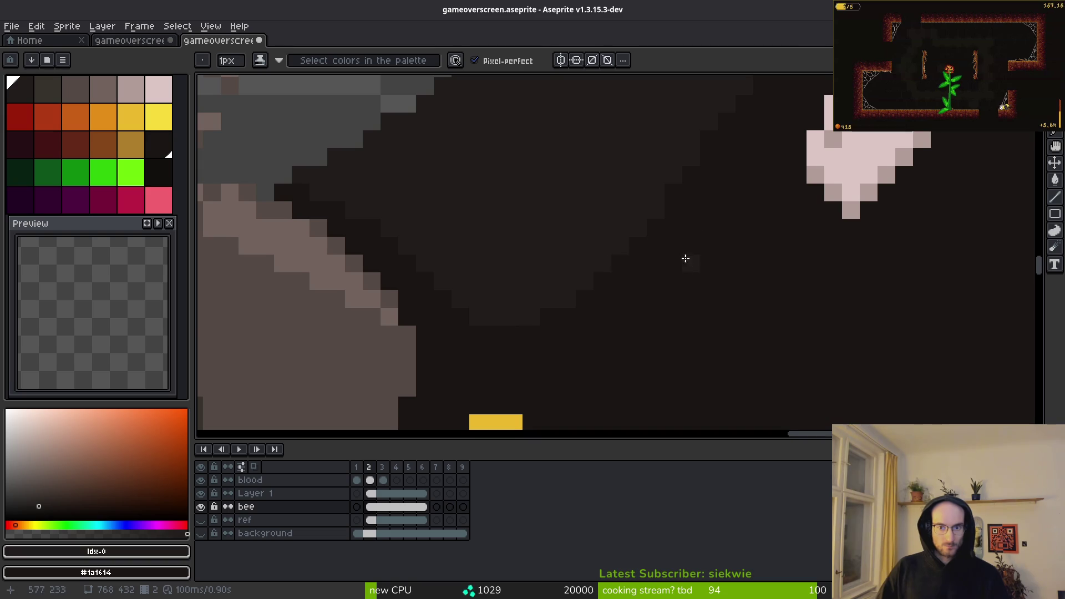
scroll(639, 316, down, 5)
key(ctrl+s)
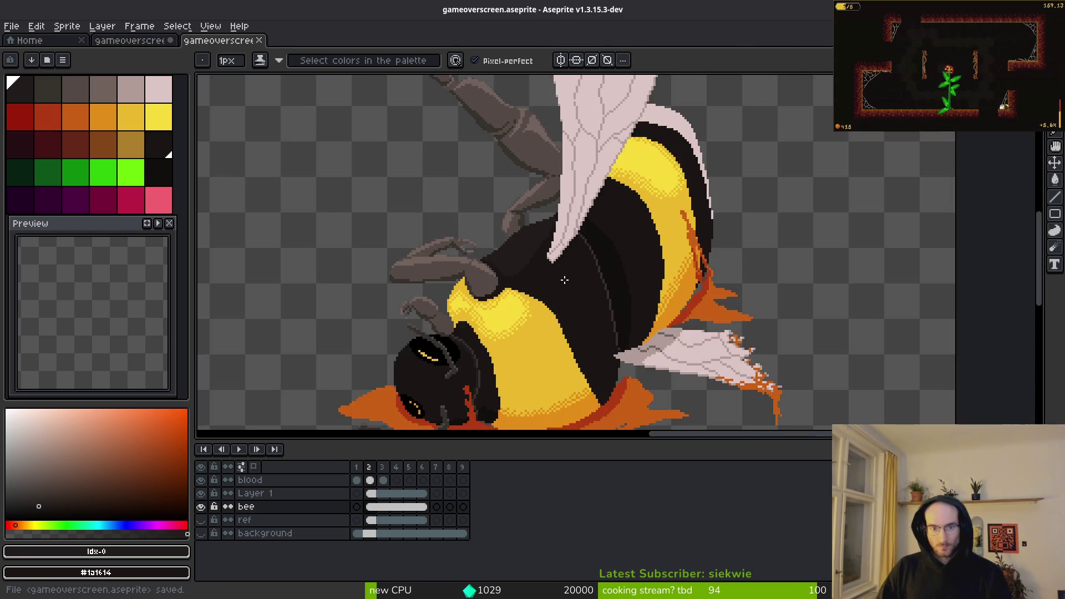
Step: Paint lighter palette pixels left of the wing tip and save gameoverscreen.aseprite
scroll(564, 279, up, 4)
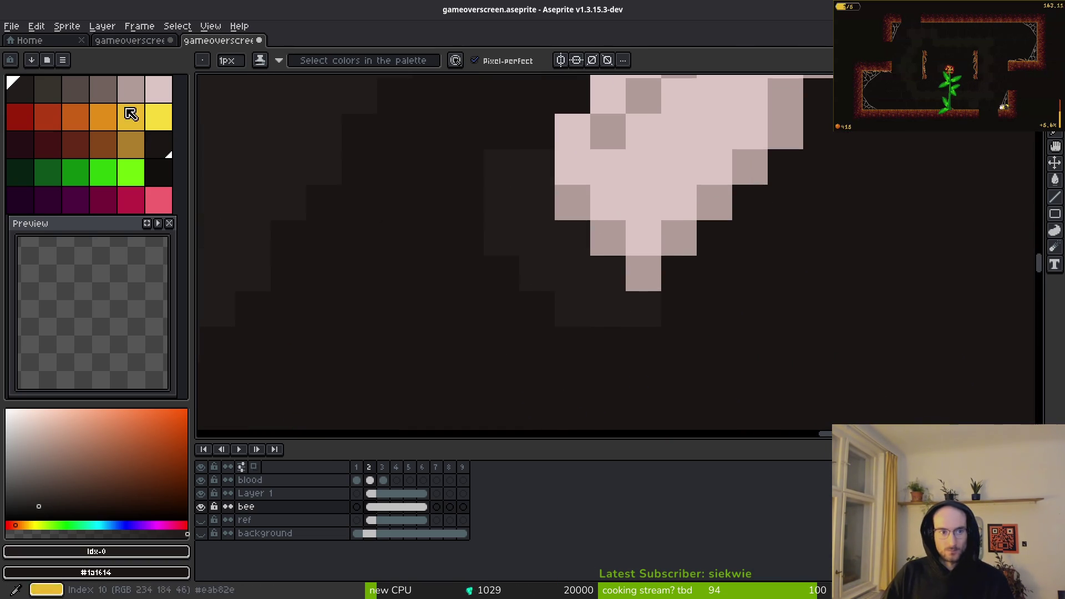
click(45, 87)
mouse_move(524, 201)
mouse_down()
mouse_move(571, 274)
mouse_move(704, 324)
mouse_move(656, 311)
mouse_move(674, 323)
mouse_up()
scroll(673, 323, down, 5)
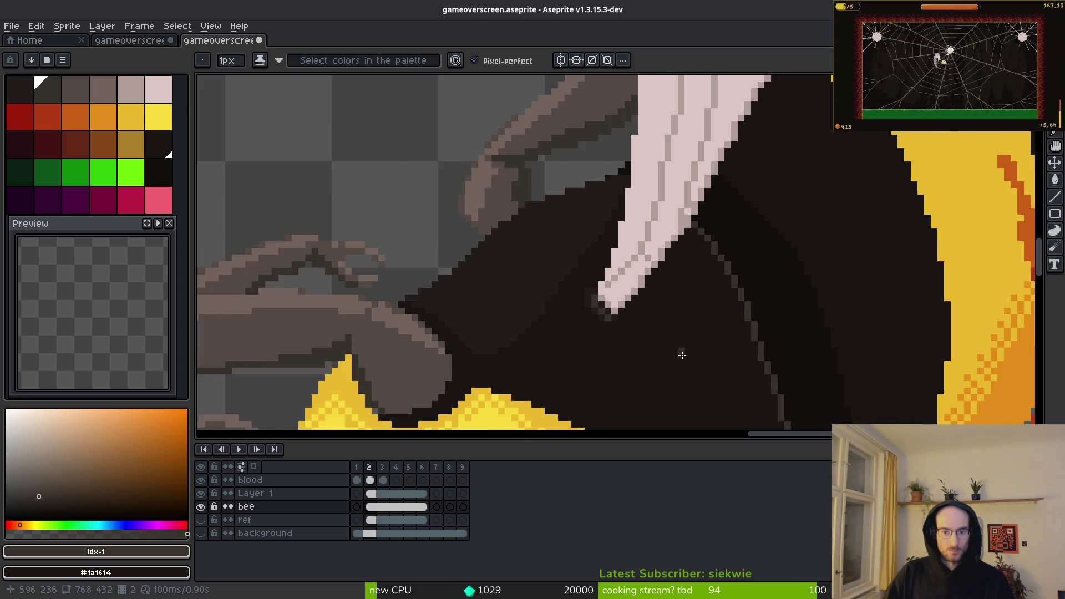
key(ctrl+s)
scroll(651, 317, up, 5)
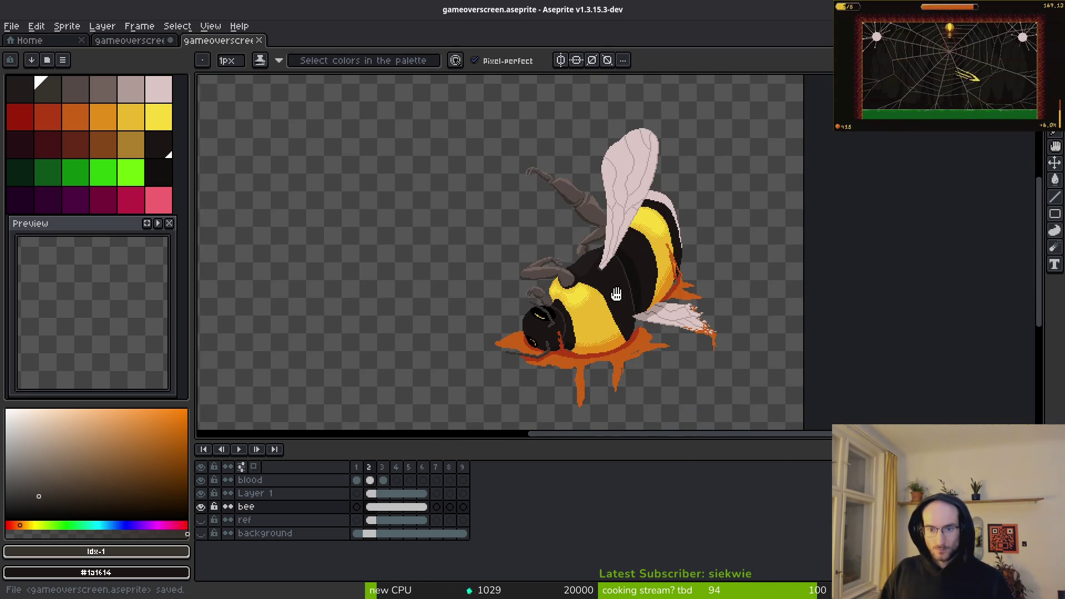
Step: Draw a stepped diagonal line of near-black pixels across the bee's body above the lower wing
click(160, 172)
scroll(532, 332, up, 3)
drag(687, 201, 634, 316)
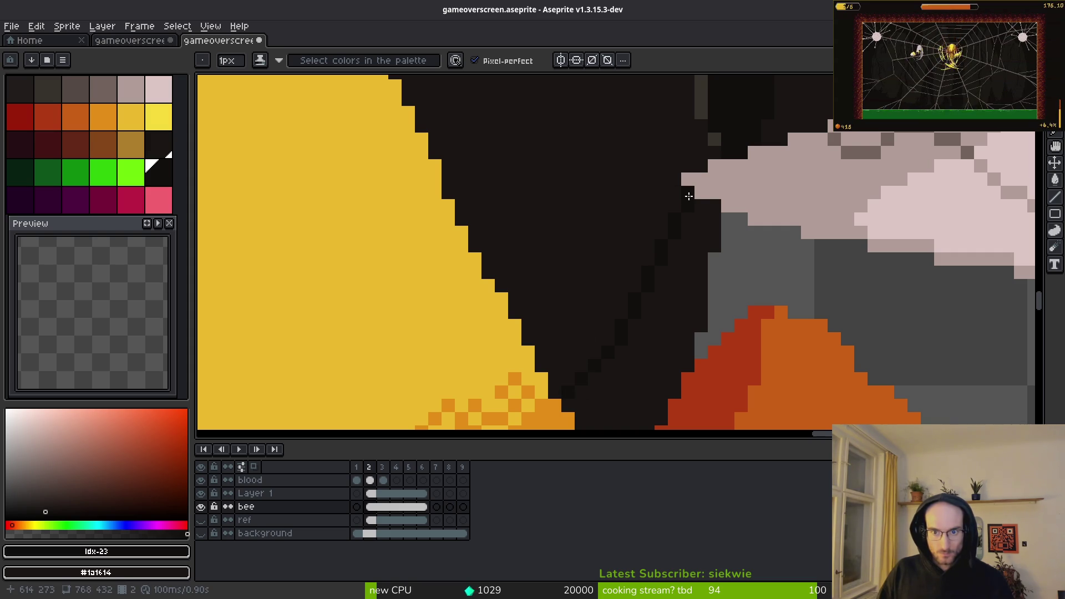
Step: Zoom in and out over the new body shading, alternating between the Paint Bucket and Pencil
key(g)
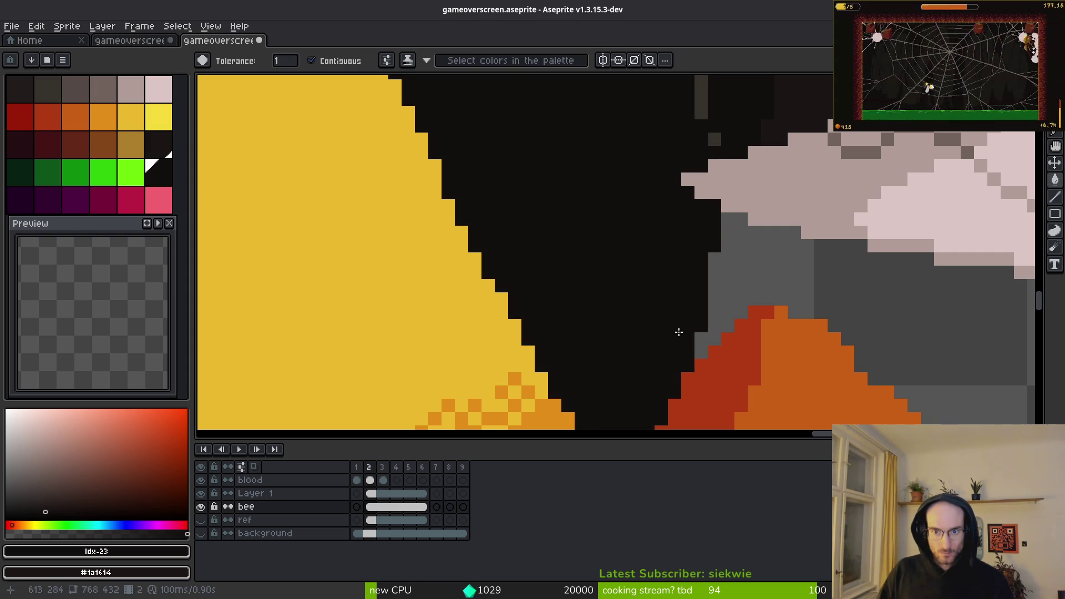
scroll(678, 332, up, 3)
key(b)
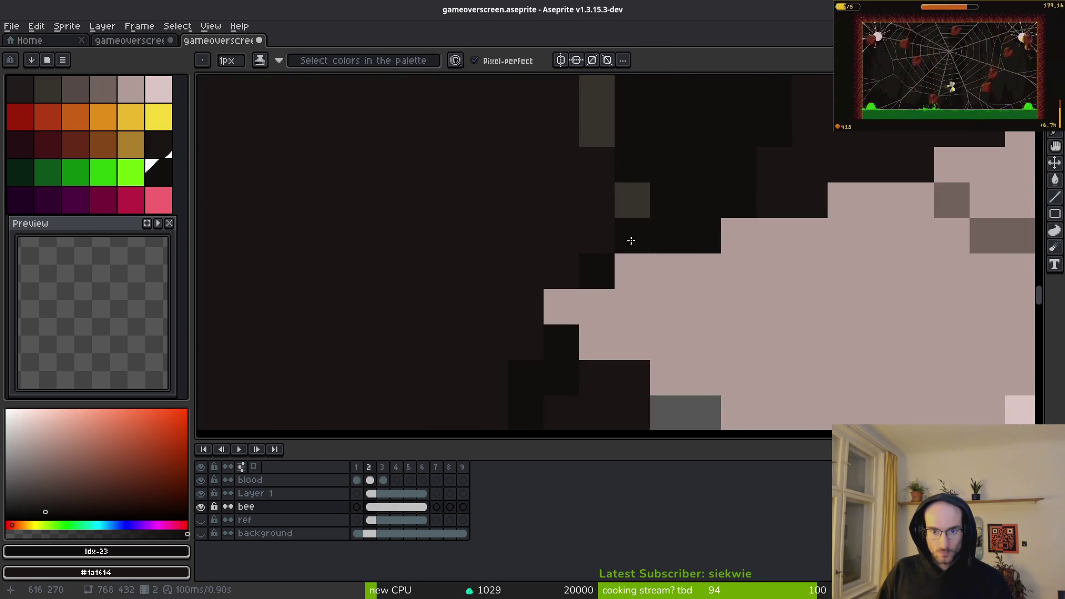
scroll(632, 227, down, 1)
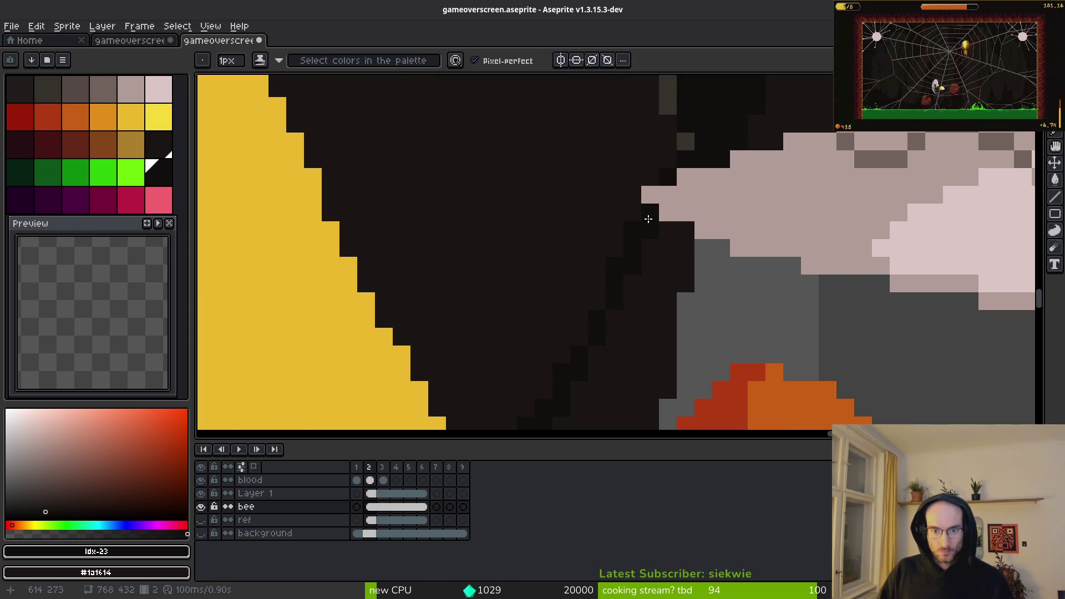
scroll(618, 250, down, 1)
key(g)
scroll(623, 160, down, 1)
scroll(623, 159, down, 4)
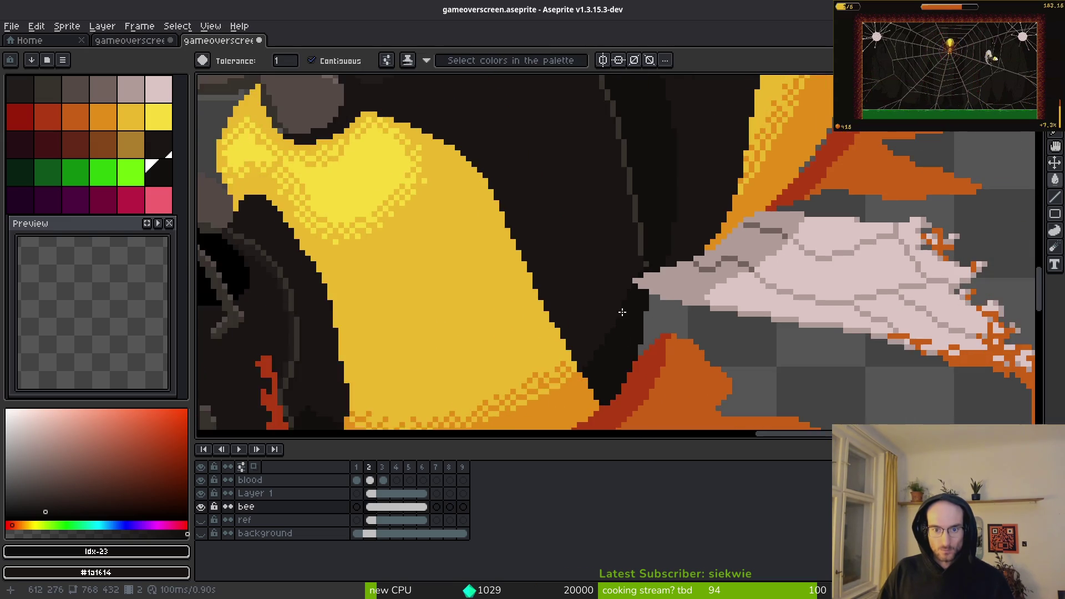
scroll(653, 242, up, 4)
scroll(653, 241, up, 1)
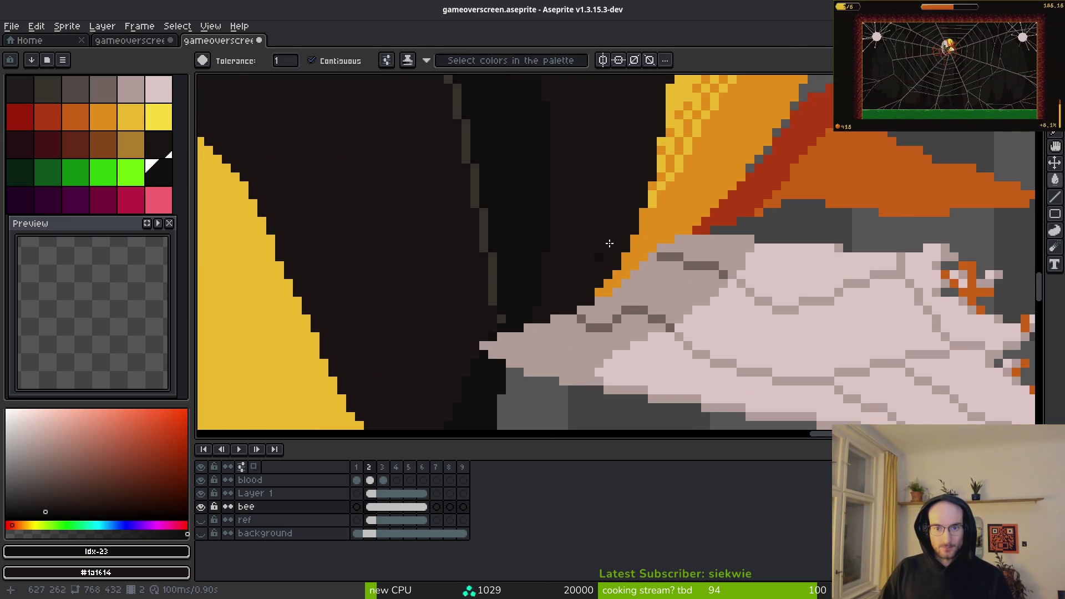
key(b)
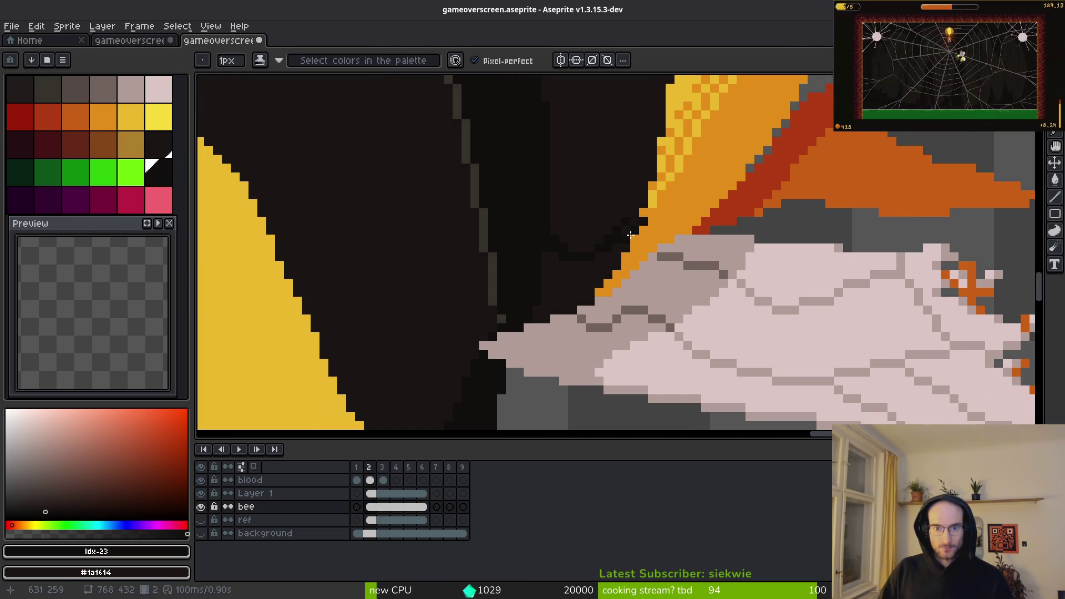
scroll(632, 234, up, 2)
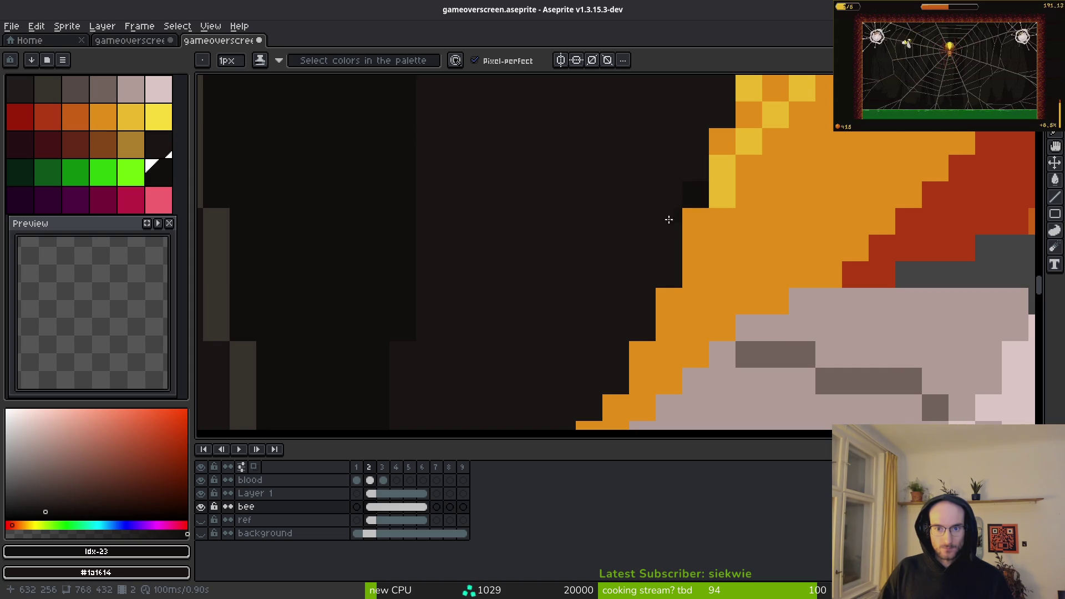
scroll(485, 286, down, 1)
key(g)
scroll(483, 308, down, 3)
scroll(486, 312, down, 2)
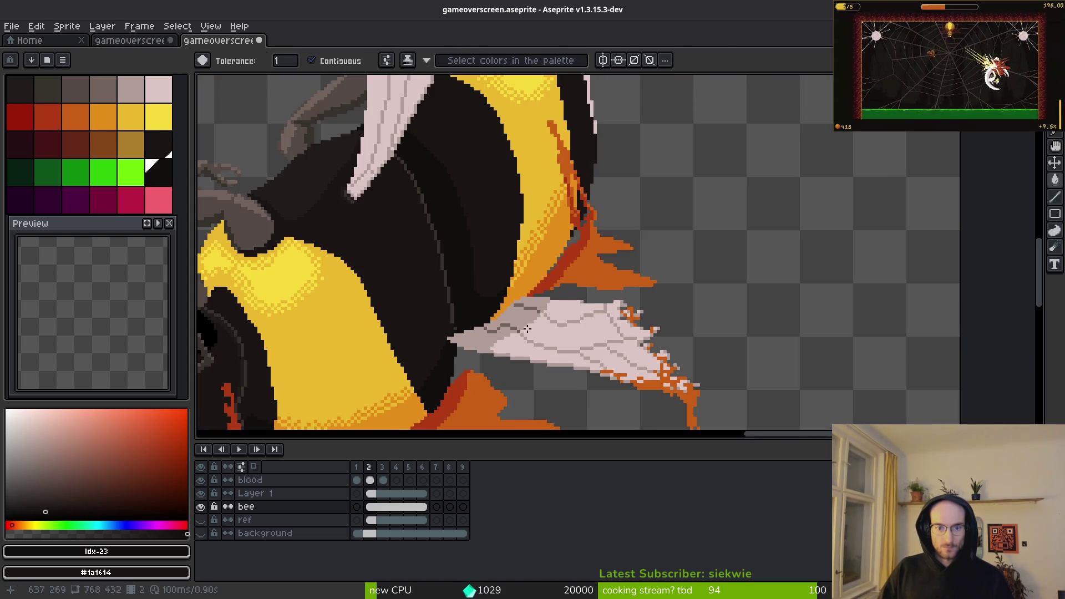
Step: Return to the Pencil and save the sprite while zooming on the body edge by the blood
key(b)
scroll(486, 313, down, 2)
key(ctrl+s)
scroll(585, 244, up, 4)
scroll(584, 245, up, 3)
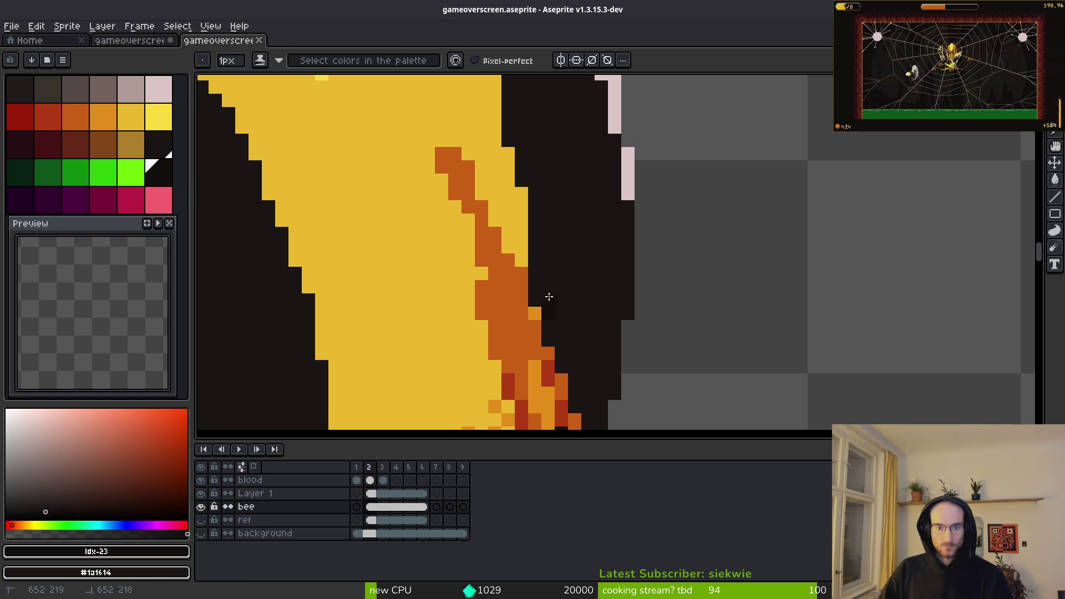
scroll(580, 222, down, 4)
key(ctrl+s)
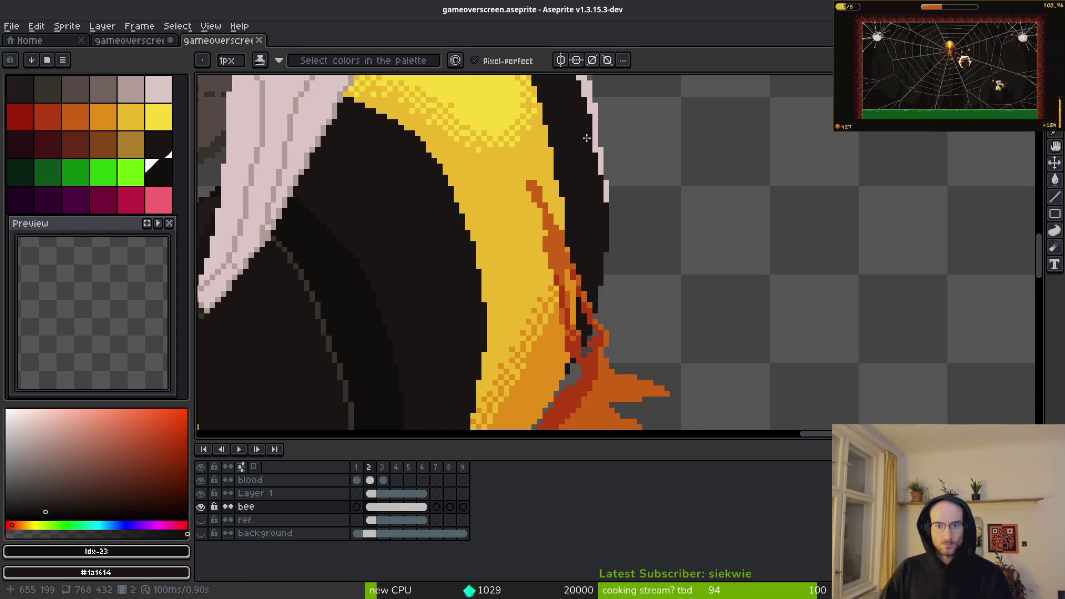
Step: Zoom over the yellow abdomen and pale wing outline to check the body band
scroll(588, 129, up, 3)
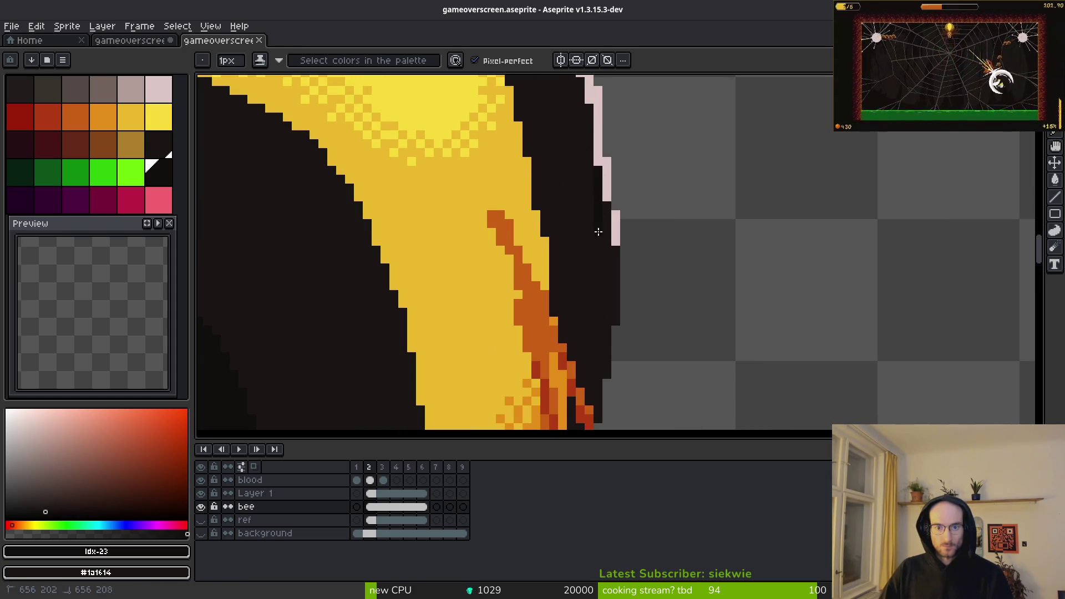
scroll(581, 348, up, 2)
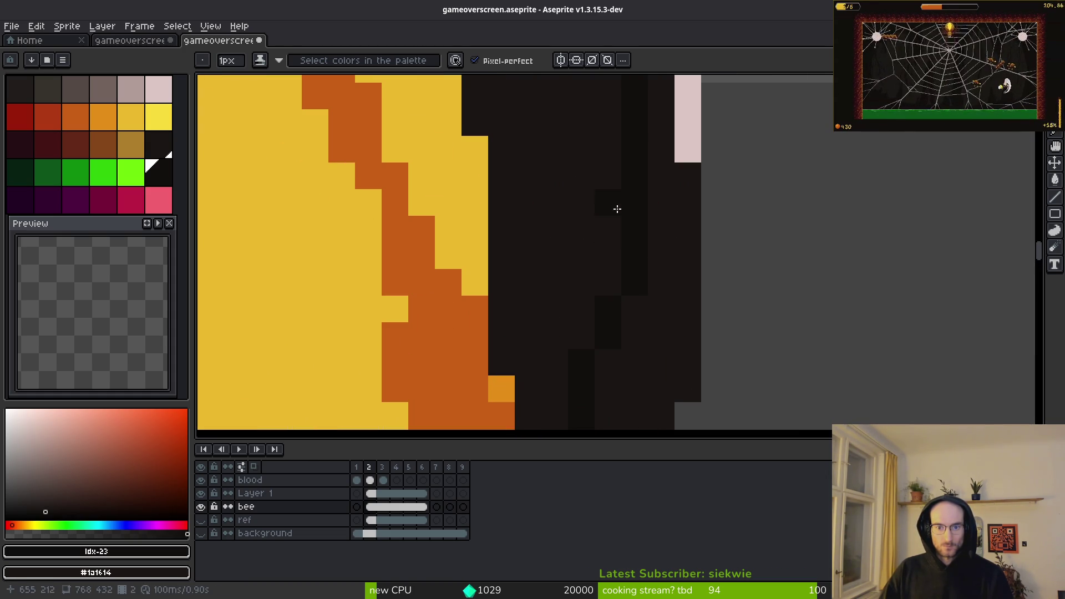
scroll(606, 314, down, 1)
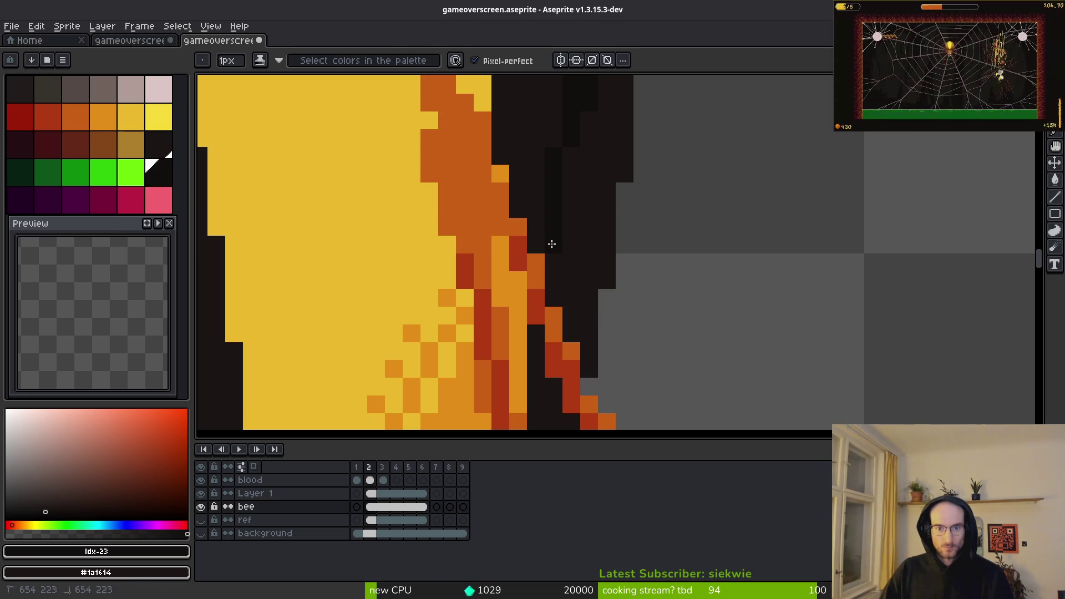
scroll(554, 250, down, 3)
scroll(556, 251, up, 4)
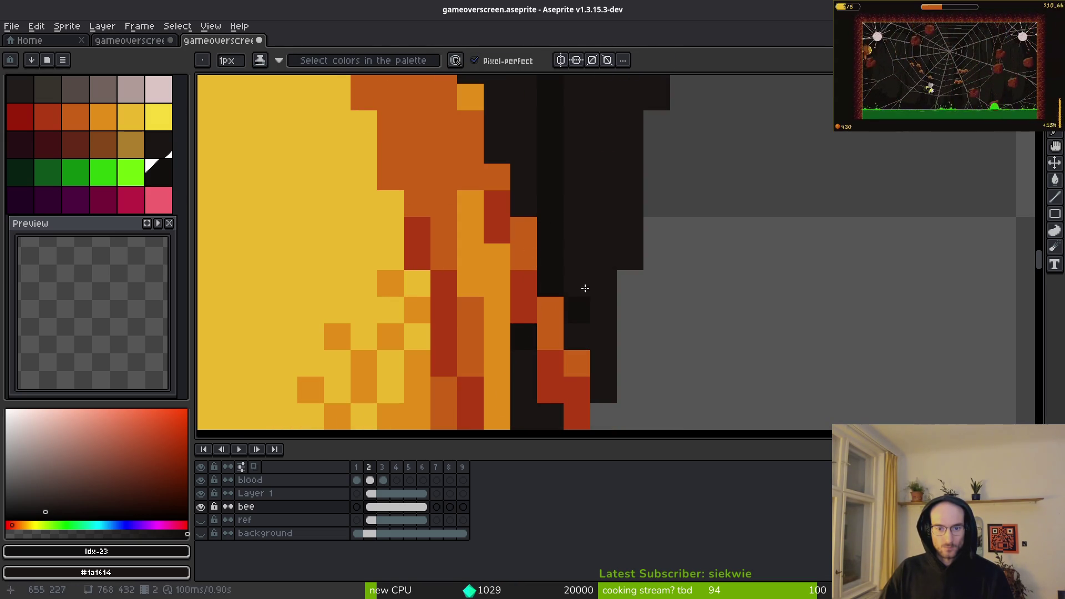
key(g)
scroll(557, 317, down, 2)
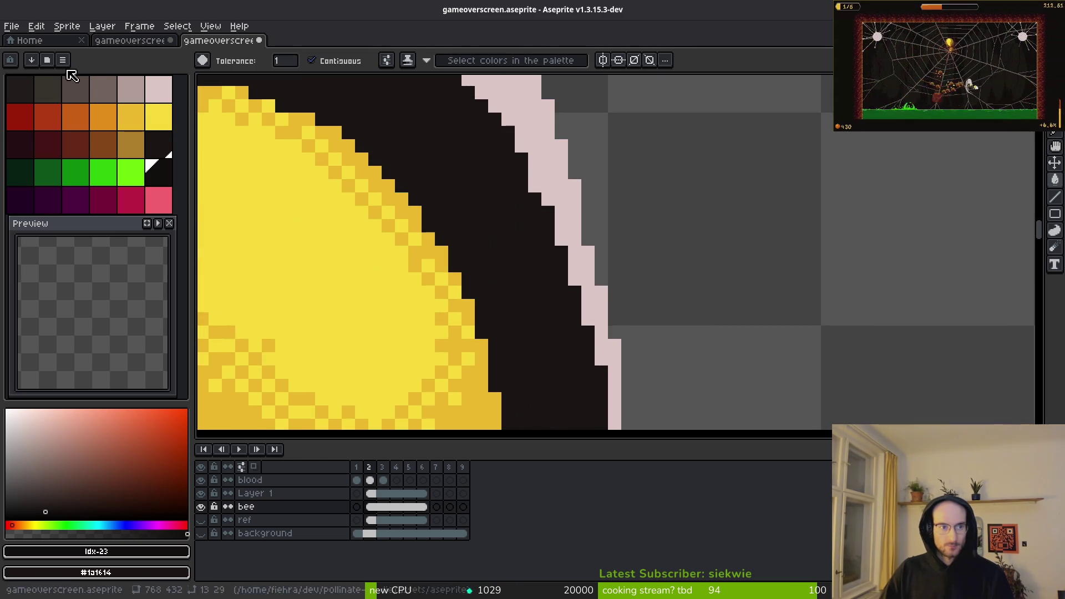
Step: Paint light mauve pixels along the wing's pale pink outer edge beside the body
click(136, 89)
scroll(564, 183, down, 3)
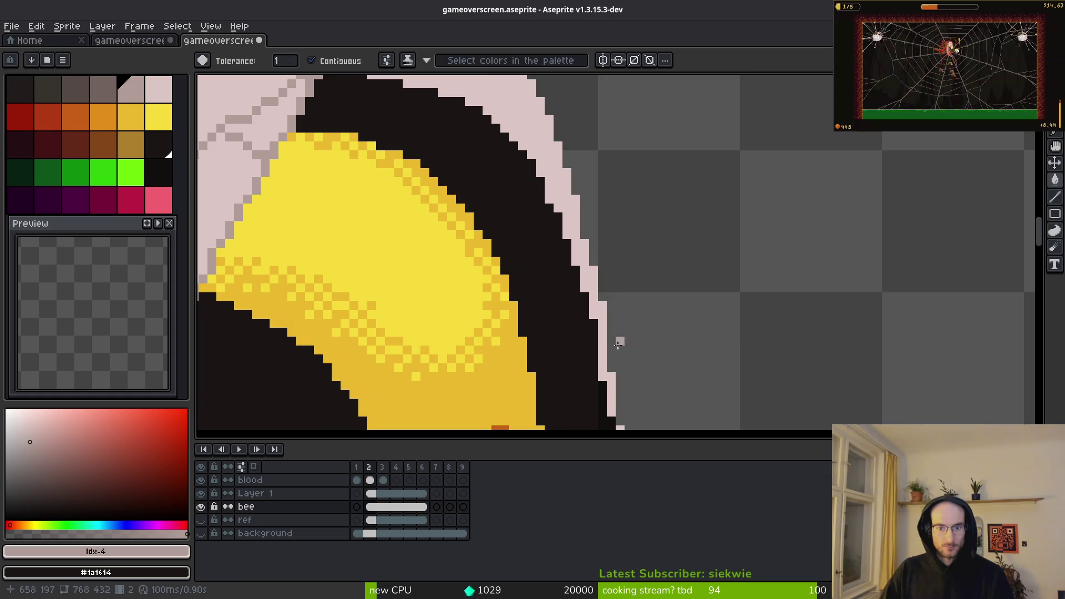
scroll(616, 333, up, 3)
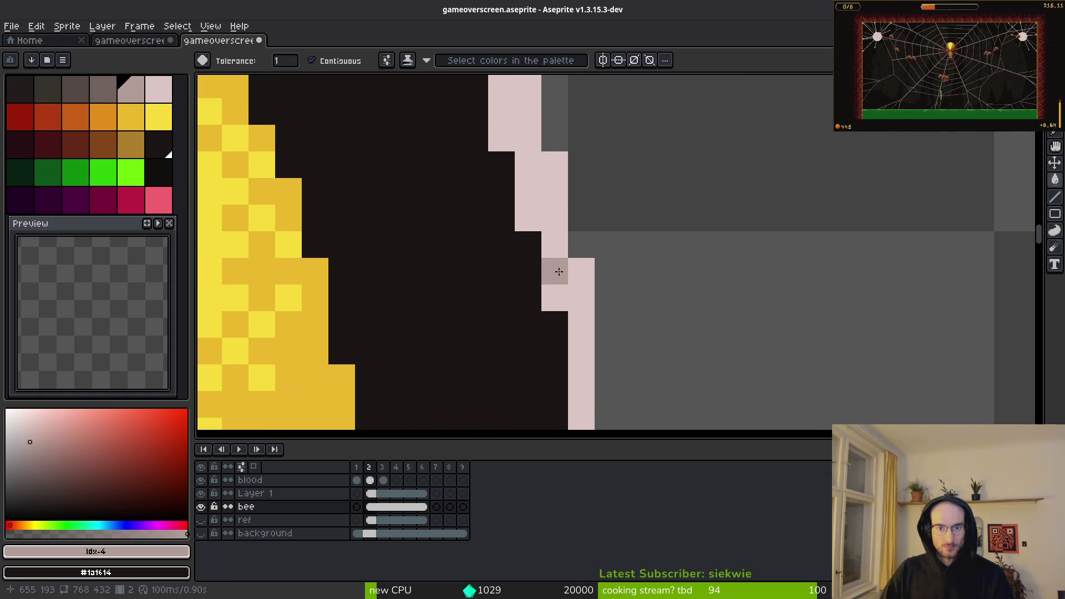
key(b)
drag(551, 164, 580, 355)
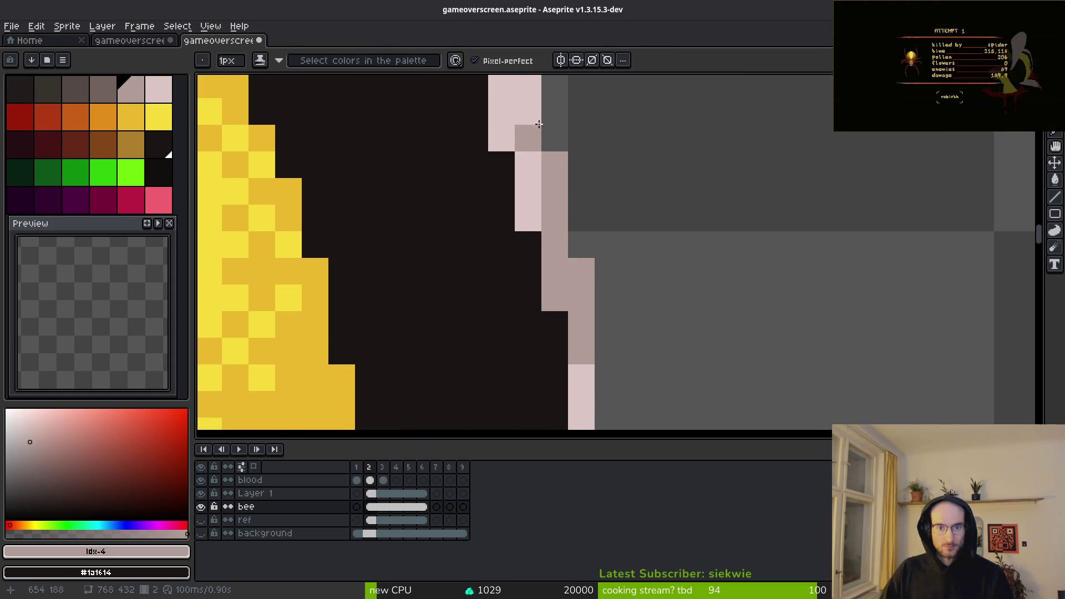
drag(541, 140, 555, 243)
drag(542, 138, 541, 297)
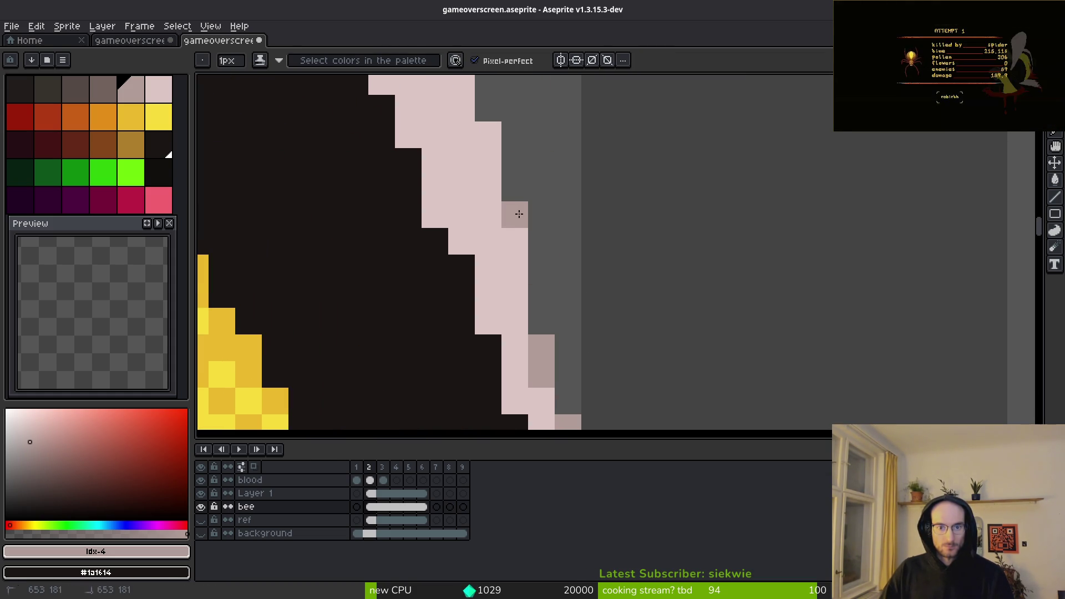
drag(513, 212, 516, 241)
Step: Zoom to review the shaded wing edge and save gameoverscreen.aseprite
scroll(638, 265, down, 5)
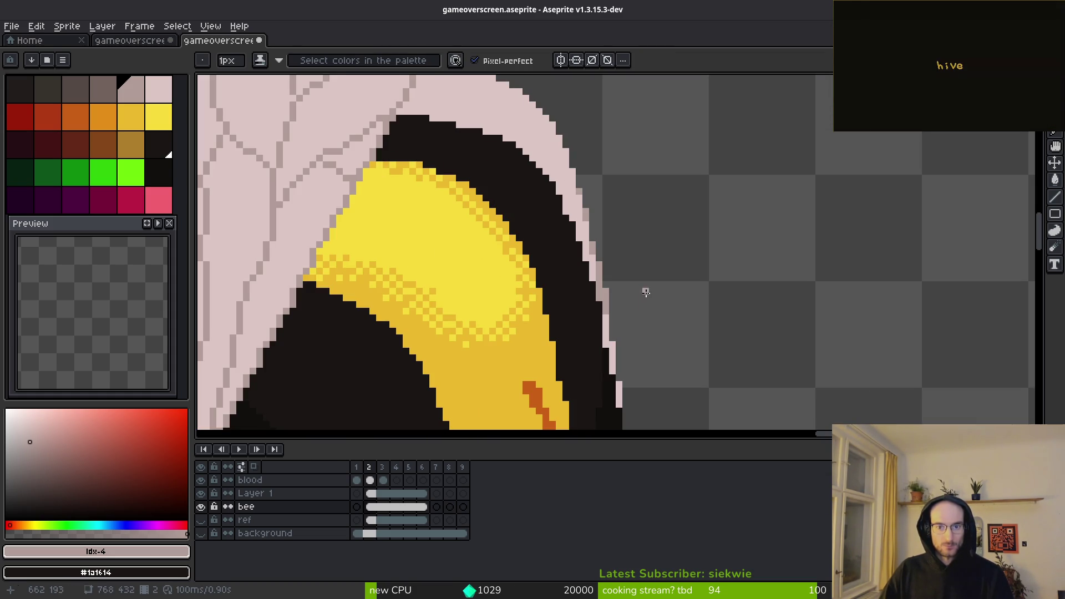
scroll(646, 298, up, 3)
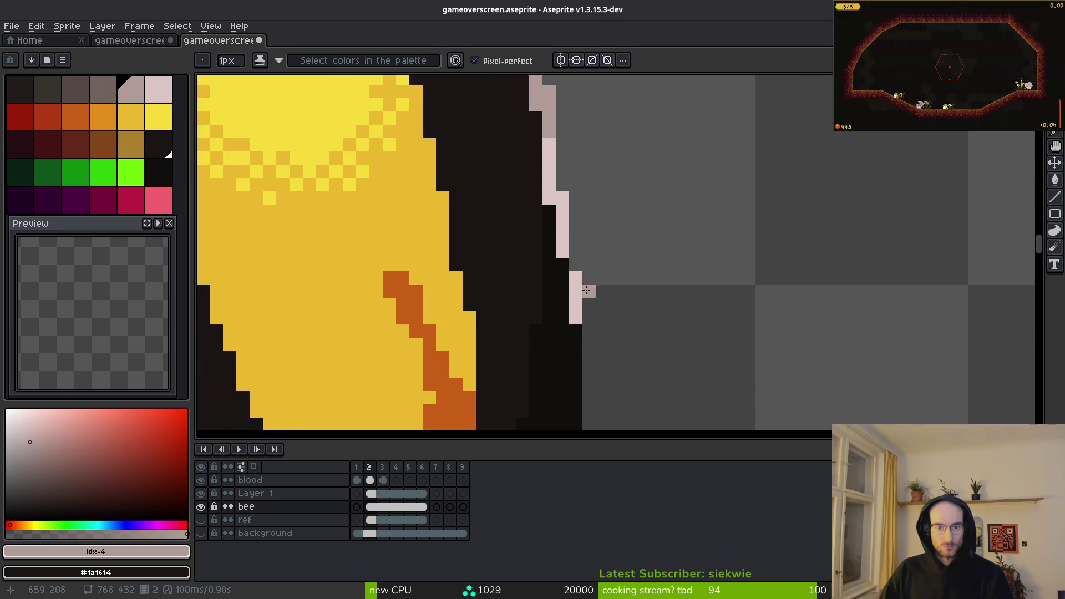
key(g)
scroll(577, 297, down, 6)
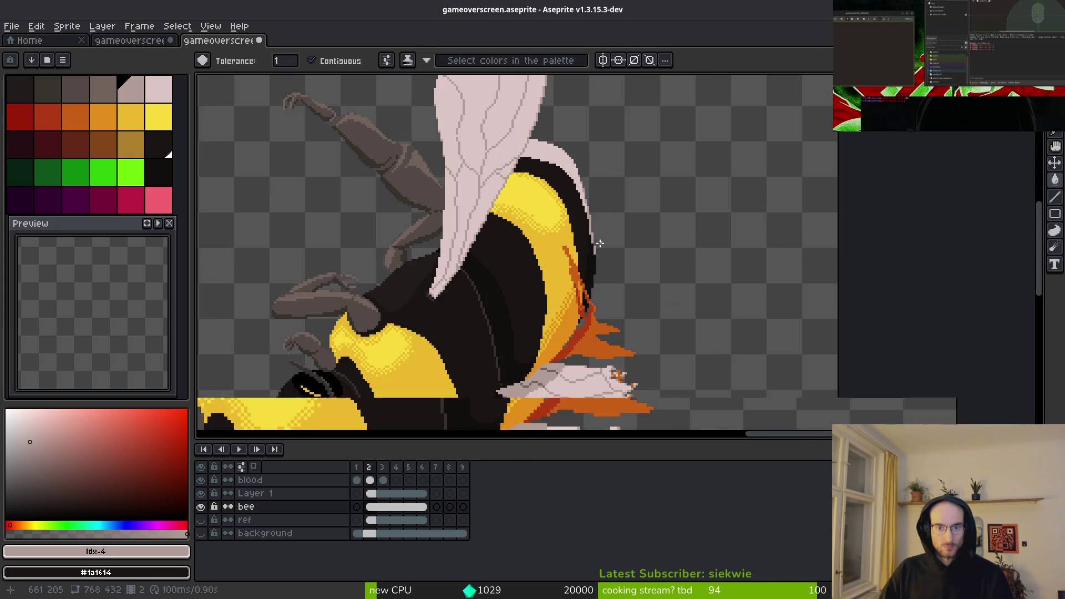
scroll(610, 254, up, 3)
scroll(603, 211, down, 2)
key(ctrl+s)
scroll(603, 211, down, 4)
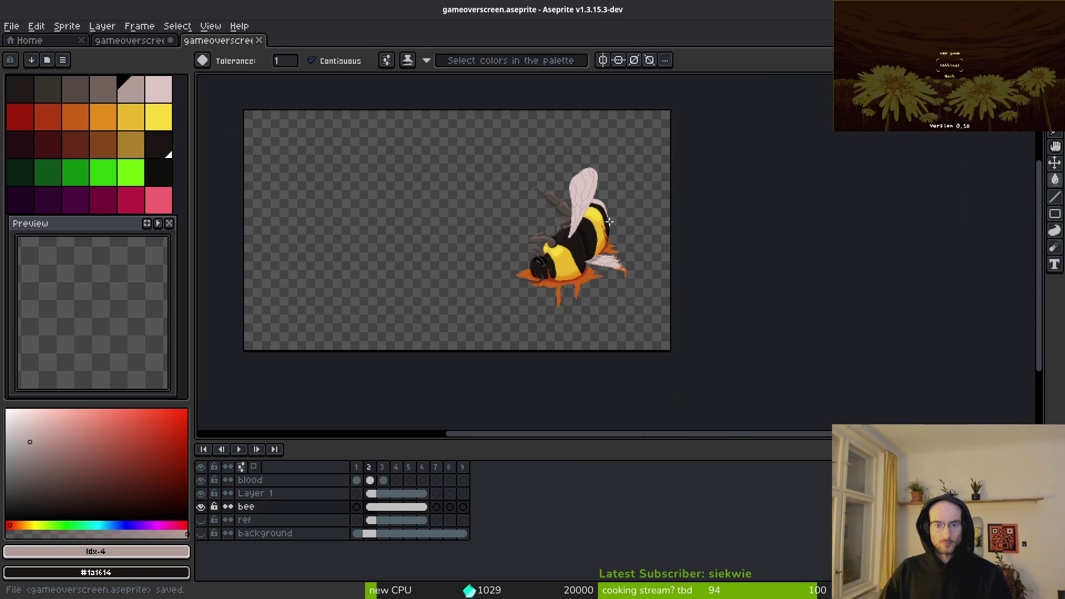
Step: Save the sprite and re-export it for the game with the previous export settings
scroll(629, 308, up, 4)
scroll(629, 309, down, 1)
scroll(629, 309, down, 2)
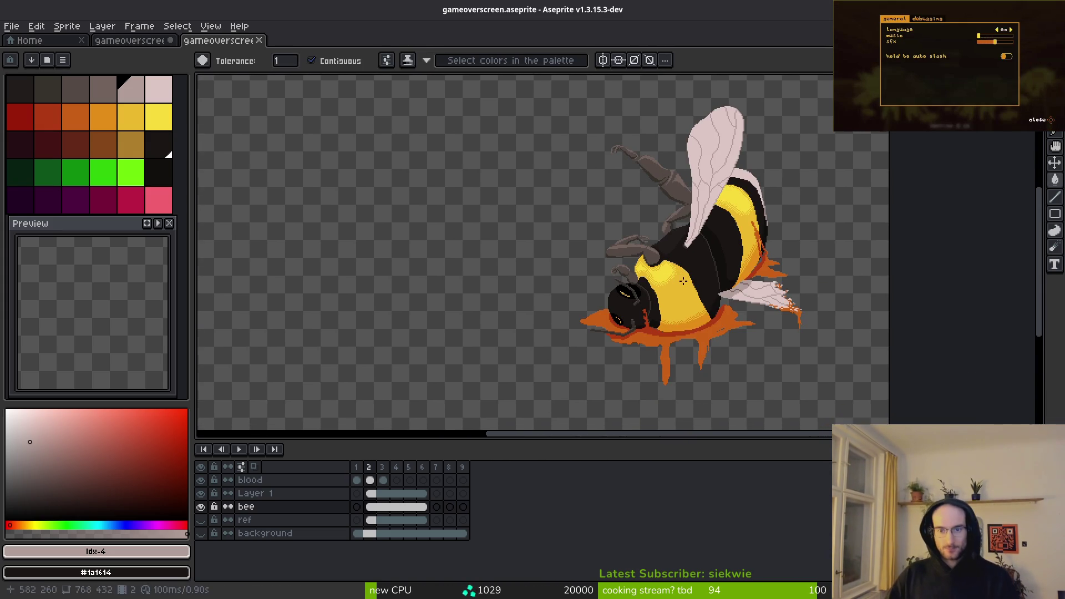
key(ctrl+s)
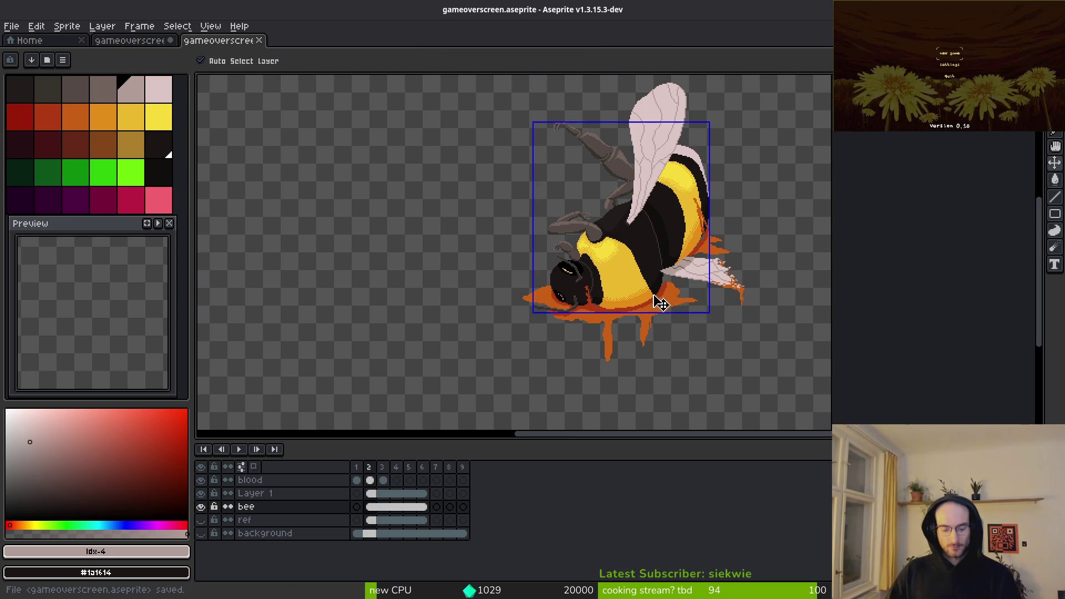
key(ctrl+alt+shift+s)
key(Return)
scroll(648, 268, down, 1)
Step: Select a rectangle around the bee, start a transform, and apply it
key(m)
mouse_move(507, 171)
mouse_down()
mouse_move(611, 277)
mouse_move(741, 356)
mouse_up()
key(ctrl+t)
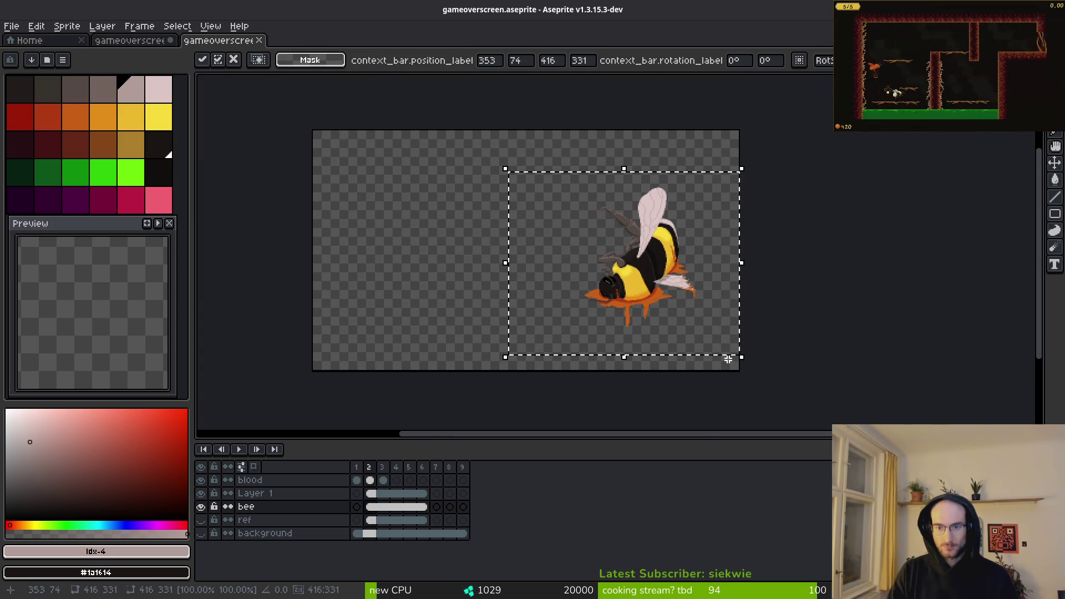
key(ctrl+d)
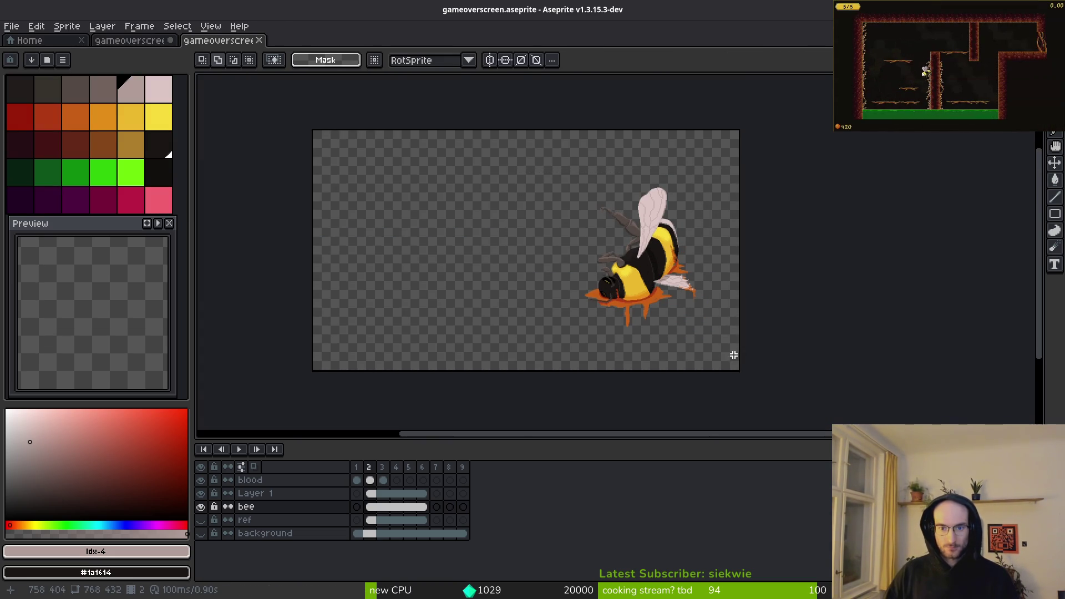
scroll(666, 302, up, 2)
scroll(484, 152, down, 3)
Step: Select the bee area and frames 2–6 across the blood, Layer 1, bee and ref layers, hiding ref
drag(453, 115, 596, 263)
drag(370, 481, 423, 523)
click(569, 373)
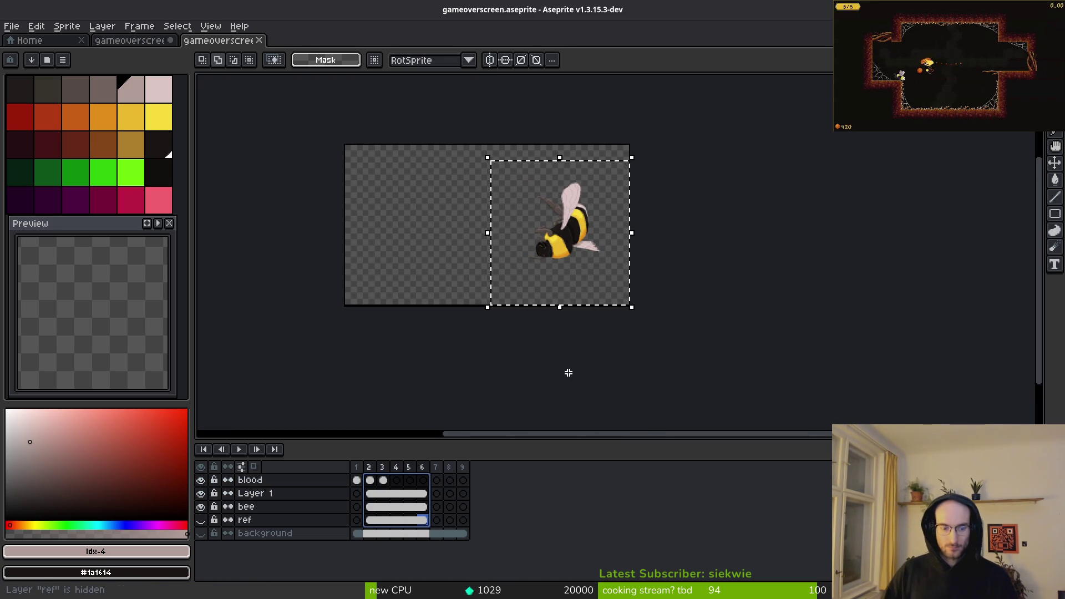
scroll(588, 360, up, 2)
scroll(601, 302, up, 4)
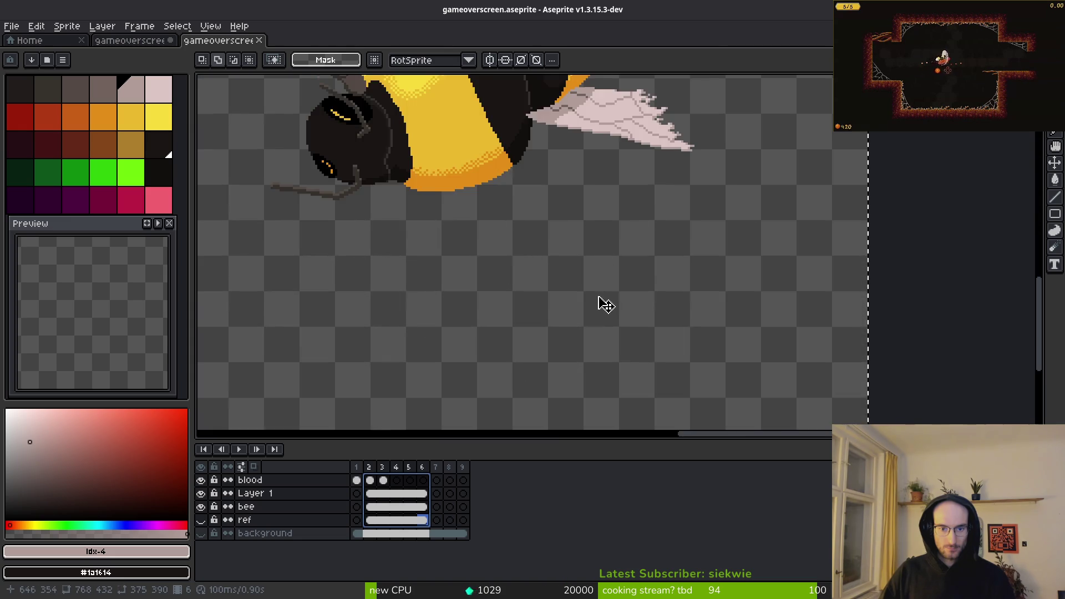
scroll(594, 266, down, 1)
click(425, 521)
drag(424, 525, 370, 481)
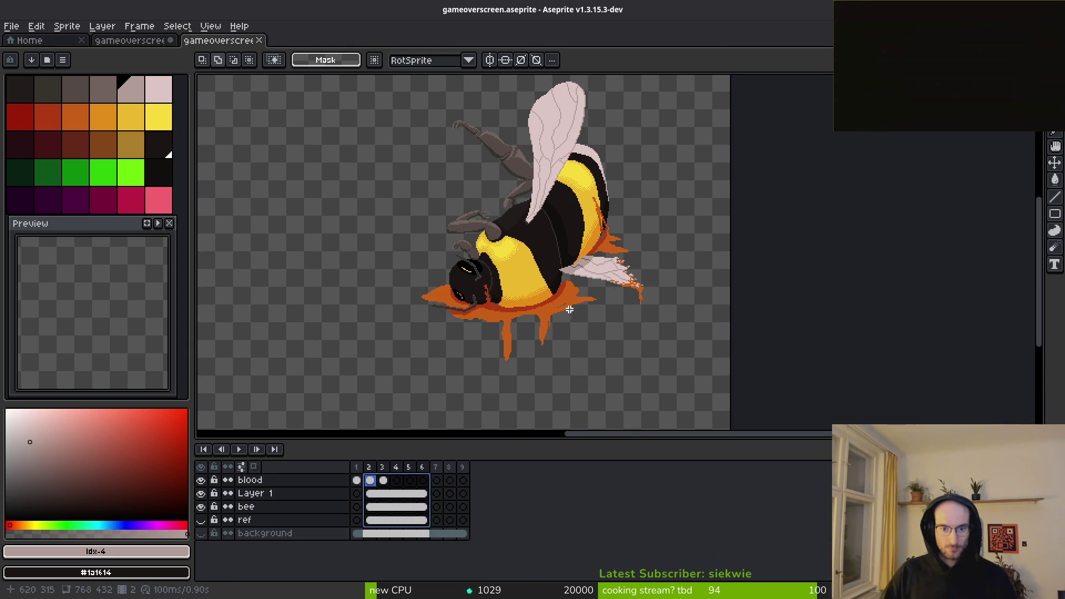
click(555, 331)
Step: Nudge the 500×432 bee area on frames 2–6 of all four layers down and right, then commit
scroll(555, 331, down, 2)
drag(462, 167, 638, 364)
scroll(577, 247, up, 2)
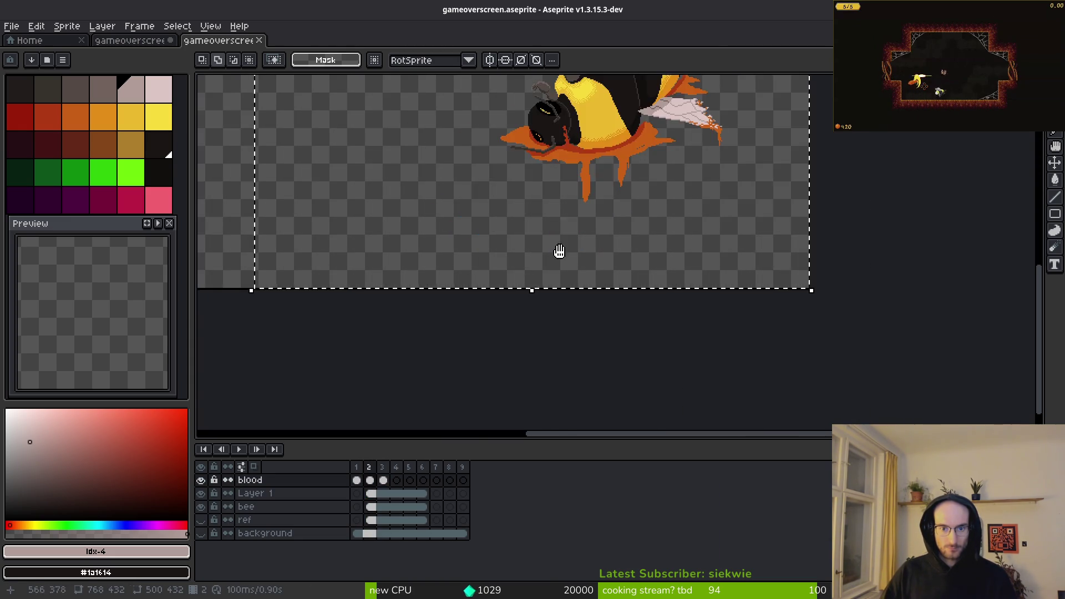
mouse_move(425, 525)
mouse_down()
mouse_move(393, 483)
mouse_move(370, 480)
mouse_up()
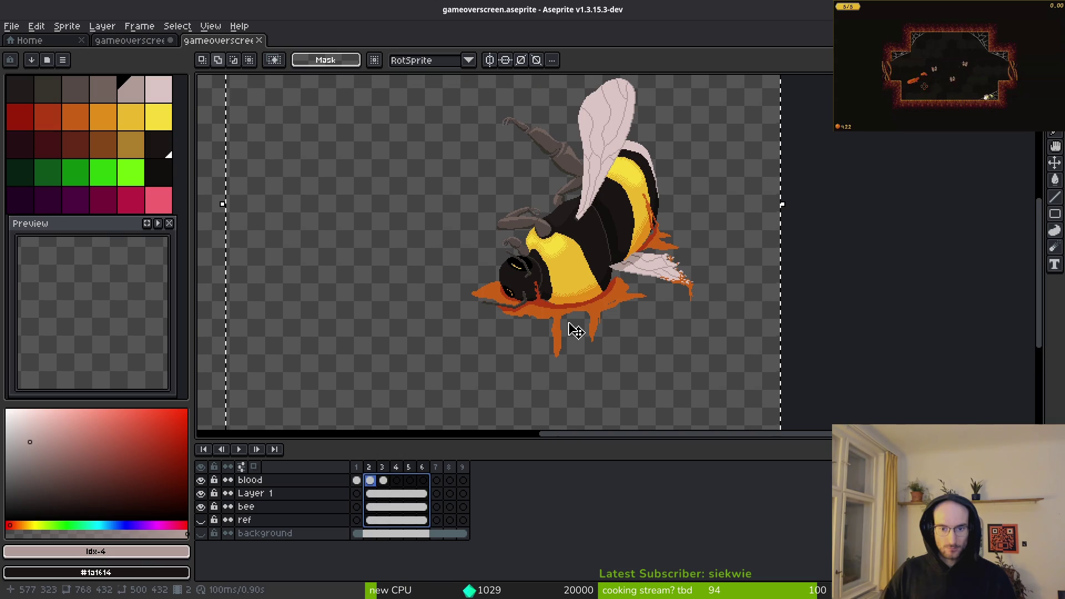
key(Down)
key(Down)
key(Down)
key(Down)
key(Down)
key(Down)
key(Right)
key(Right)
key(Right)
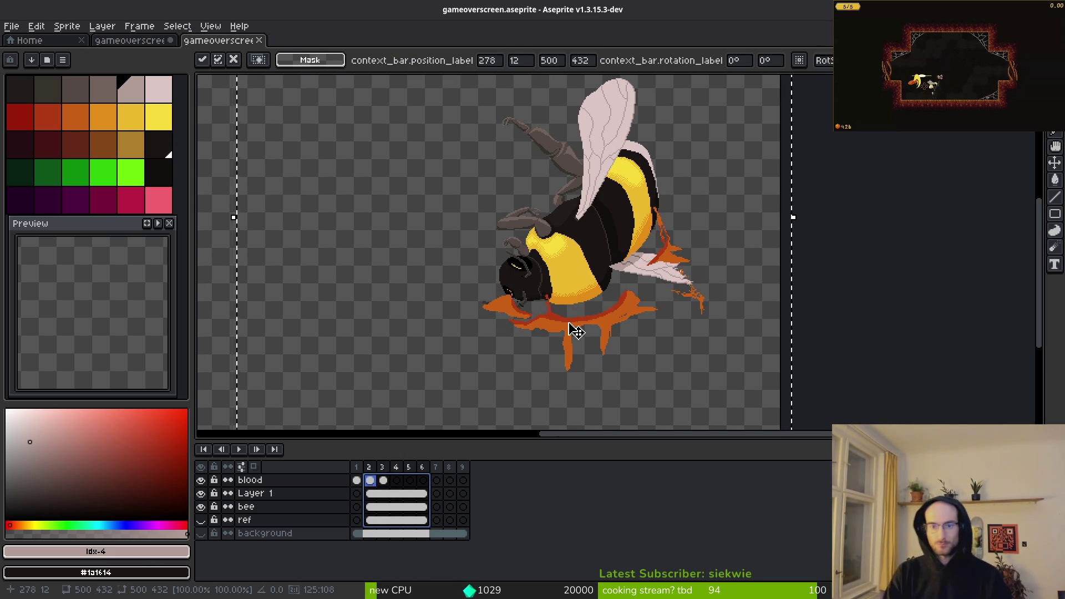
key(Right)
key(Right)
key(Right)
key(Down)
key(Down)
key(Down)
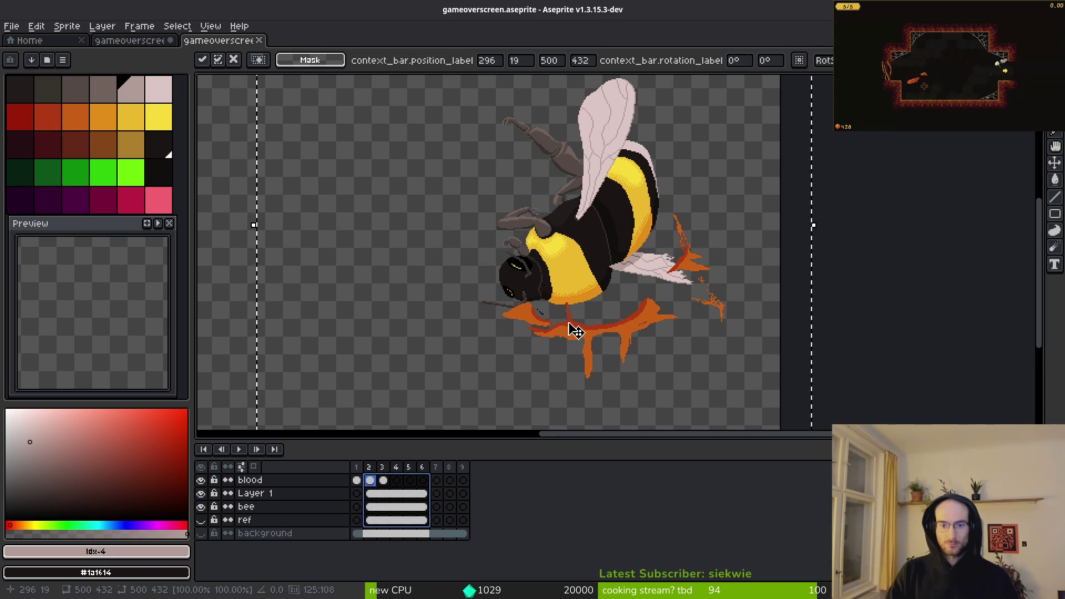
key(Return)
scroll(571, 330, down, 3)
scroll(567, 249, up, 1)
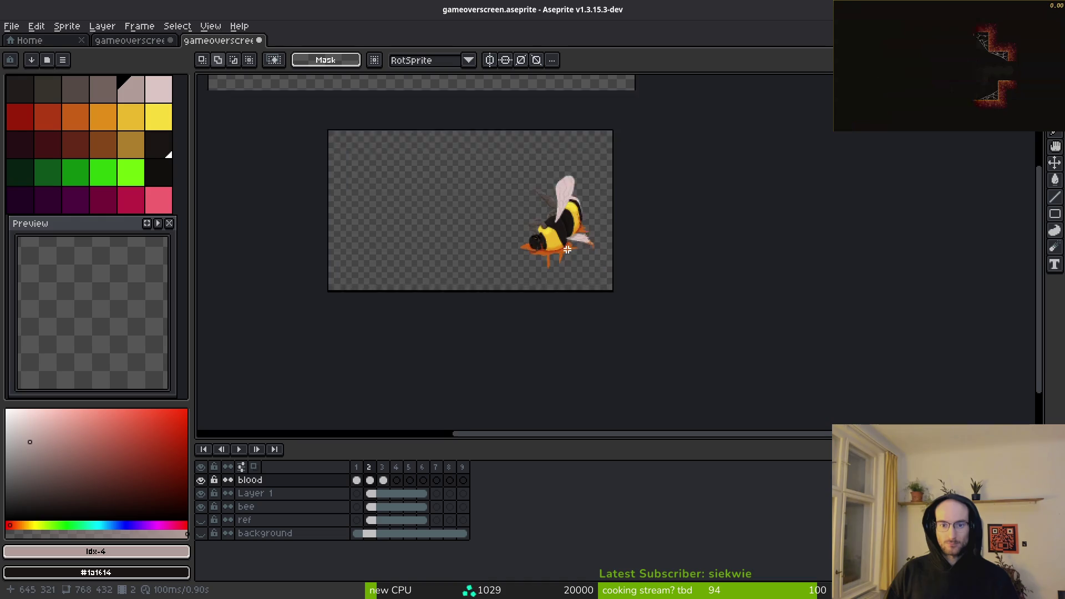
scroll(567, 250, up, 1)
Step: Reselect the bee on frames 2–6, move it down and slightly left, and save the sprite
key(ctrl+shift+d)
drag(417, 521, 370, 478)
mouse_move(614, 298)
mouse_down()
mouse_move(597, 311)
mouse_move(614, 311)
mouse_up()
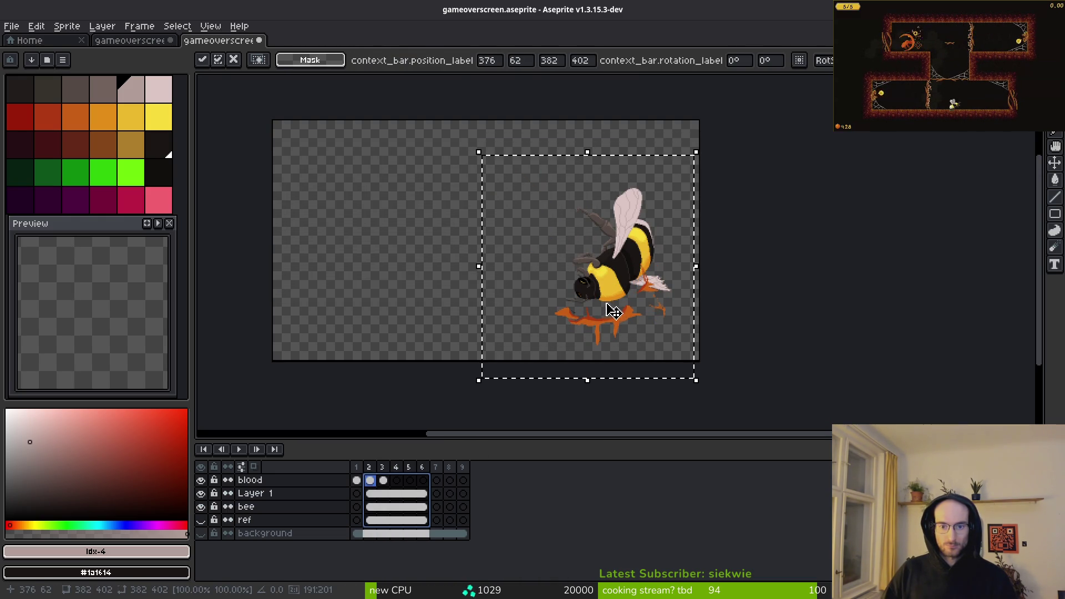
key(ctrl+d)
scroll(622, 310, down, 2)
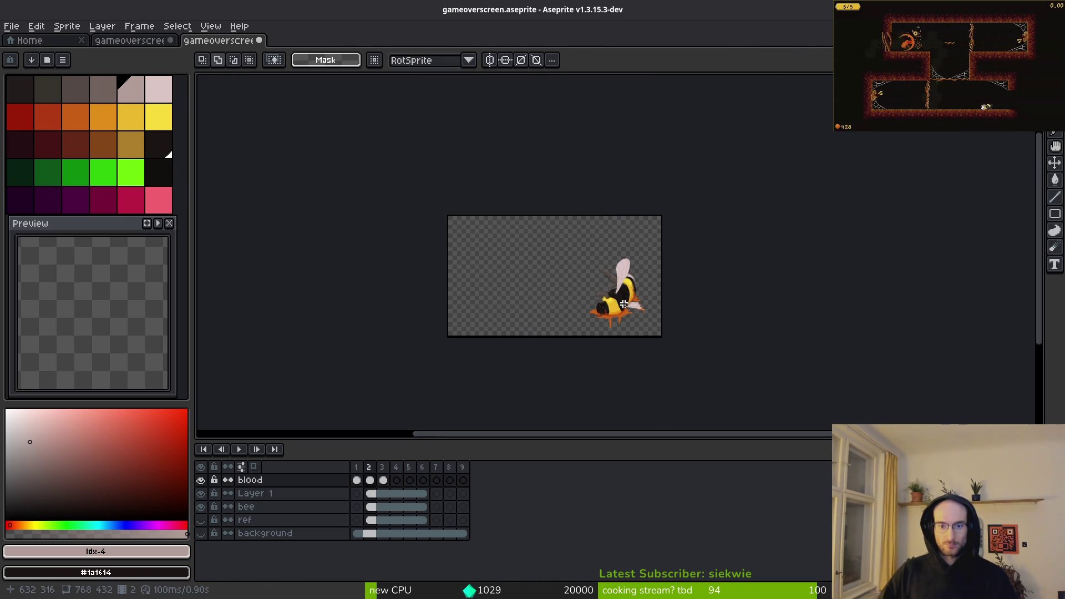
key(ctrl+s)
scroll(624, 304, up, 1)
scroll(623, 298, up, 1)
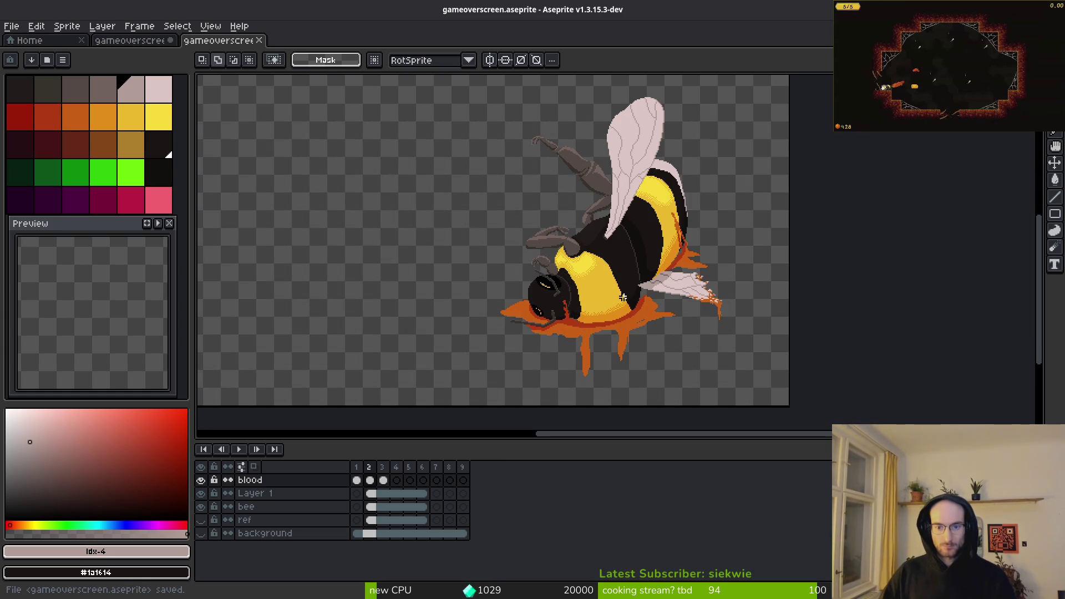
scroll(621, 294, left, 2)
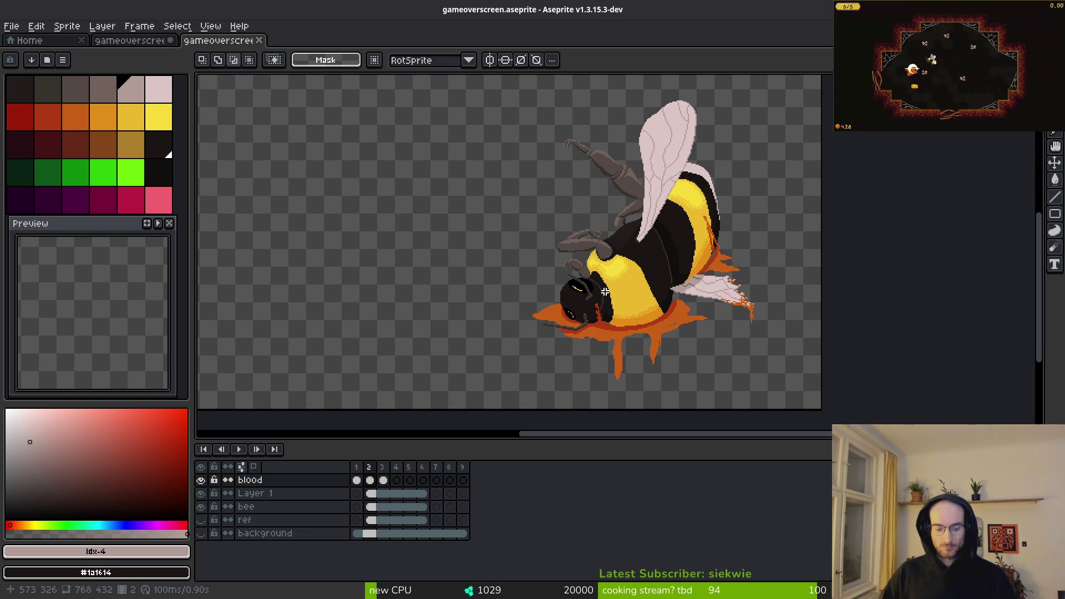
key(ctrl+e)
Step: Cancel the single-file export and reopen the sprite sheet export settings
click(262, 49)
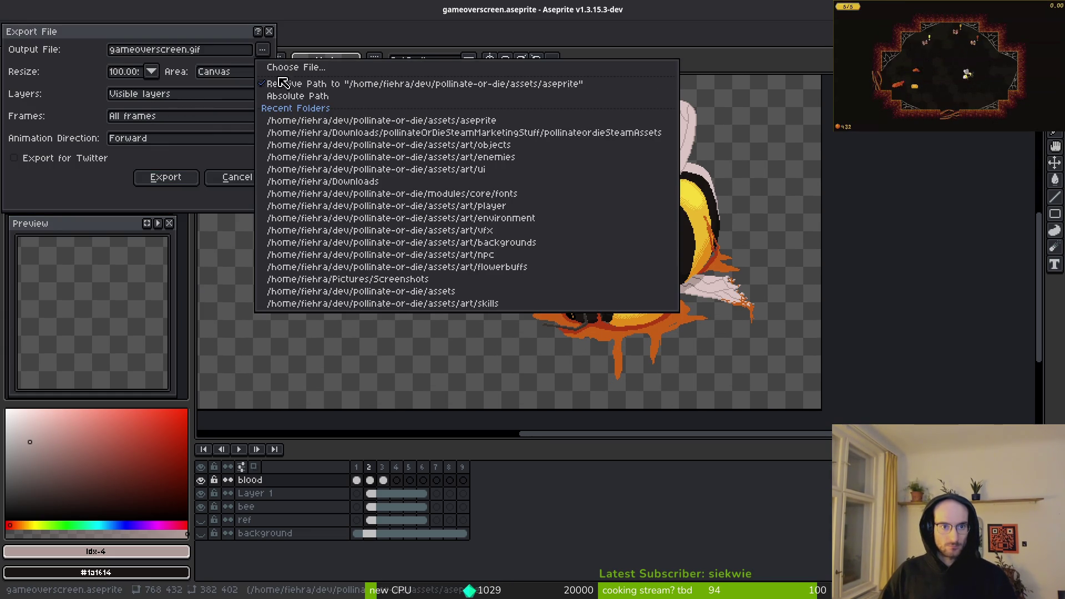
key(Escape)
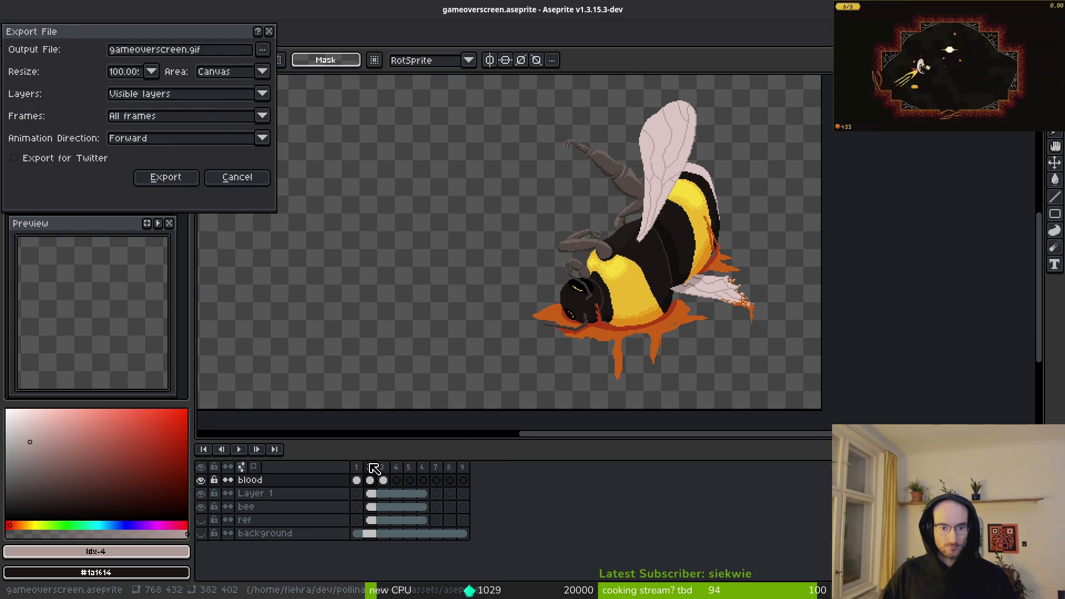
key(Escape)
click(373, 467)
key(ctrl+e)
click(341, 197)
key(ctrl+e)
Step: Export the sheet as PNG to art/backgrounds/gameoverscreen-Sheet.png, overwriting the existing file
click(263, 49)
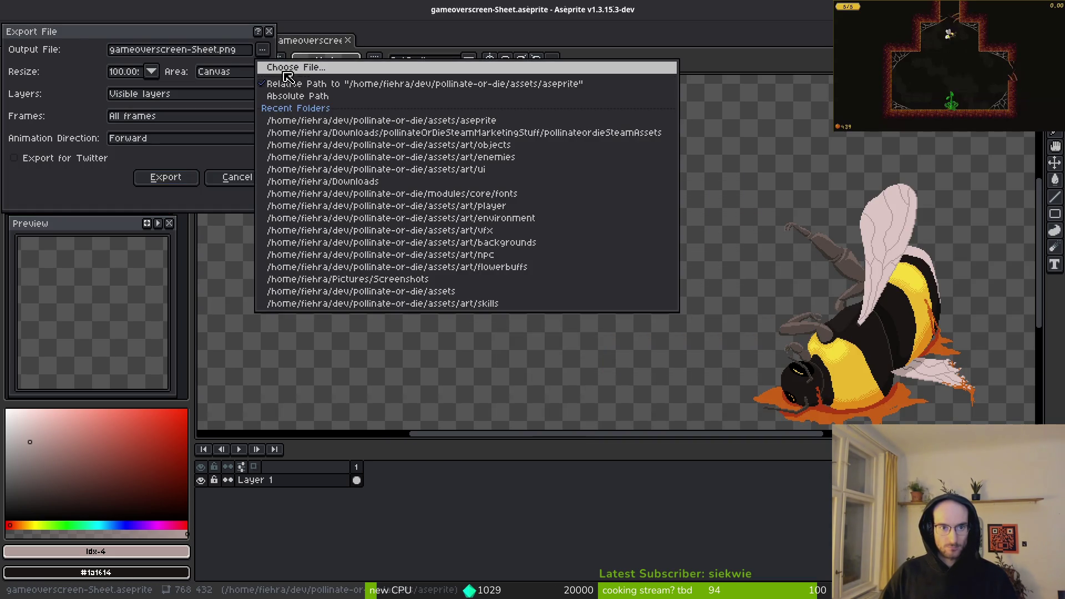
click(285, 69)
click(55, 50)
double_click(66, 105)
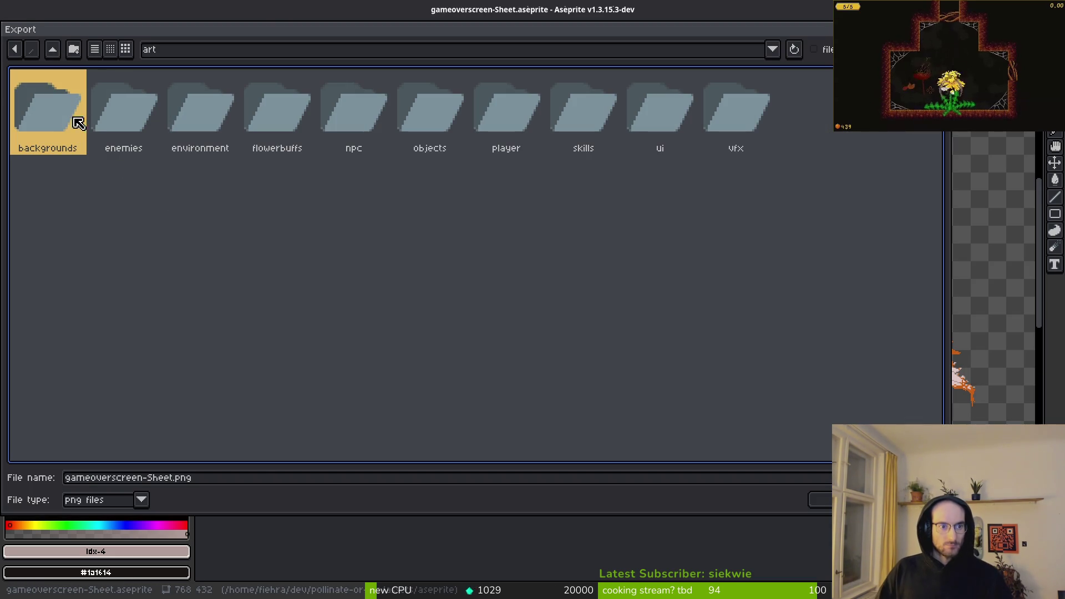
double_click(44, 105)
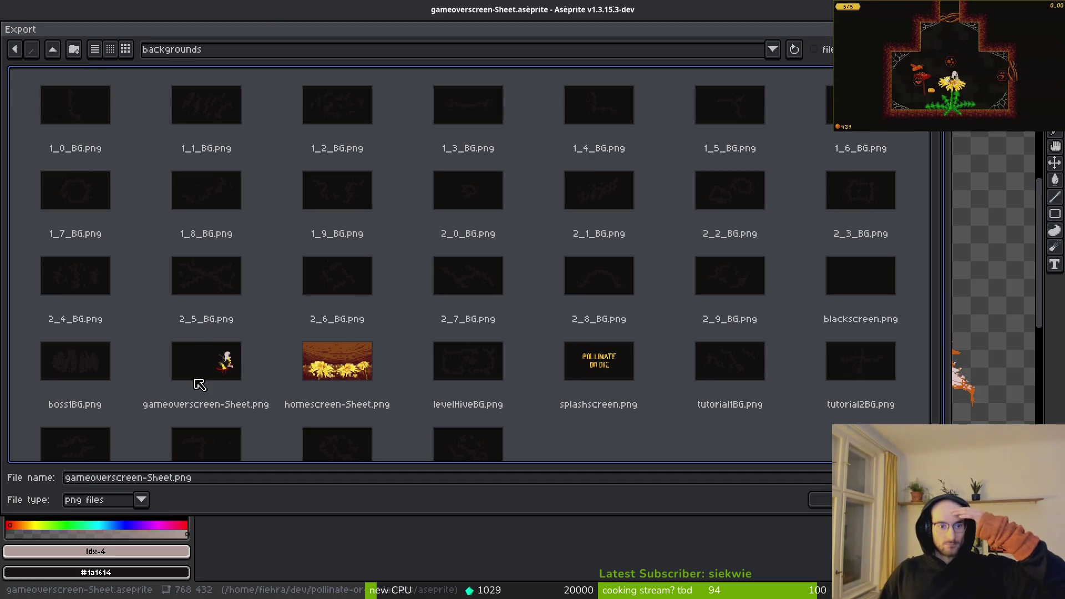
click(267, 401)
click(796, 500)
click(458, 336)
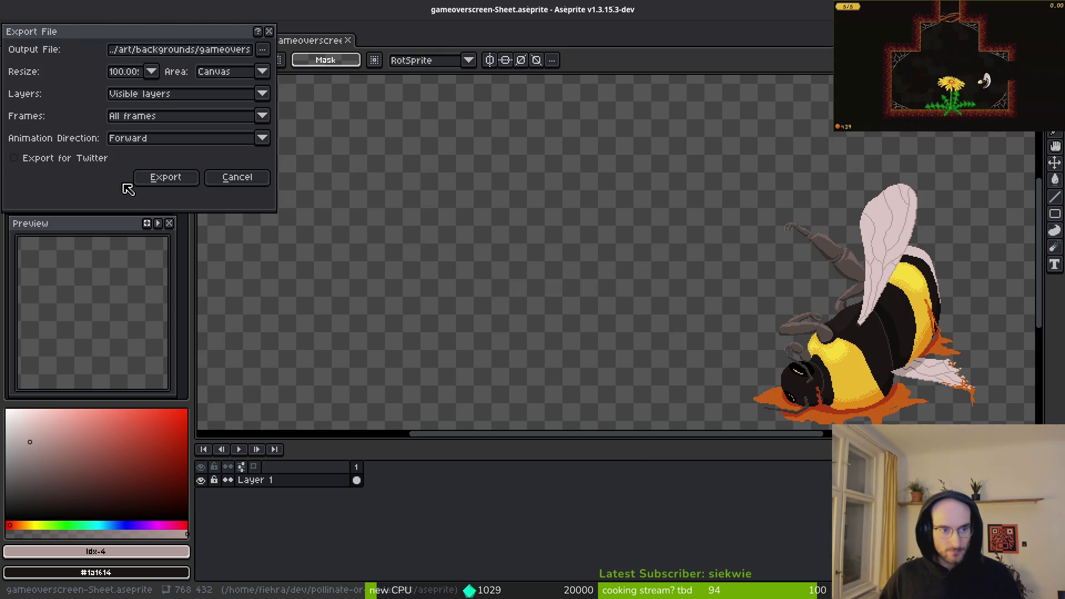
click(164, 177)
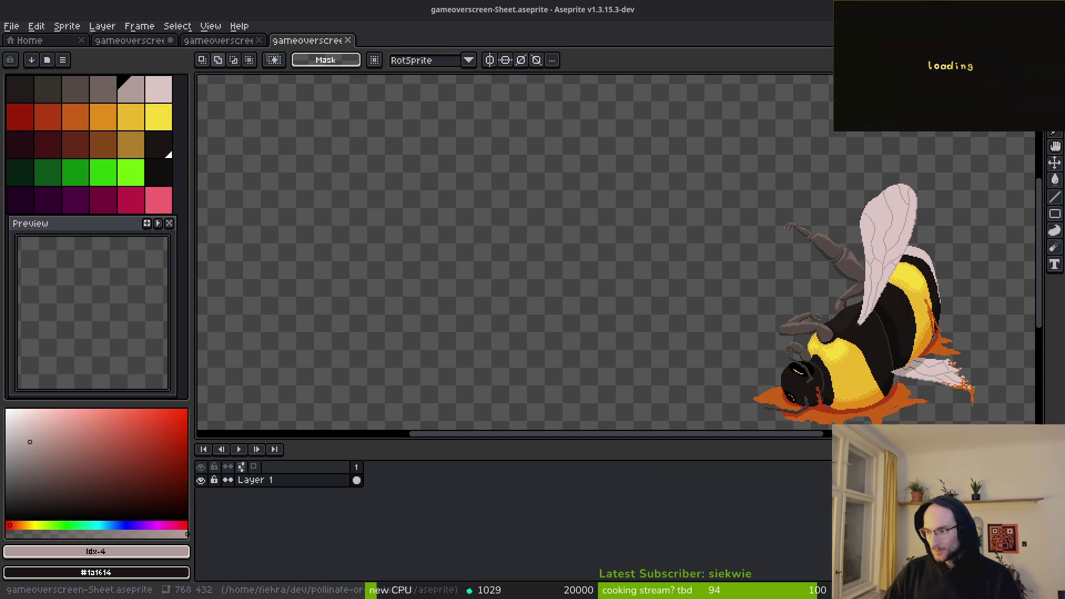
Step: Switch away from Aseprite and bring up the overview of open windows
key(alt+Tab)
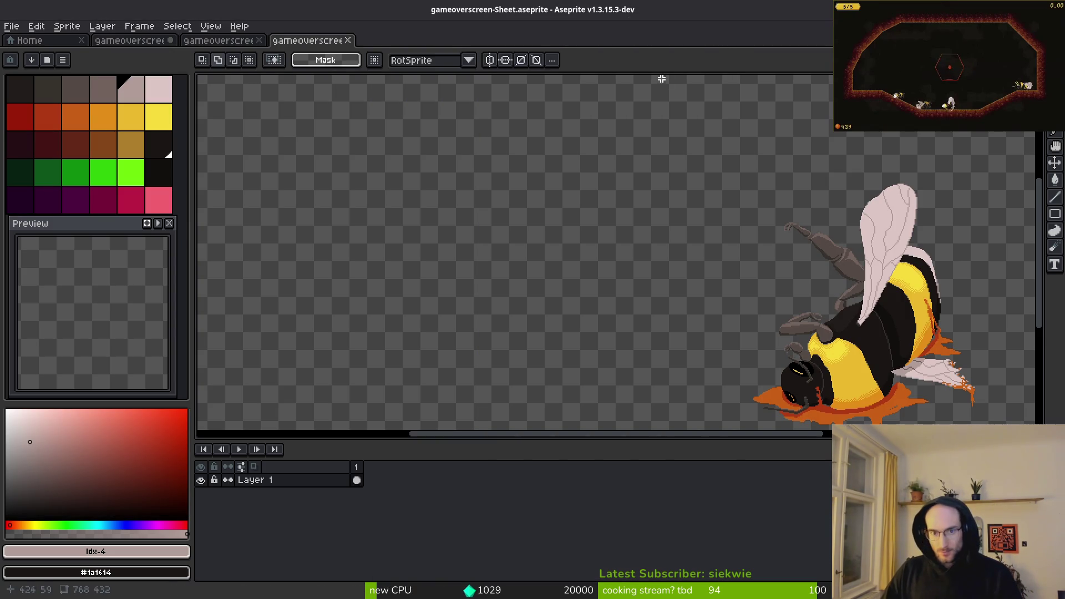
key(alt+Tab)
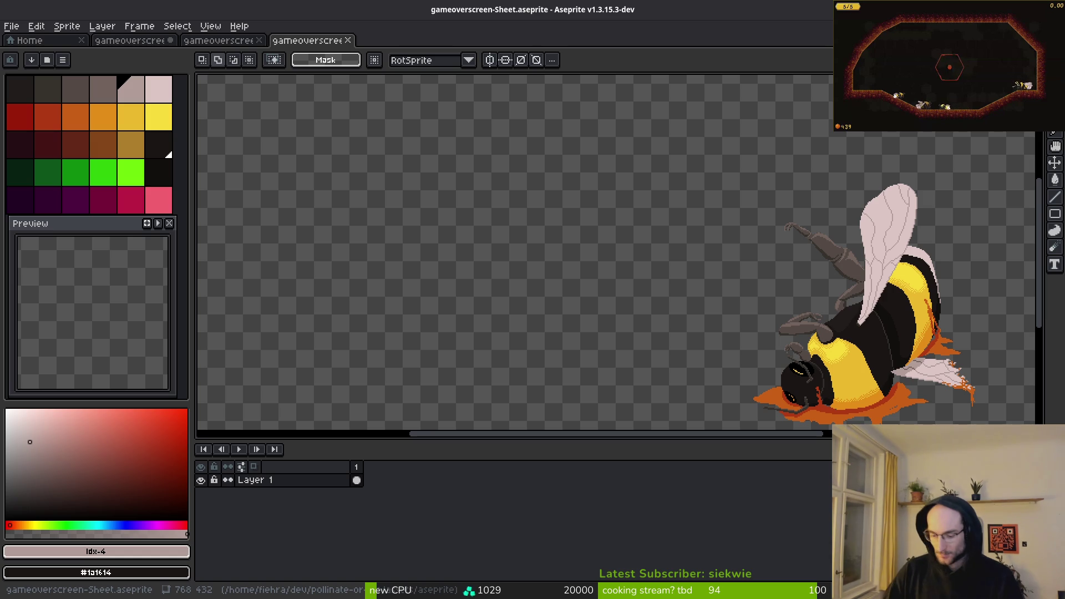
key(super)
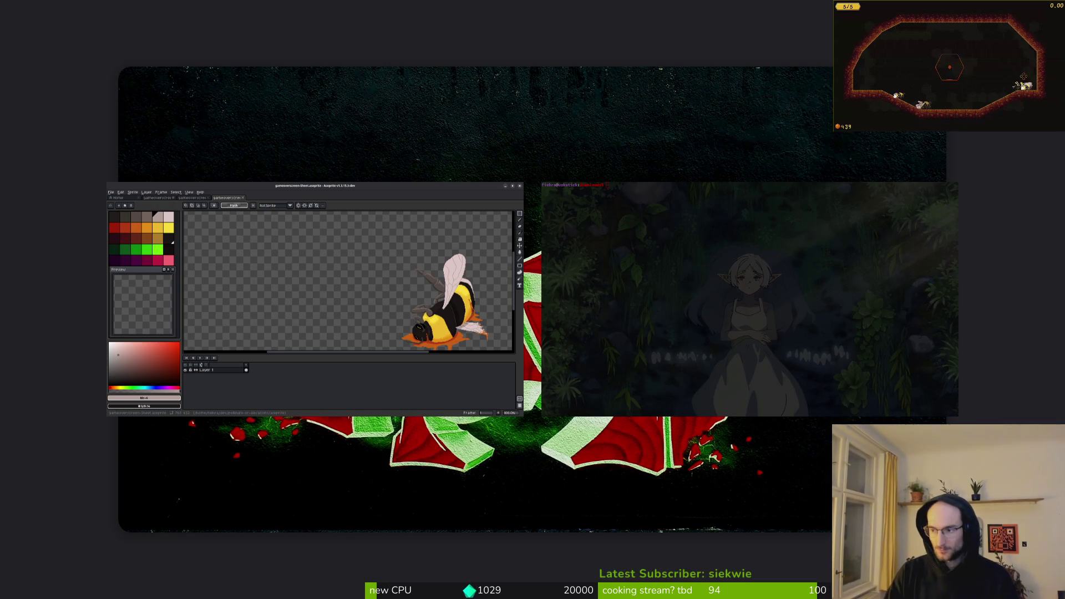
Step: Leave the window overview and launch the pollinateOrDie project from Godot with F5
key(super)
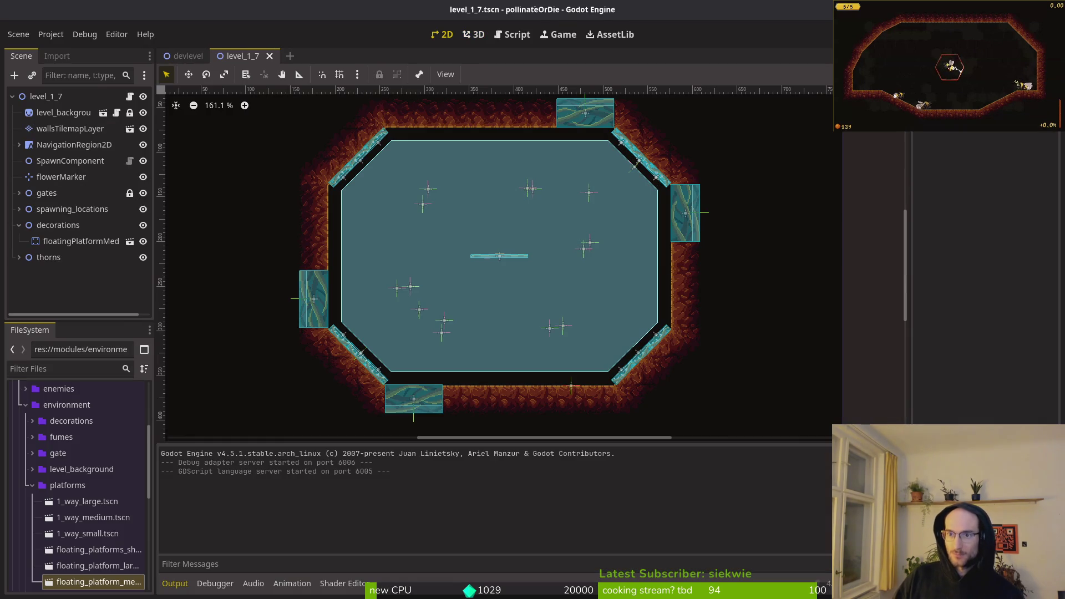
key(F5)
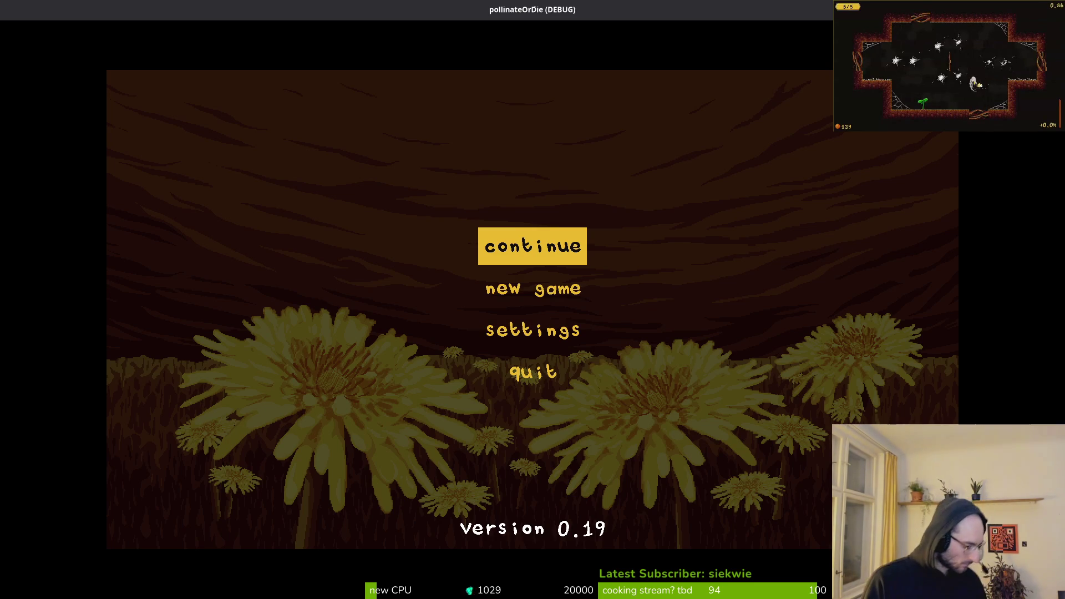
Step: Continue the saved game, fly into the middle level entrance, play until the bee dies, then leave the game
key(Return)
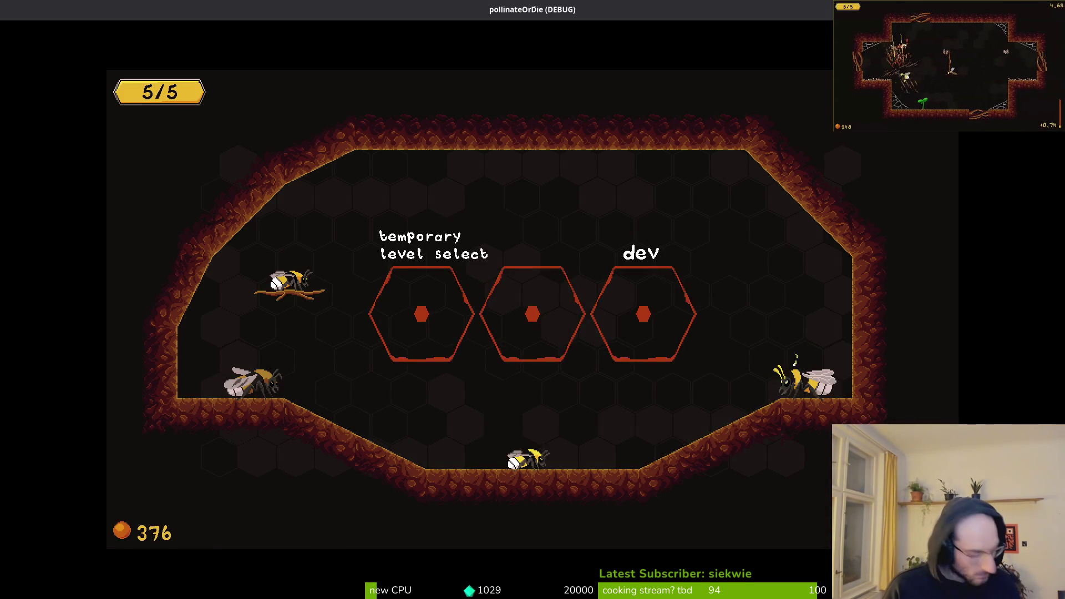
key(Up)
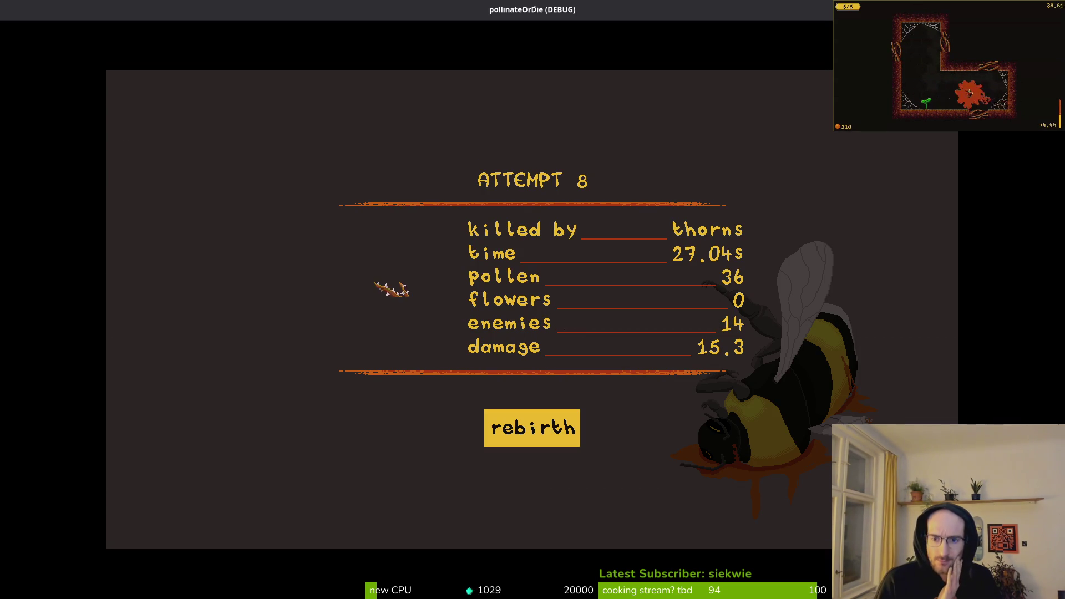
key(alt+Tab)
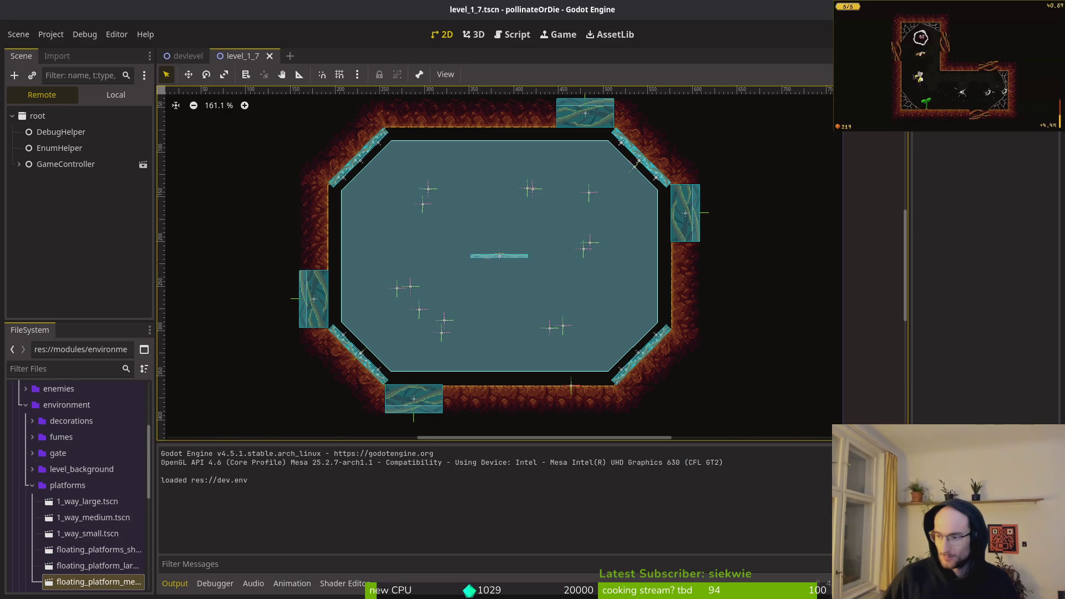
Step: Back in the sprite editor, close the exported sheet document and run a quick sprite-sheet export
key(alt+Tab)
click(347, 40)
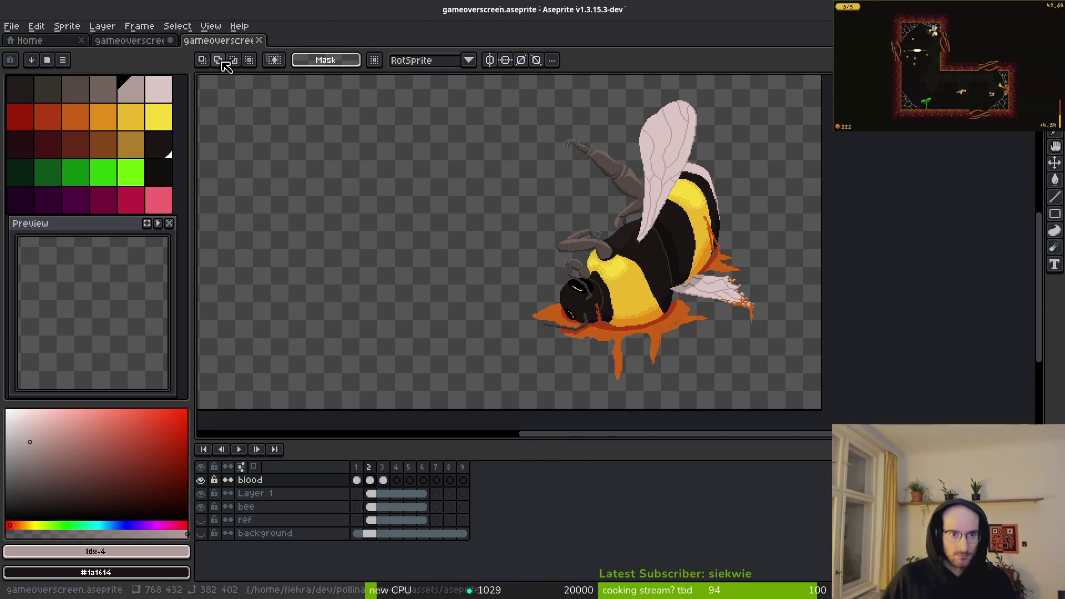
scroll(504, 301, down, 3)
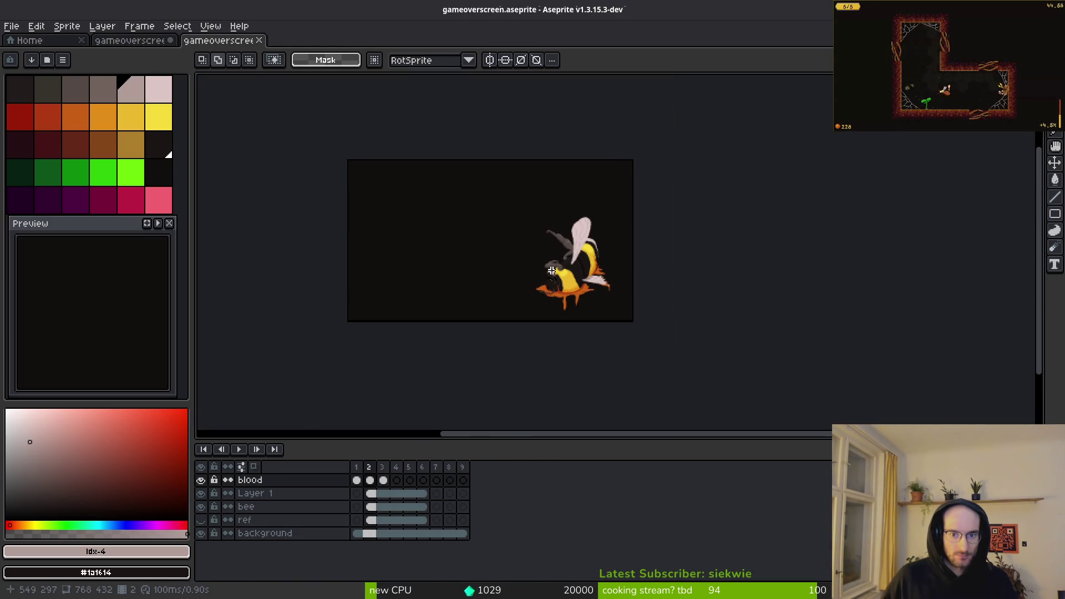
scroll(504, 301, up, 1)
key(ctrl+e)
key(Return)
Step: Reopen the sprite-sheet export settings and retry the export without choosing a new destination
key(ctrl+alt+shift+s)
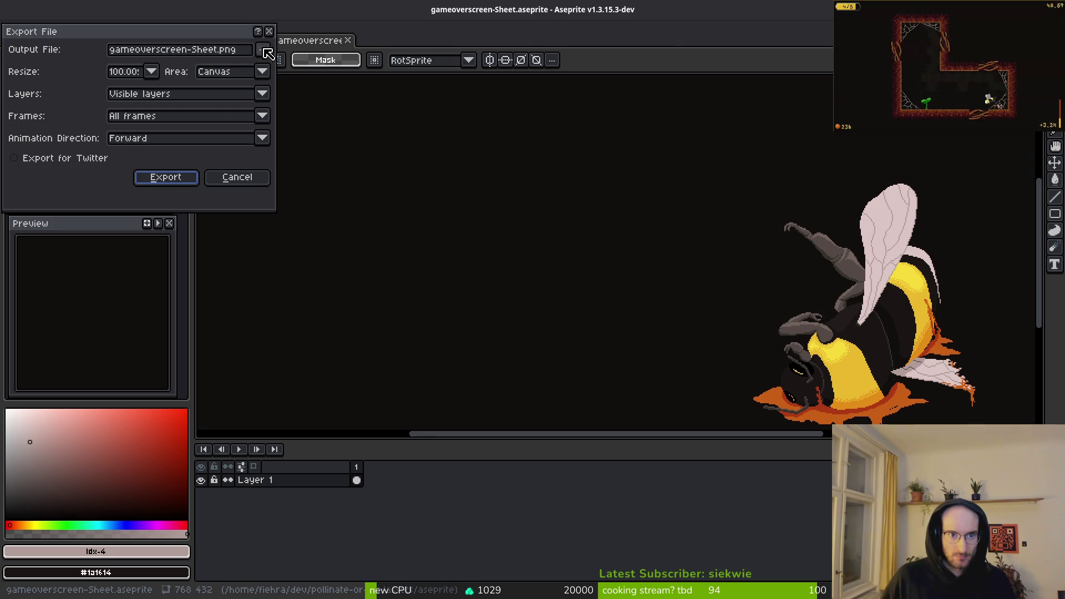
click(261, 51)
click(288, 70)
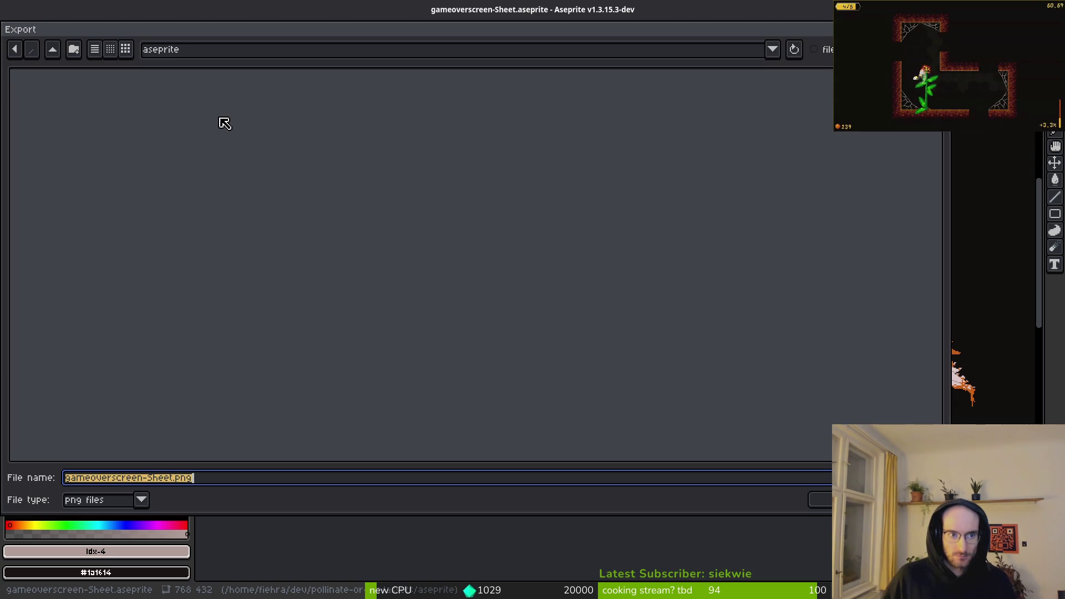
key(Return)
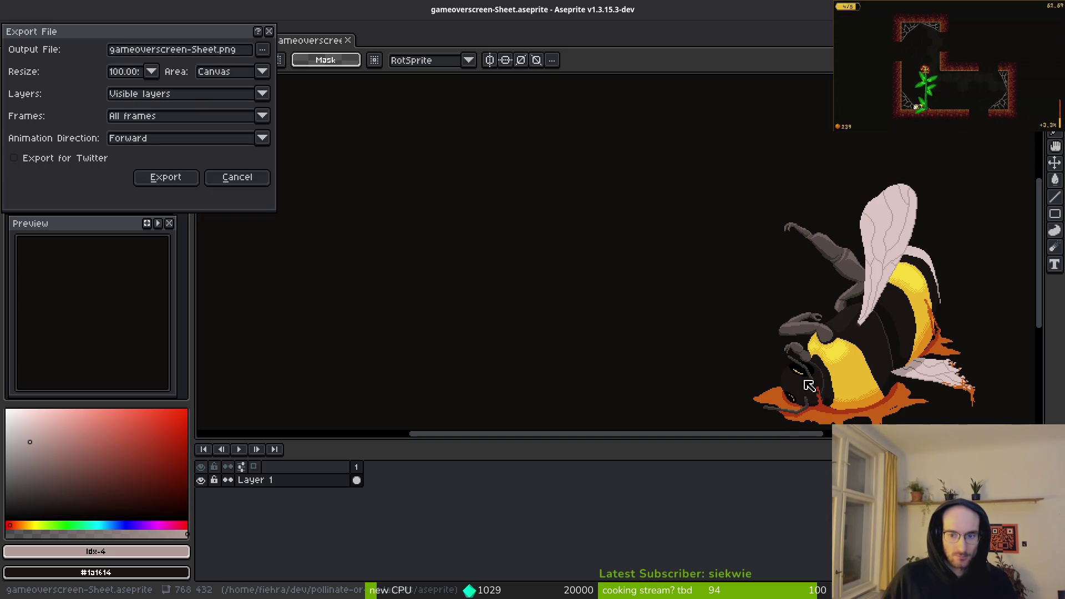
click(166, 178)
key(ctrl+alt+shift+s)
click(258, 183)
key(ctrl+alt+shift+s)
Step: Export the sheet to art/backgrounds/gameoverscreen-Sheet.png, overwriting the existing file
click(262, 49)
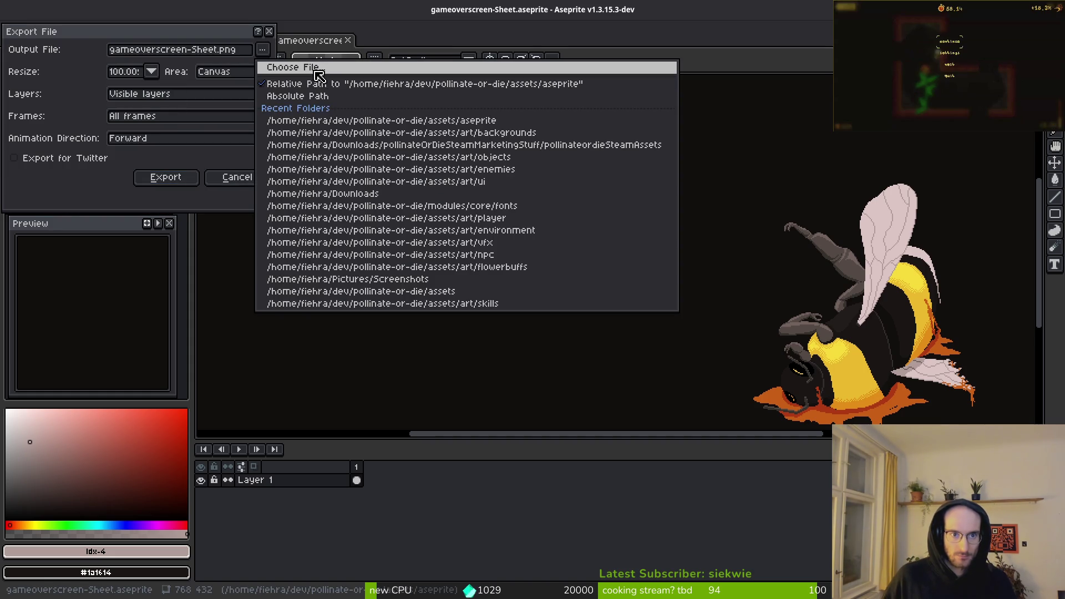
click(319, 69)
click(97, 109)
click(53, 49)
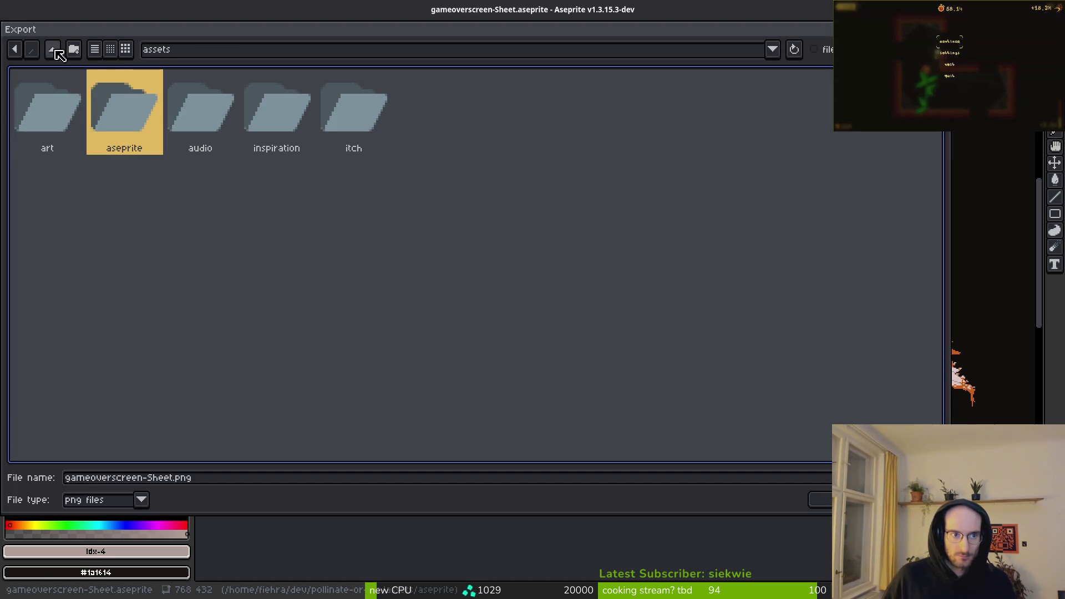
click(63, 105)
double_click(99, 114)
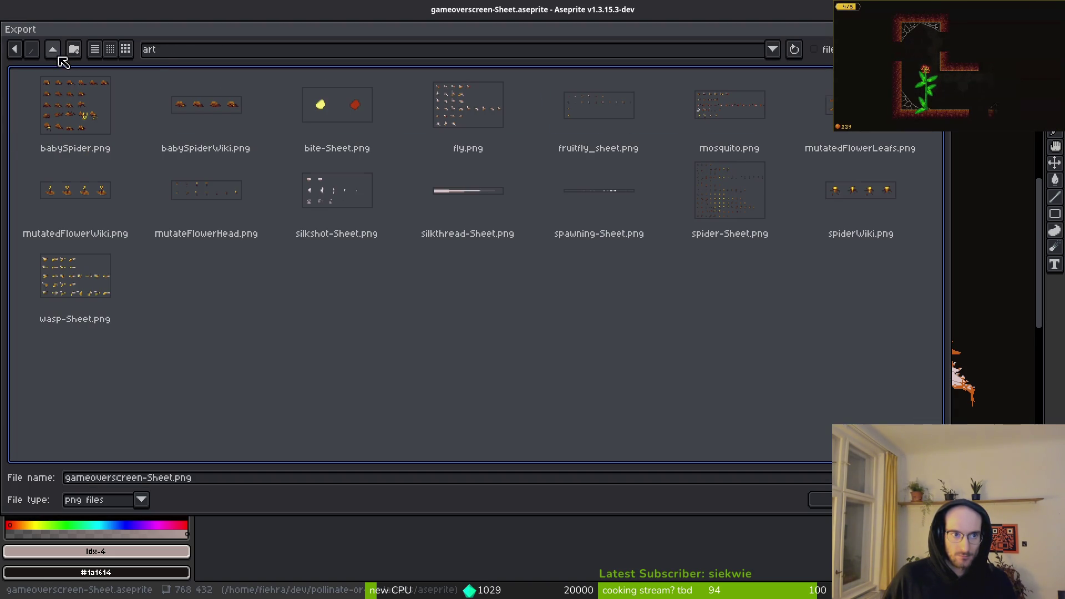
click(53, 50)
double_click(78, 116)
double_click(213, 375)
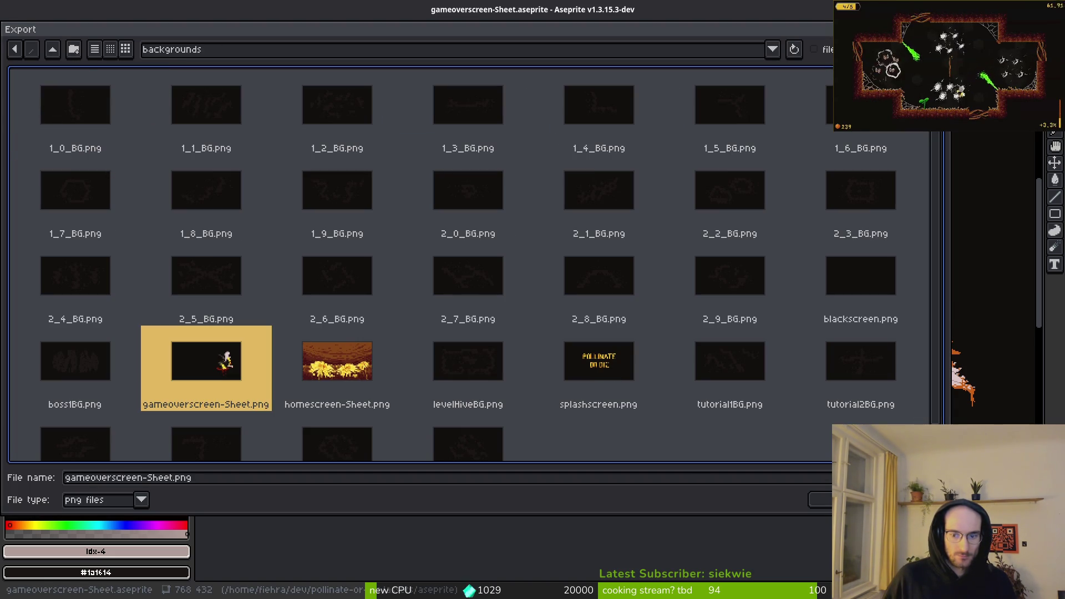
click(458, 336)
click(185, 186)
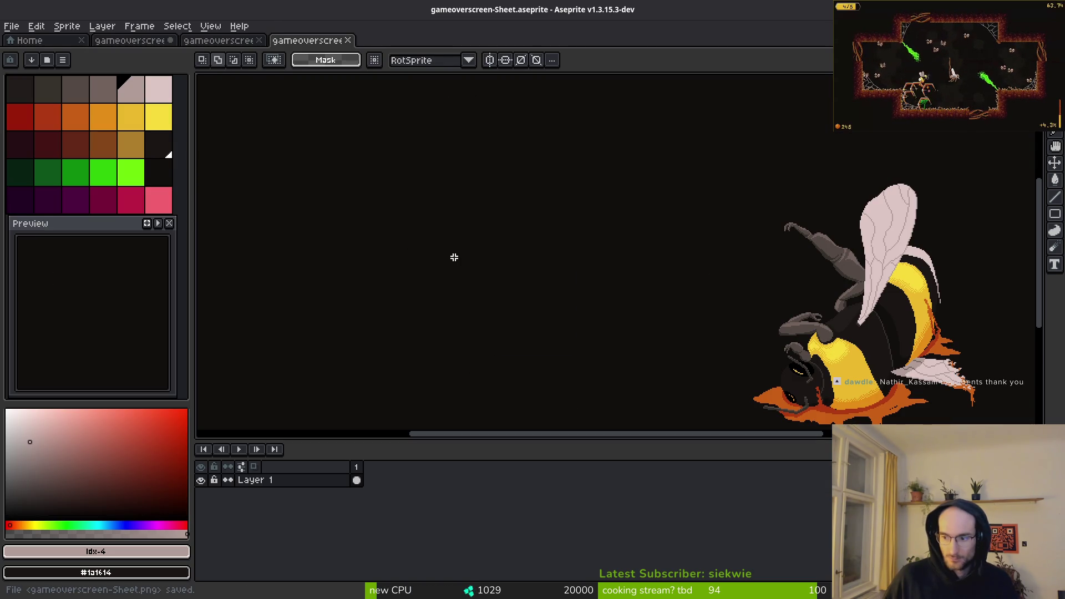
key(super)
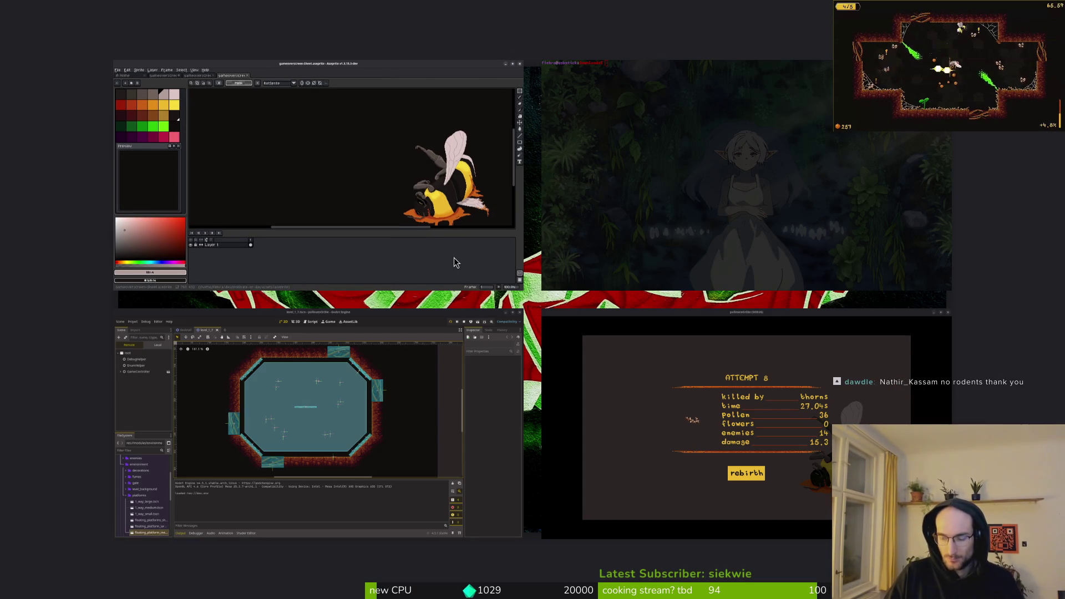
Step: Trash gameoverscreen-Sheet.png from dev/pollinate-or-die/assets/aseprite in Files, then close Files
key(super+e)
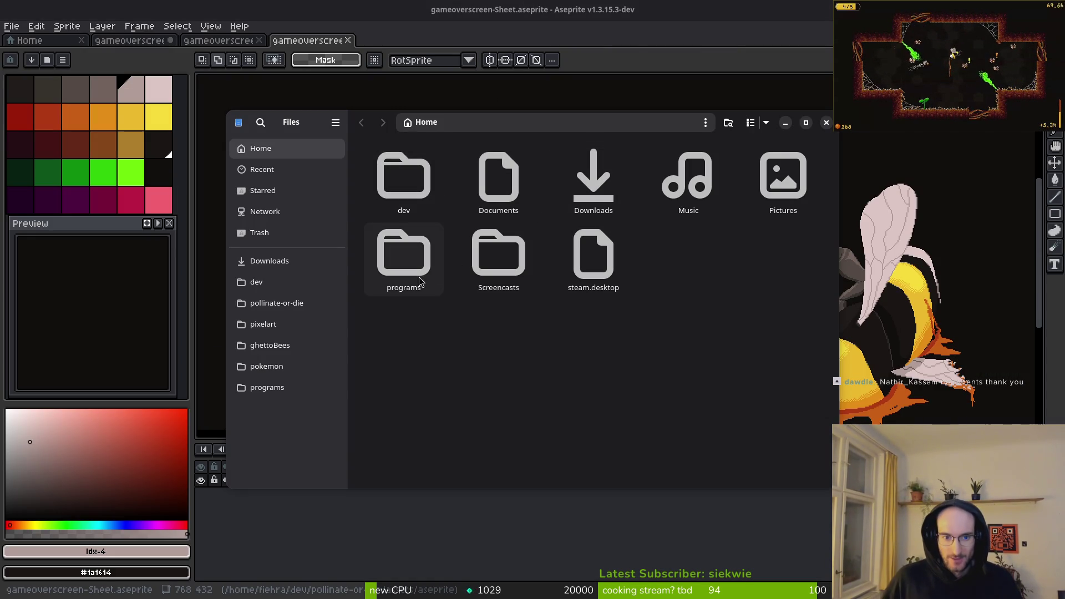
double_click(404, 178)
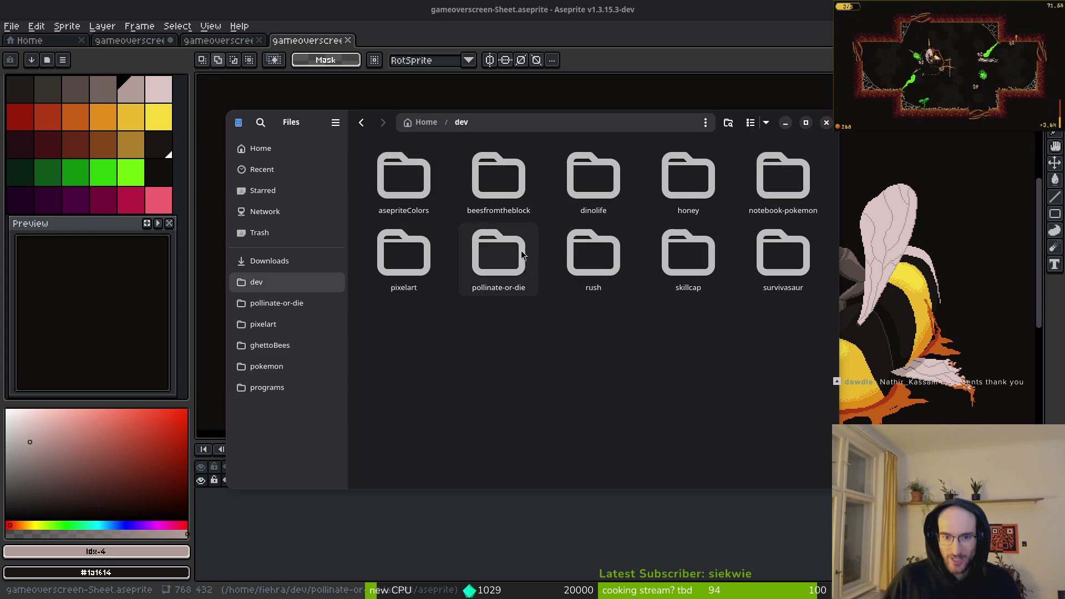
double_click(498, 256)
double_click(496, 175)
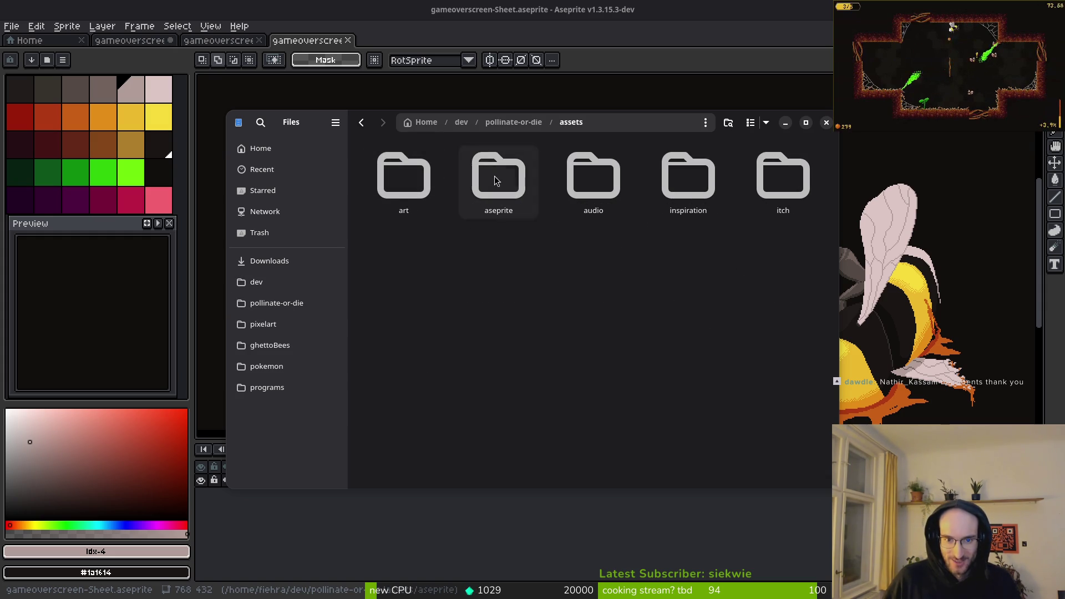
double_click(495, 175)
click(387, 192)
key(Delete)
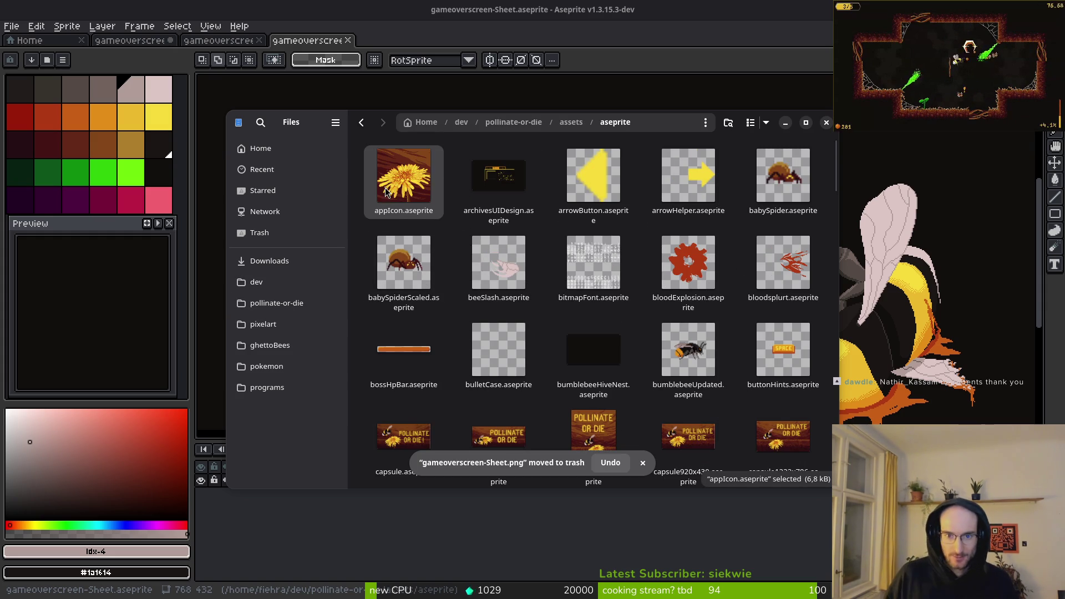
click(827, 122)
key(alt+Tab)
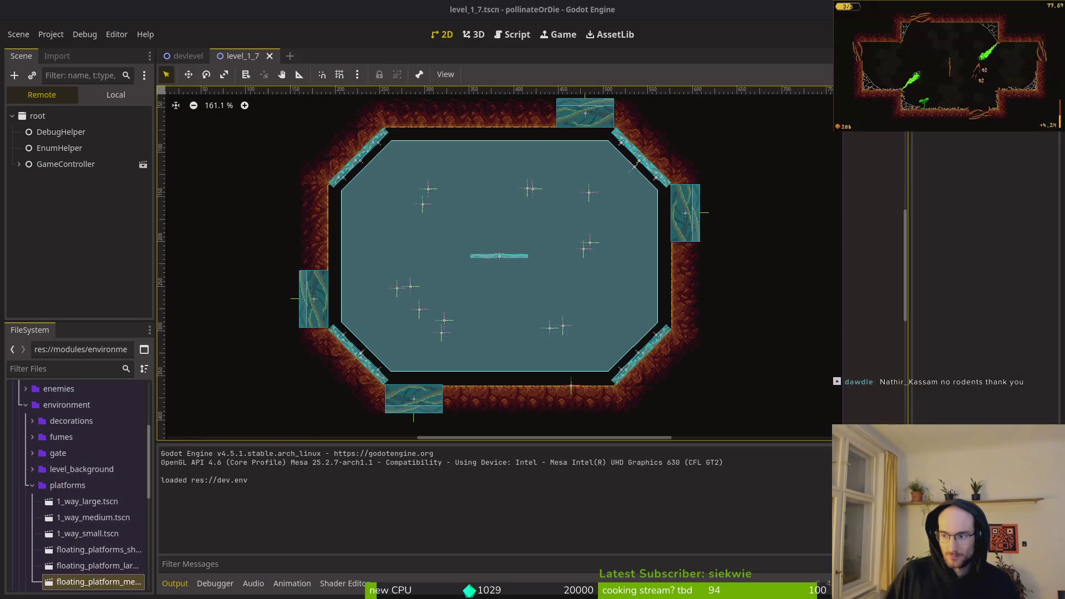
Step: Review the dead-bee art on the game-over screen, stop the game with F8, then relaunch it
key(alt+Tab)
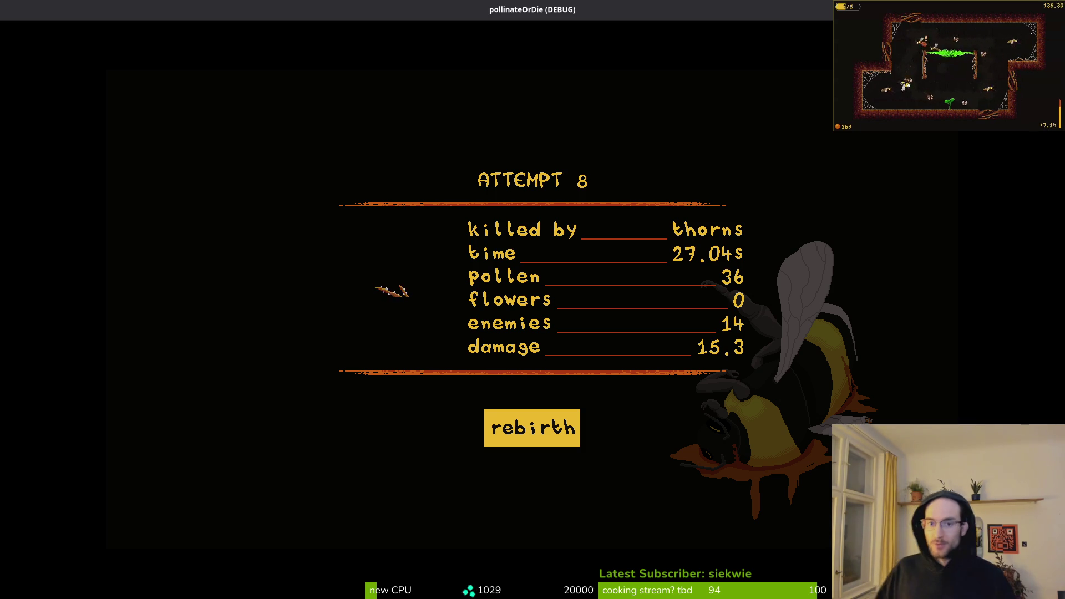
key(F8)
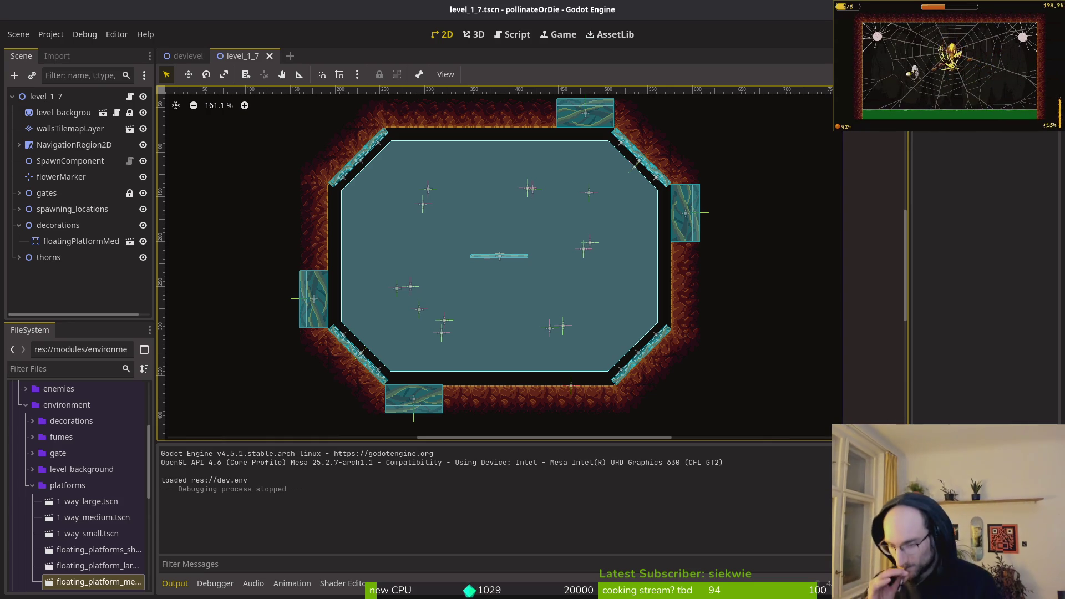
key(F5)
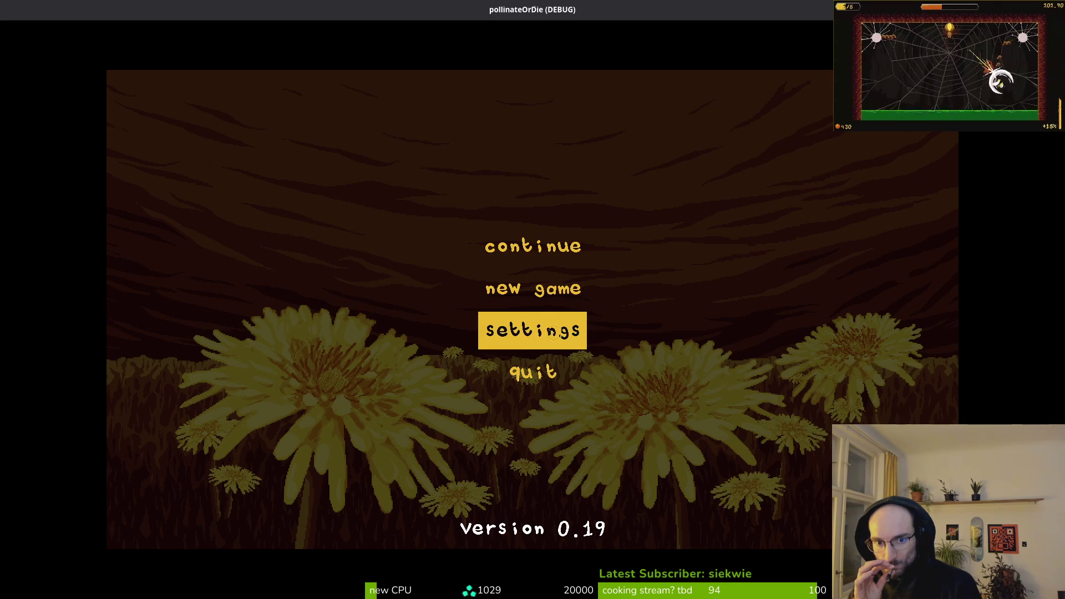
Step: Toggle 'hold to auto slash' on and back off in the game's settings, then leave settings
click(552, 331)
click(741, 280)
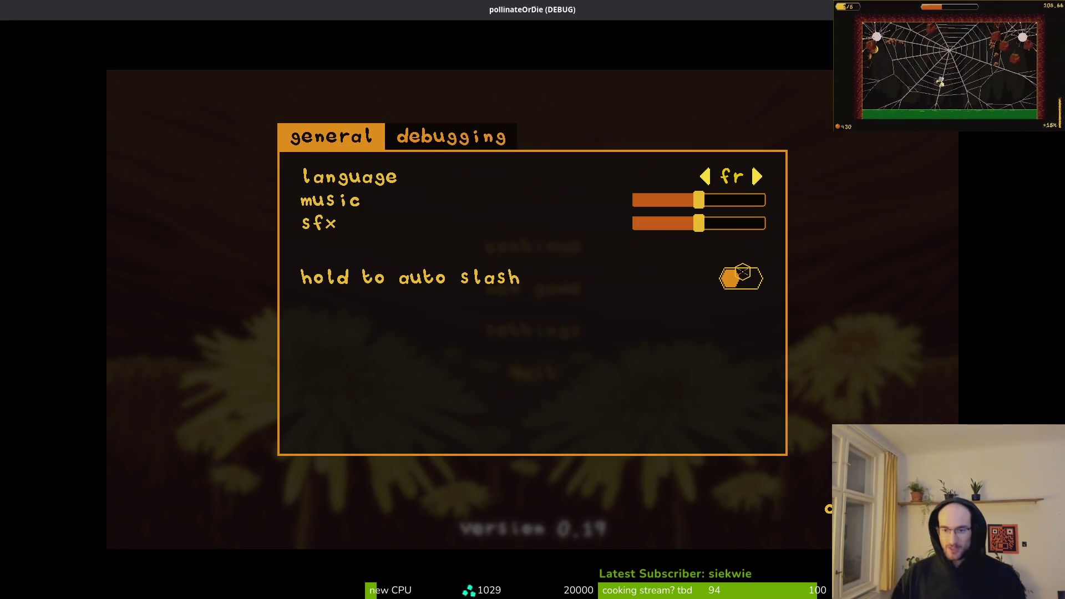
click(732, 281)
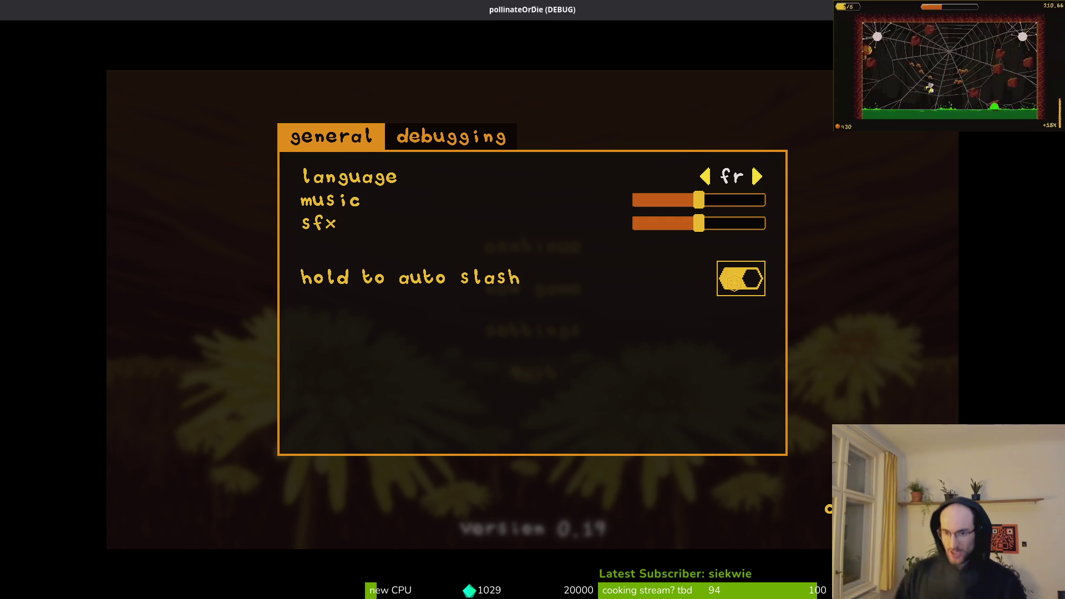
click(734, 280)
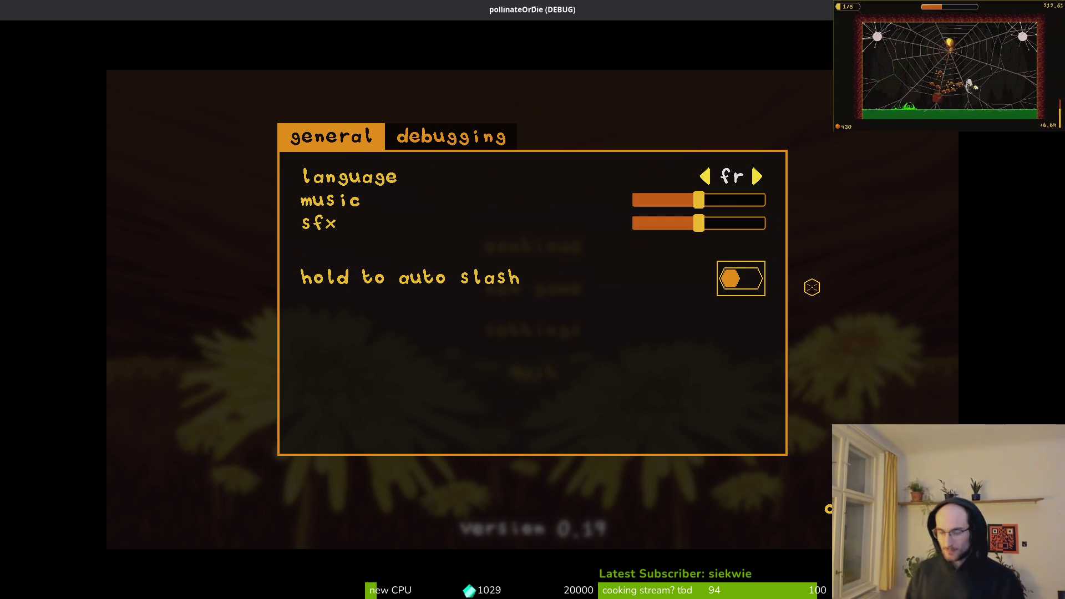
key(Escape)
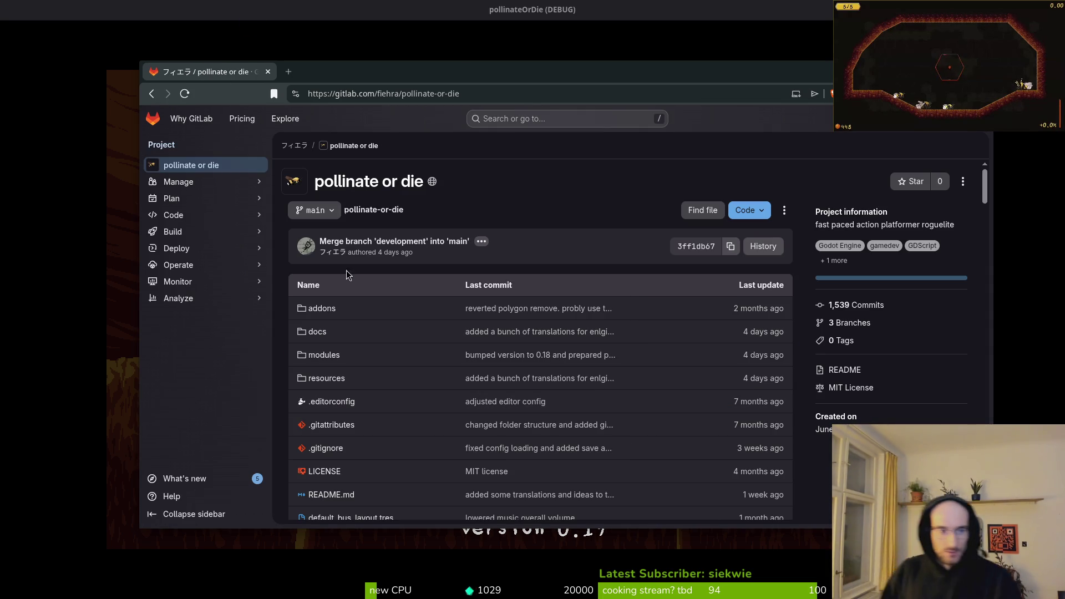
click(175, 198)
Step: Open the pollinate or die Issues list in GitLab and stop the running game with F8
click(175, 215)
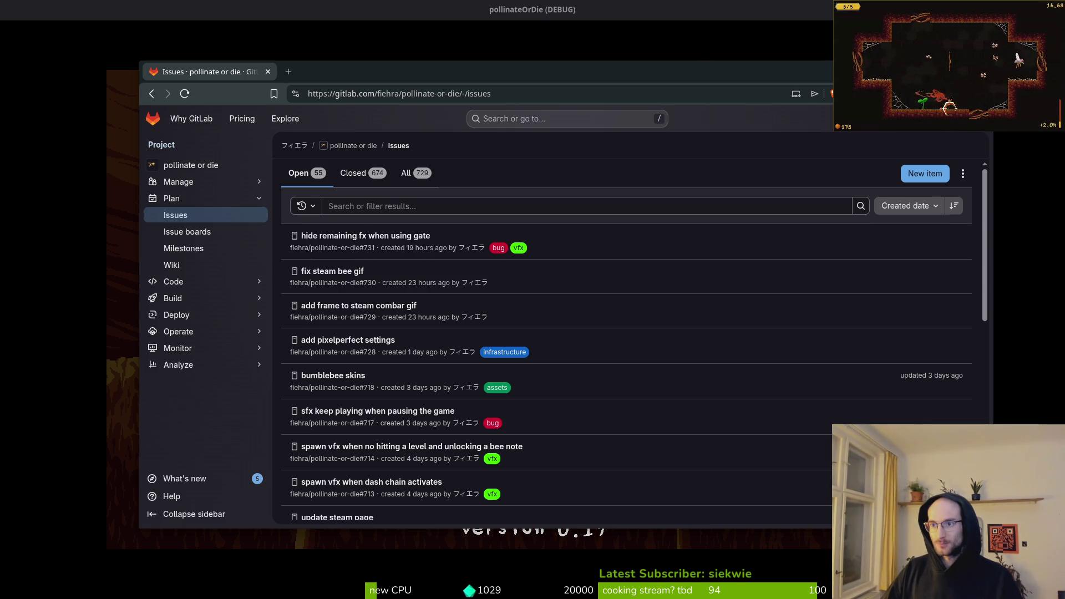
key(F8)
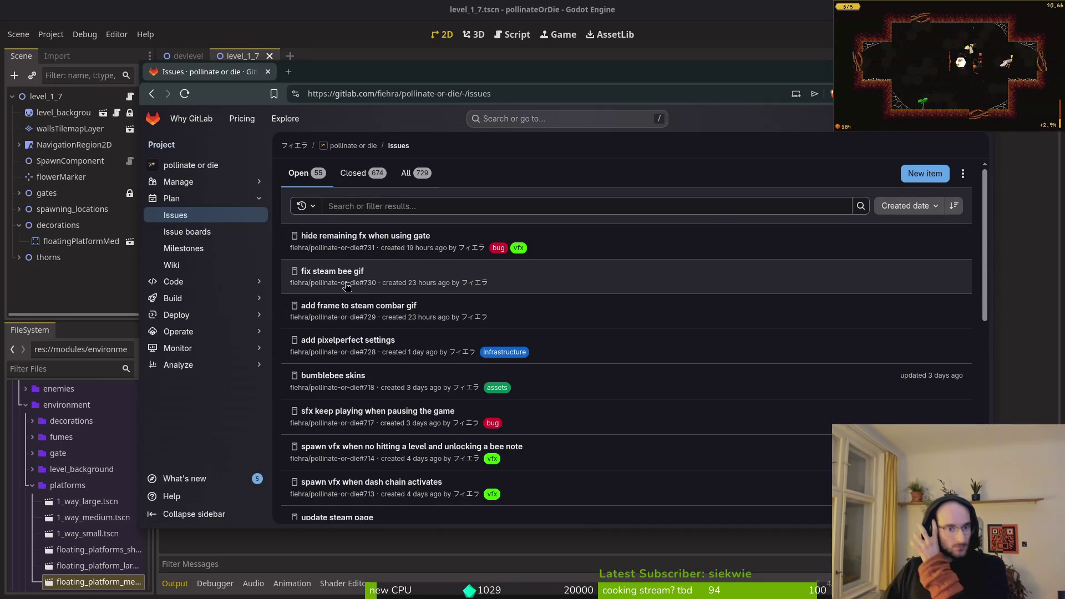
Step: Open 'fix steam bee gif', 'add frame to steam combar gif' and 'update steam page' in new tabs
middle_click(339, 274)
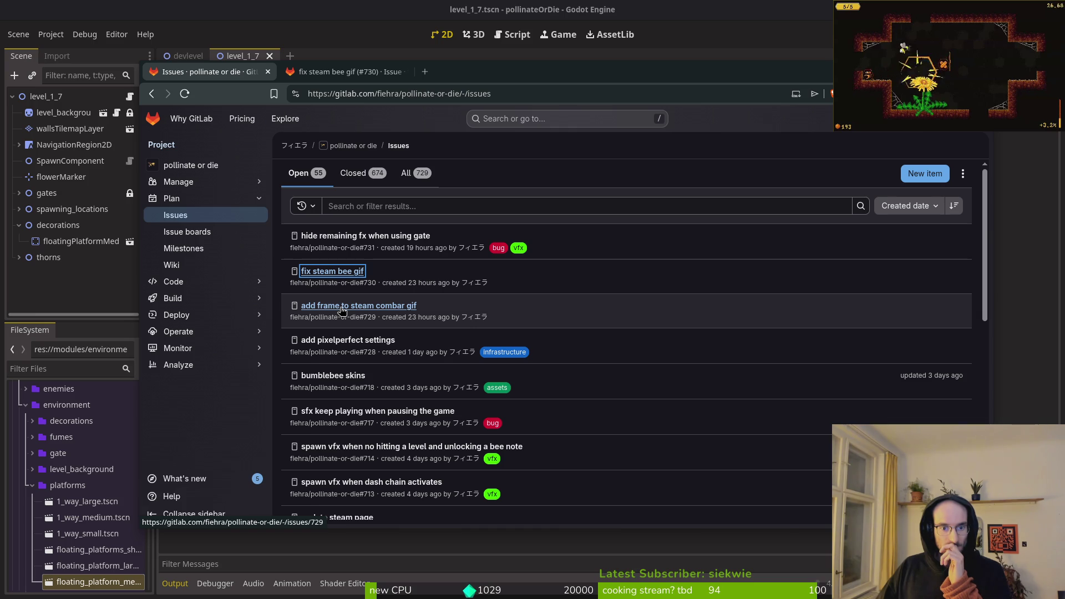
middle_click(400, 306)
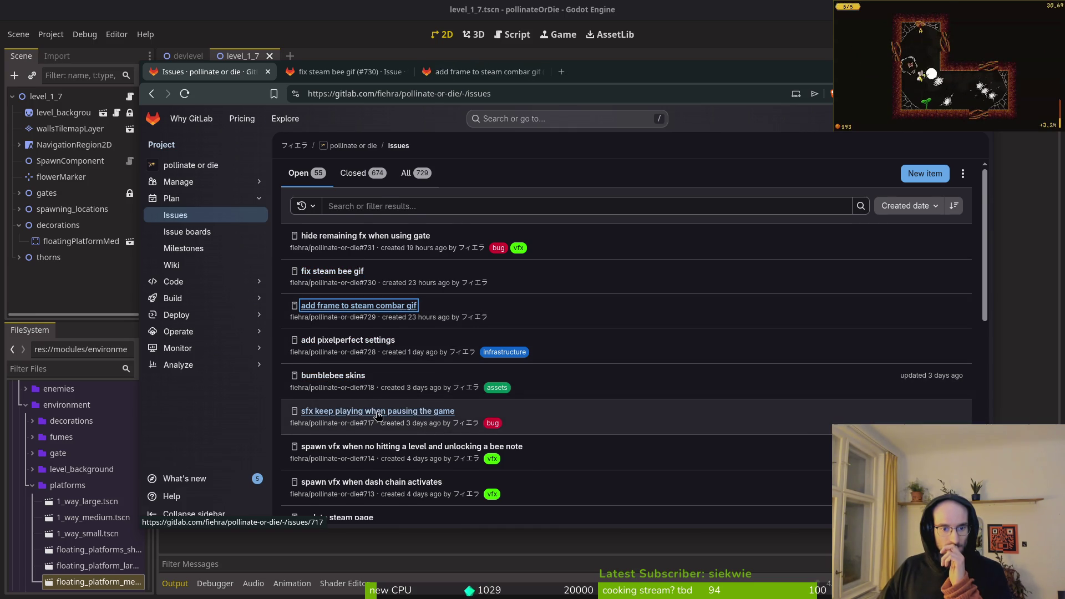
scroll(364, 421, down, 2)
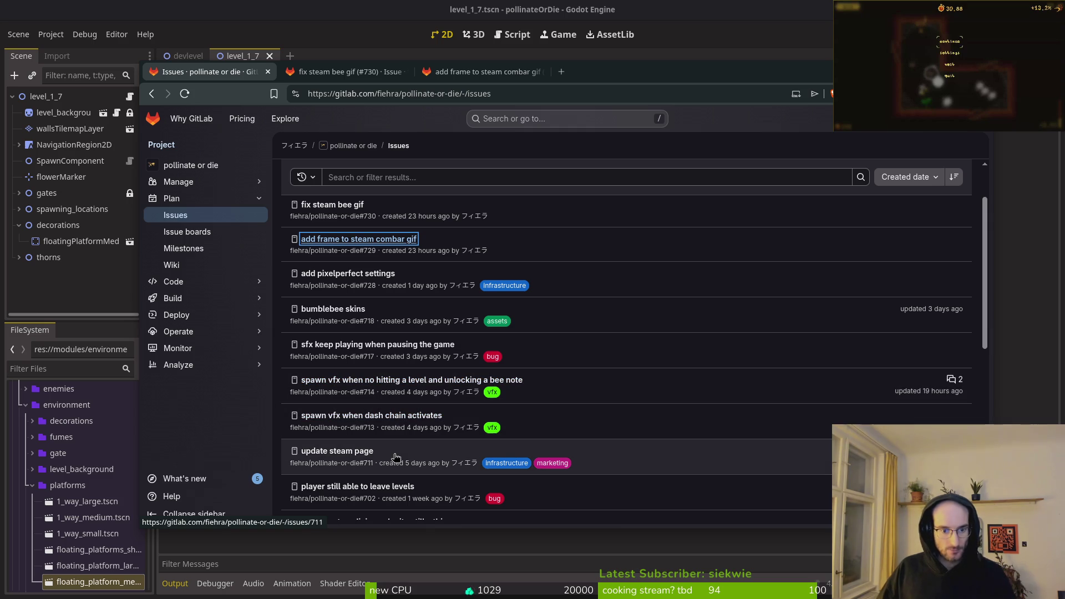
middle_click(353, 456)
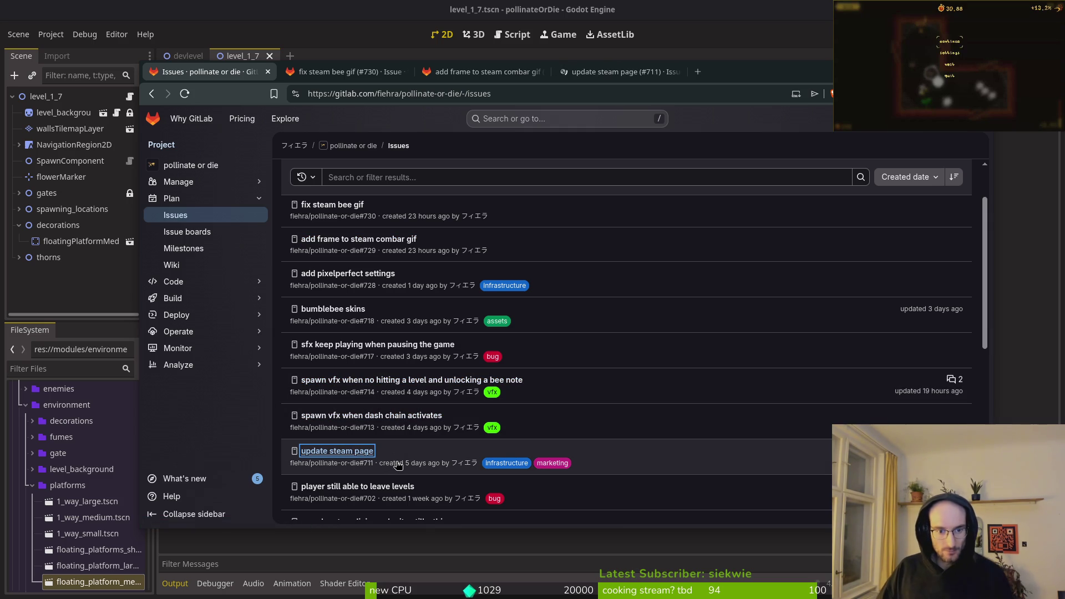
click(611, 72)
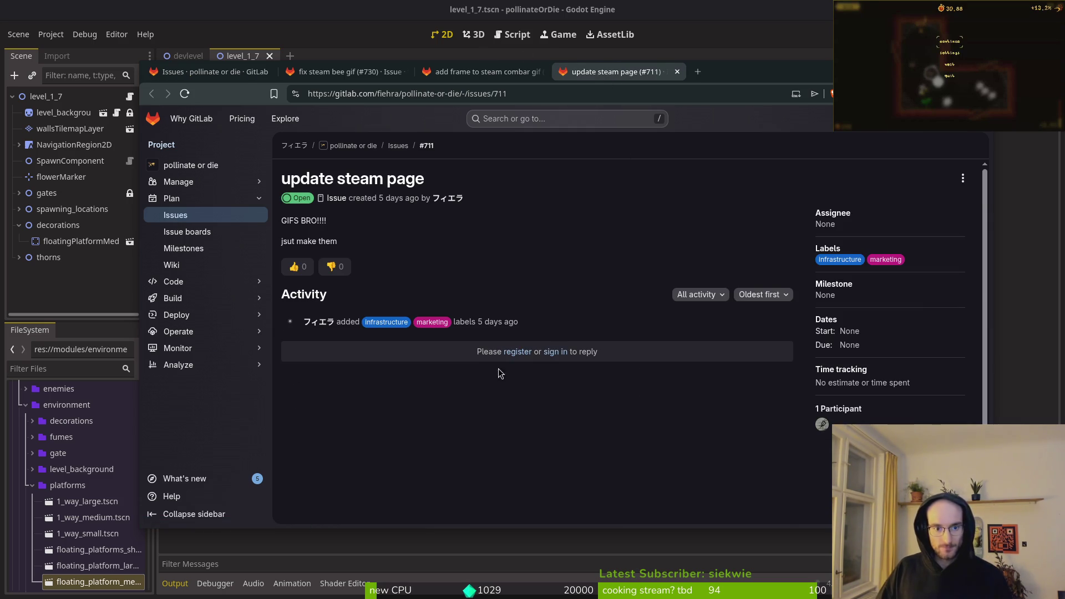
scroll(525, 261, down, 1)
scroll(519, 321, up, 1)
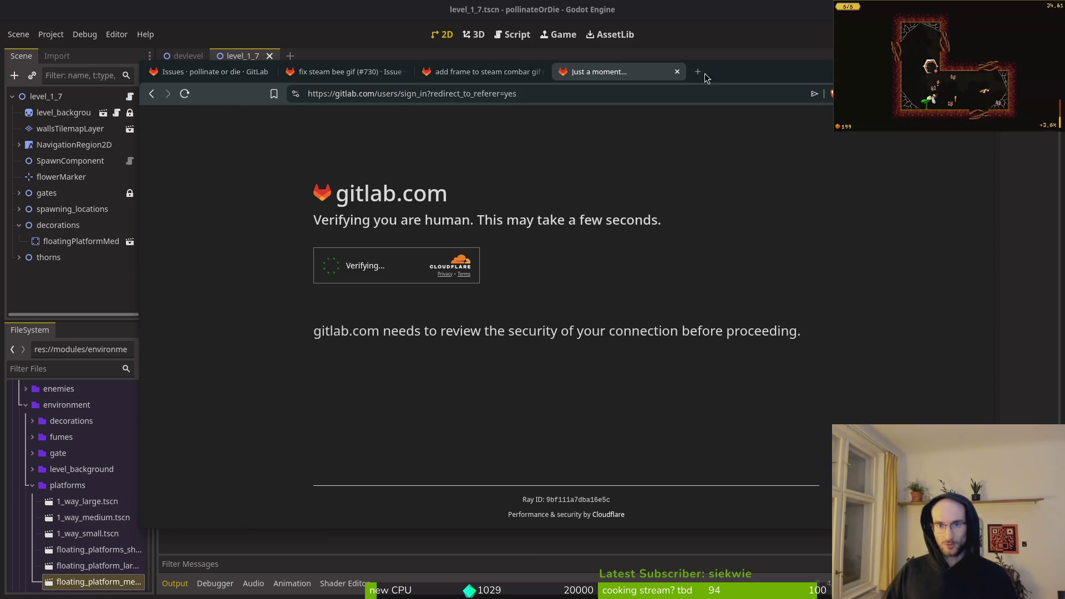
key(alt+Tab)
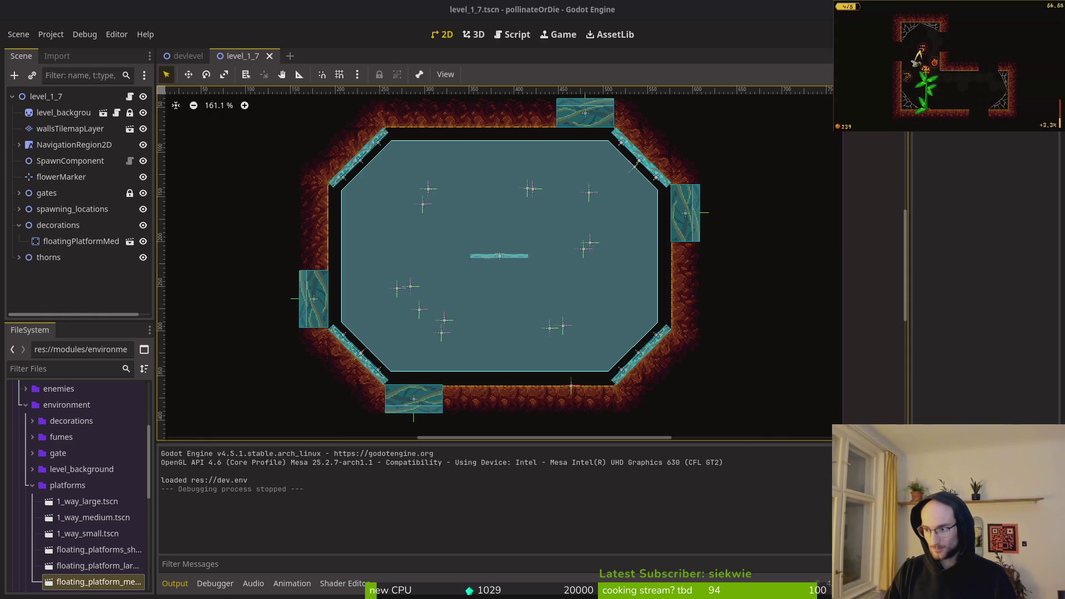
Step: Pause and resume the game with Esc, then bring the issue #711 browser window forward
key(Escape)
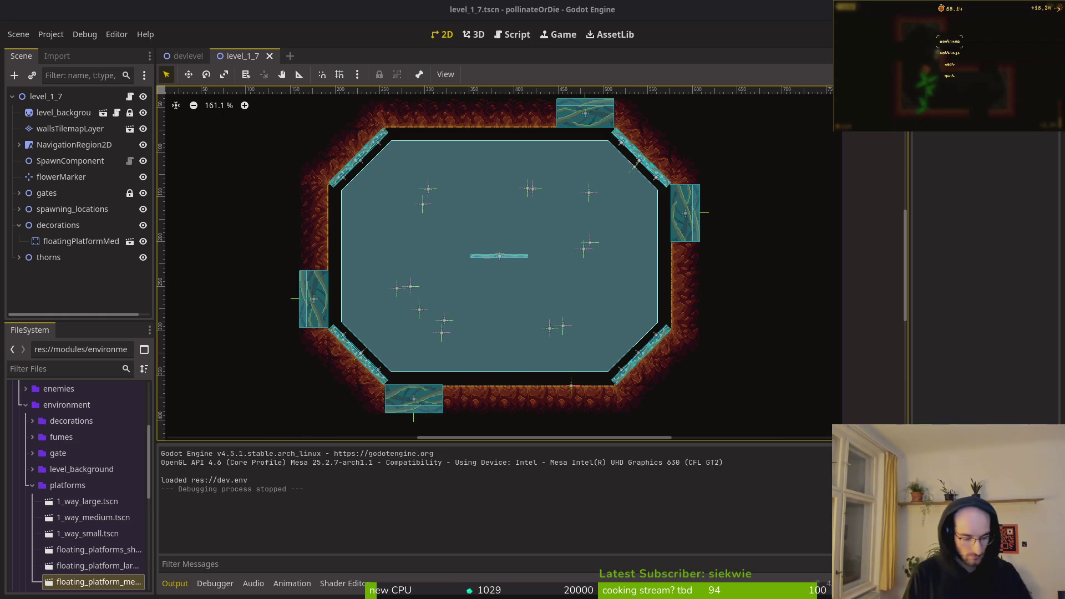
key(Escape)
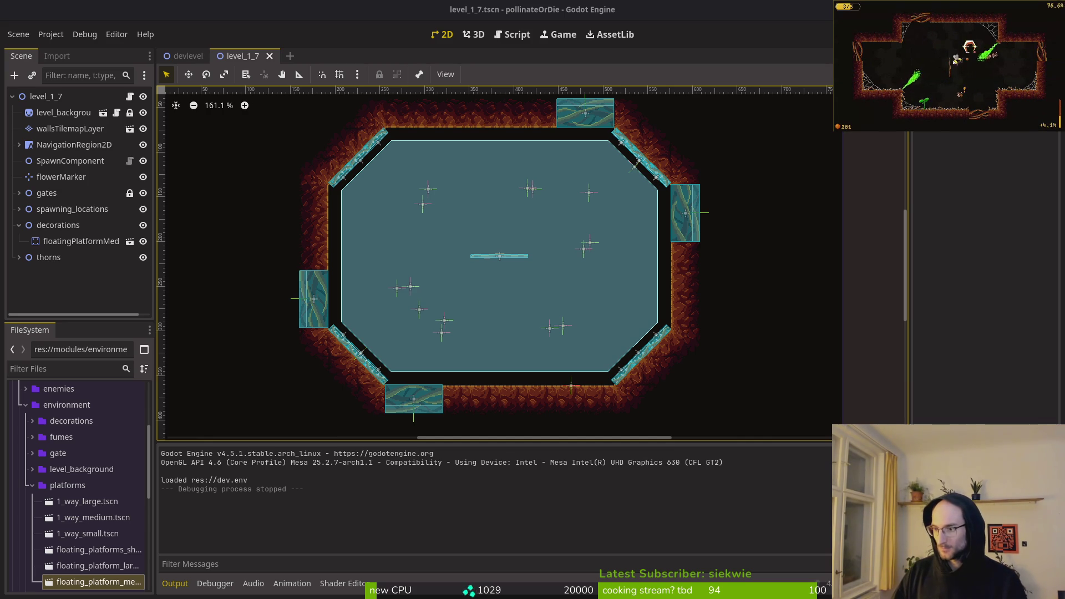
key(alt+Tab)
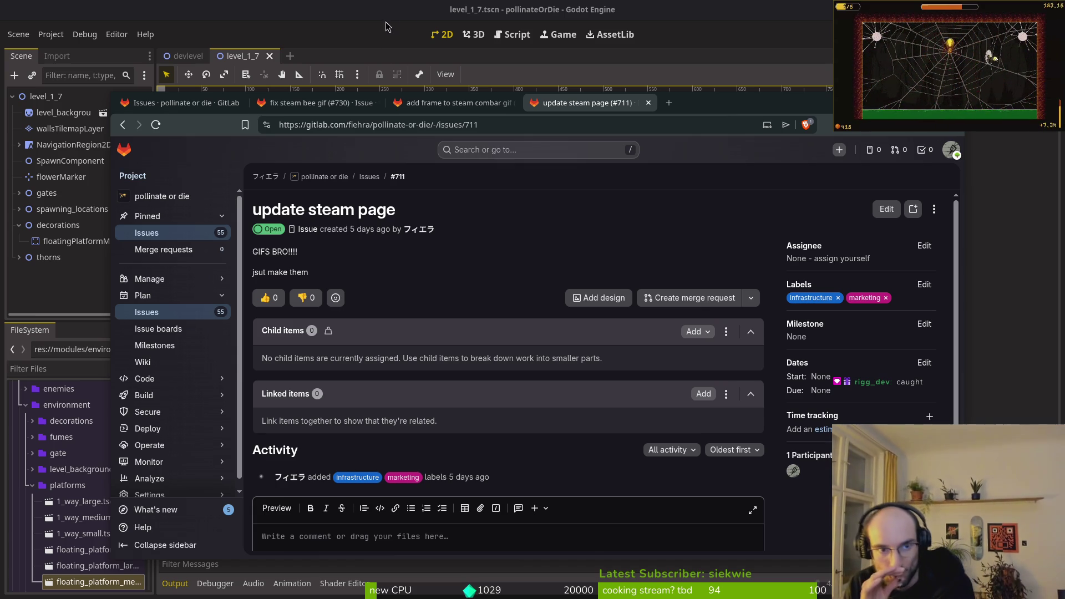
Step: Close issue #730, 'fix steam bee gif'
click(442, 102)
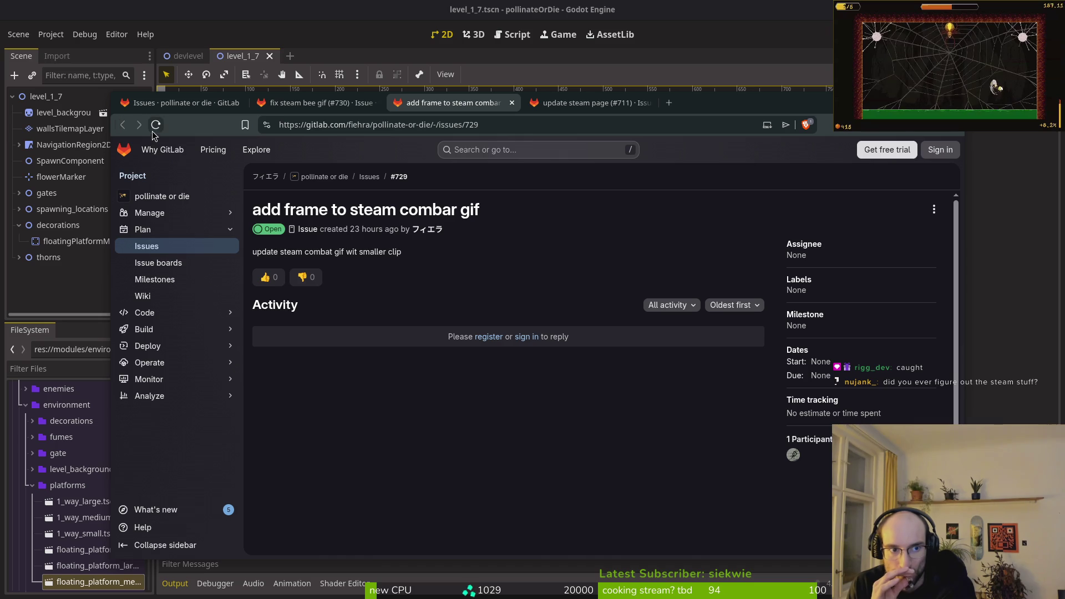
click(295, 106)
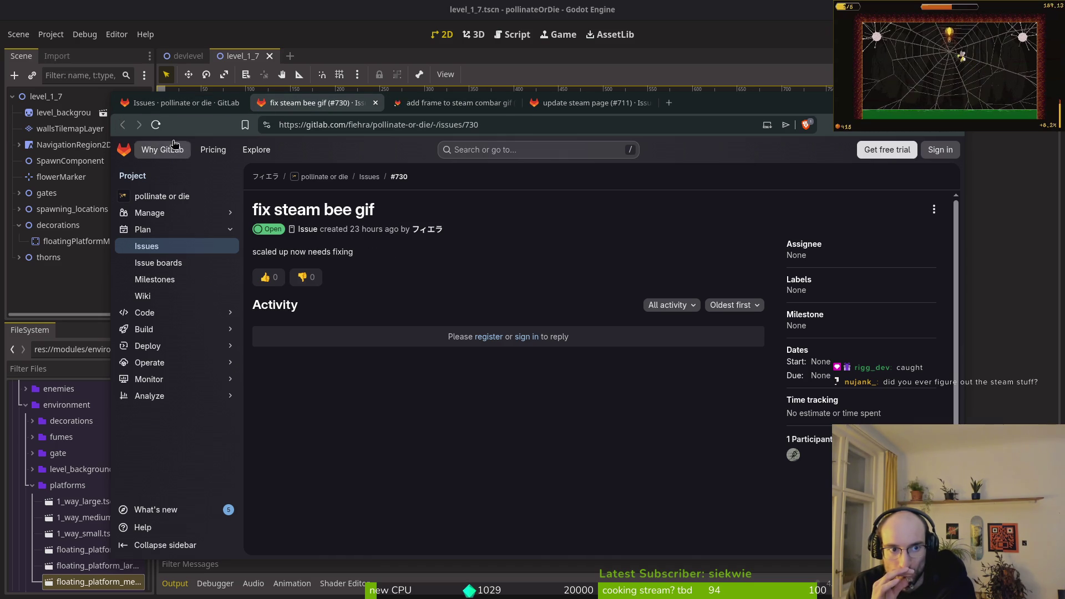
click(157, 125)
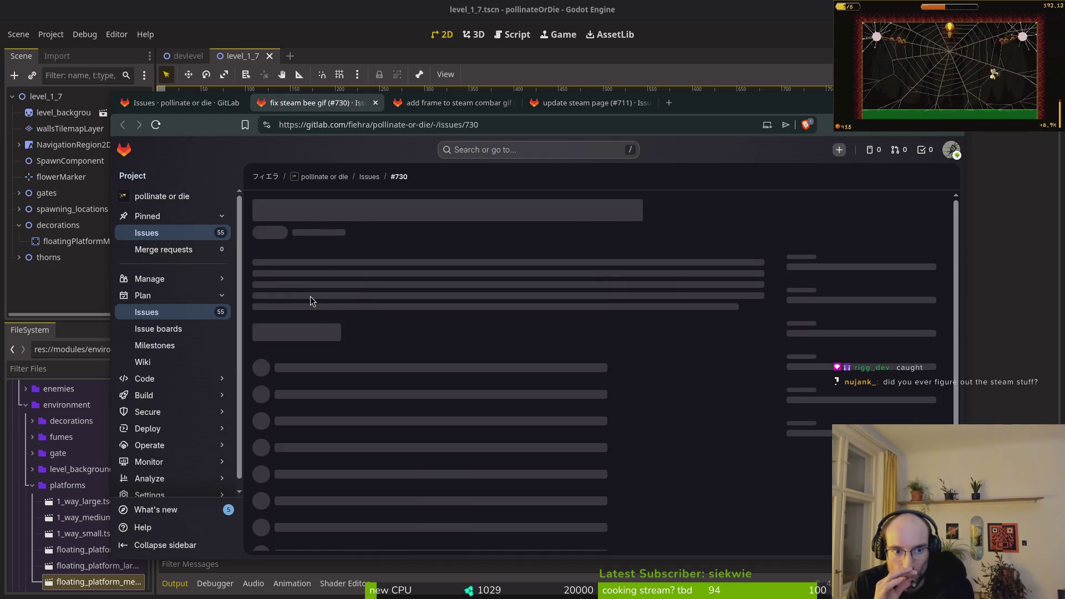
scroll(383, 266, down, 3)
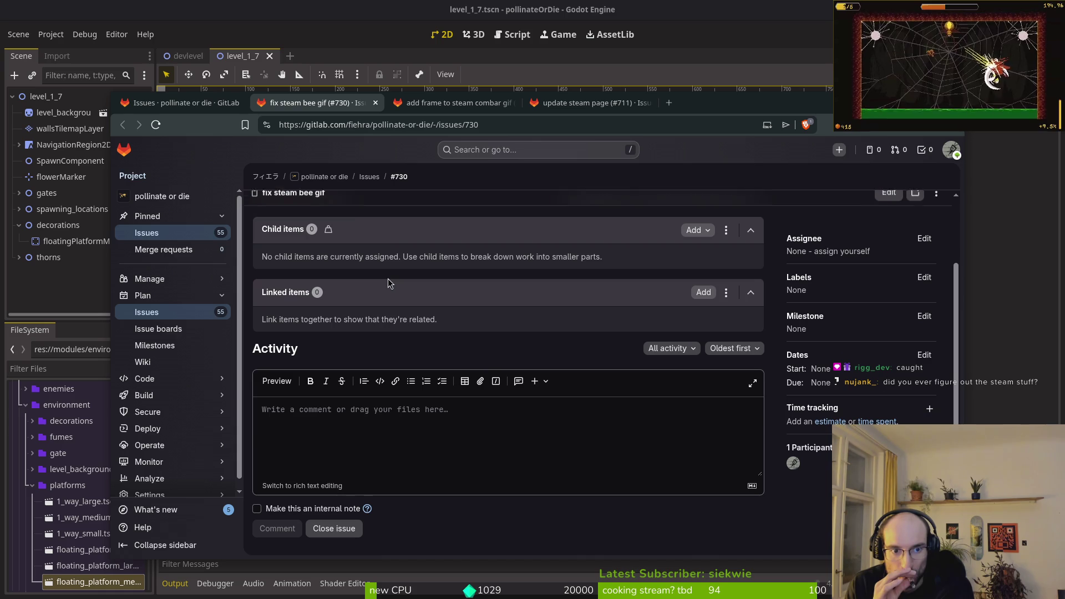
scroll(369, 508, up, 3)
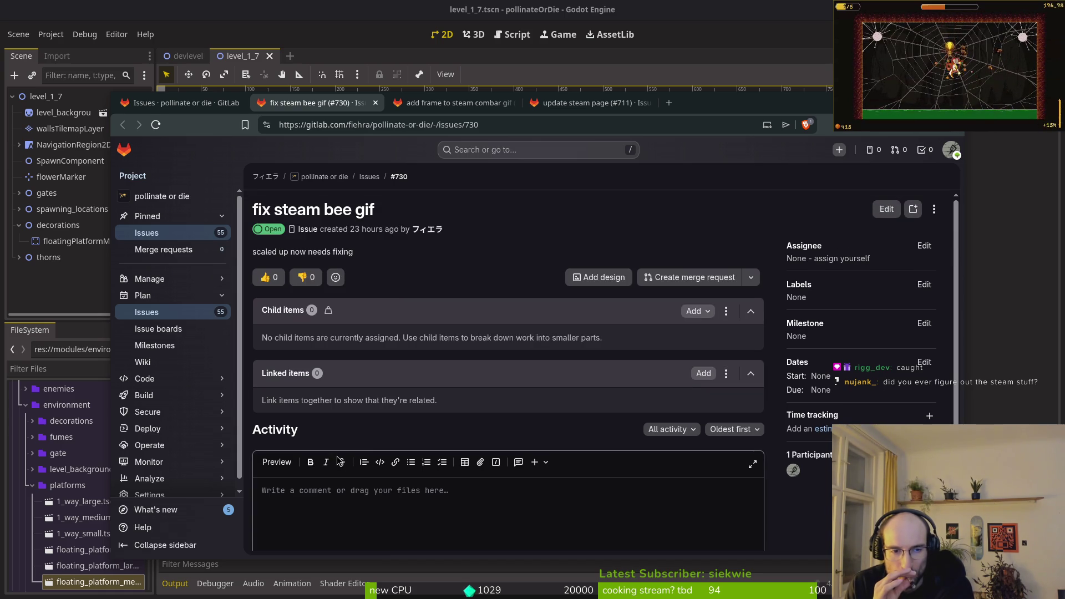
scroll(337, 456, down, 3)
click(319, 529)
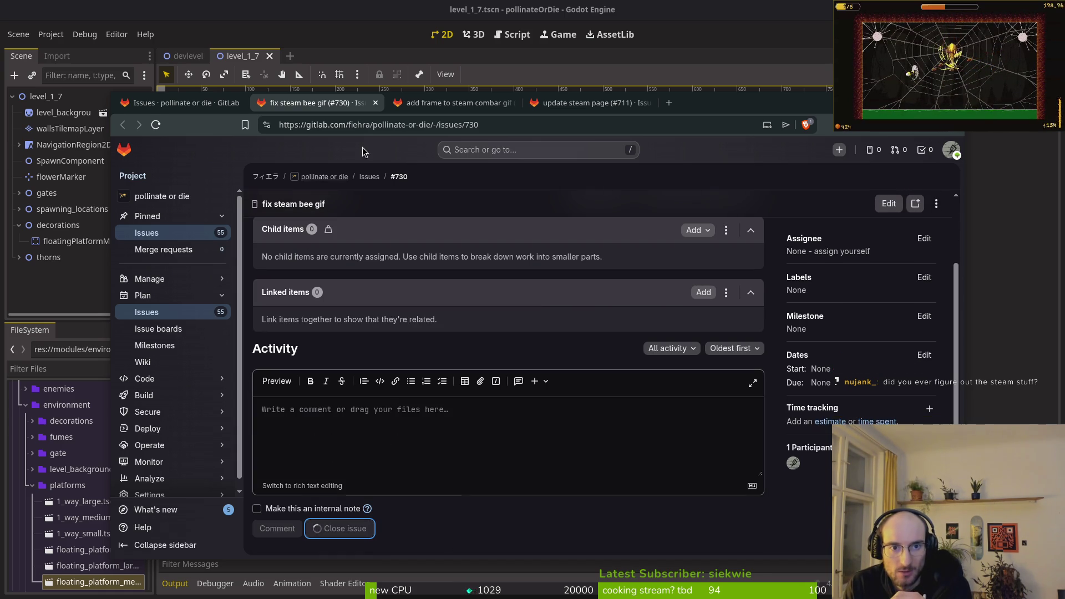
Step: Close issue #729 'add frame to steam combar gif' and issue #711 'update steam page'
click(417, 105)
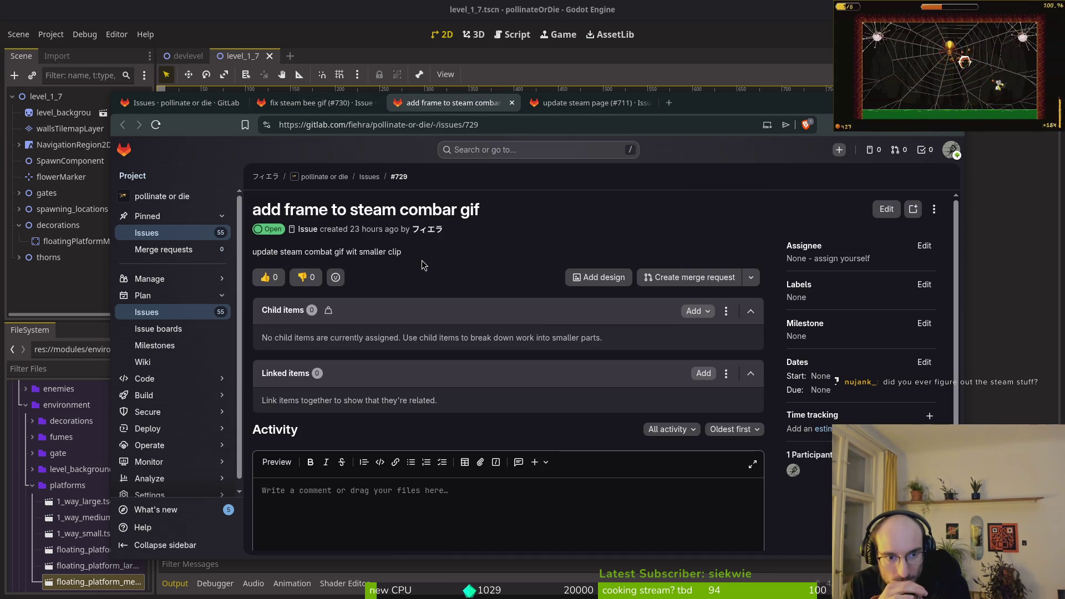
scroll(421, 261, down, 2)
click(324, 527)
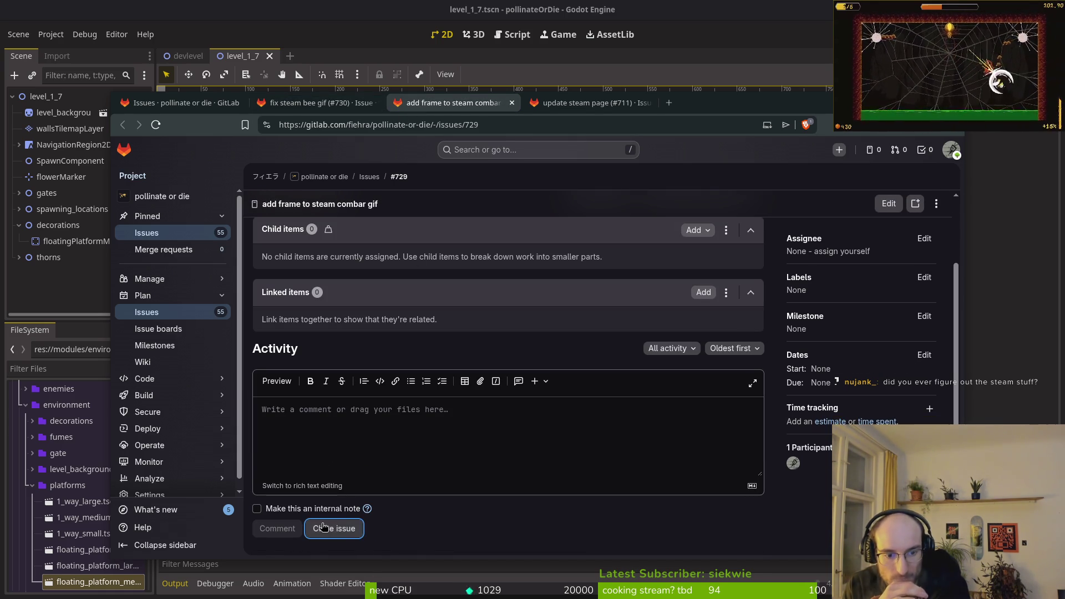
click(556, 103)
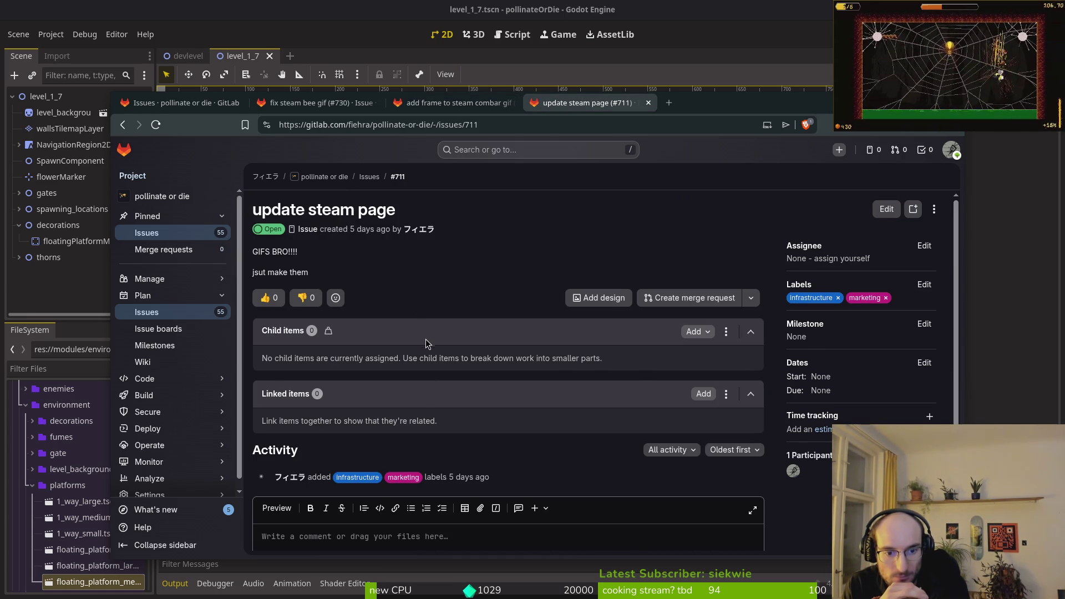
scroll(425, 348, down, 2)
click(354, 530)
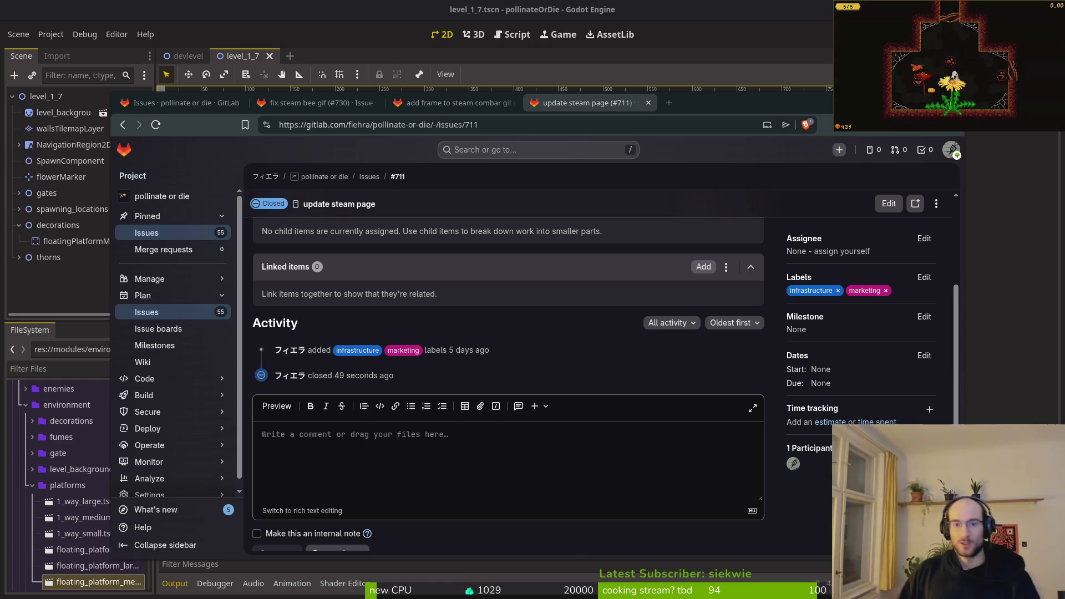
Step: Close the finished issue tabs and return to Godot's level_1_7.tscn scene, zoomed out
click(343, 104)
key(ctrl+w)
key(ctrl+w)
key(ctrl+w)
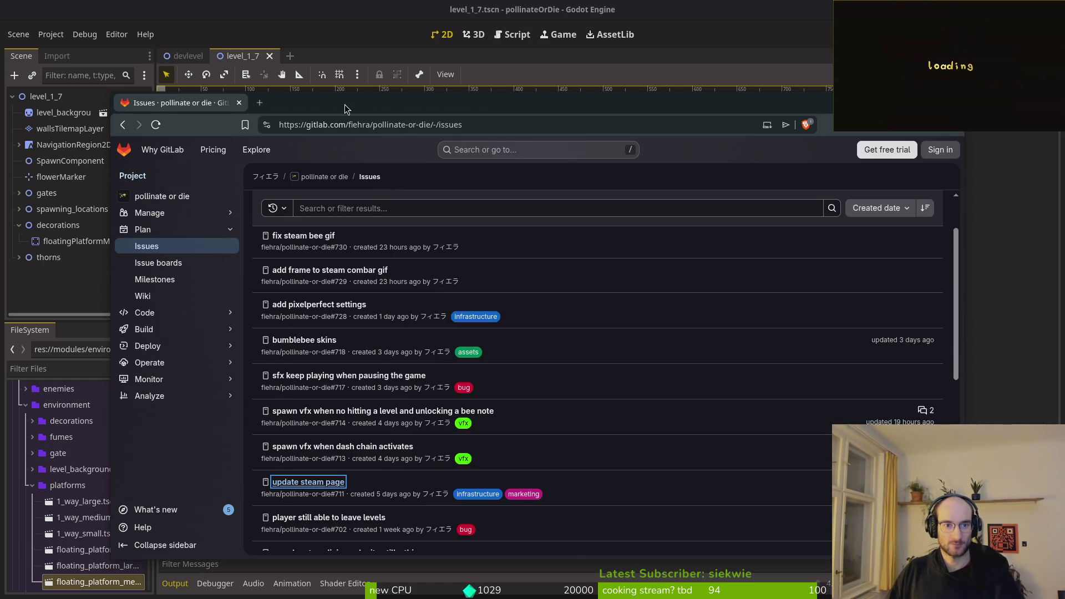
click(303, 236)
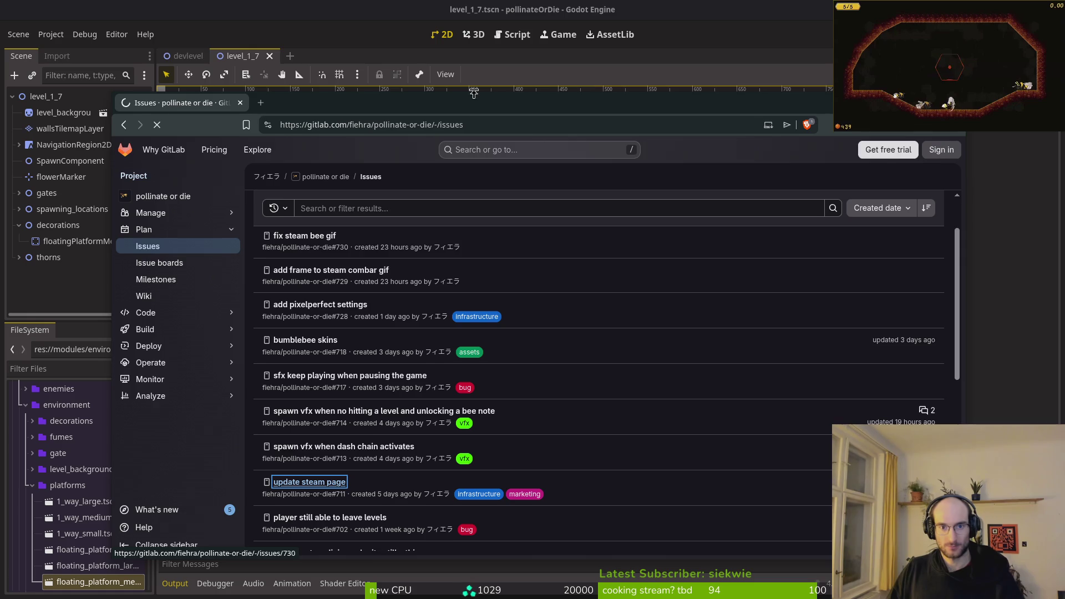
key(alt+Tab)
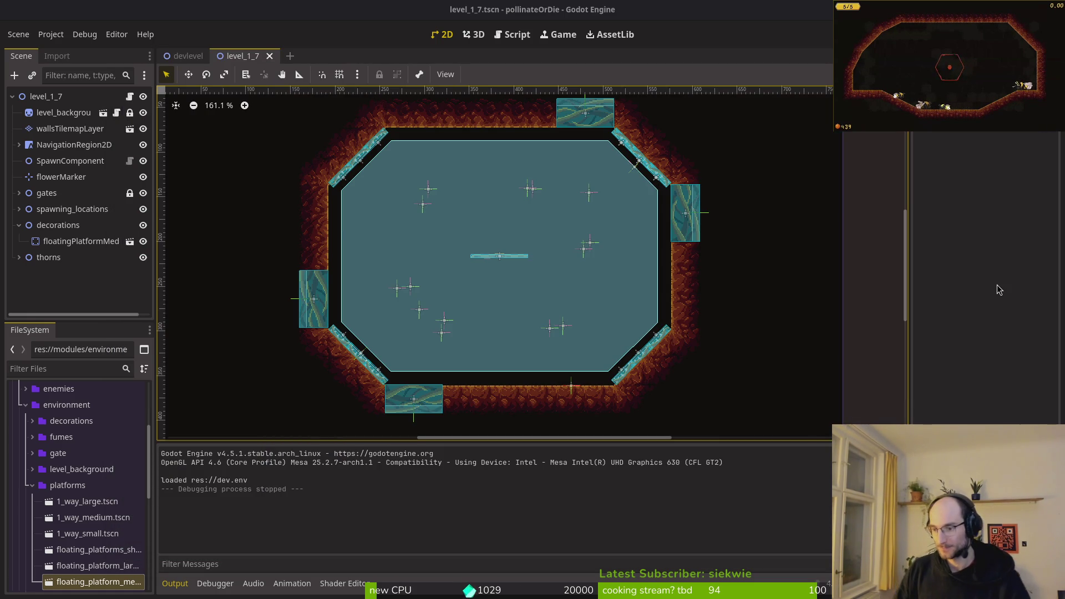
scroll(558, 204, down, 3)
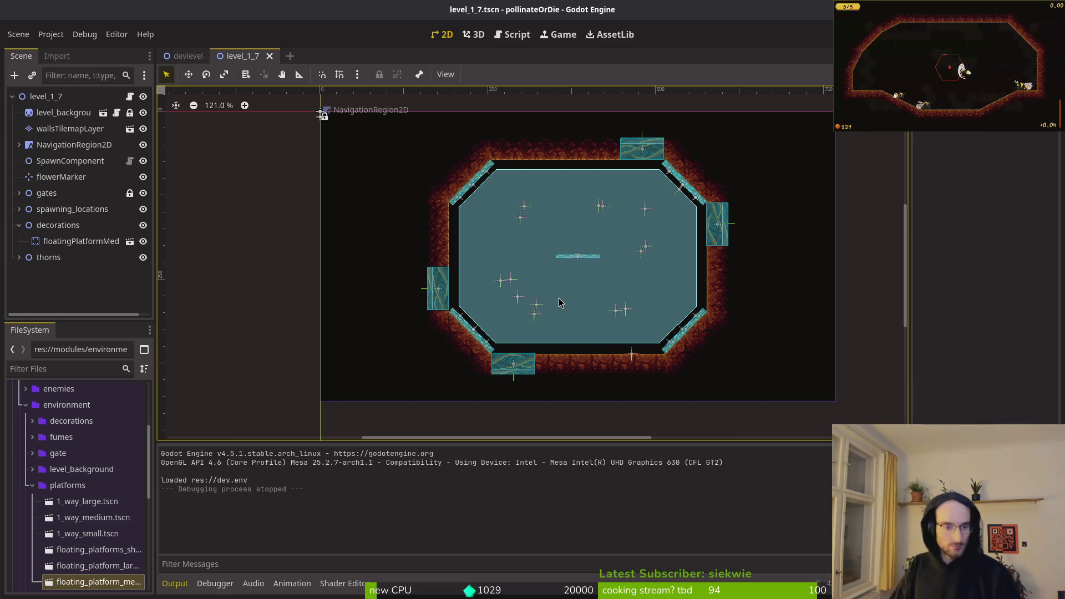
Step: Switch to the layered gameoverscreen sprite, close the two extra copies, and save it
key(alt+Tab)
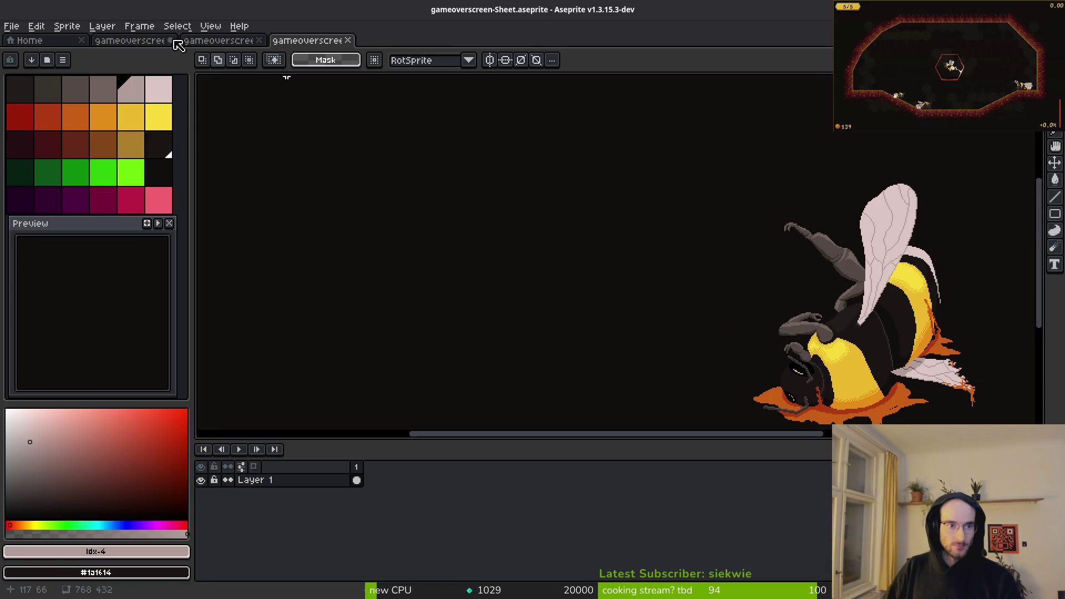
click(127, 41)
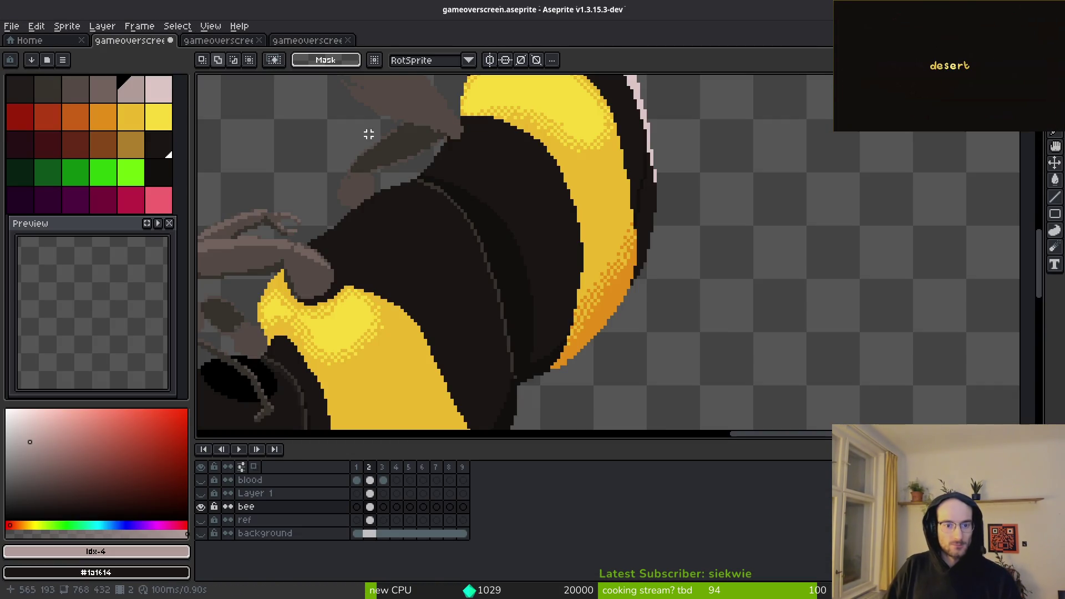
scroll(268, 85, down, 5)
click(259, 40)
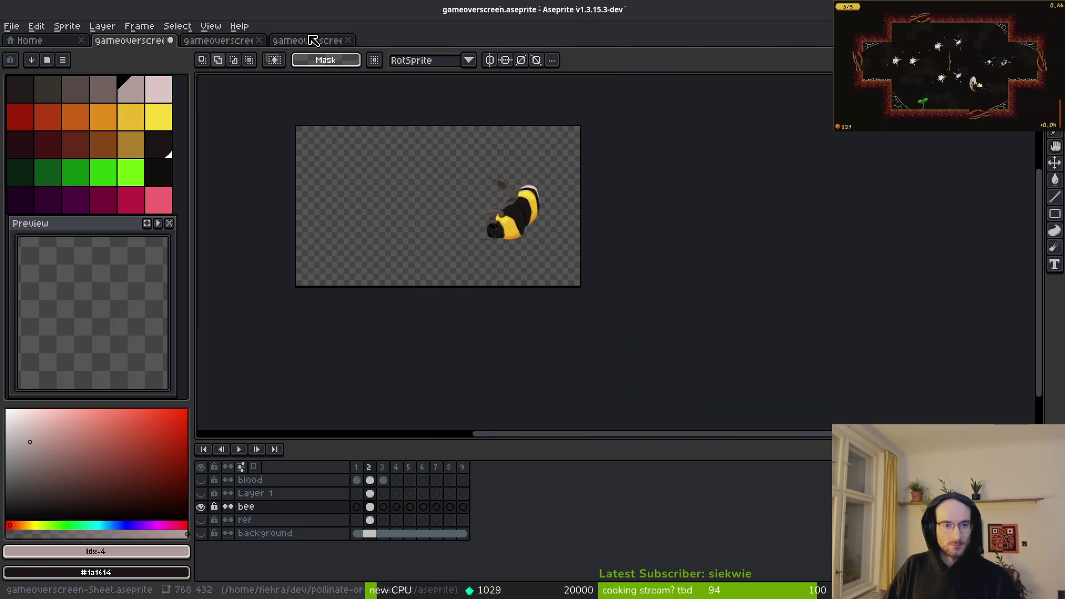
middle_click(305, 40)
scroll(492, 222, up, 1)
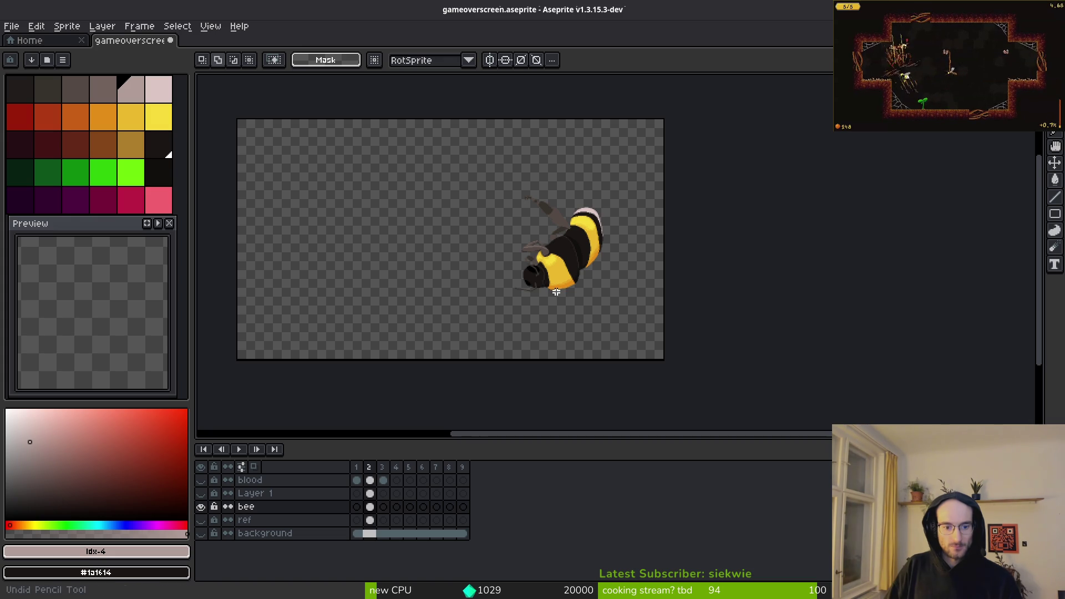
key(ctrl+s)
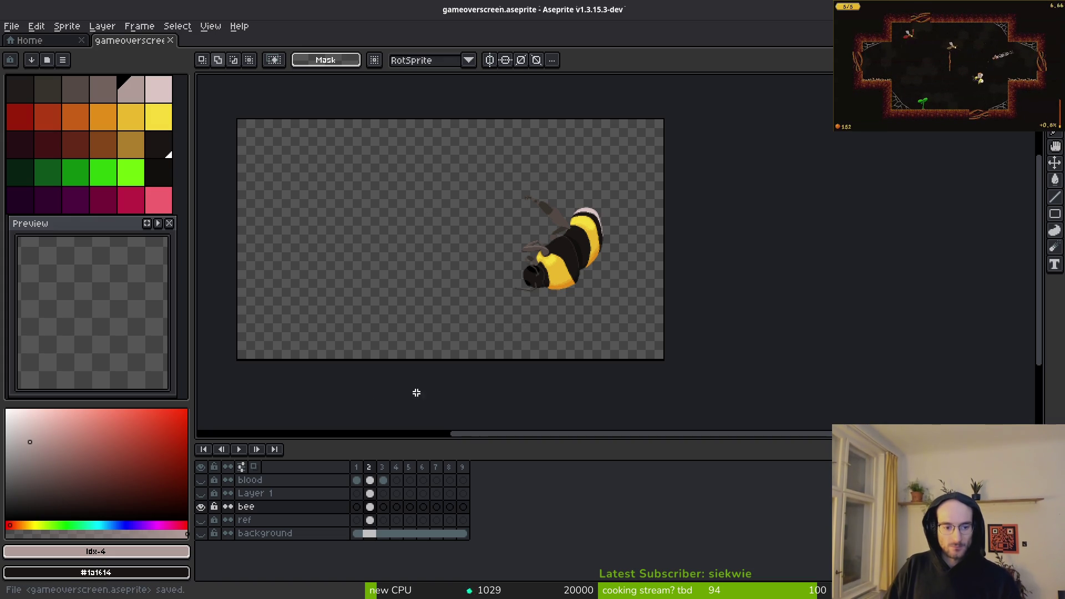
Step: Make the blood layer visible on the dead bee and switch to the eyedropper
scroll(523, 278, up, 3)
scroll(524, 277, down, 2)
scroll(311, 428, up, 3)
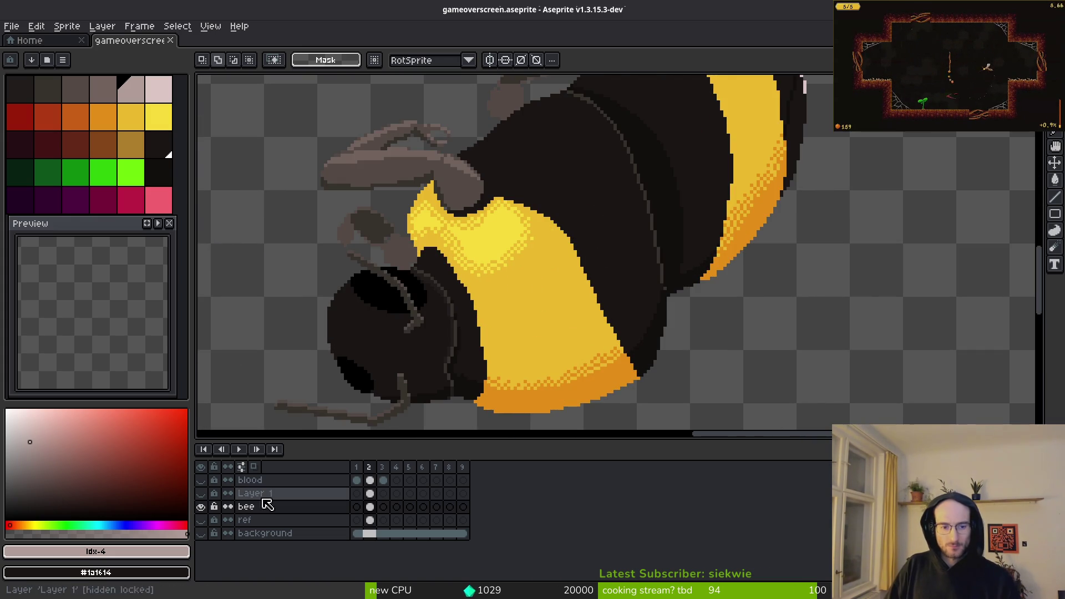
click(201, 480)
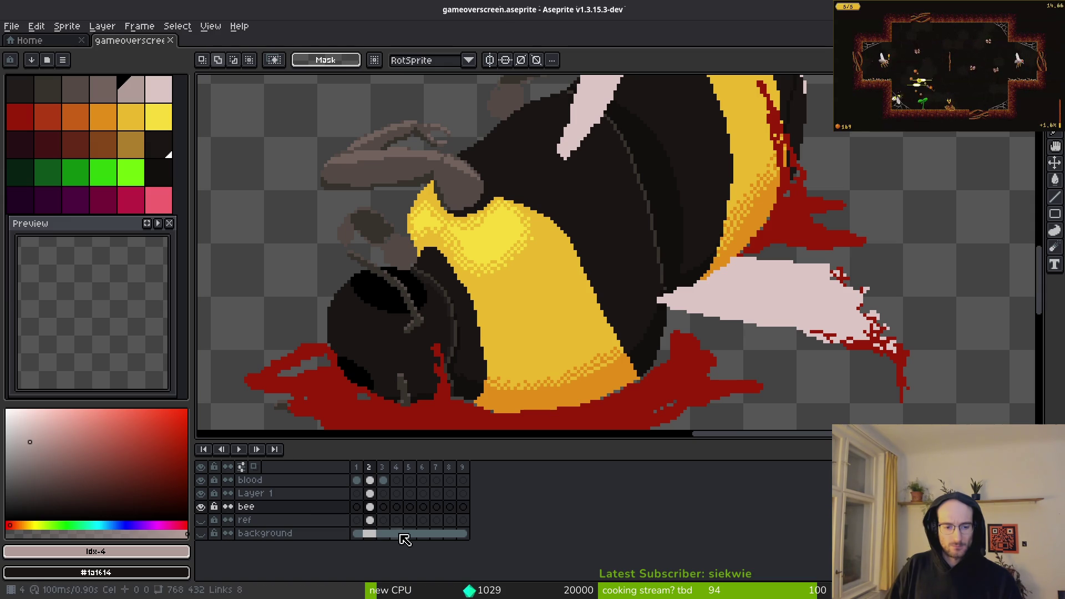
scroll(632, 237, down, 4)
scroll(632, 237, up, 3)
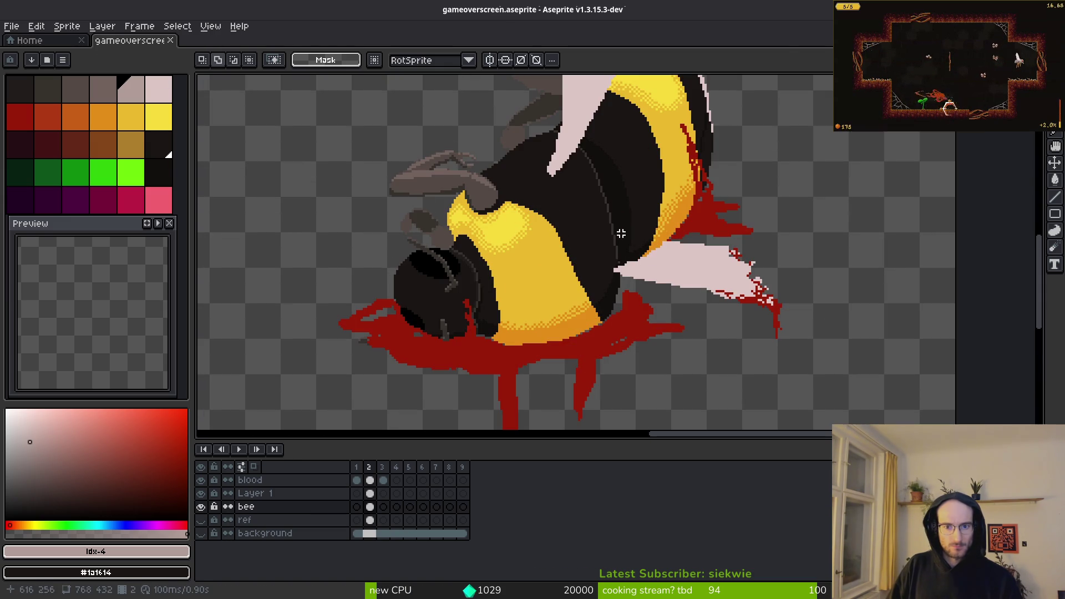
key(i)
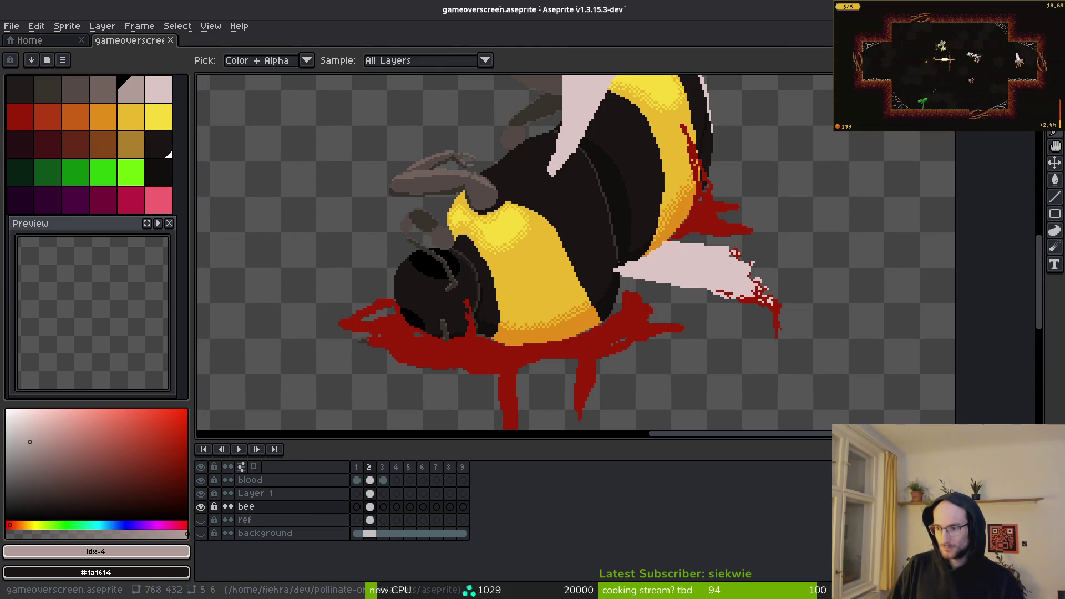
key(super)
key(super)
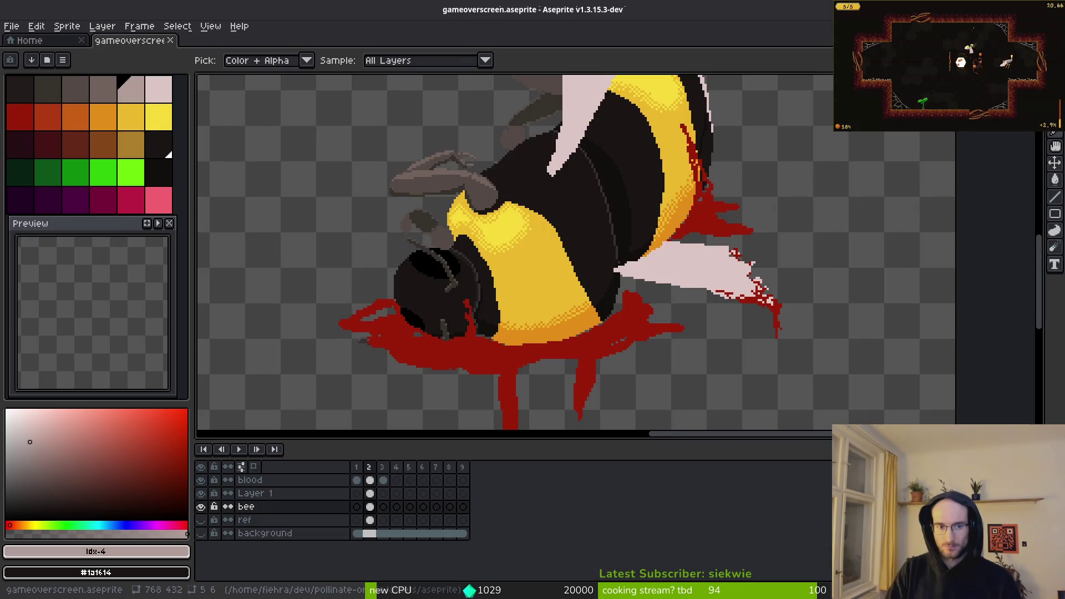
Step: Compare the red- and orange-blood bee versions, then save and close both gameoverscreen documents
key(m)
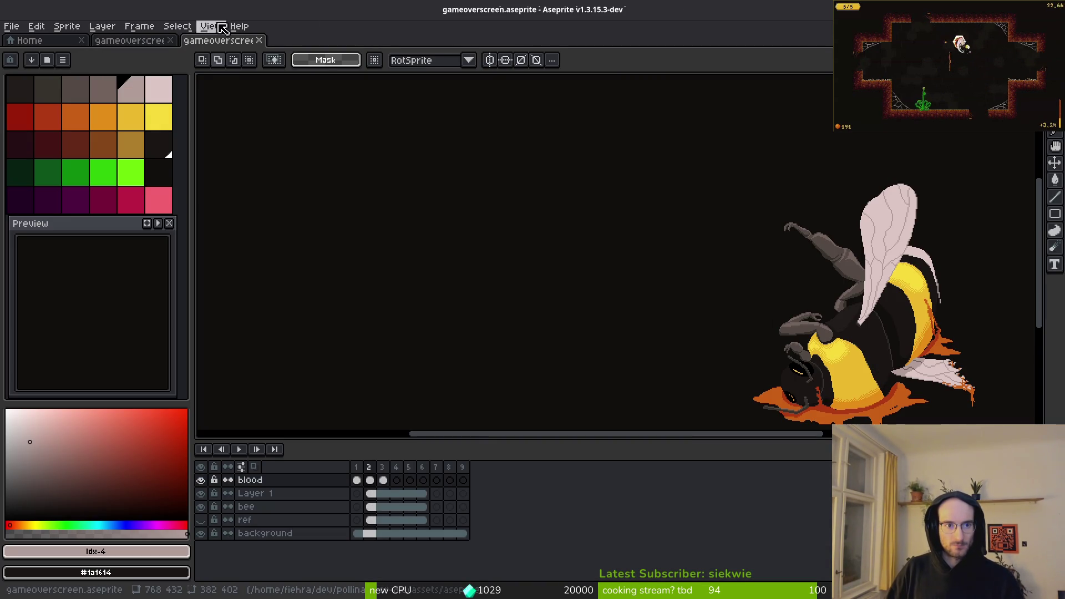
click(162, 41)
click(213, 45)
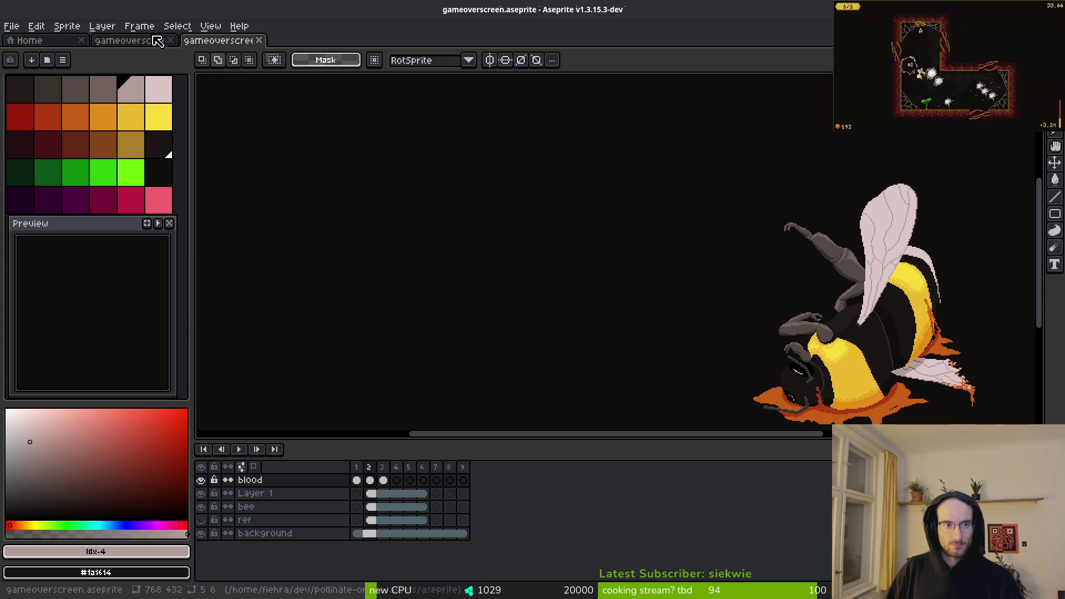
click(132, 42)
click(218, 43)
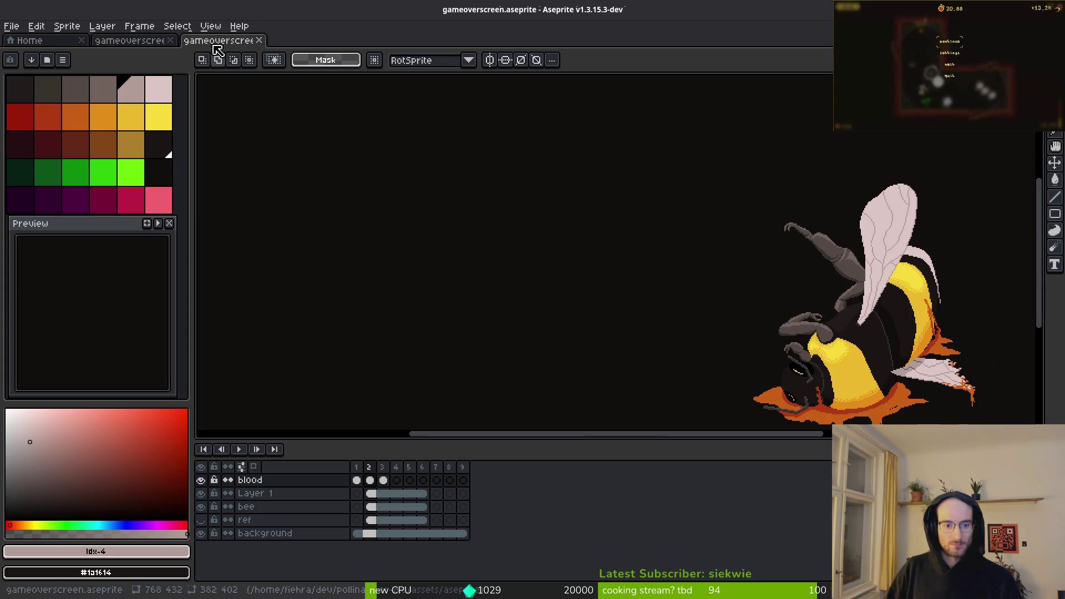
click(132, 42)
click(171, 41)
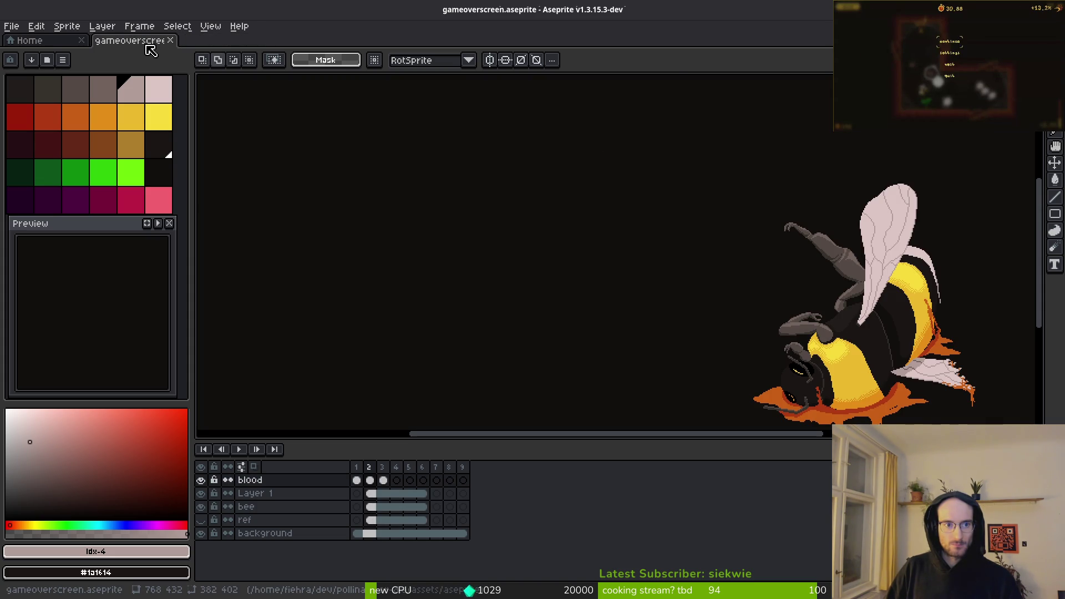
key(ctrl+s)
click(171, 41)
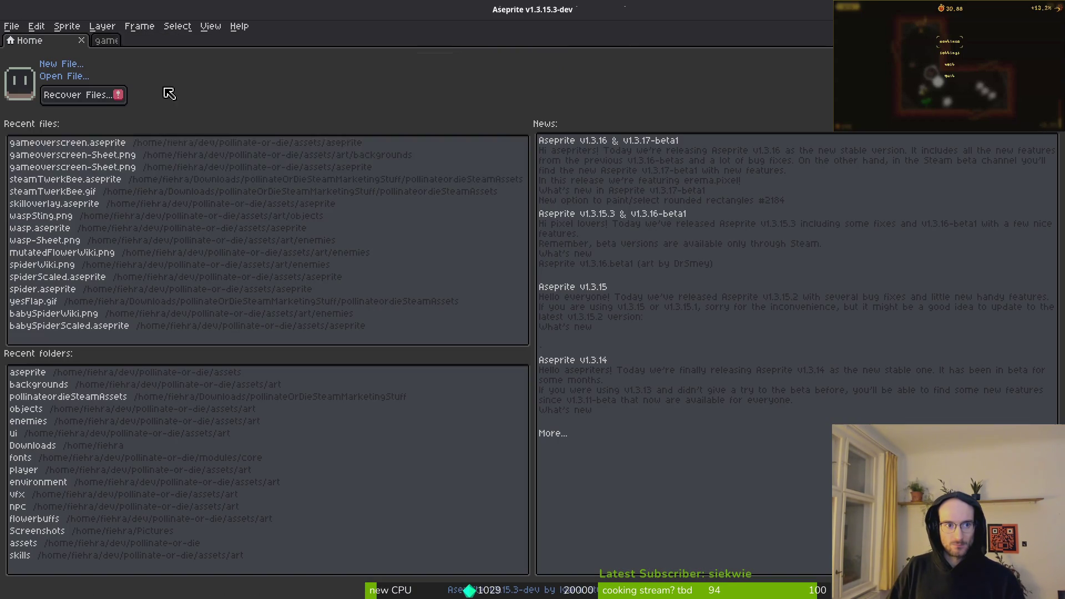
Step: Reopen and close the gameoverscreen recent files, then clear the missing gameoverscreen-Sheet.png entry
click(94, 143)
click(170, 41)
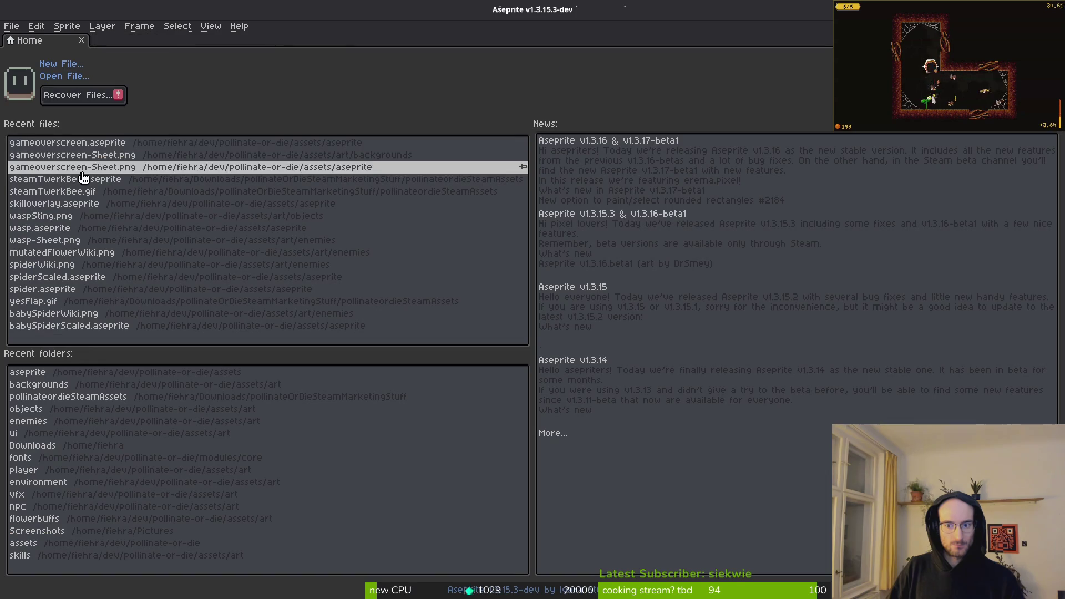
click(91, 155)
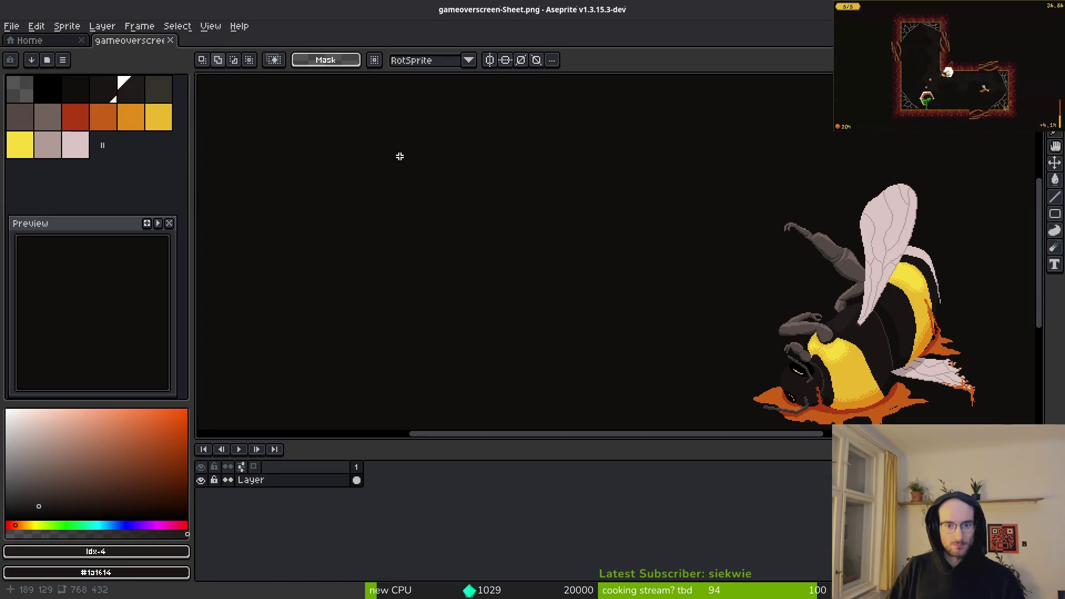
click(170, 40)
click(134, 168)
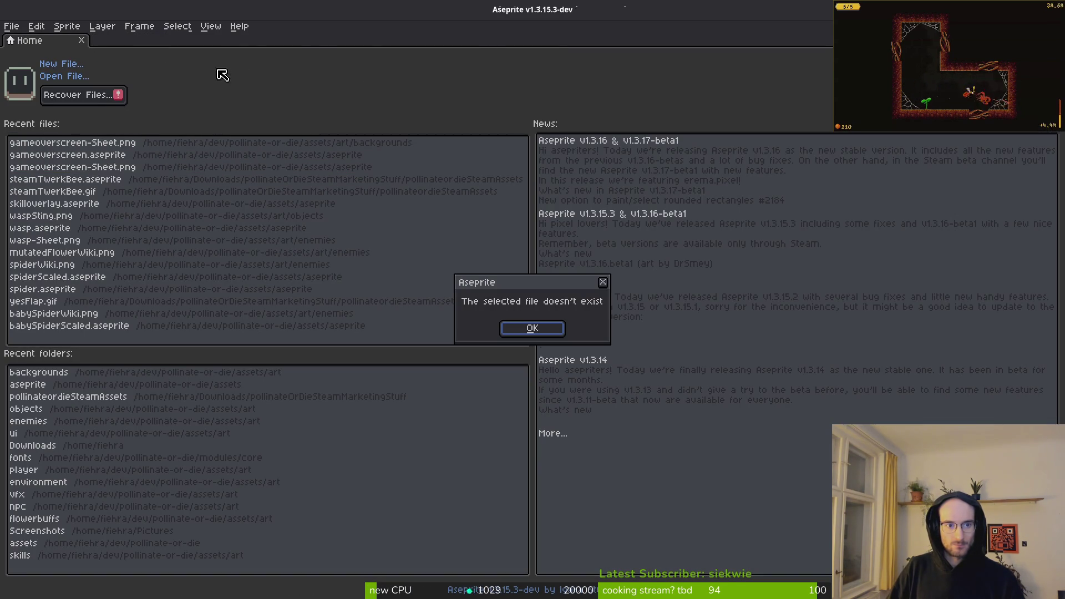
click(544, 336)
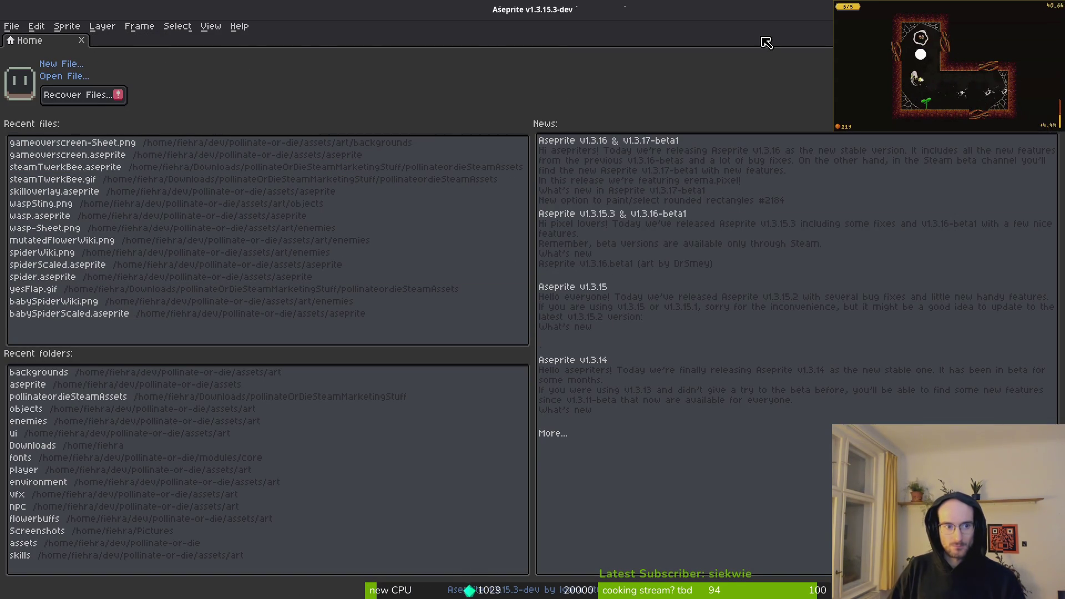
Step: Start a new sprite from the Home page
key(ctrl+q)
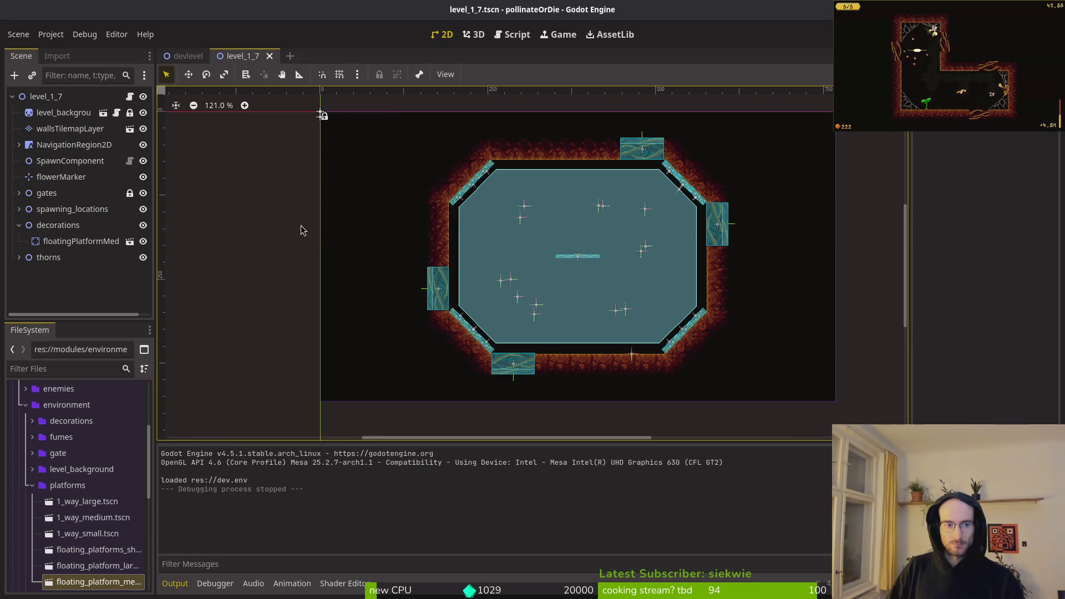
key(super)
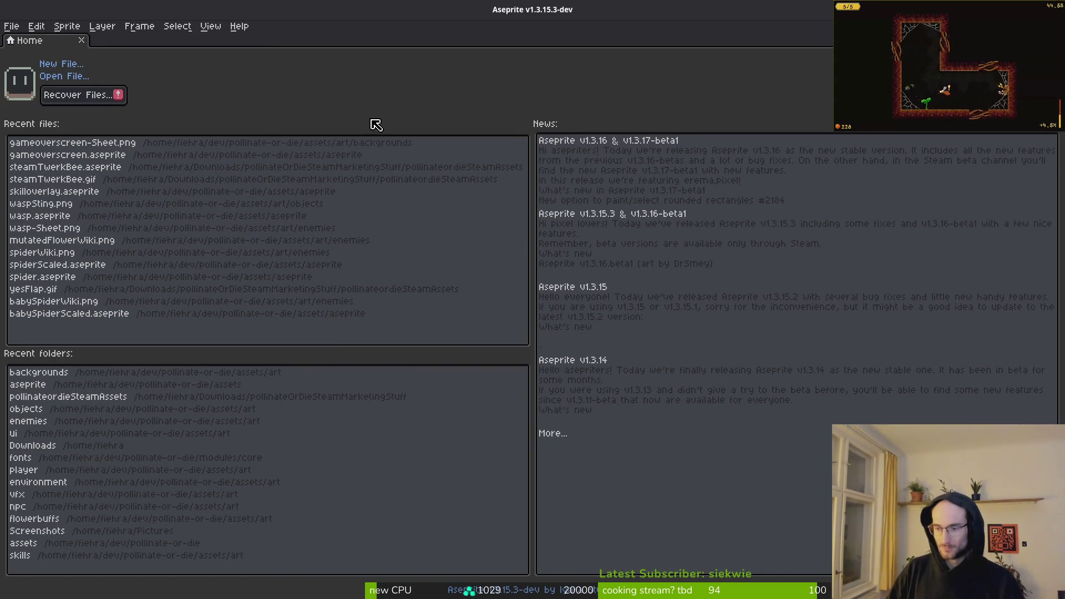
click(61, 64)
Step: Create the new sprite at 32×32 pixels
text(32)
key(Tab)
text(32)
key(Return)
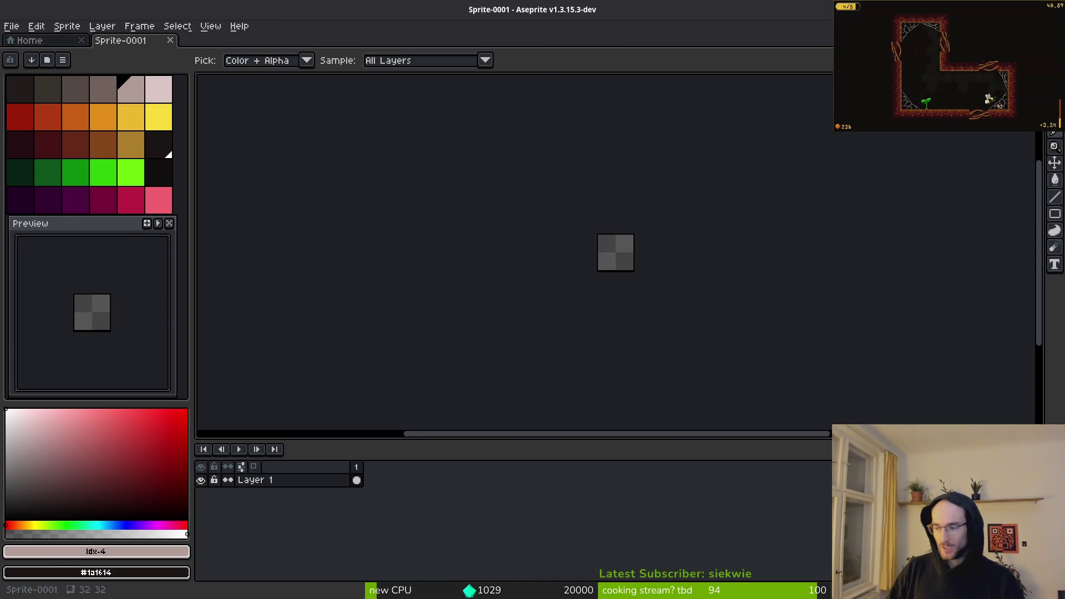
Step: Run the game in the Godot editor and stop it again
key(alt+Tab)
key(F5)
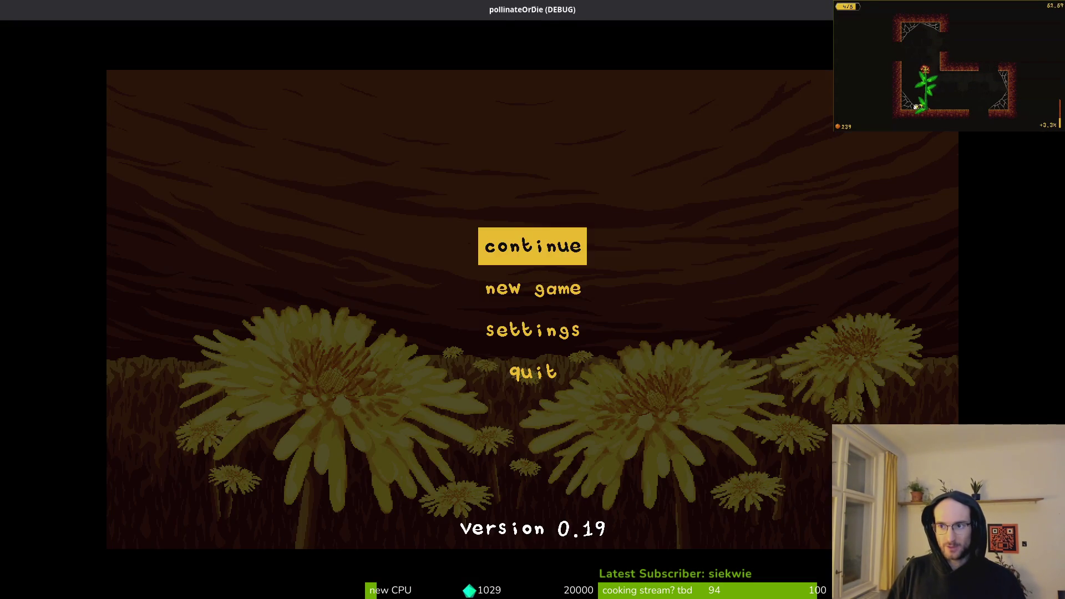
key(alt+F4)
Step: Open checkbox.aseprite from the project's assets/aseprite folder
key(alt+Tab)
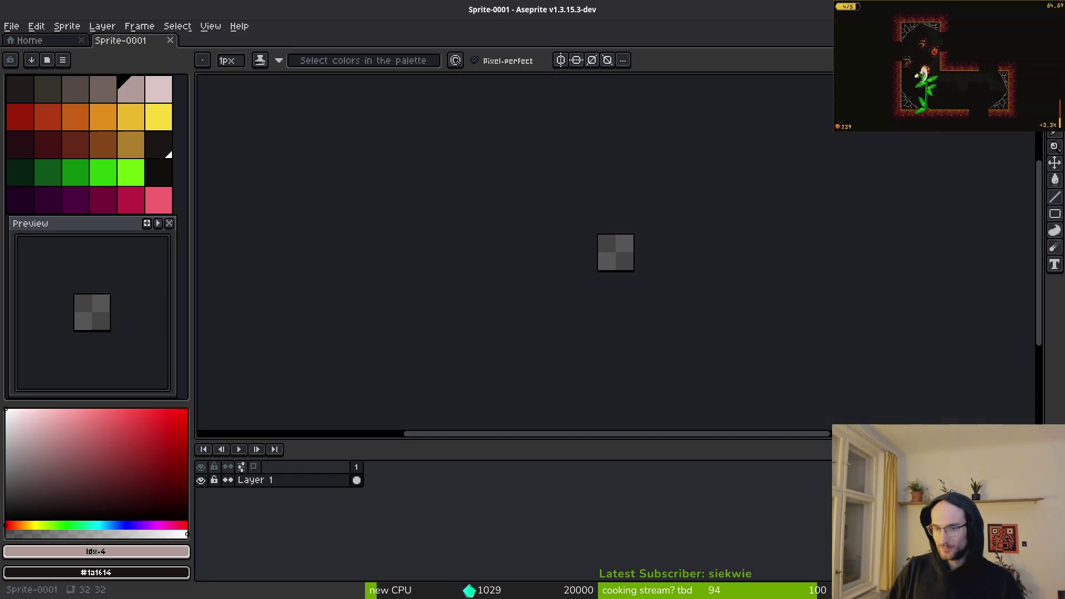
click(33, 40)
click(49, 77)
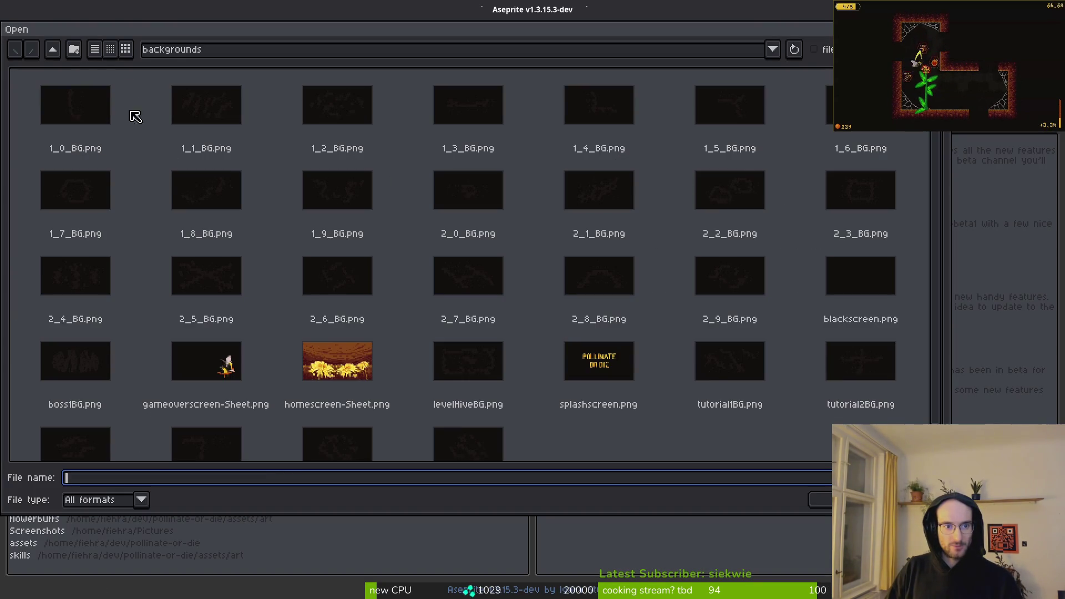
double_click(52, 49)
double_click(137, 129)
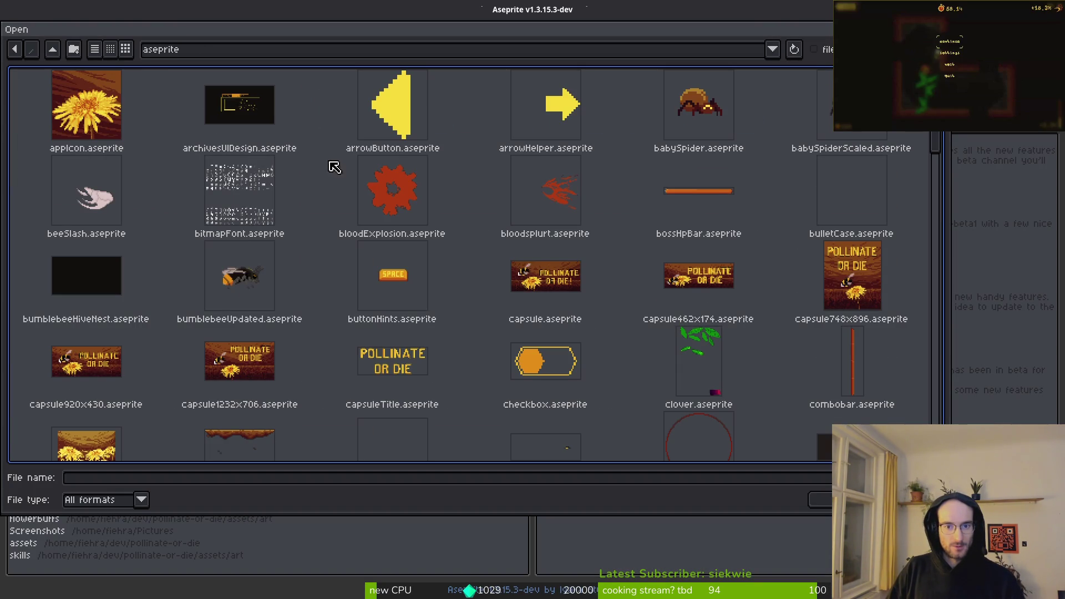
double_click(547, 360)
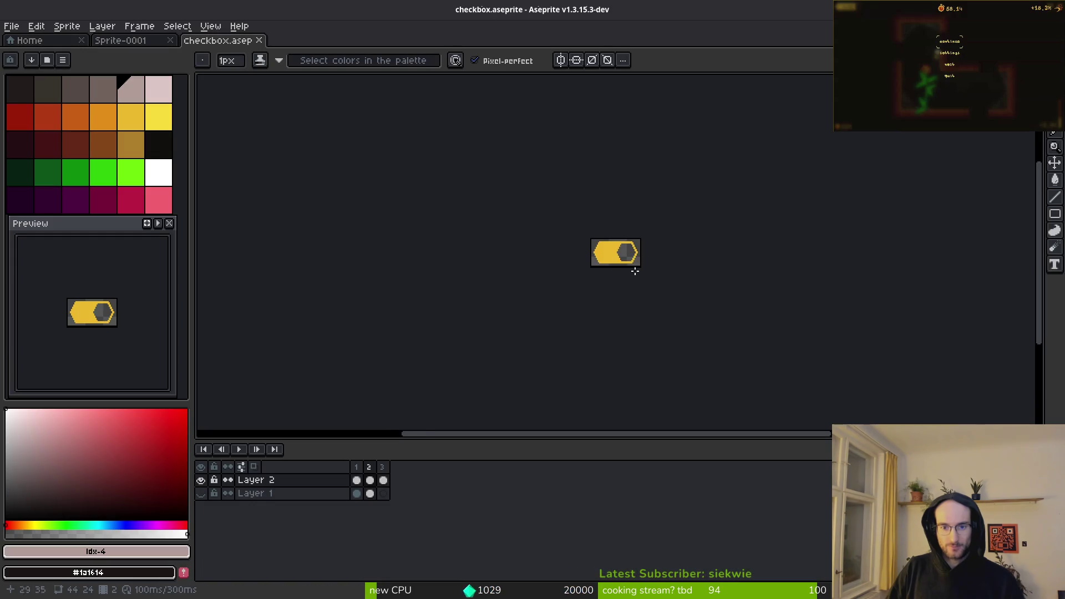
Step: Check checkbox.aseprite's 44×24 canvas size, then return to Sprite-0001
key(ctrl+alt+c)
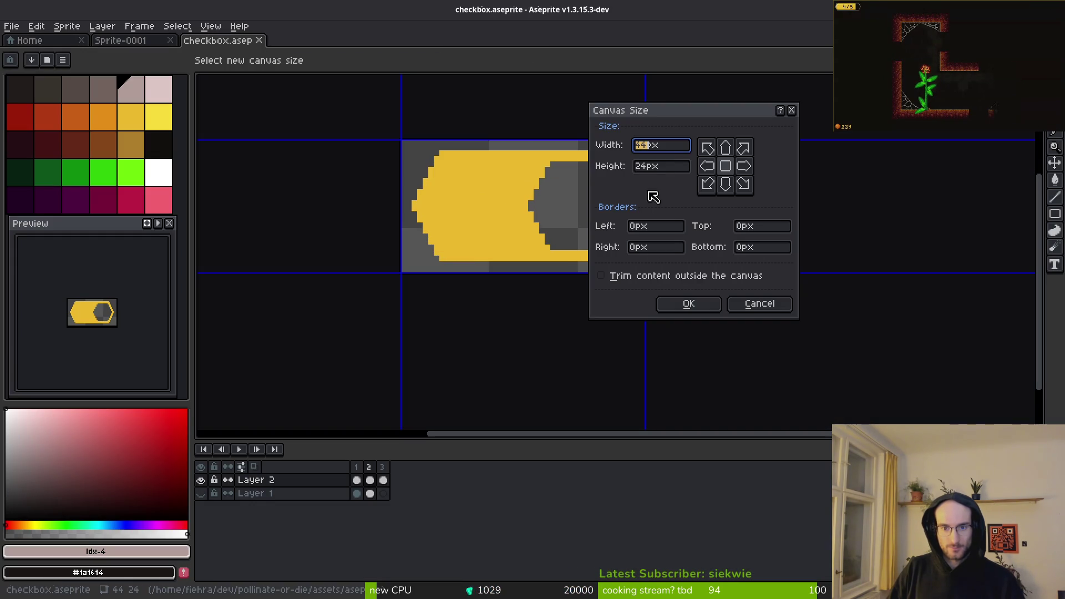
click(783, 314)
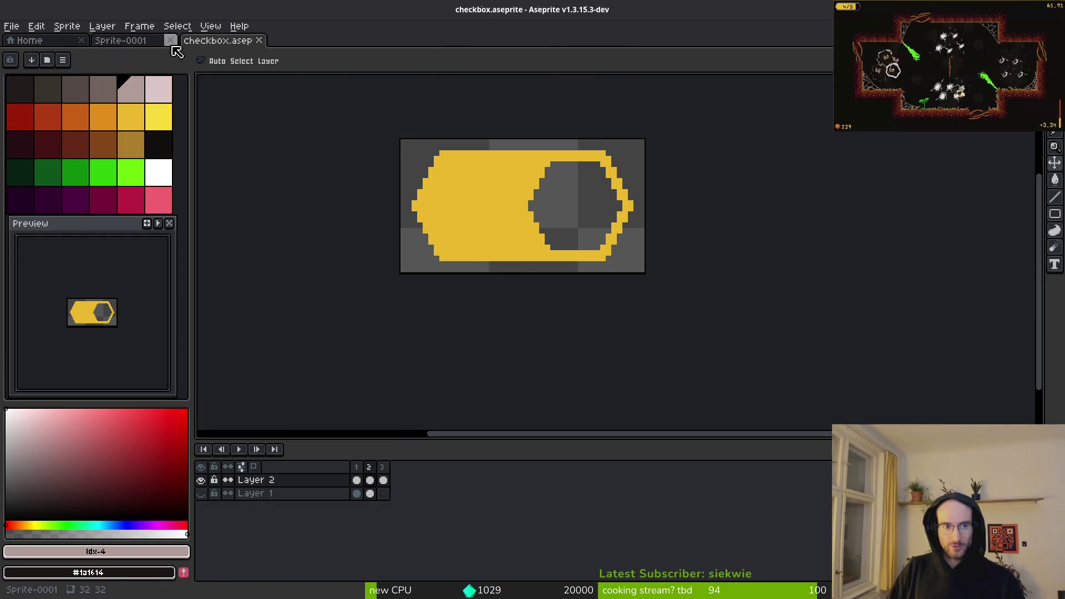
click(161, 40)
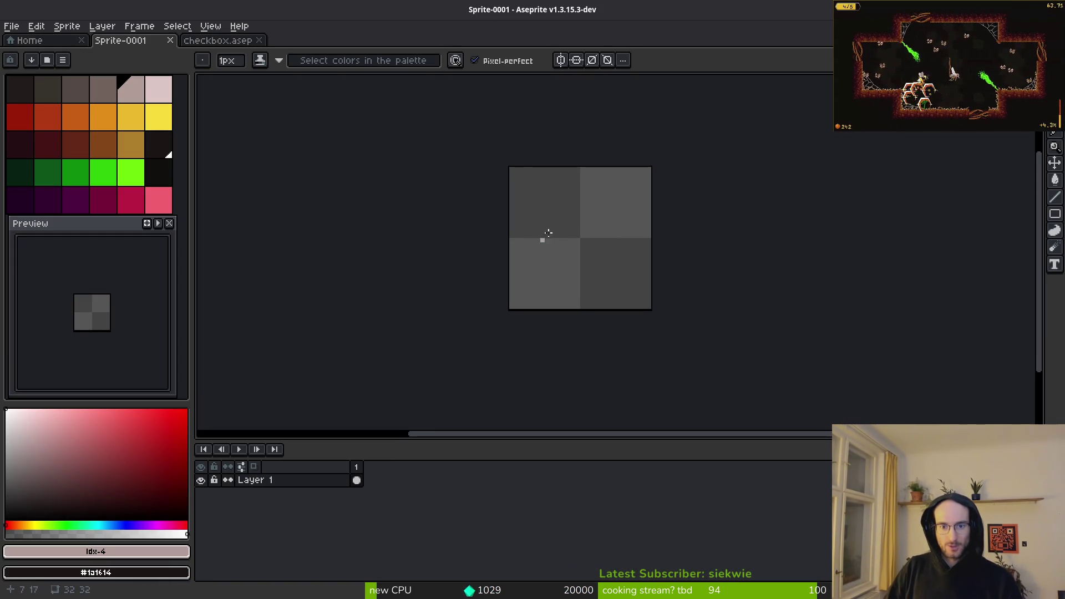
Step: Pick the orange-red palette colour on Sprite-0001 and try out a test pixel
scroll(555, 245, up, 2)
key(alt+Tab)
key(alt+Tab)
click(217, 40)
click(119, 40)
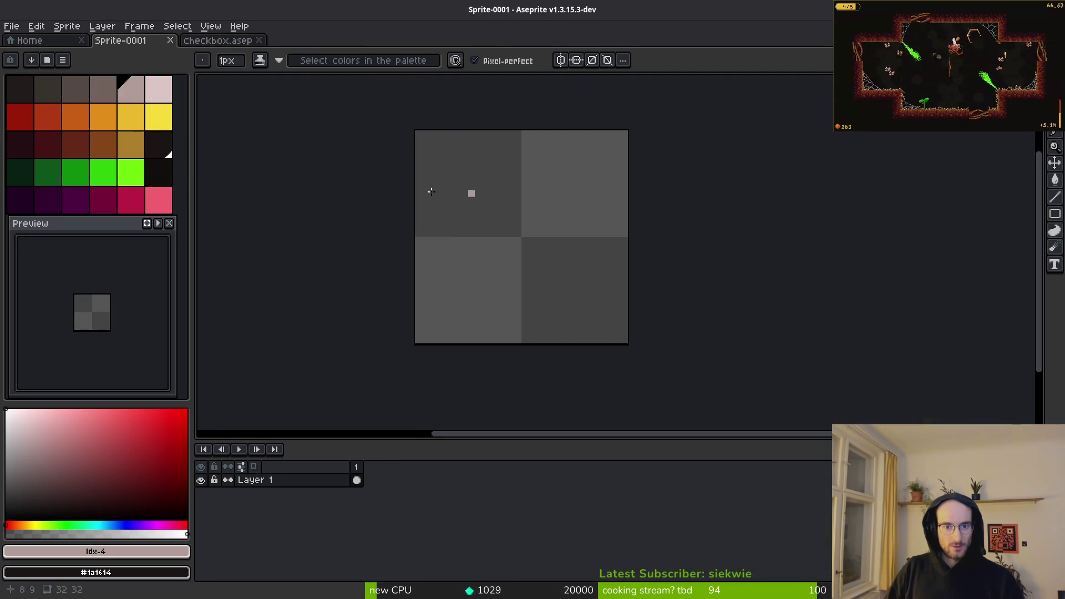
click(48, 119)
scroll(434, 208, up, 3)
scroll(553, 197, down, 2)
scroll(529, 142, up, 1)
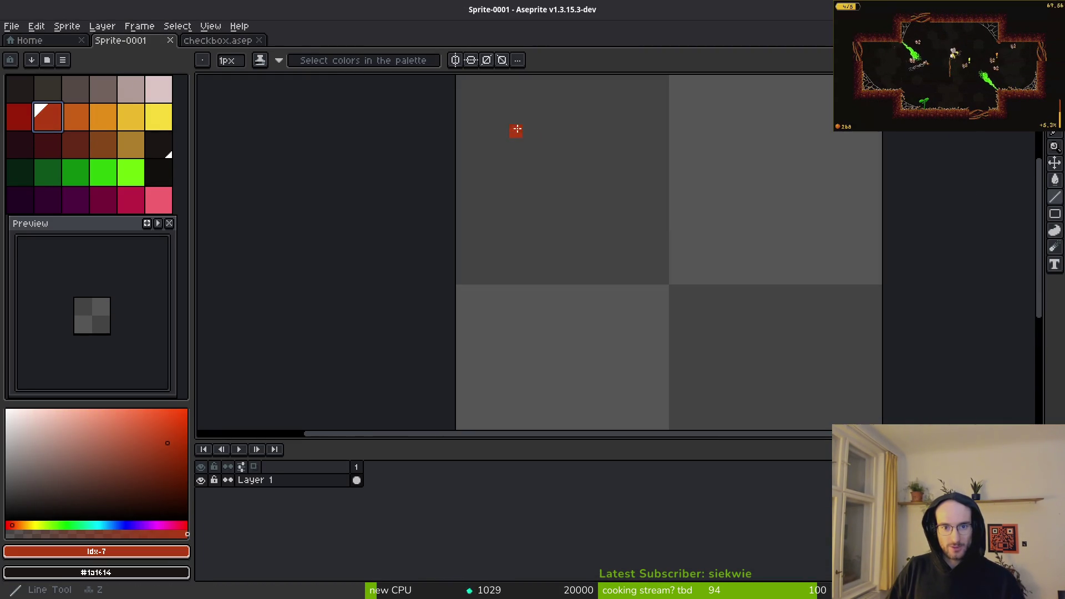
scroll(516, 150, down, 2)
scroll(497, 176, up, 1)
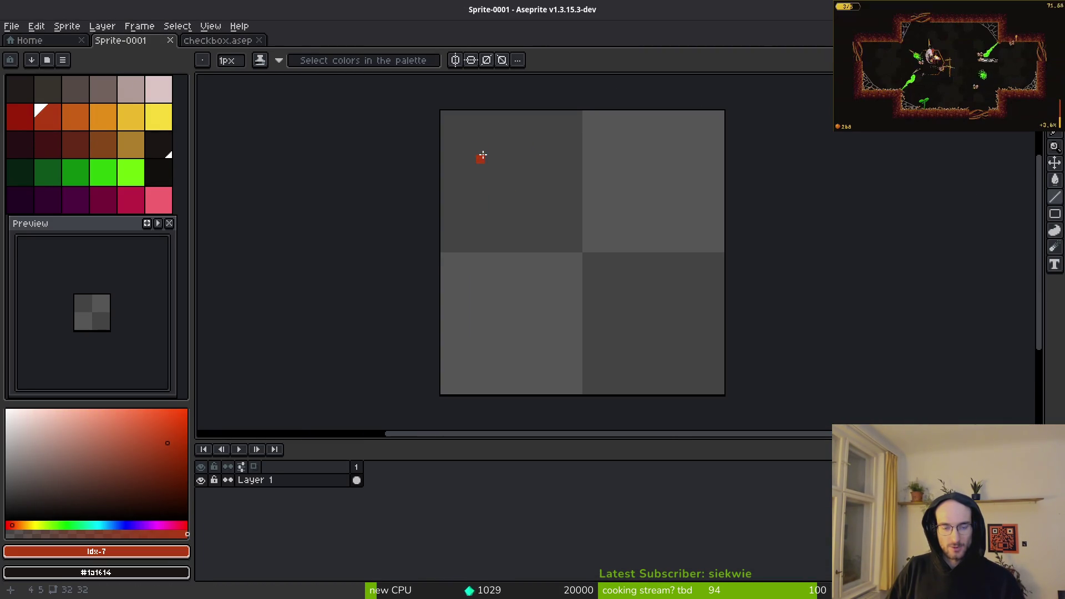
click(570, 238)
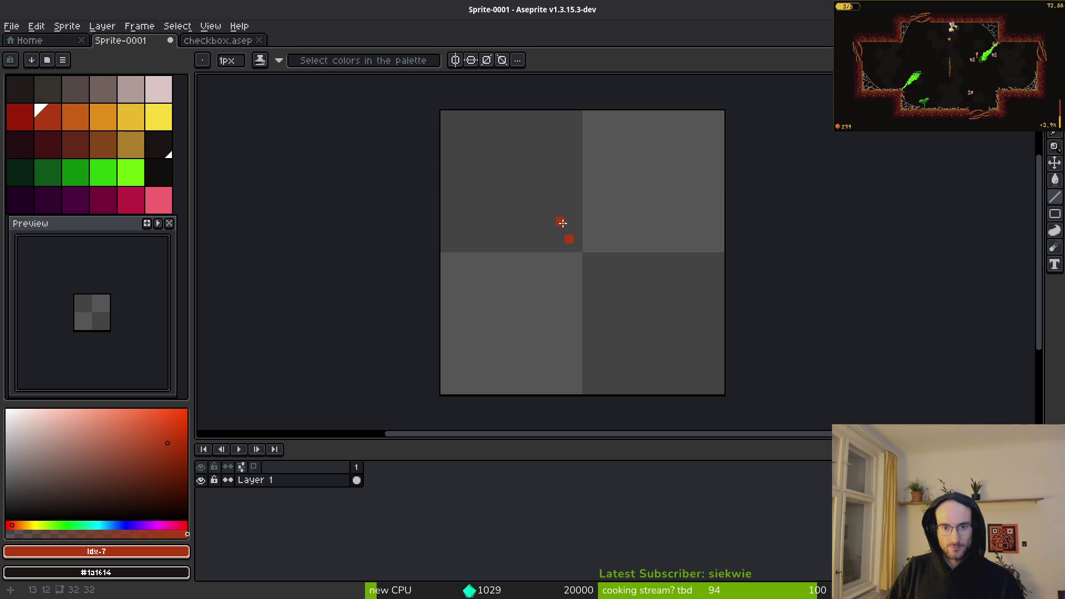
key(ctrl+z)
Step: Draw a mirrored red dotted X using vertical and horizontal symmetry, then disable both
click(456, 61)
click(471, 61)
click(561, 229)
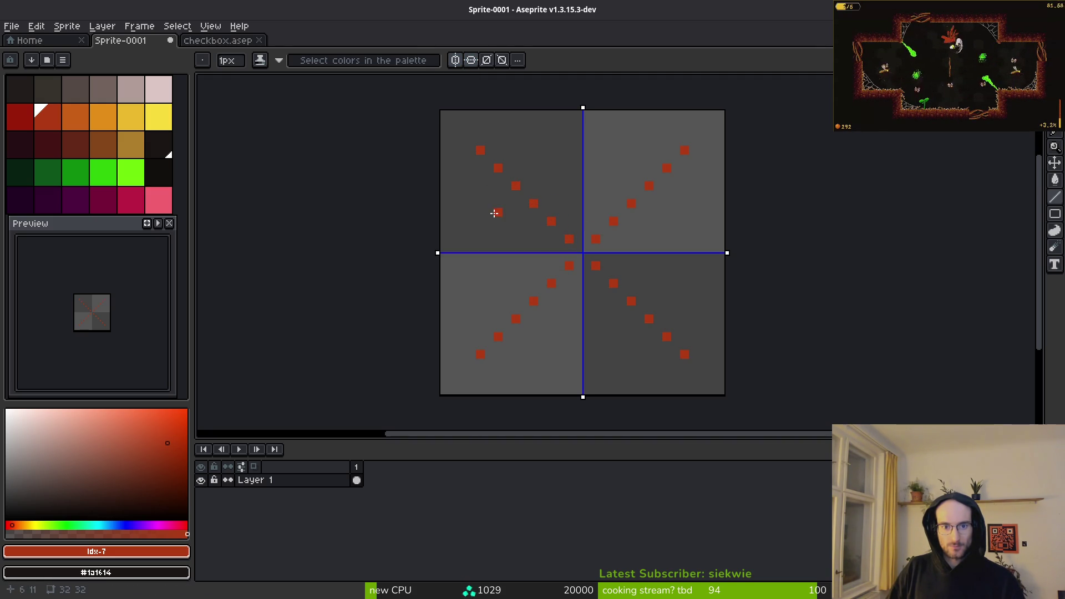
click(471, 61)
click(480, 61)
Step: Add a layer, naming the bottom X layer ref and the new layer icon
key(shift+n)
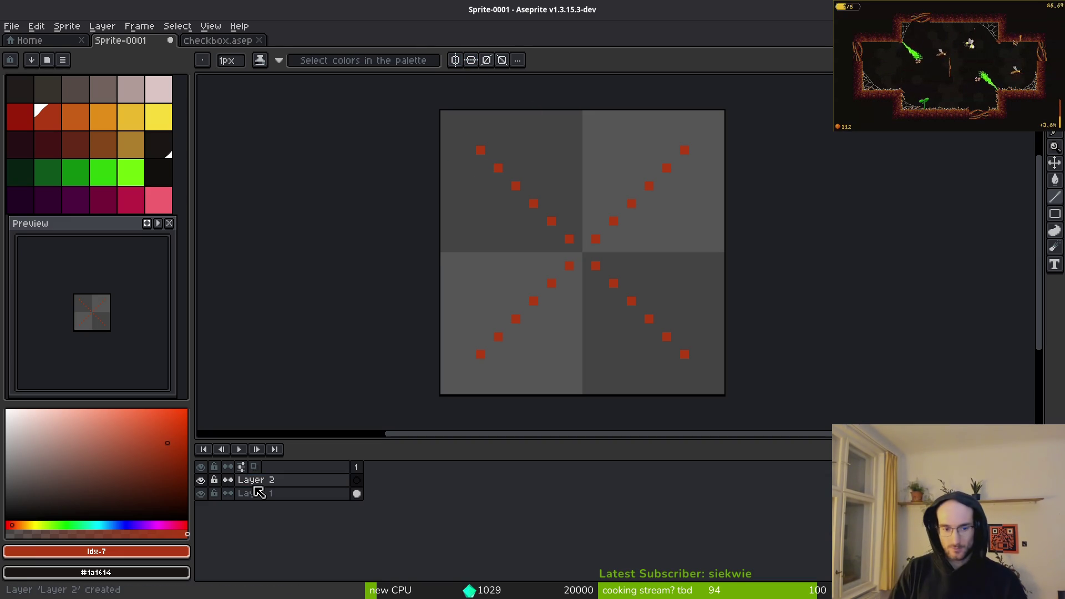
click(257, 494)
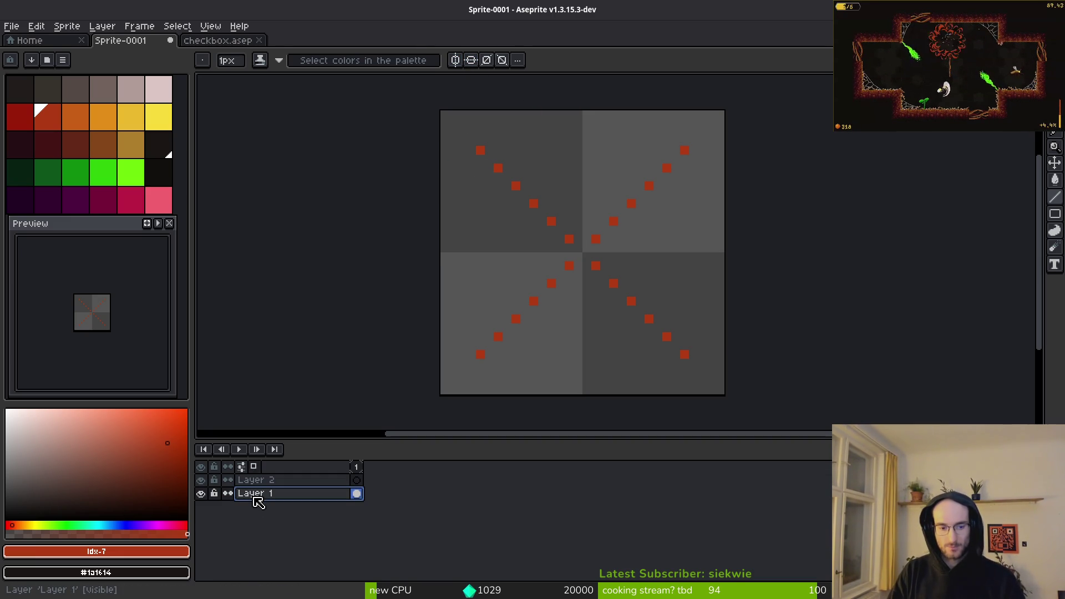
double_click(257, 493)
text(ref)
key(Return)
key(Up)
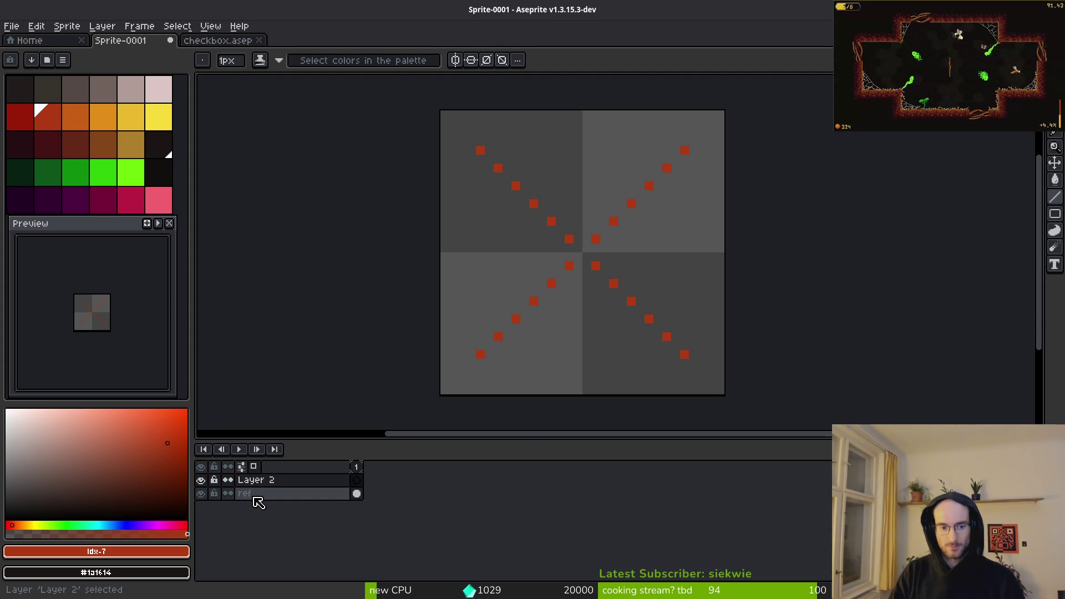
key(shift+p)
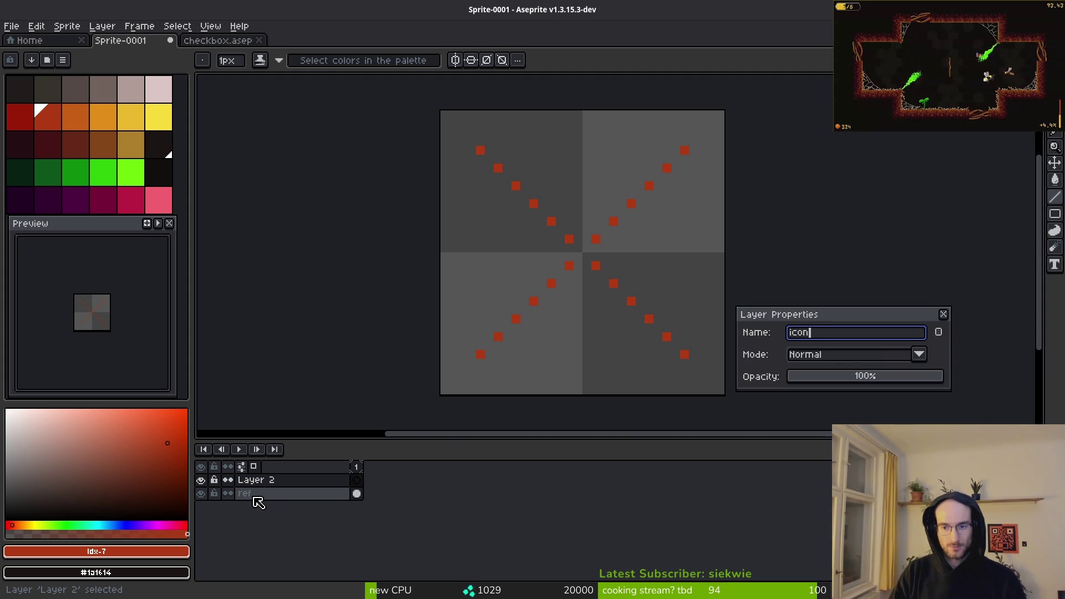
key(Return)
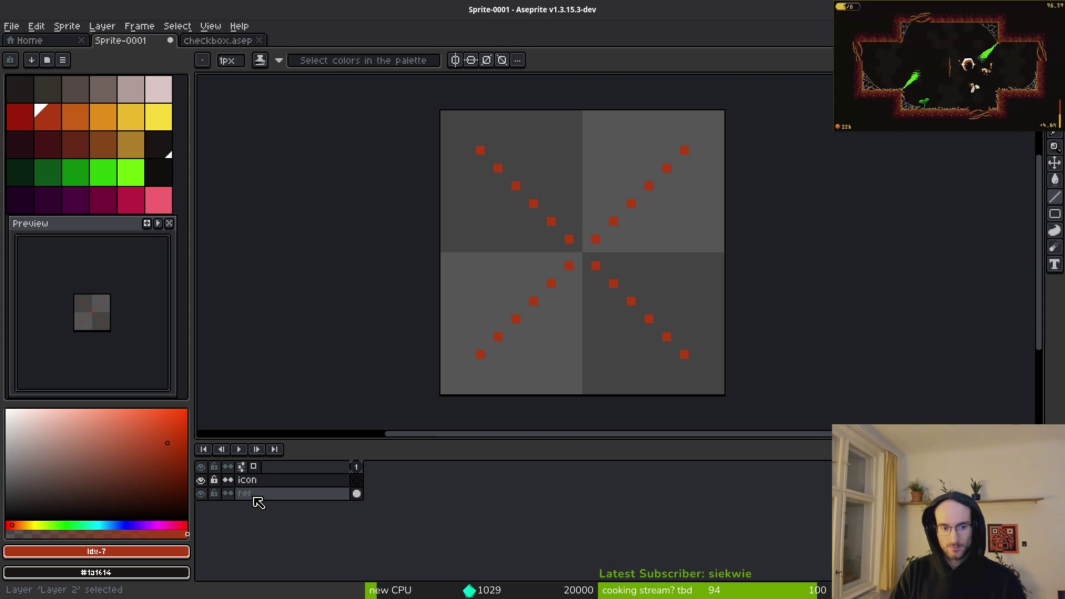
Step: Add a top layer named check and rename the icon layer to checkbox
key(ctrl+n)
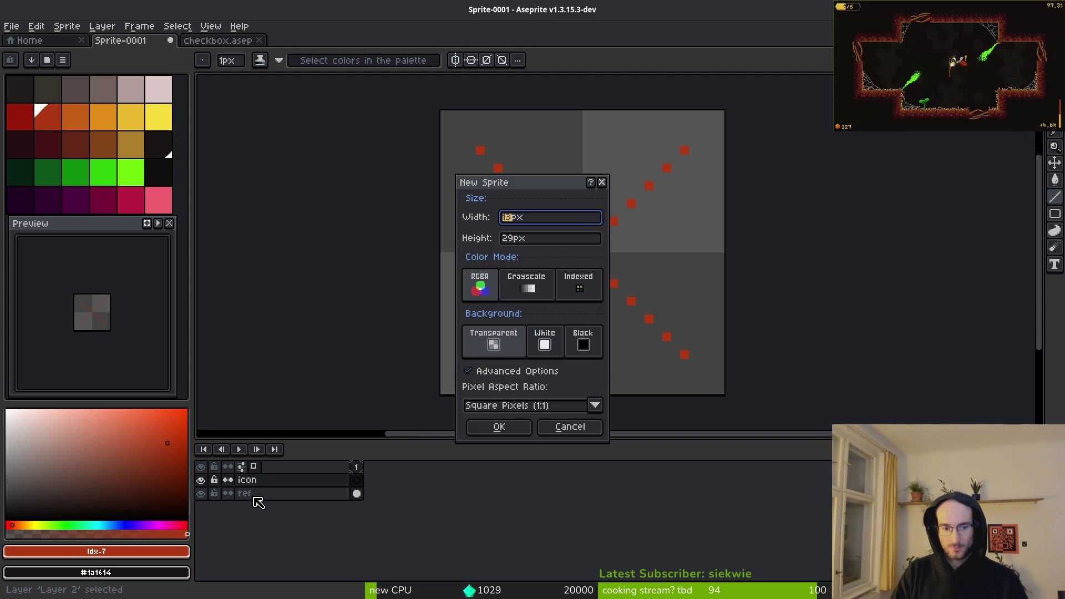
key(Escape)
key(shift+n)
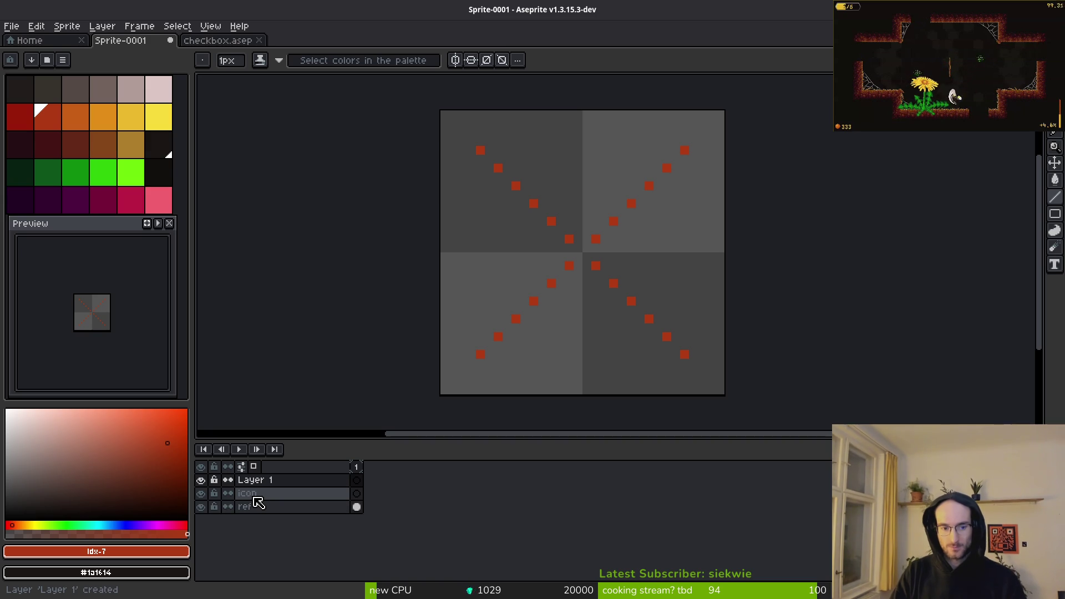
key(shift+p)
text(check)
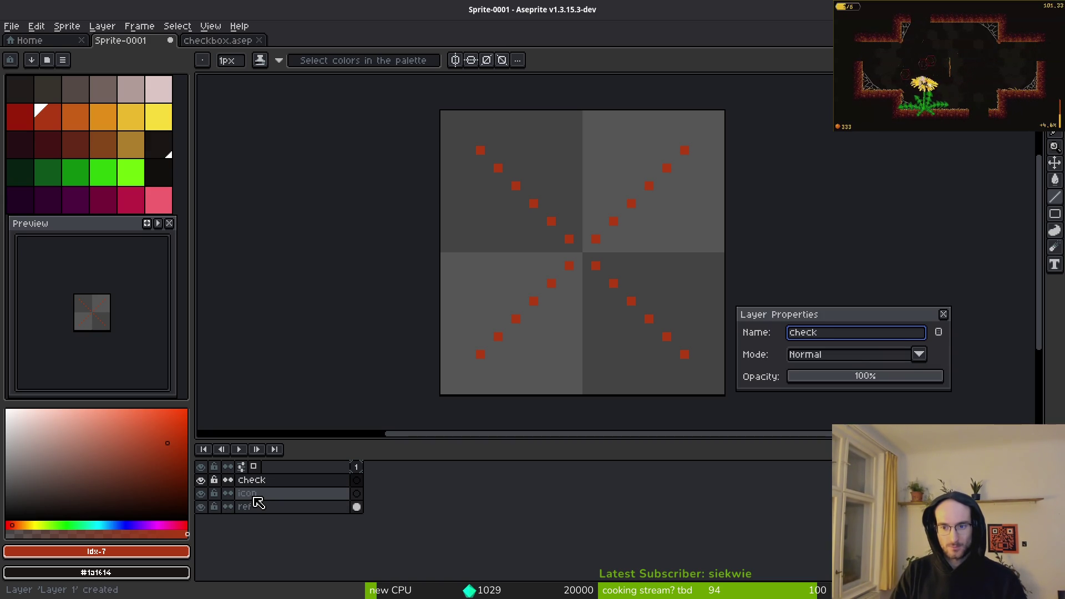
key(Return)
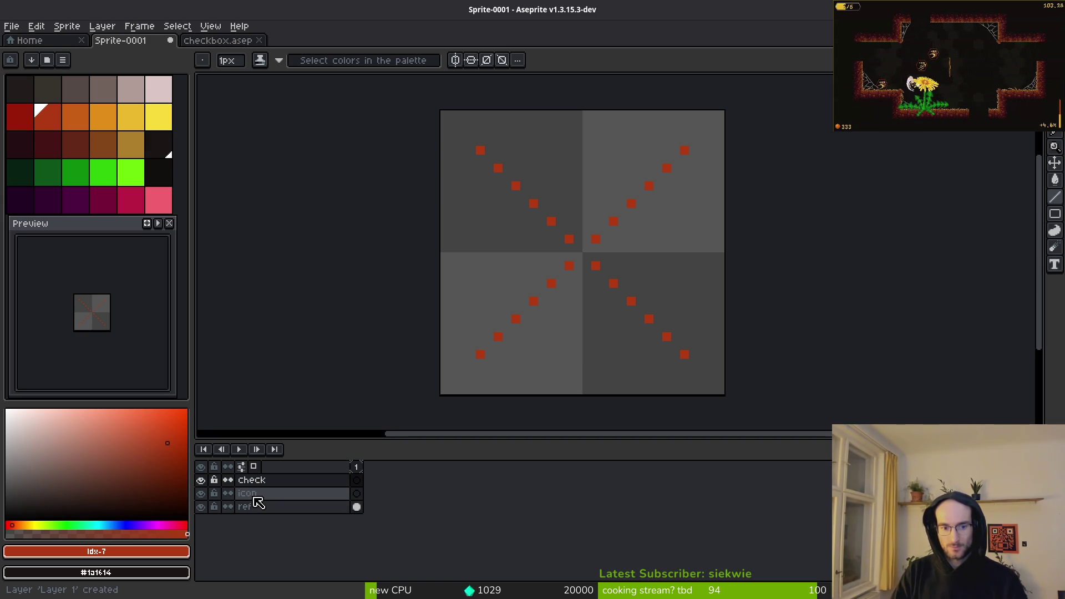
click(256, 498)
key(shift+p)
text(checkbox)
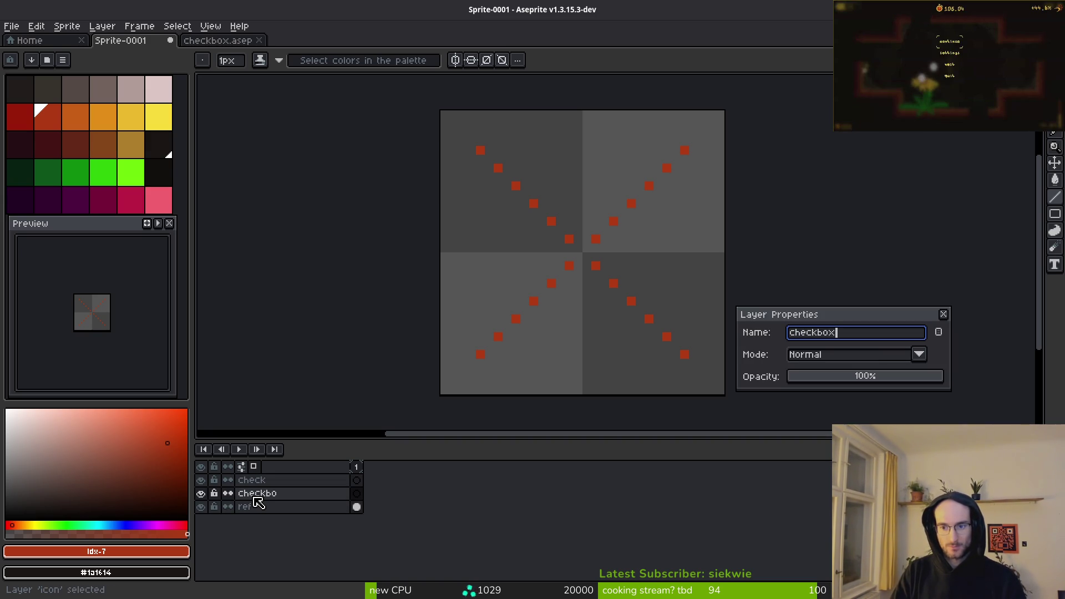
key(Return)
Step: Recolour the X on the ref layer to bright green
click(357, 493)
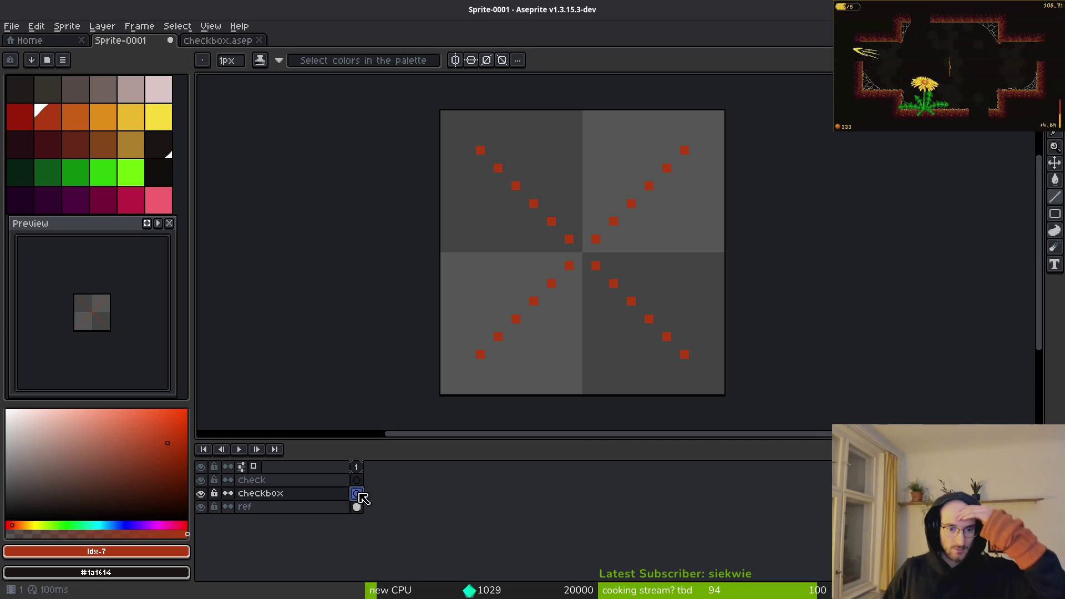
click(356, 507)
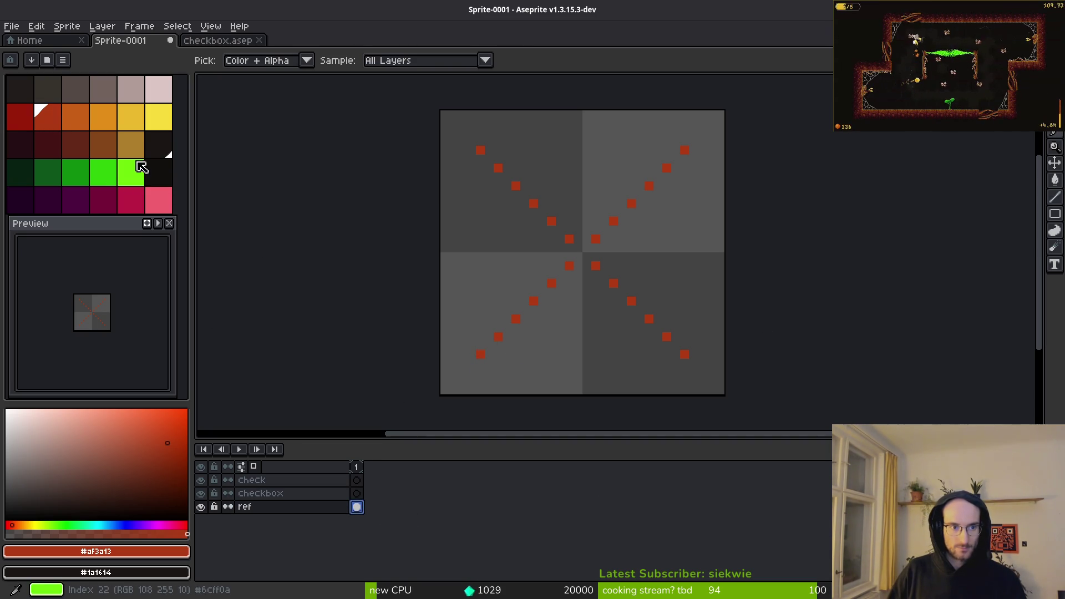
right_click(131, 172)
key(shift+r)
click(374, 100)
Step: Save the sprite, entering the file name checkbox
key(ctrl+s)
key(Escape)
key(ctrl+s)
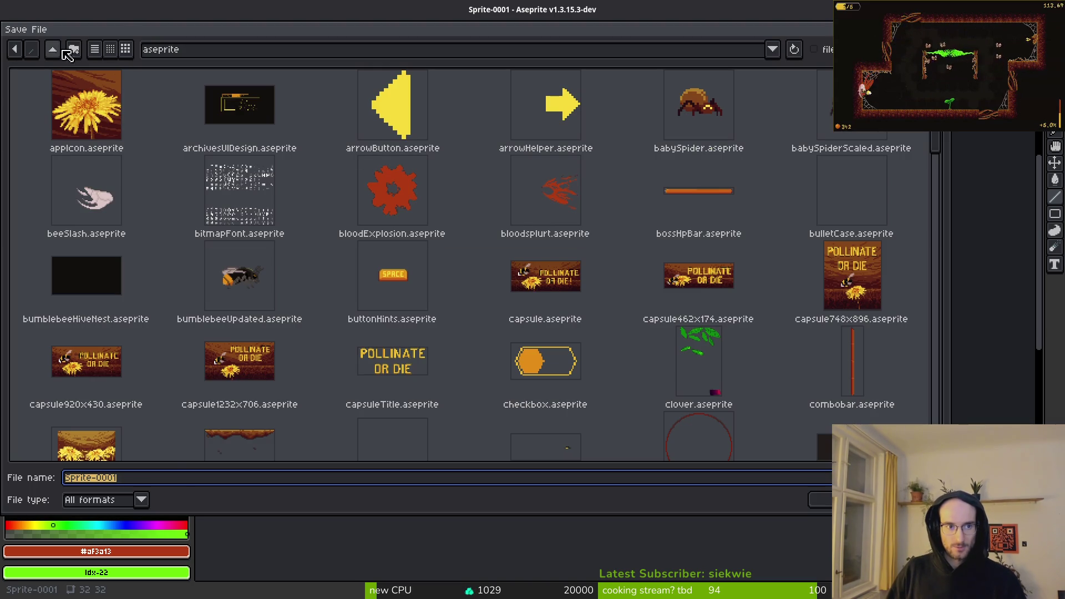
text(checkboxU)
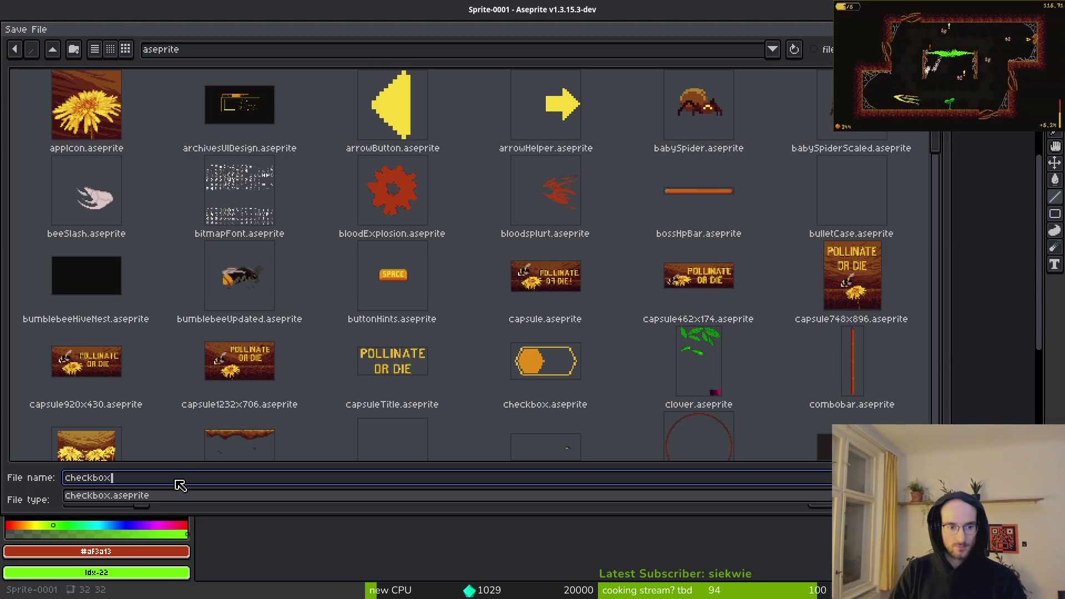
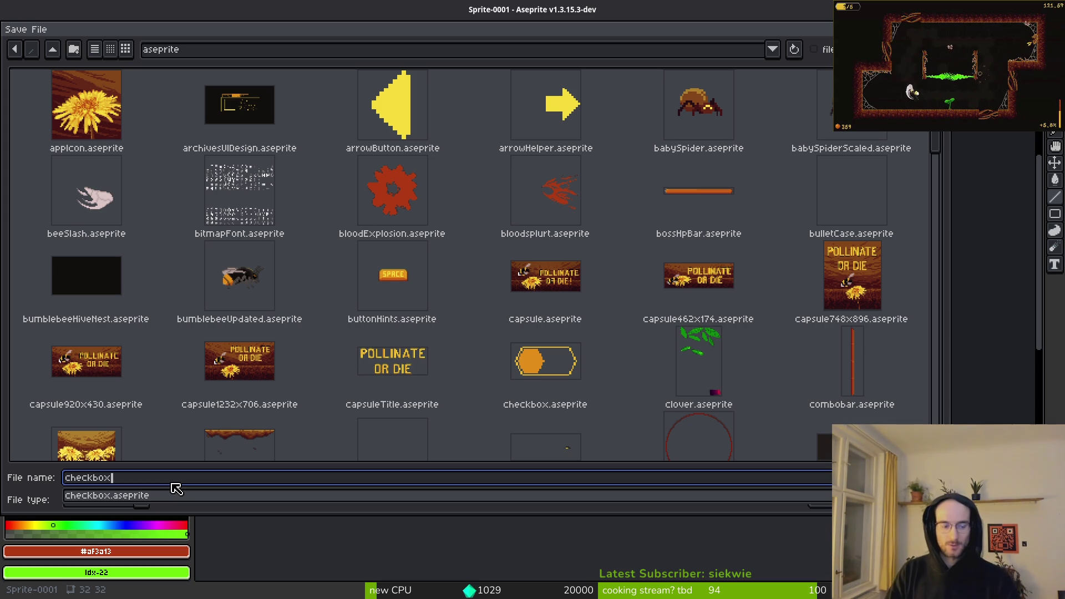
Step: Save the sprite as checkbox.aseprite, confirming the overwrite of the existing file
text(Updated)
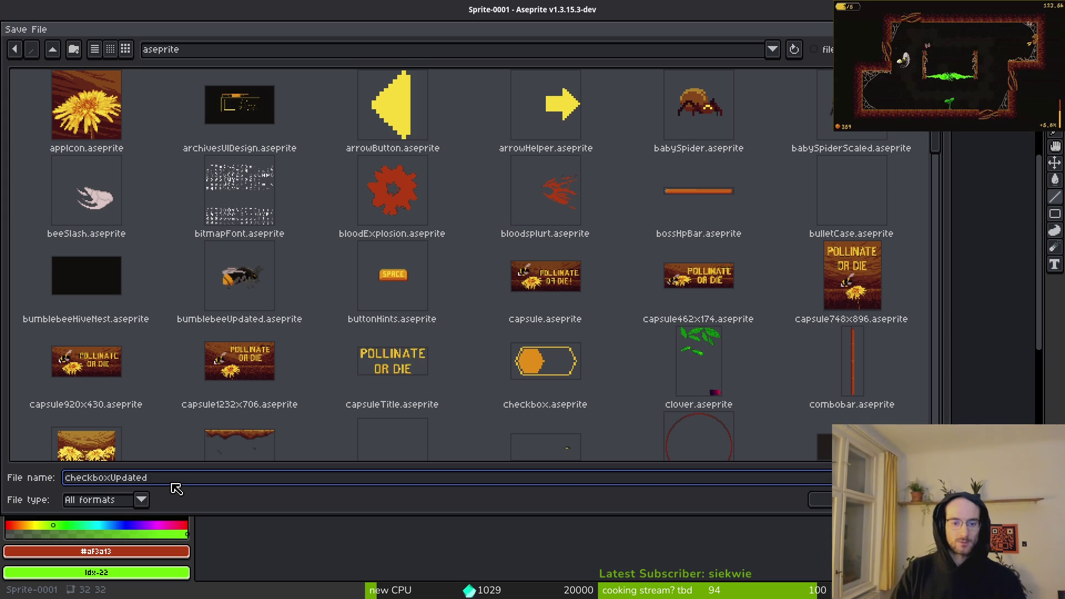
key(BackSpace)
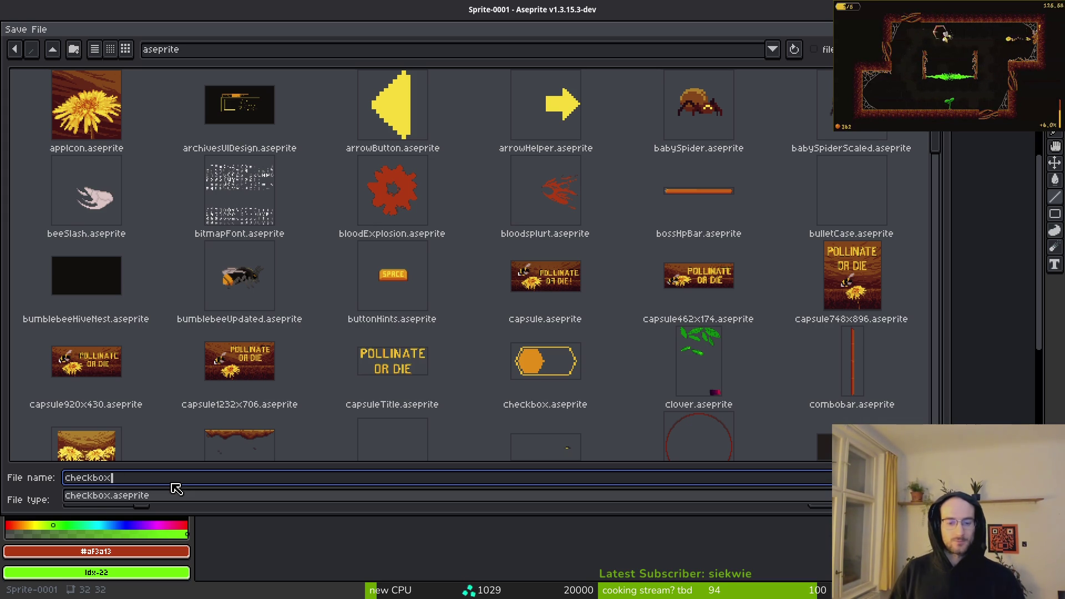
key(Return)
click(821, 500)
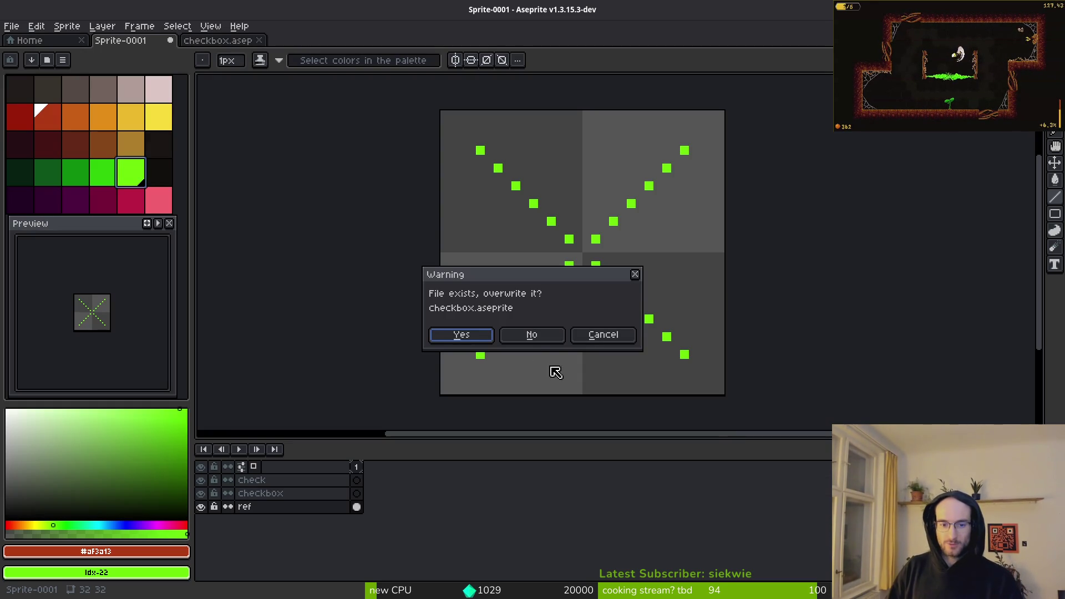
key(Return)
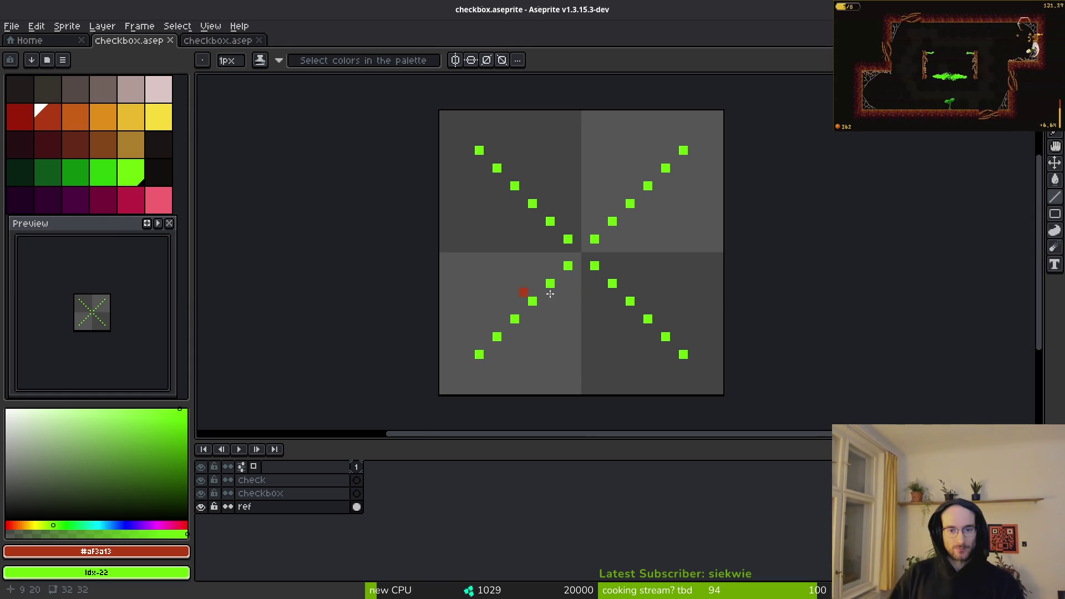
Step: Try a red top line and a rectangle around the X, then undo them
scroll(499, 266, right, 3)
key(l)
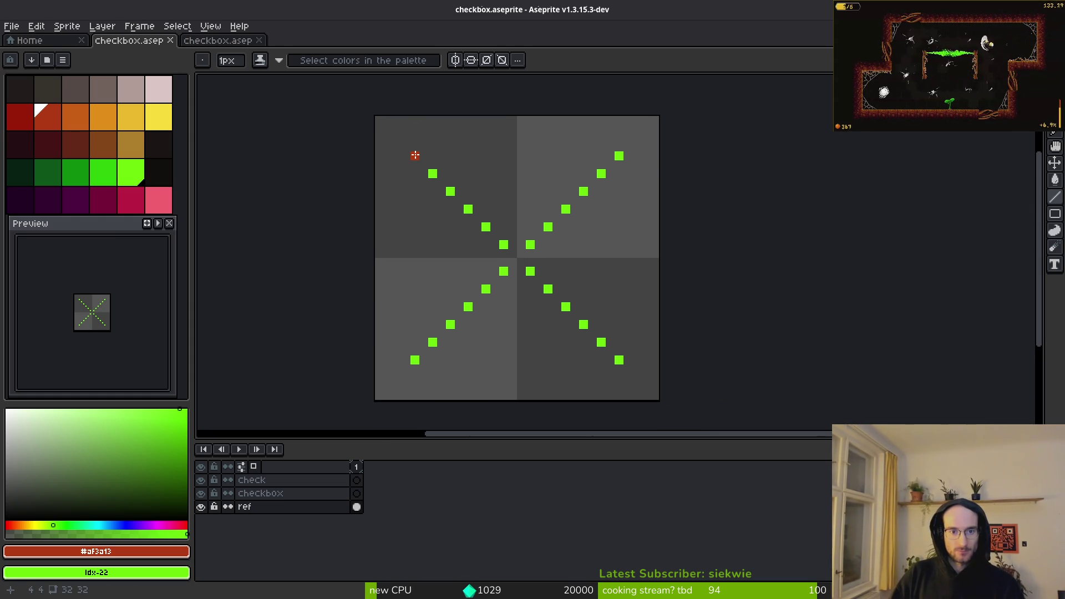
drag(415, 155, 617, 153)
scroll(611, 154, up, 2)
scroll(454, 167, down, 2)
key(r)
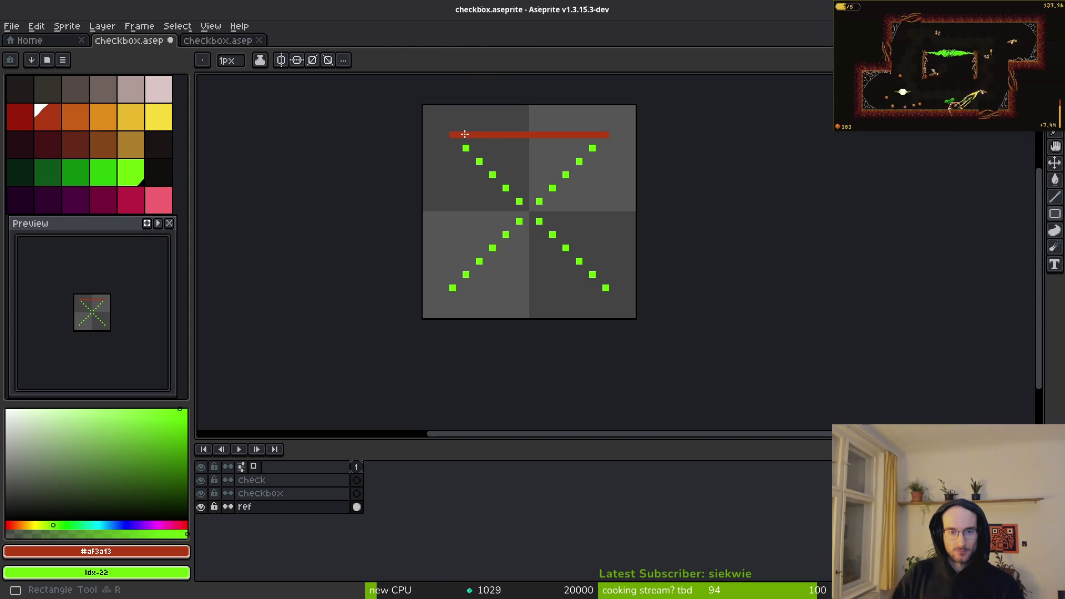
mouse_move(454, 138)
mouse_down()
mouse_move(541, 261)
mouse_move(606, 287)
mouse_up()
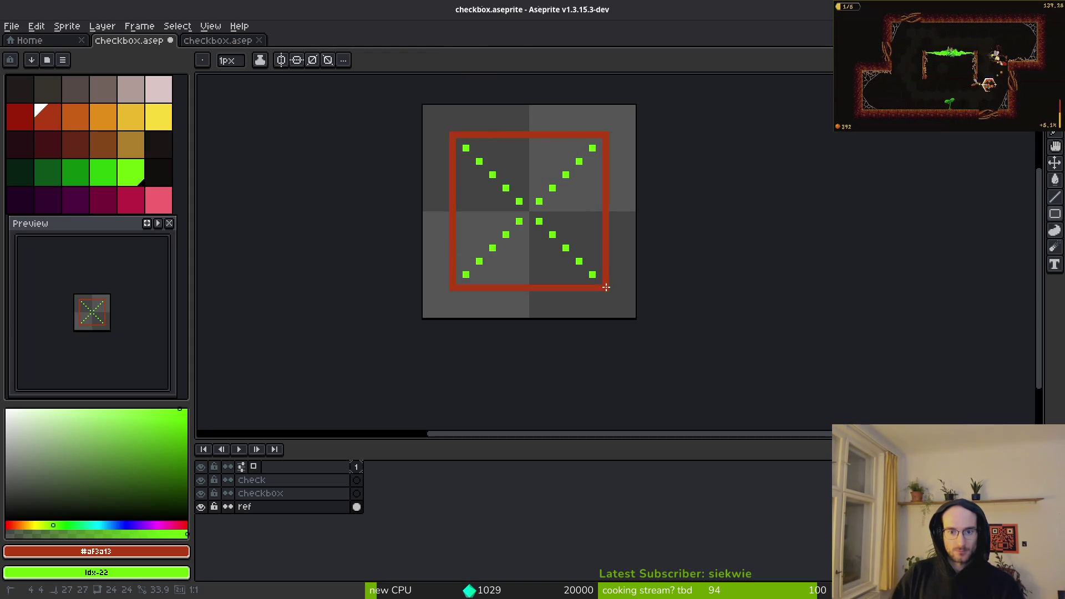
key(ctrl+z)
key(ctrl+z)
Step: Draw two nested red rectangles on the checkbox layer to form a thick frame
click(357, 493)
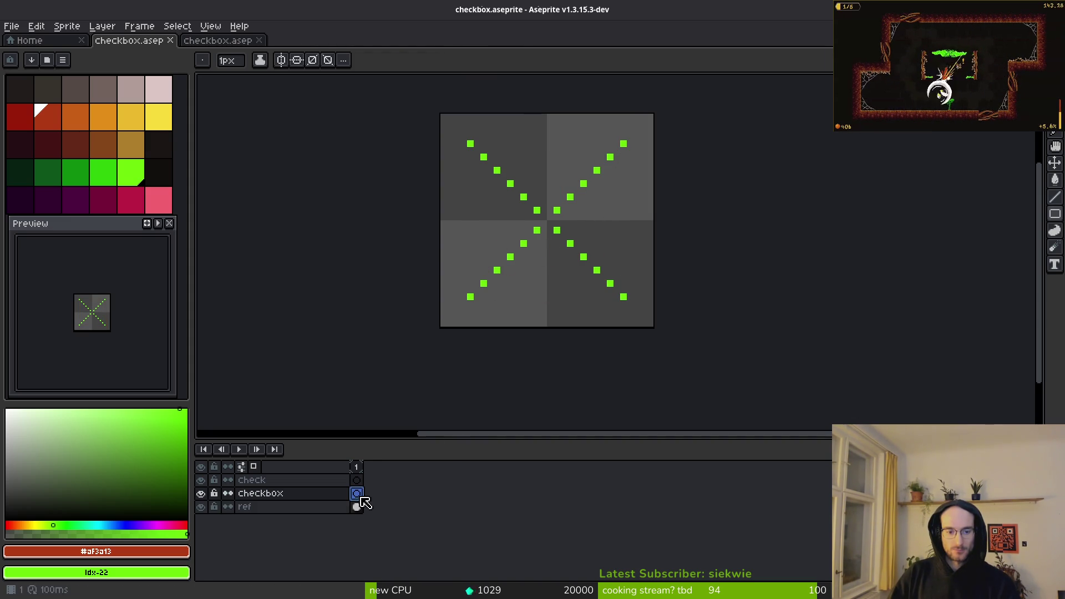
drag(471, 144, 624, 297)
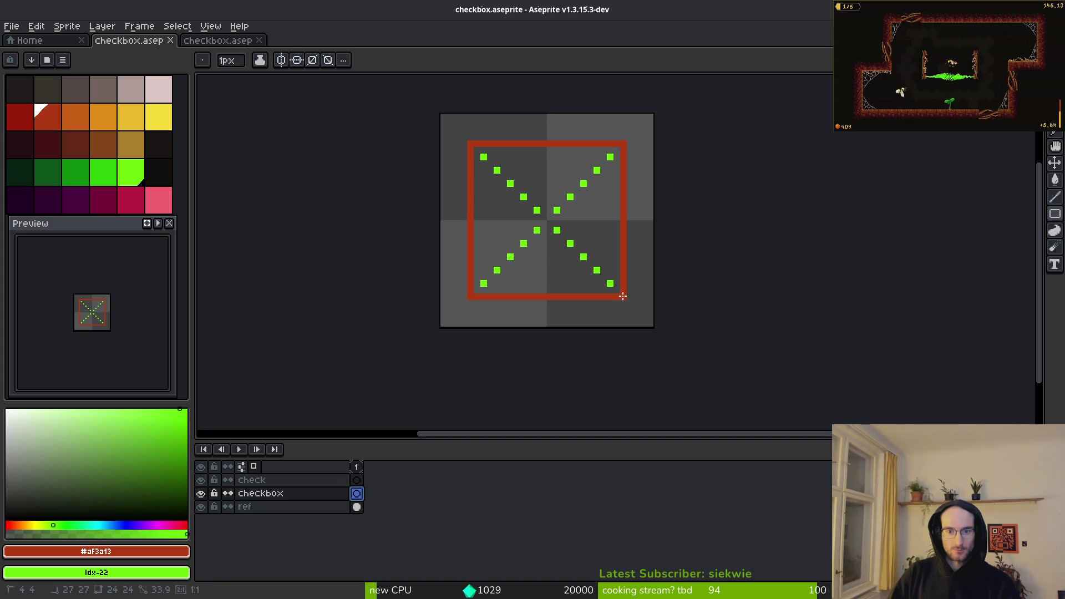
drag(476, 147, 613, 277)
Step: Recolour two of the frame's corner pixels green, including the bottom-left one
key(b)
scroll(533, 214, up, 1)
right_click(535, 216)
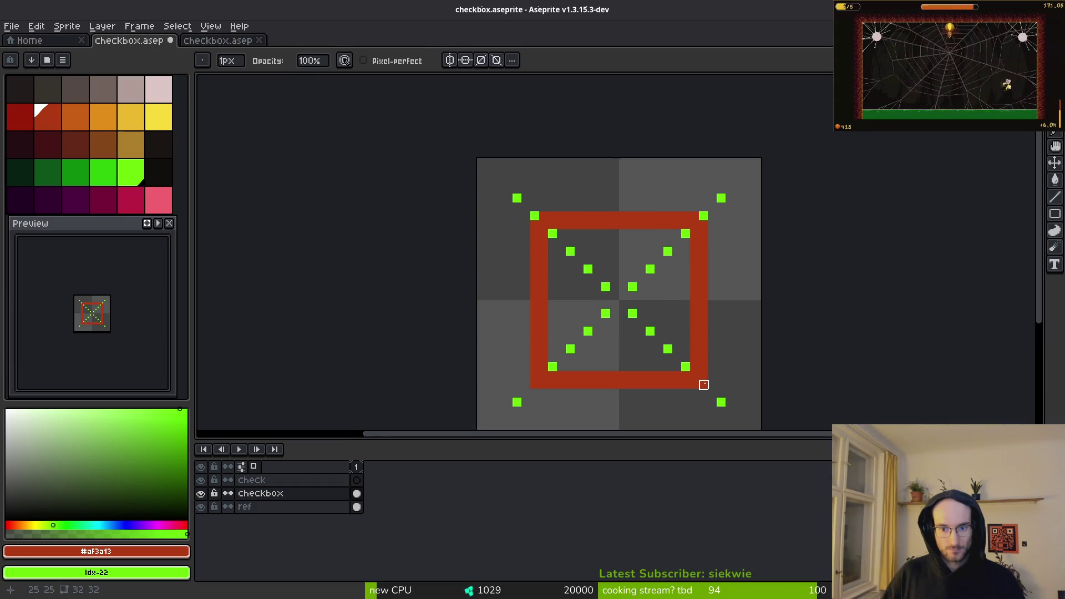
right_click(535, 385)
scroll(556, 255, down, 6)
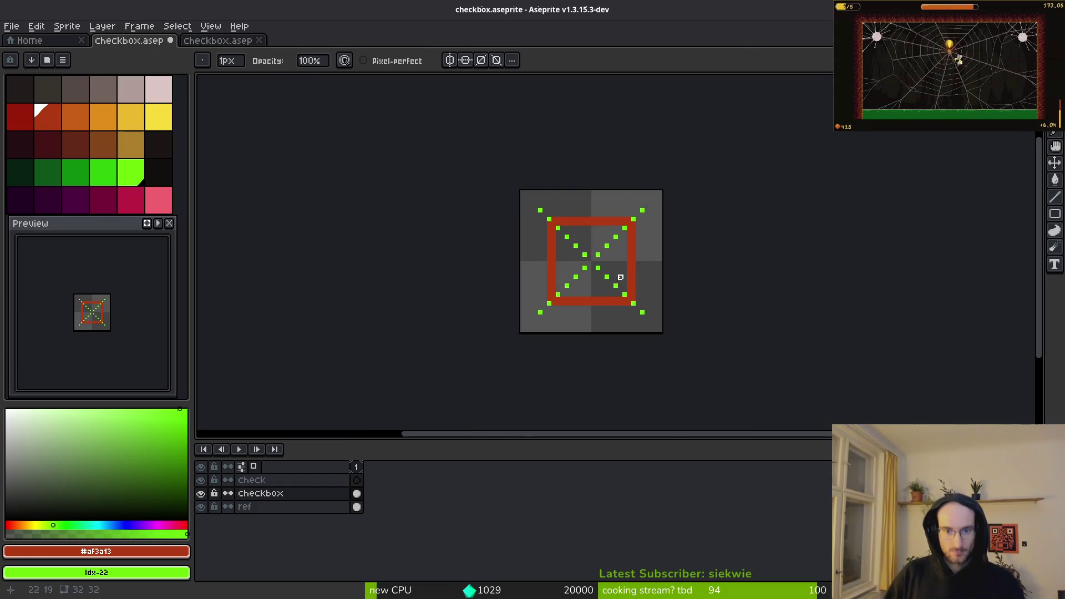
scroll(610, 282, up, 4)
scroll(611, 281, up, 2)
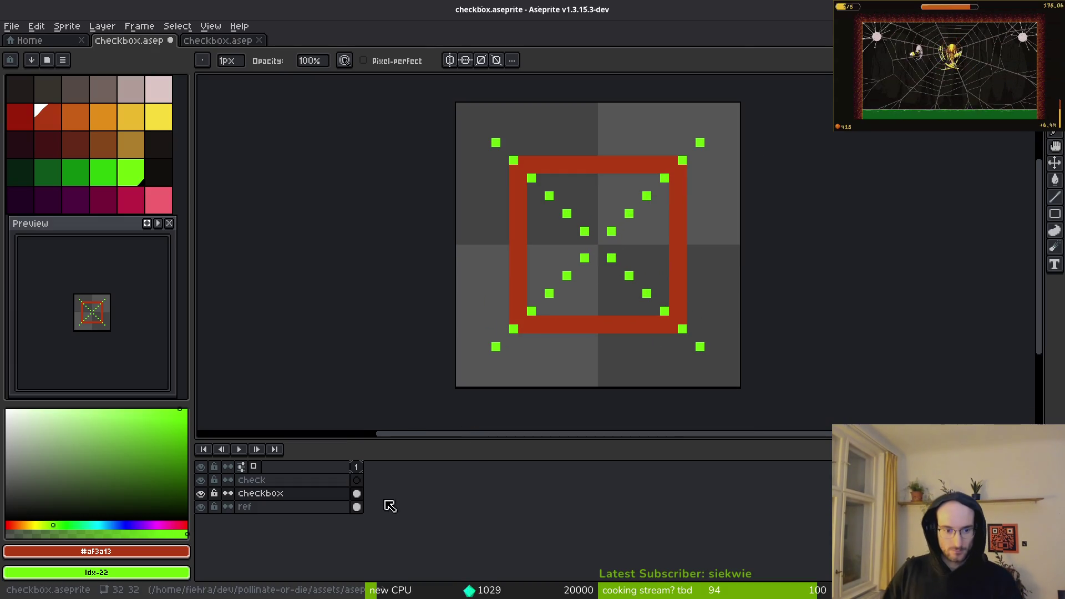
click(356, 480)
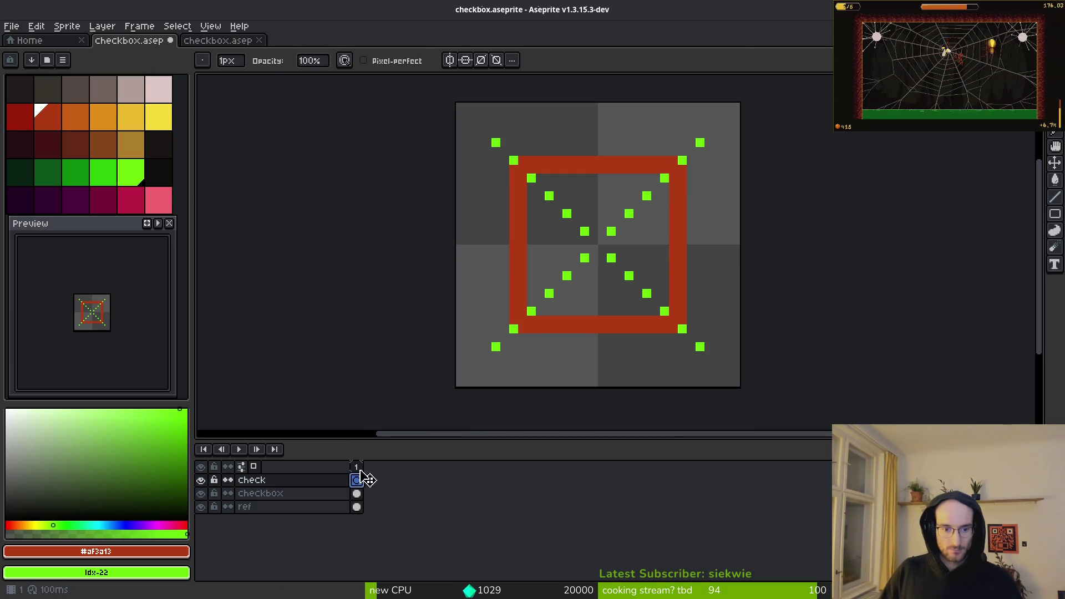
Step: Pick yellow and try a checkmark stroke across the frame, then undo it
click(89, 121)
click(104, 117)
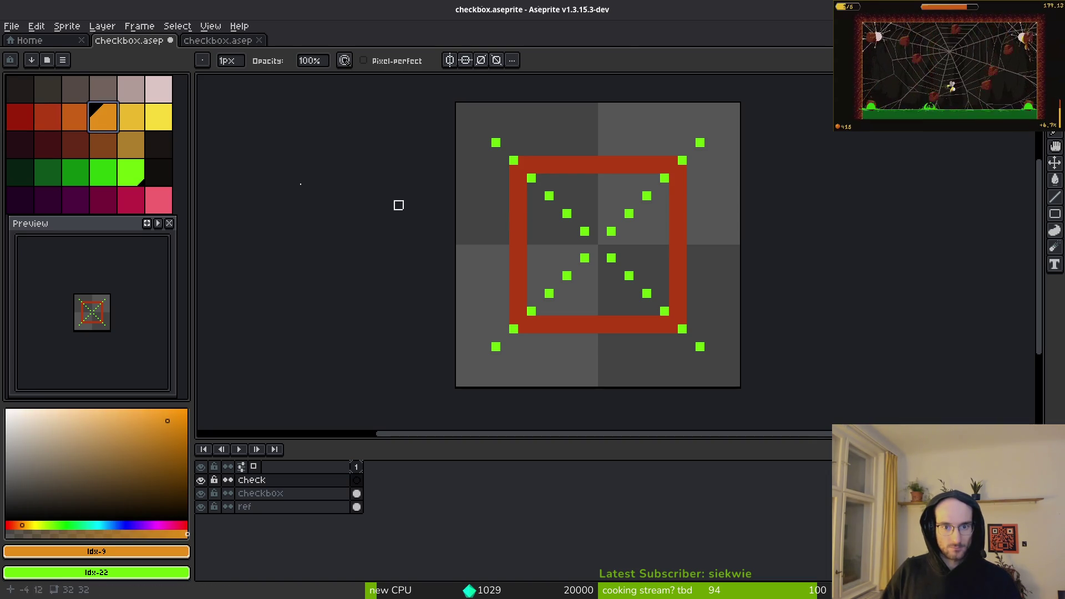
click(131, 117)
click(526, 228)
scroll(526, 229, up, 2)
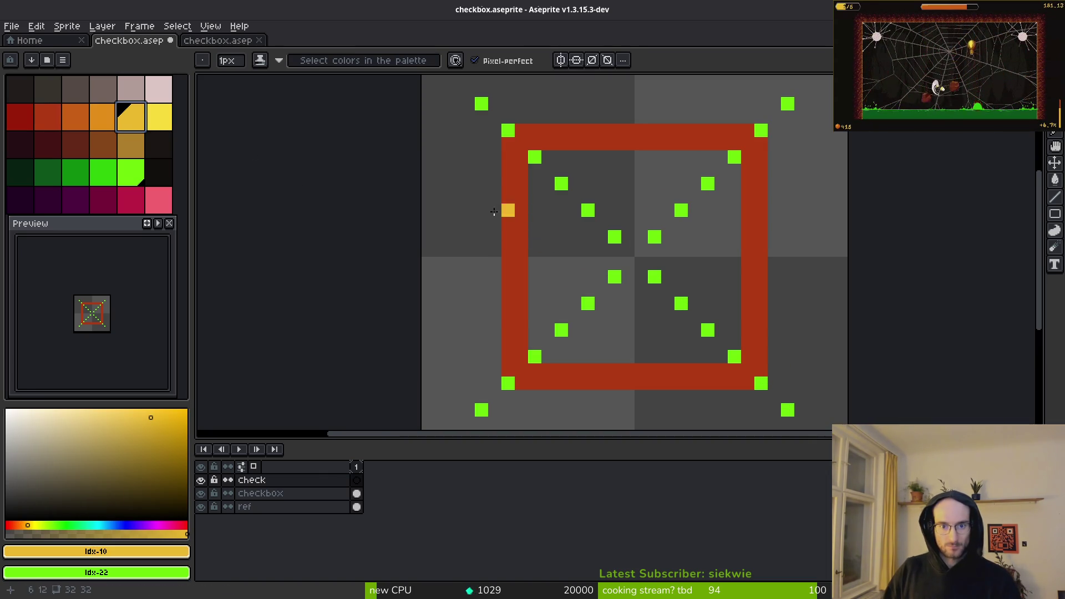
mouse_move(468, 224)
mouse_down()
mouse_move(588, 397)
mouse_move(776, 182)
mouse_move(837, 135)
mouse_up()
scroll(814, 307, down, 4)
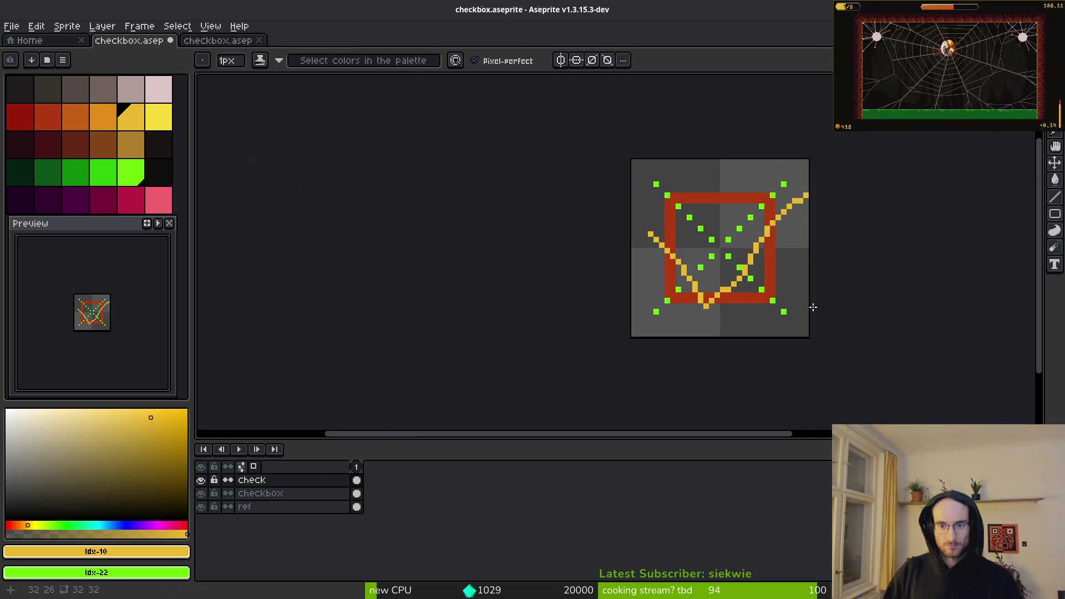
key(ctrl+z)
Step: Draw the yellow checkmark's left arm down to the frame bottom
scroll(656, 295, right, 2)
scroll(499, 267, right, 2)
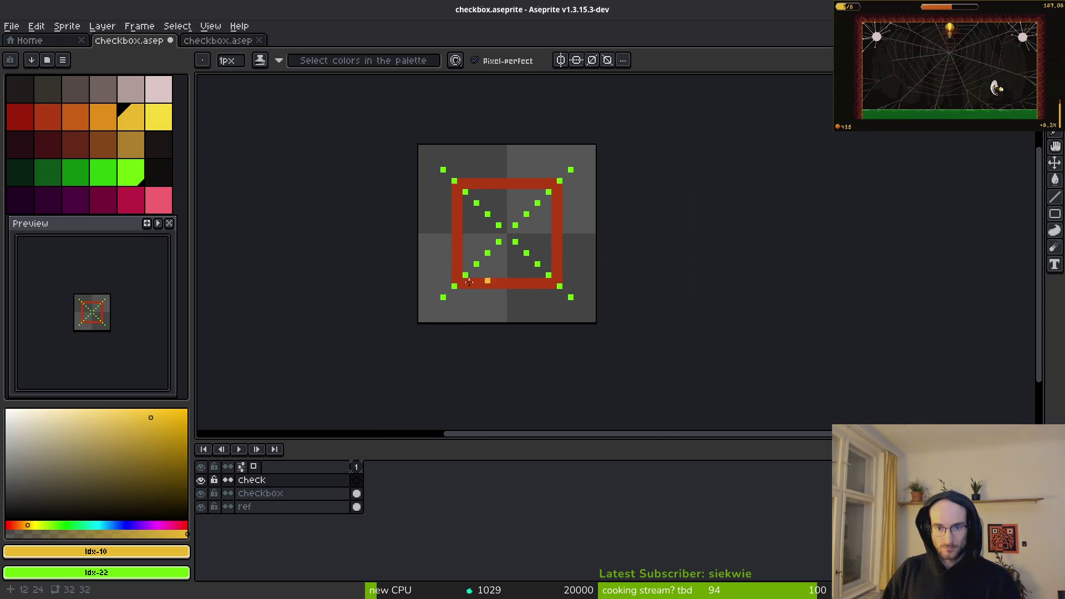
scroll(475, 269, up, 1)
scroll(442, 222, up, 1)
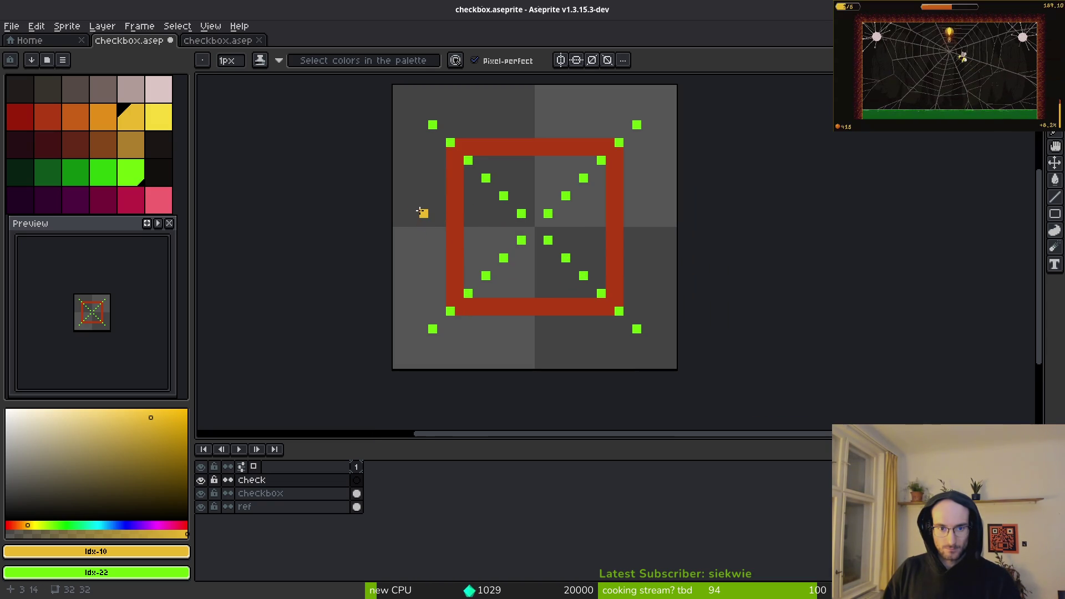
mouse_move(420, 212)
mouse_down()
mouse_move(505, 304)
mouse_move(673, 169)
mouse_move(638, 117)
mouse_move(546, 259)
mouse_move(490, 256)
mouse_move(449, 211)
mouse_move(518, 294)
mouse_up()
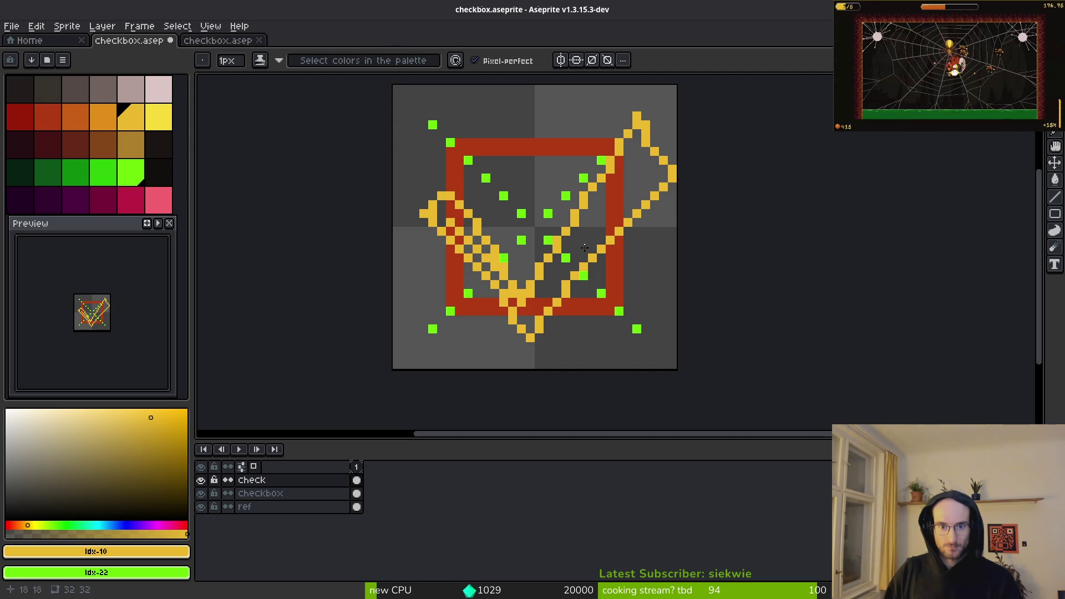
Step: Fill the inside of the checkmark's arms with yellow using the Paint Bucket
key(g)
click(565, 247)
key(b)
scroll(608, 219, up, 1)
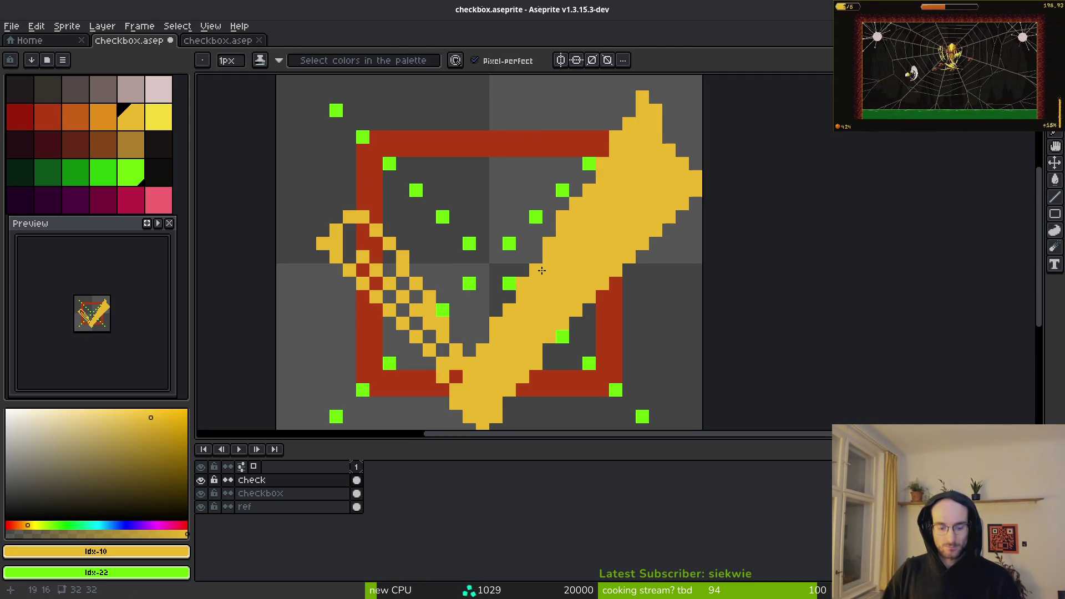
key(ctrl+alt+c)
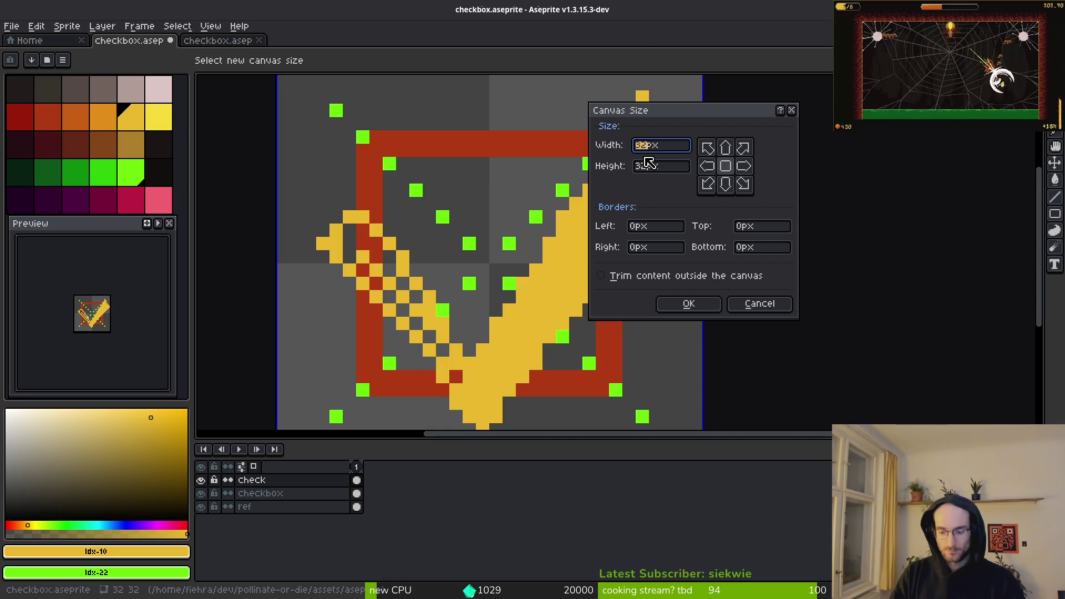
Step: Widen the canvas to 48 pixels
text(48)
key(Return)
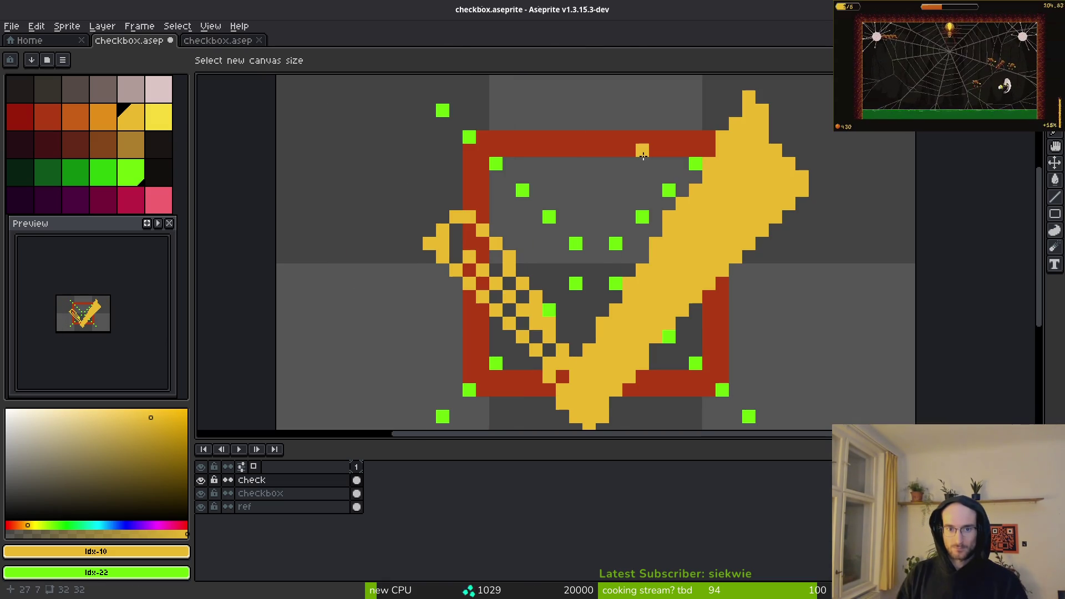
scroll(624, 218, down, 1)
scroll(625, 218, up, 1)
scroll(624, 218, up, 4)
scroll(625, 218, right, 5)
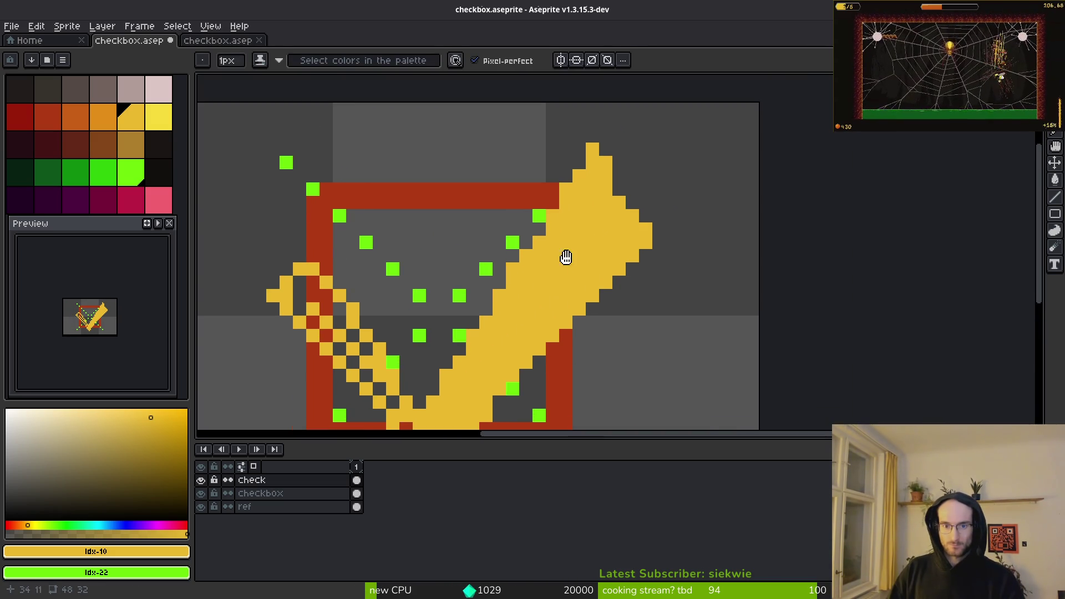
Step: Draw a yellow loop above the check's right tip and erase its stray pixels
mouse_move(549, 207)
mouse_down()
mouse_move(584, 146)
mouse_move(653, 203)
mouse_move(621, 253)
mouse_move(674, 210)
mouse_up()
key(e)
click(681, 215)
key(b)
click(641, 228)
key(e)
click(615, 135)
mouse_move(641, 156)
mouse_down()
mouse_move(640, 200)
mouse_move(578, 161)
mouse_up()
key(b)
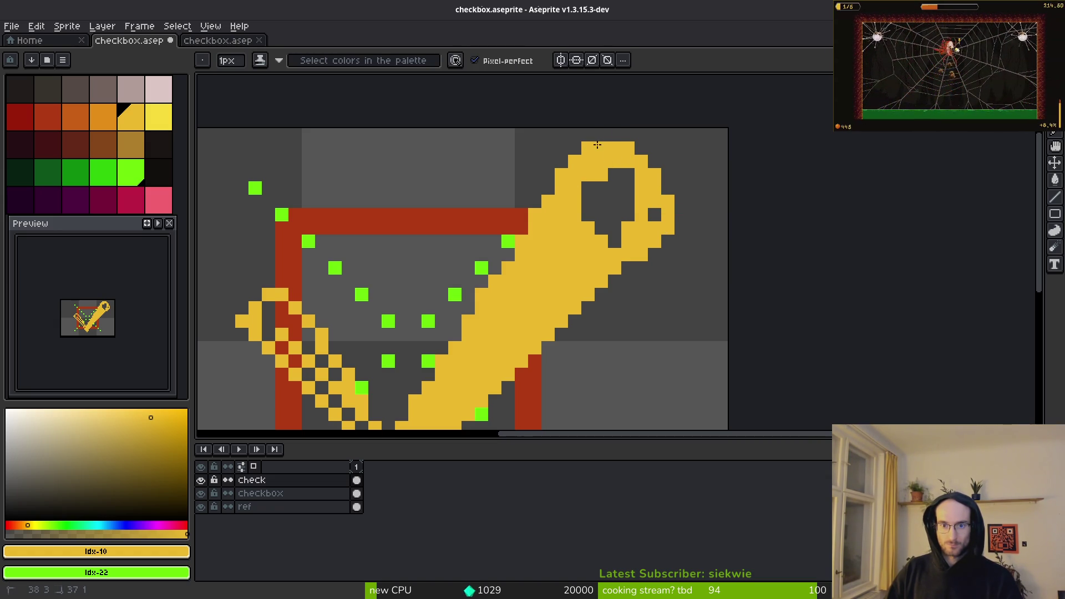
Step: Remove the loop's extra top pixel and fill its dark inner hole yellow
key(e)
click(614, 134)
key(b)
click(621, 181)
mouse_move(604, 173)
mouse_down()
mouse_move(590, 202)
mouse_move(630, 183)
mouse_move(619, 228)
mouse_move(642, 218)
mouse_up()
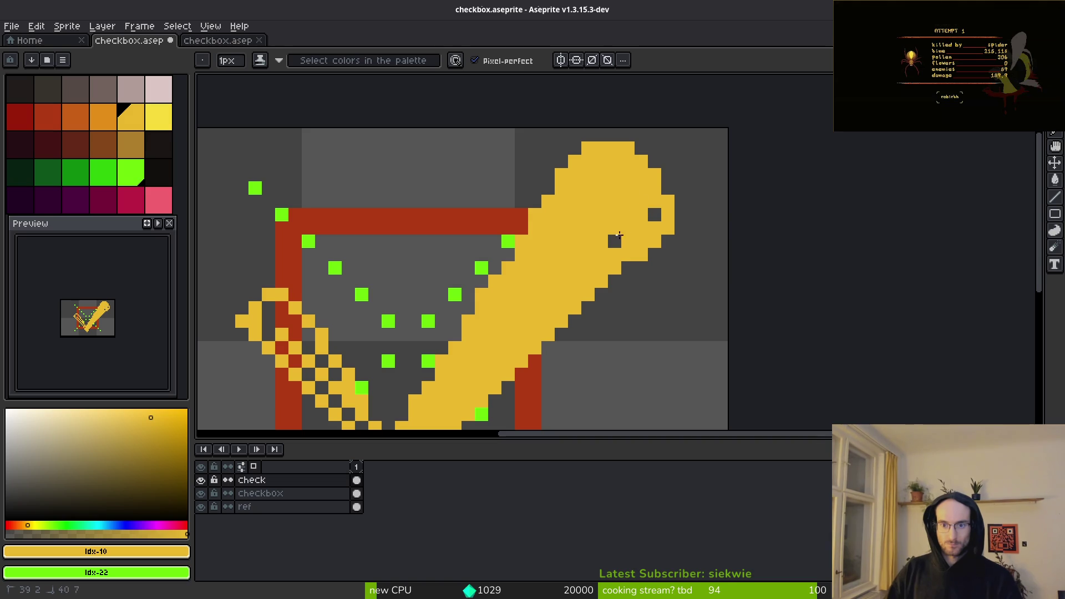
Step: Hide the ref layer's green guide dots
scroll(652, 213, down, 2)
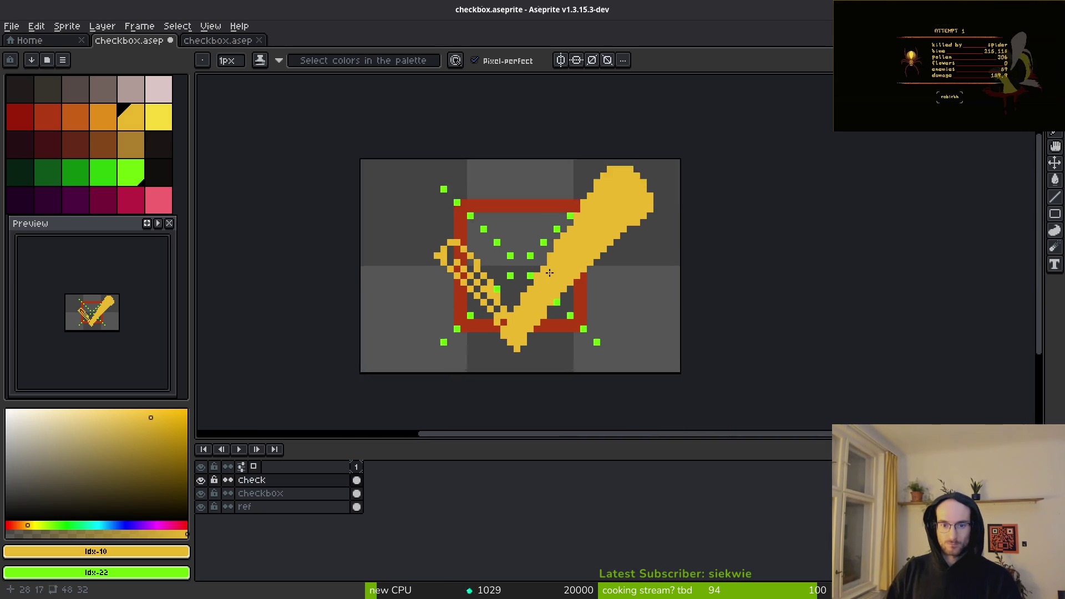
scroll(577, 294, up, 2)
click(200, 507)
scroll(511, 341, down, 4)
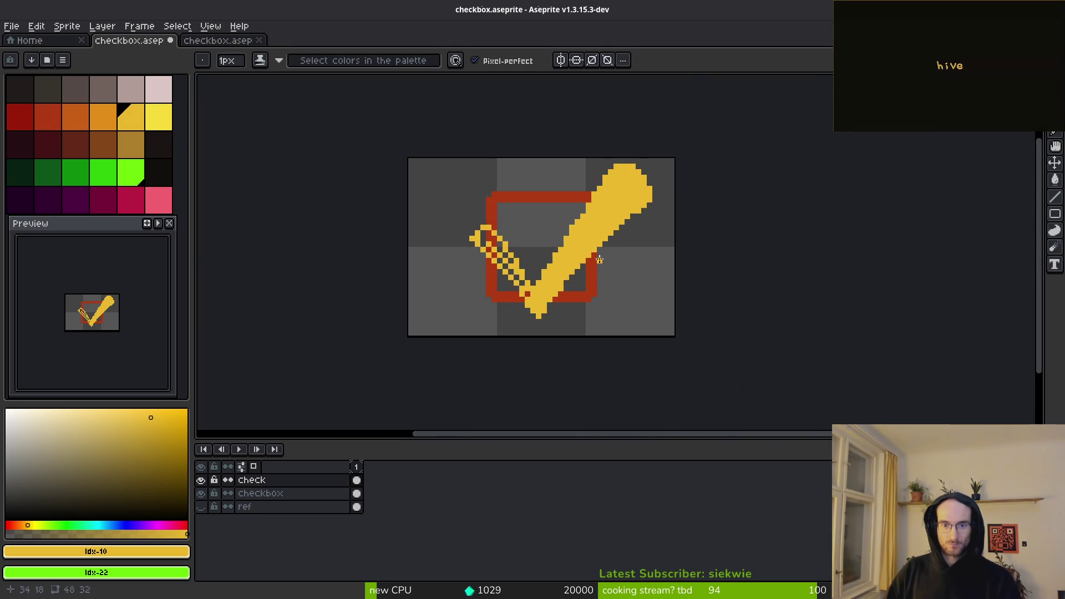
scroll(535, 256, up, 2)
scroll(535, 257, up, 2)
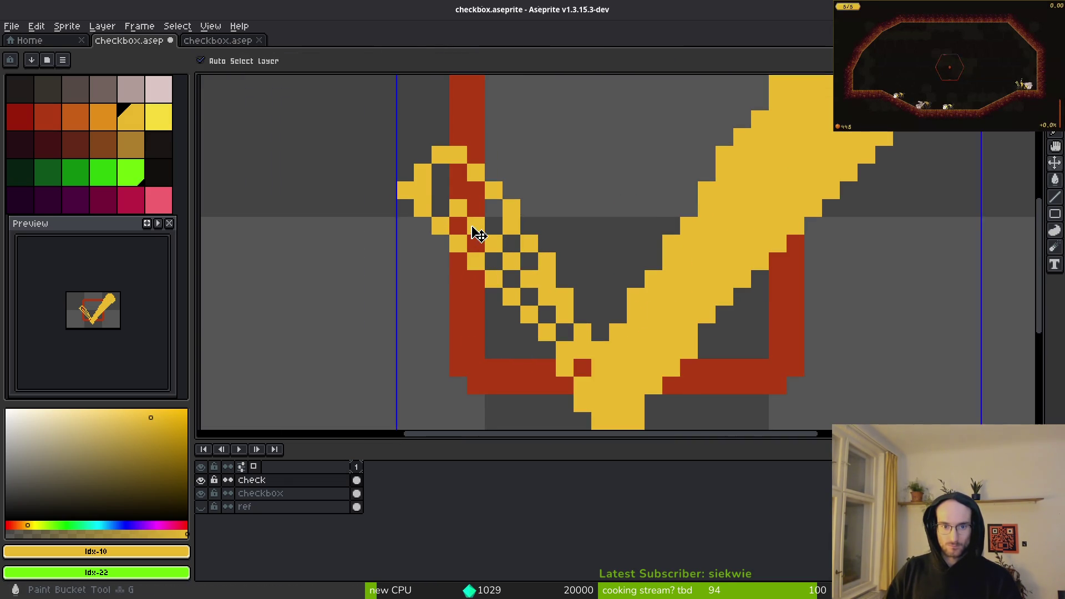
Step: Paint the check's left arm solid yellow over the red pixels and dark gaps
key(g)
key(b)
drag(458, 183, 494, 238)
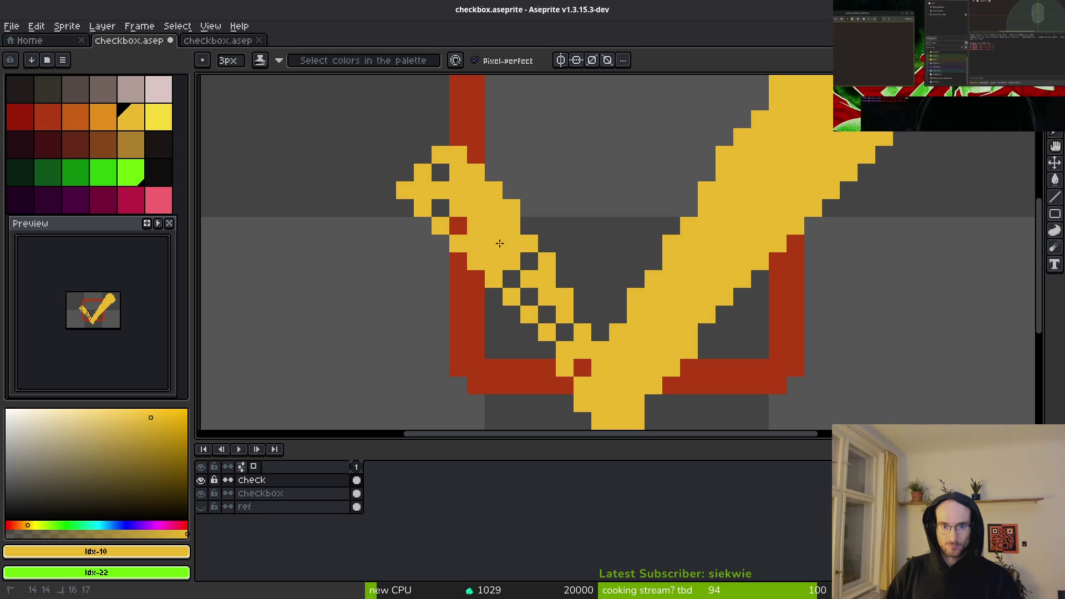
click(547, 314)
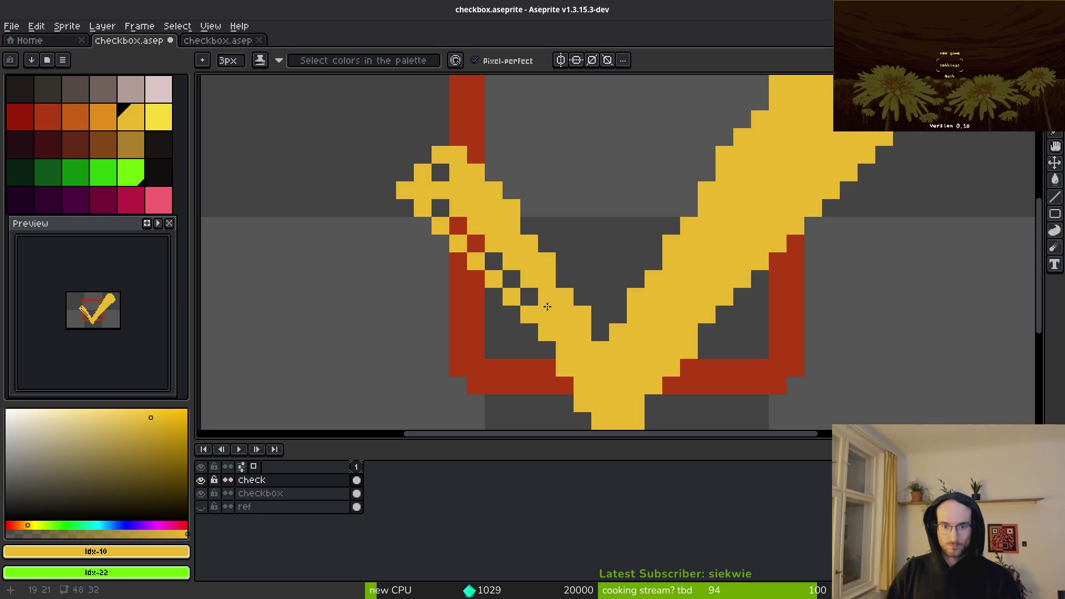
drag(502, 264, 445, 199)
scroll(449, 192, down, 4)
scroll(508, 266, up, 3)
Step: With a 1px brush, cover red pixels along the check stem's left edge
key(minus)
key(minus)
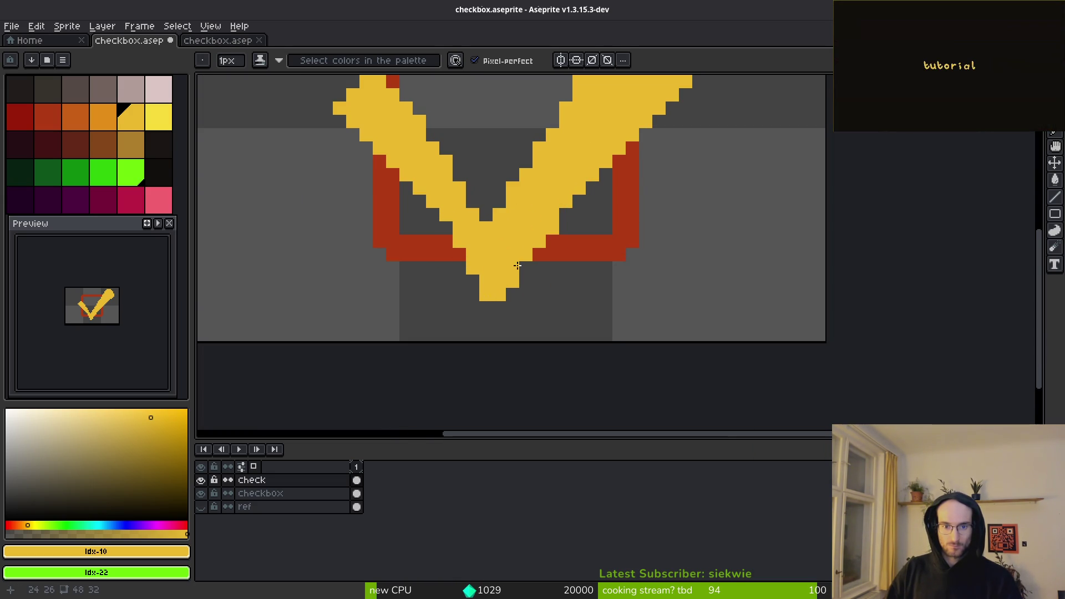
scroll(517, 266, down, 2)
scroll(591, 240, up, 2)
click(510, 221)
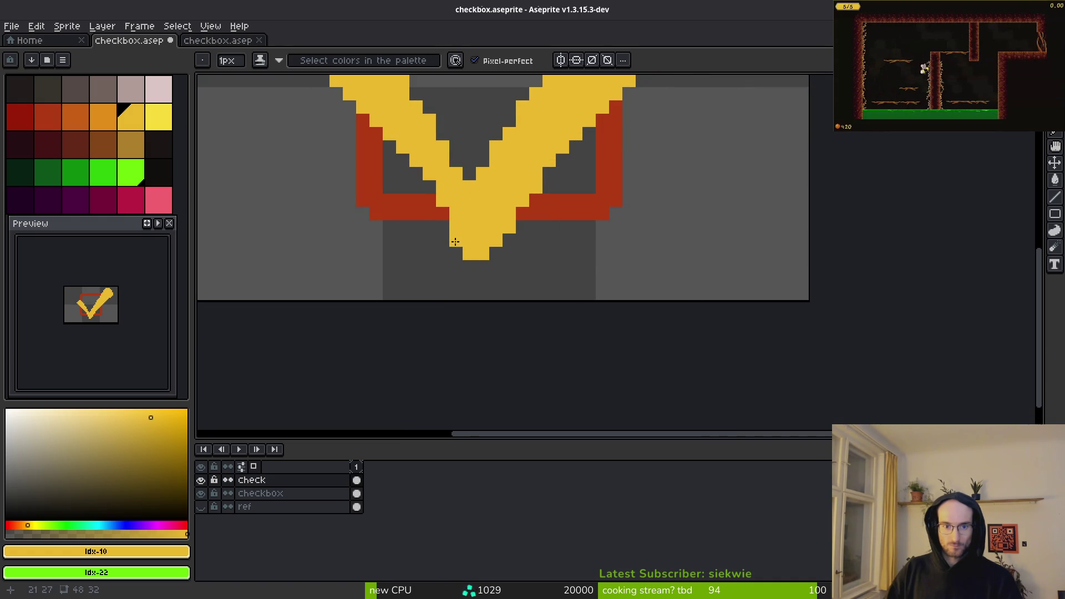
drag(445, 221, 435, 190)
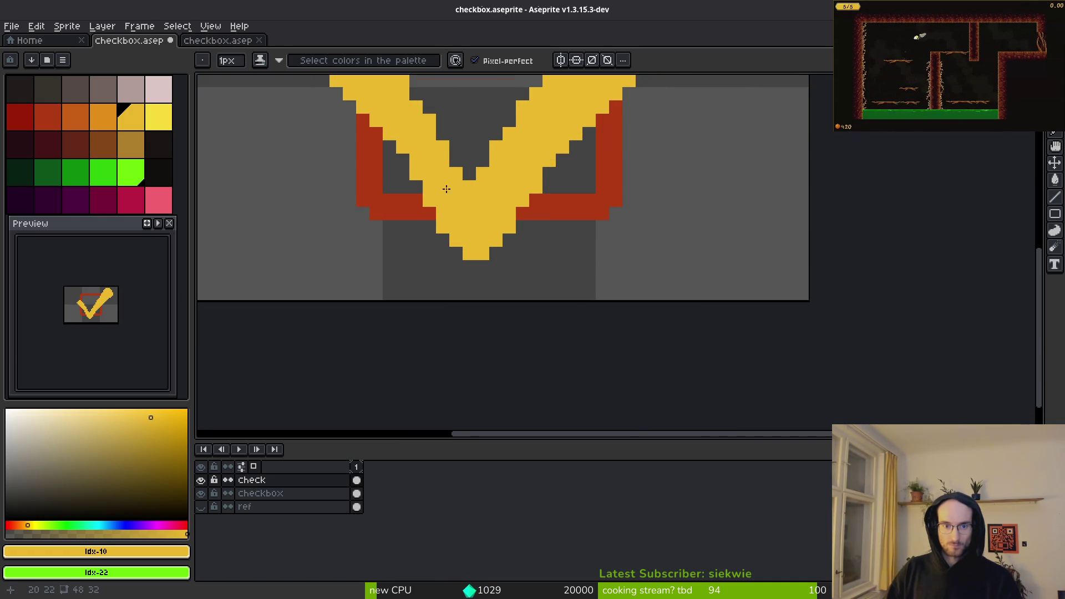
scroll(471, 233, down, 3)
scroll(503, 259, up, 5)
Step: Paint yellow along the check's upper-left edge and the stem's inner edge gaps
scroll(503, 259, down, 2)
mouse_move(428, 225)
mouse_down()
mouse_move(326, 143)
mouse_move(309, 162)
mouse_up()
scroll(454, 239, down, 2)
scroll(454, 239, up, 5)
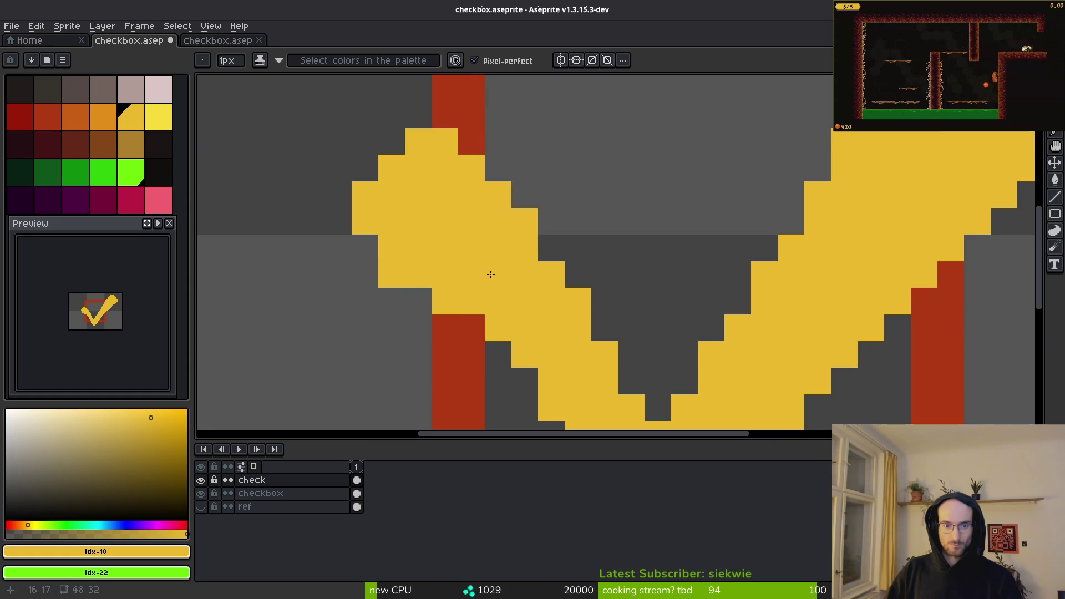
mouse_move(420, 258)
mouse_down()
mouse_move(459, 283)
mouse_move(476, 314)
mouse_up()
scroll(555, 328, down, 5)
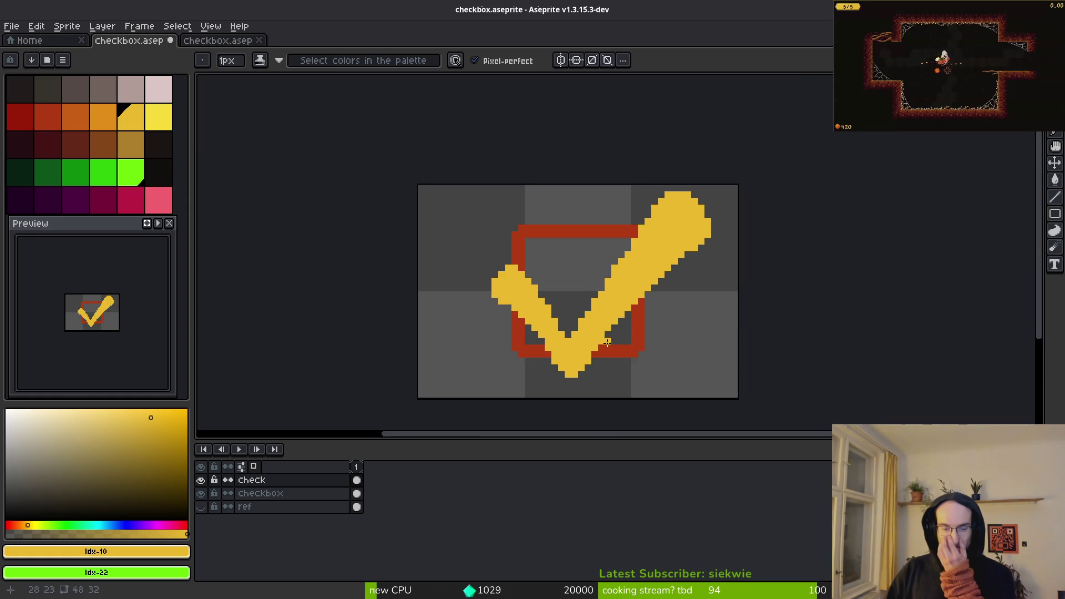
scroll(606, 344, down, 2)
scroll(627, 337, down, 2)
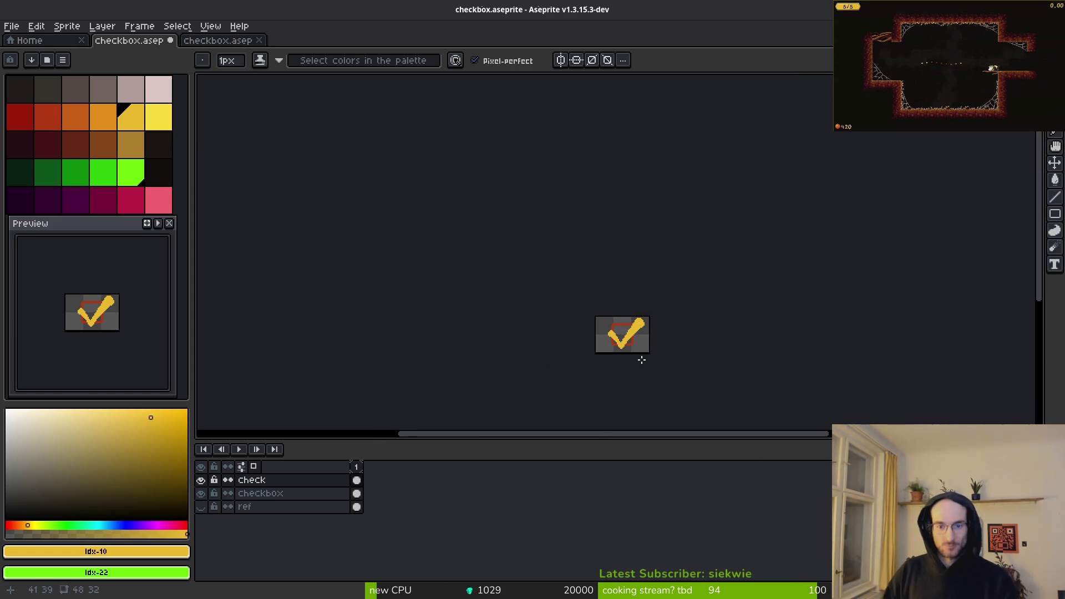
scroll(619, 355, up, 4)
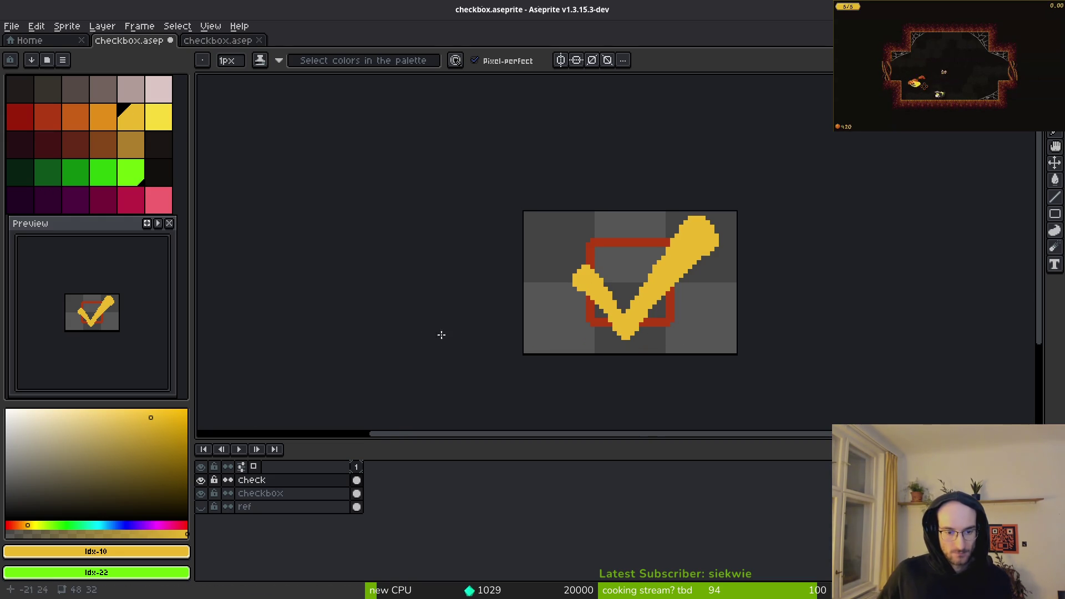
click(356, 494)
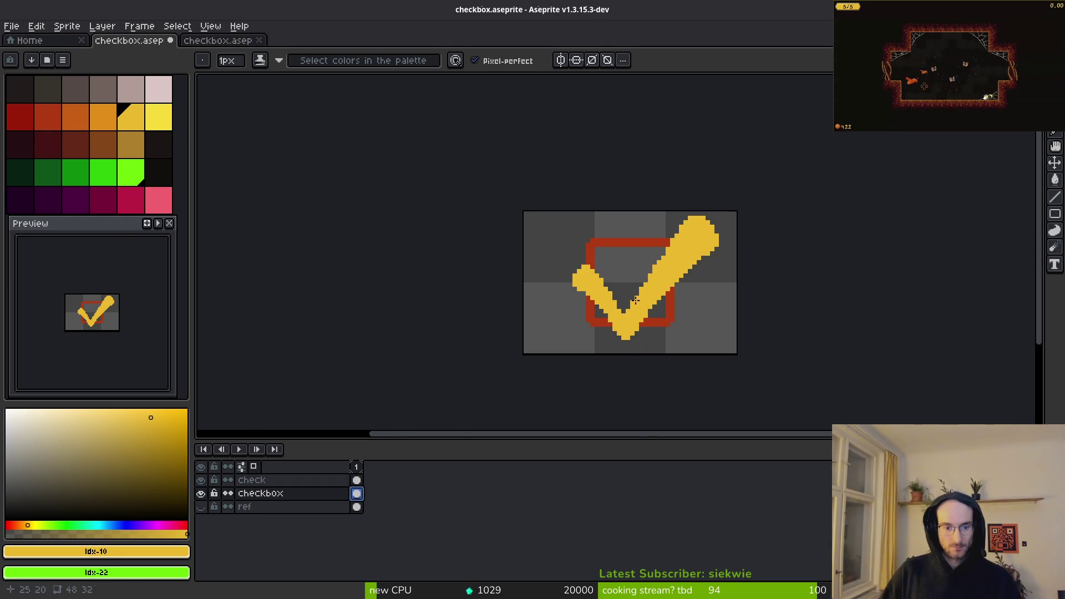
key(alt+Tab)
key(alt+Tab)
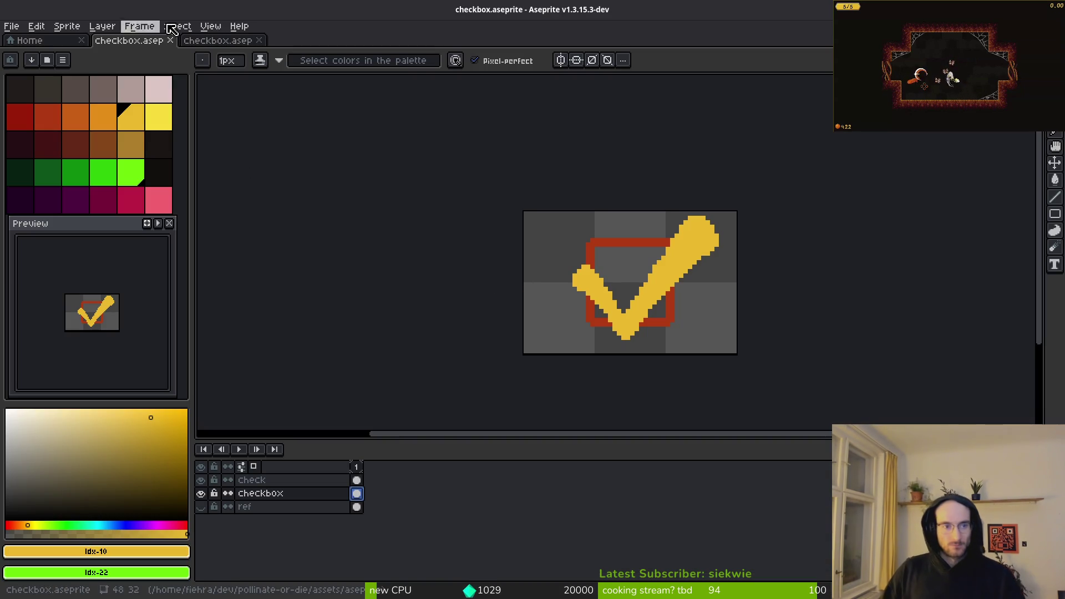
Step: Close the duplicate checkbox tab and pick the lighter yellow swatch
click(205, 41)
click(260, 40)
click(159, 116)
scroll(207, 138, up, 2)
scroll(613, 185, up, 1)
scroll(583, 219, down, 1)
scroll(642, 123, up, 2)
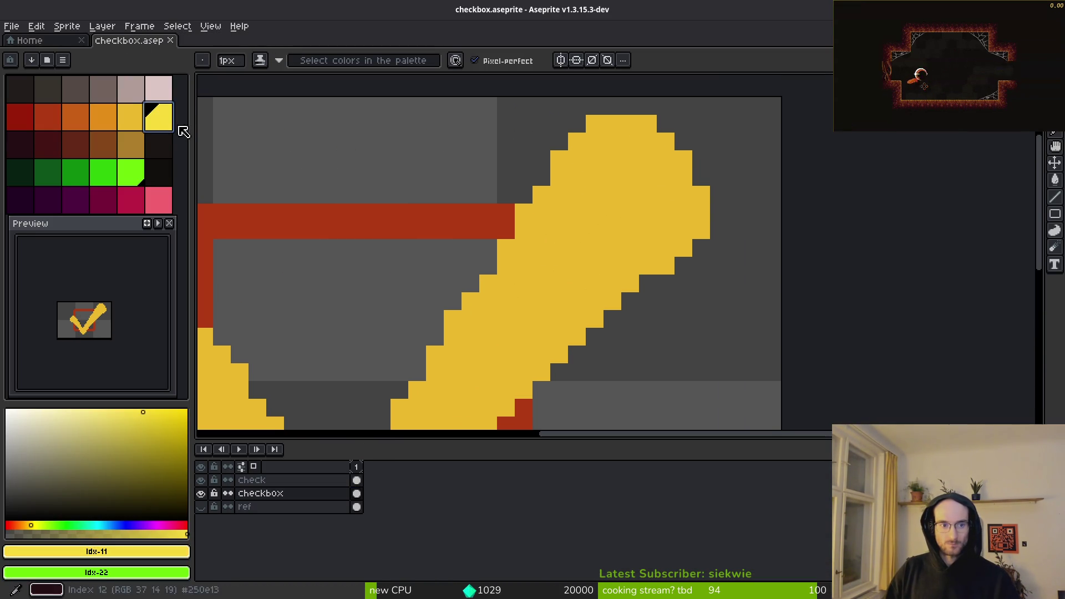
Step: On the check layer, paint light yellow highlights near the top-right and inner edge
click(356, 493)
click(357, 480)
mouse_move(644, 167)
mouse_down()
mouse_move(642, 150)
mouse_move(625, 147)
mouse_move(502, 291)
mouse_up()
click(661, 166)
drag(571, 216, 444, 416)
click(458, 381)
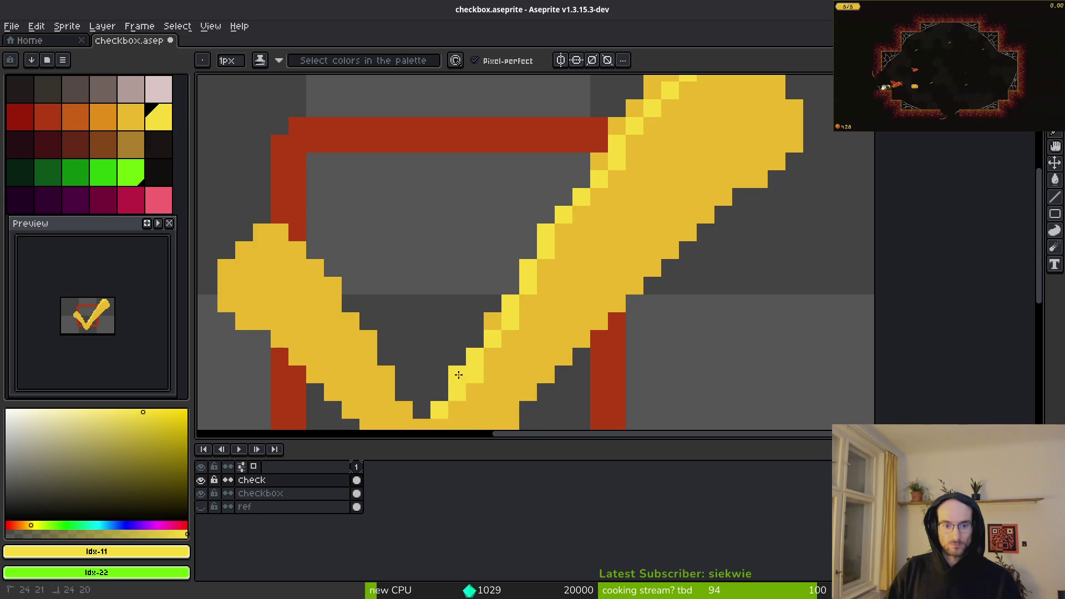
Step: Add light yellow highlight pixels along the checkmark's top end
mouse_move(619, 137)
mouse_down()
mouse_move(511, 276)
mouse_move(568, 202)
mouse_up()
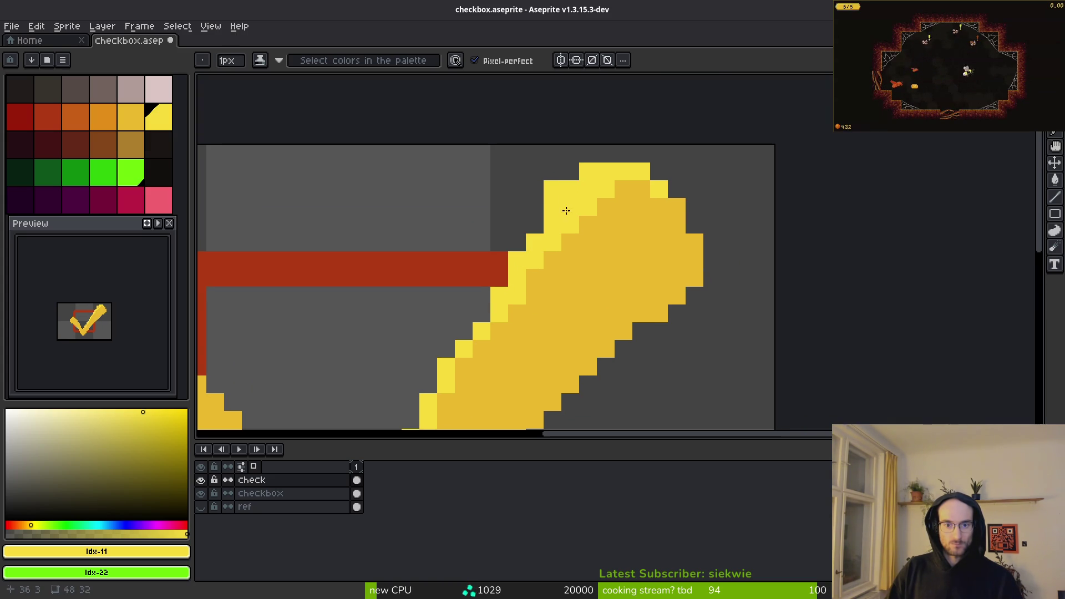
click(565, 199)
scroll(551, 333, down, 4)
scroll(551, 333, up, 3)
drag(551, 333, 536, 362)
click(672, 194)
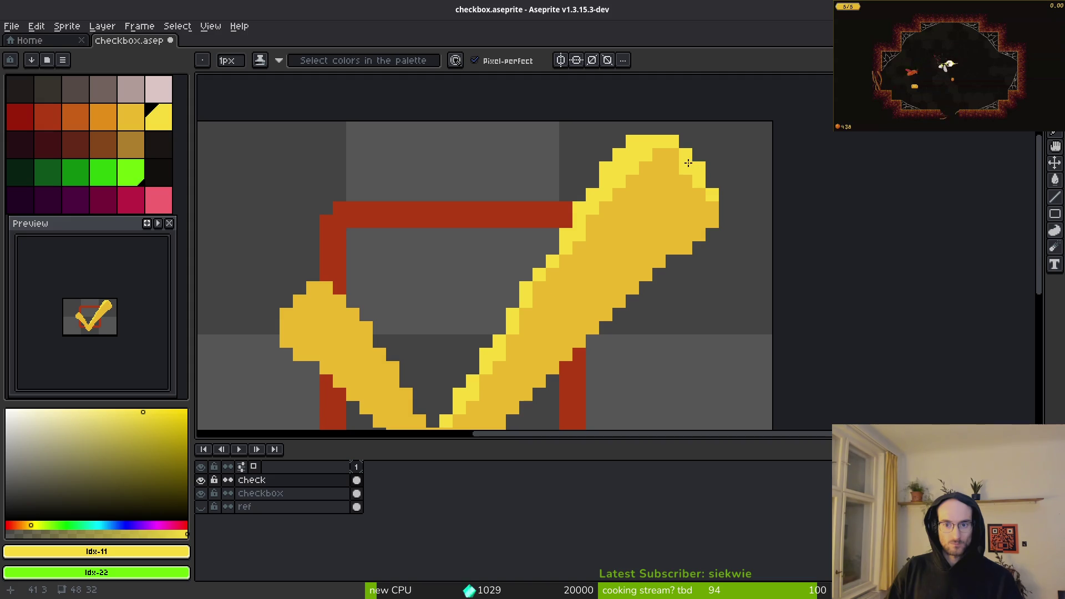
click(676, 164)
click(660, 168)
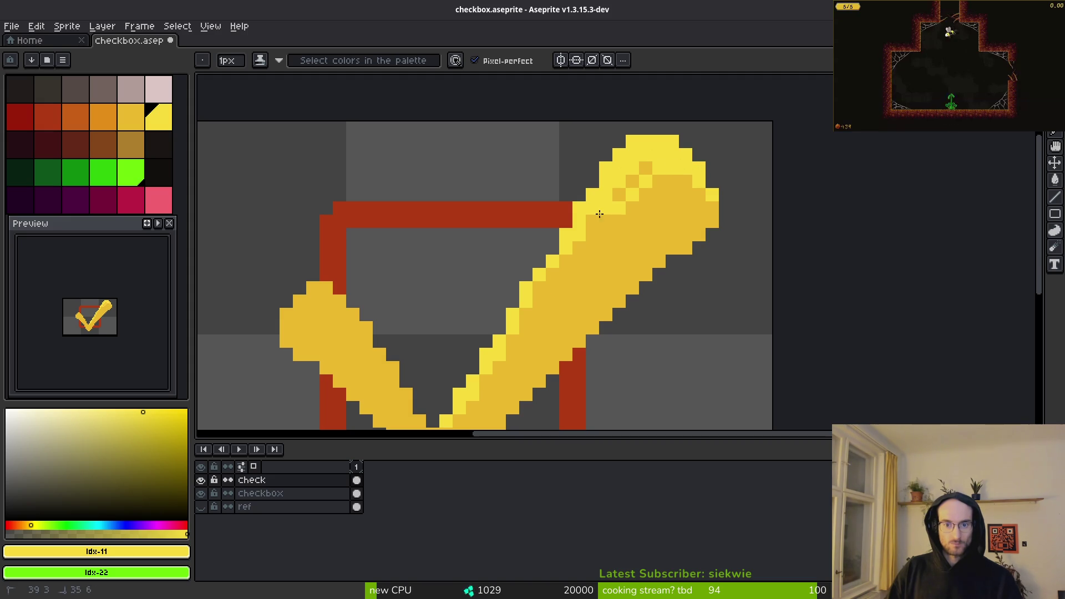
Step: Extend the light highlight down the upper-left edge, inner edge and short stroke
drag(599, 214, 537, 298)
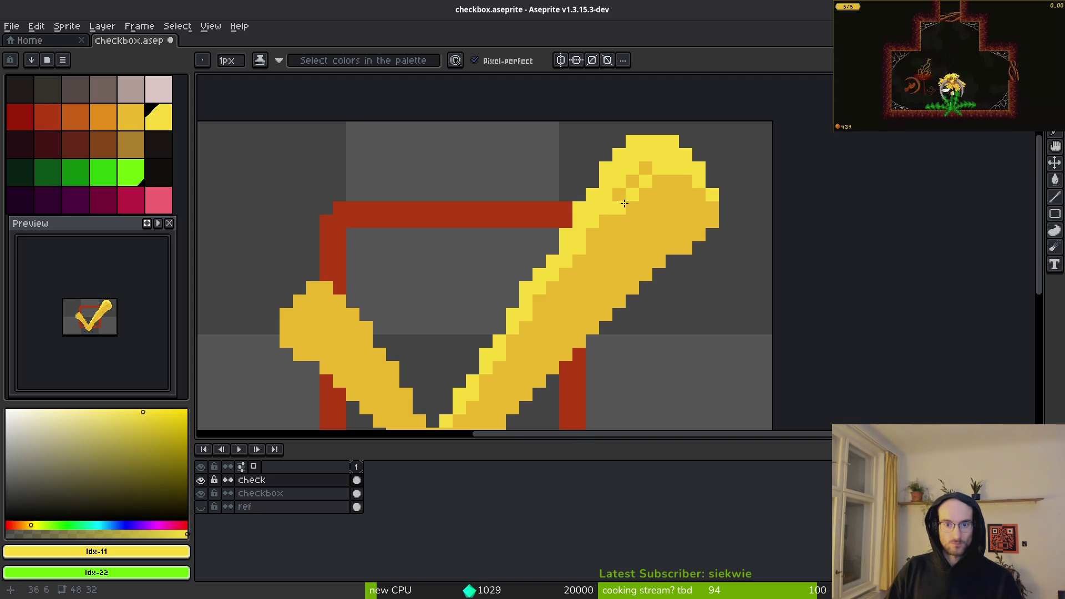
drag(646, 167, 608, 207)
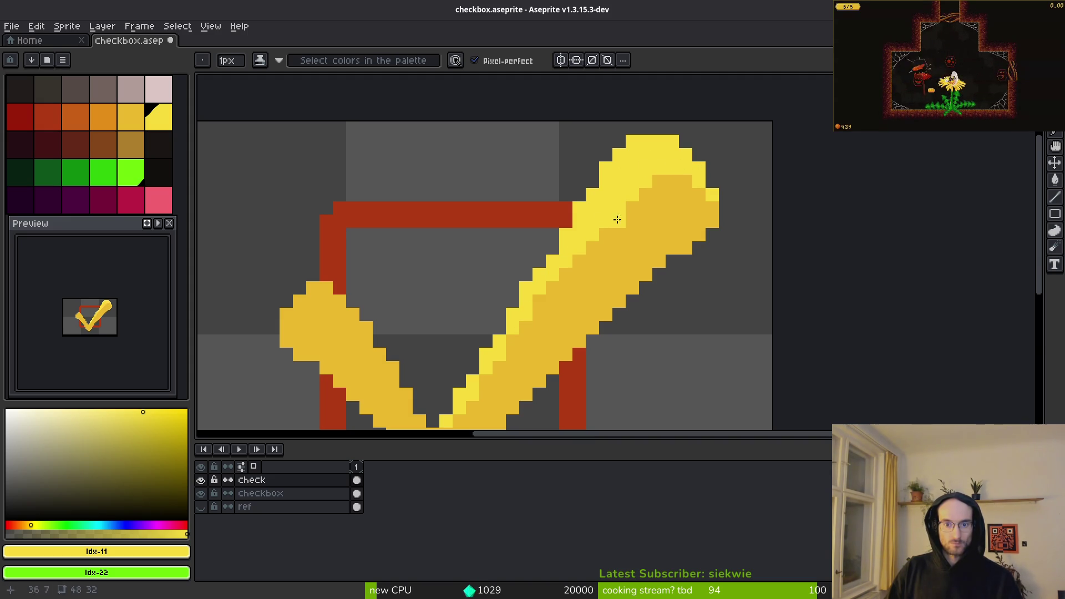
scroll(616, 219, down, 2)
scroll(547, 349, up, 4)
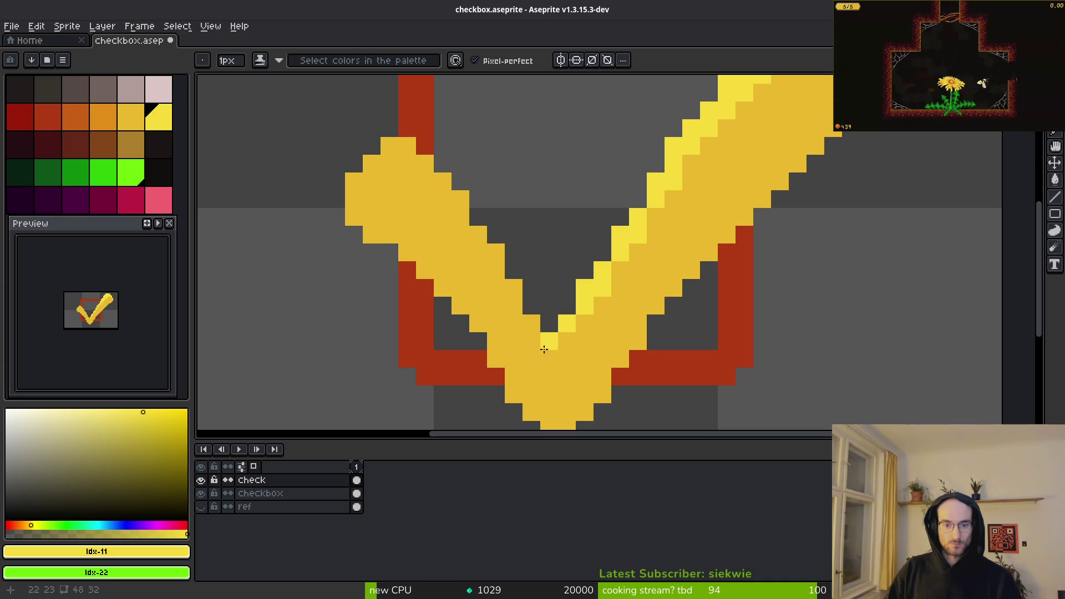
drag(542, 333, 501, 256)
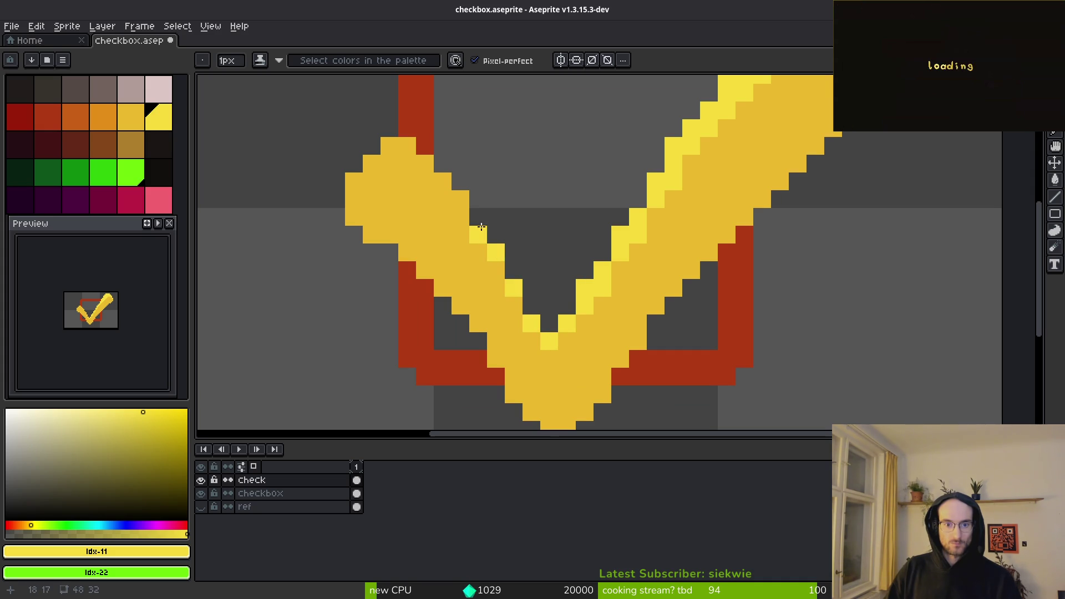
drag(466, 212, 438, 168)
drag(474, 204, 459, 187)
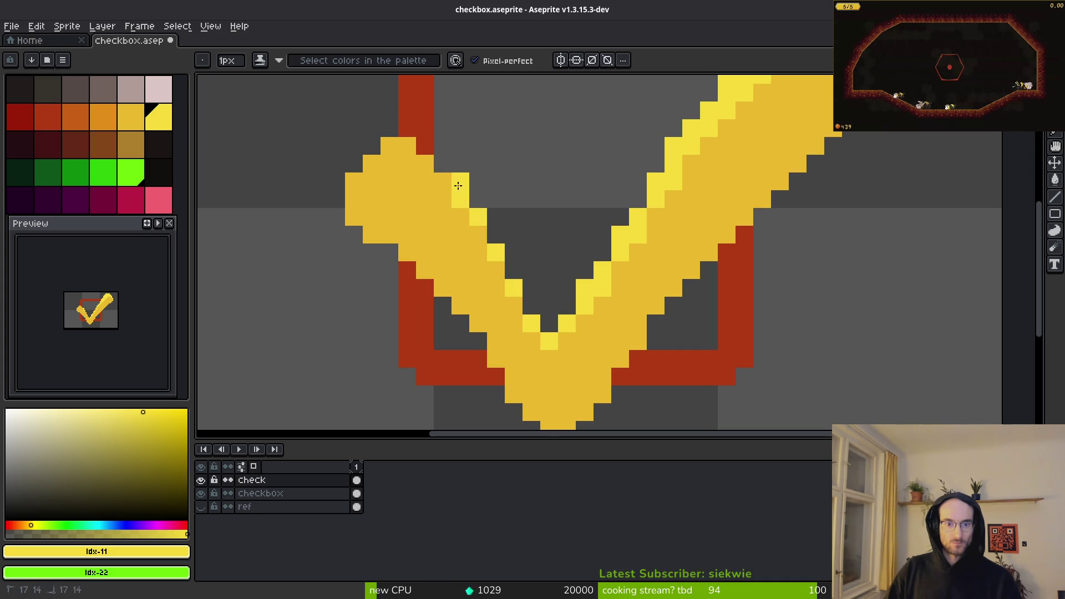
mouse_move(412, 149)
mouse_down()
mouse_move(427, 146)
mouse_move(354, 184)
mouse_move(385, 162)
mouse_move(428, 160)
mouse_up()
drag(360, 195, 442, 175)
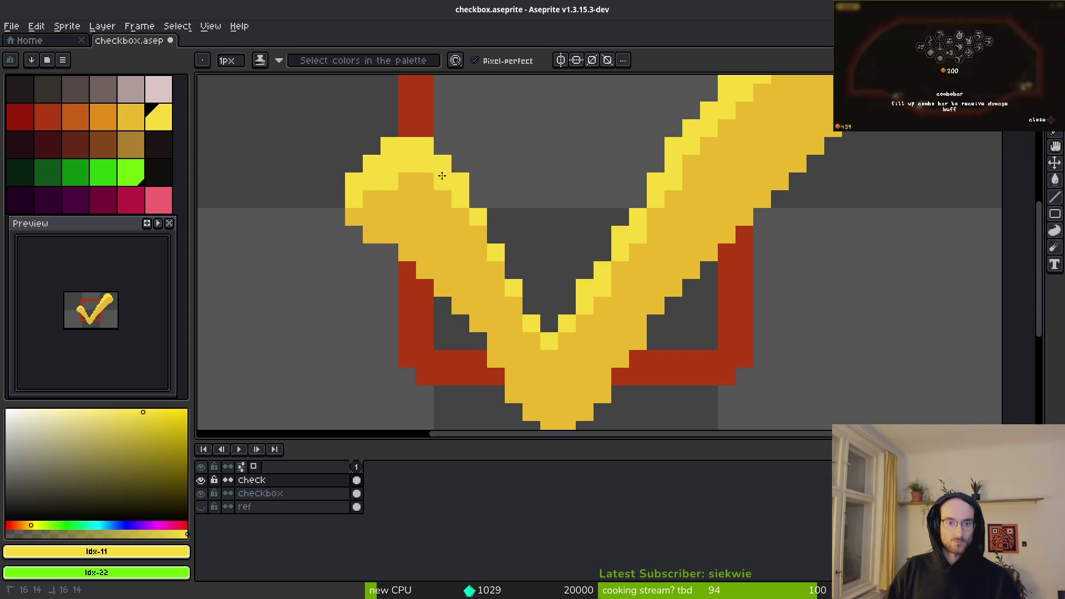
Step: Sample the darker yellow and darken highlight pixels on the upper-left and inner edges
scroll(517, 307, down, 10)
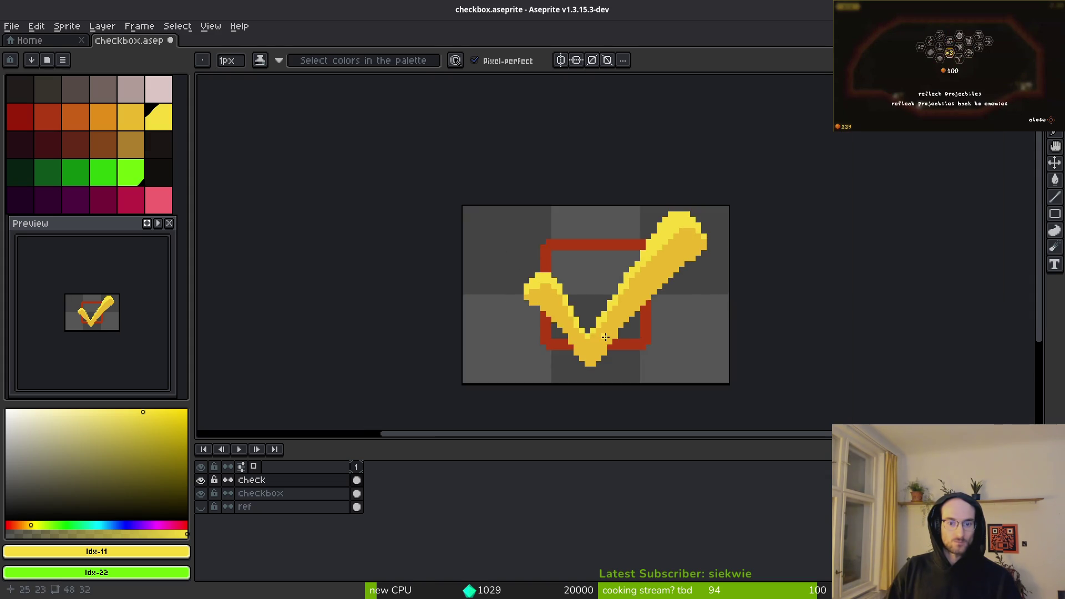
scroll(621, 345, up, 3)
scroll(620, 345, up, 6)
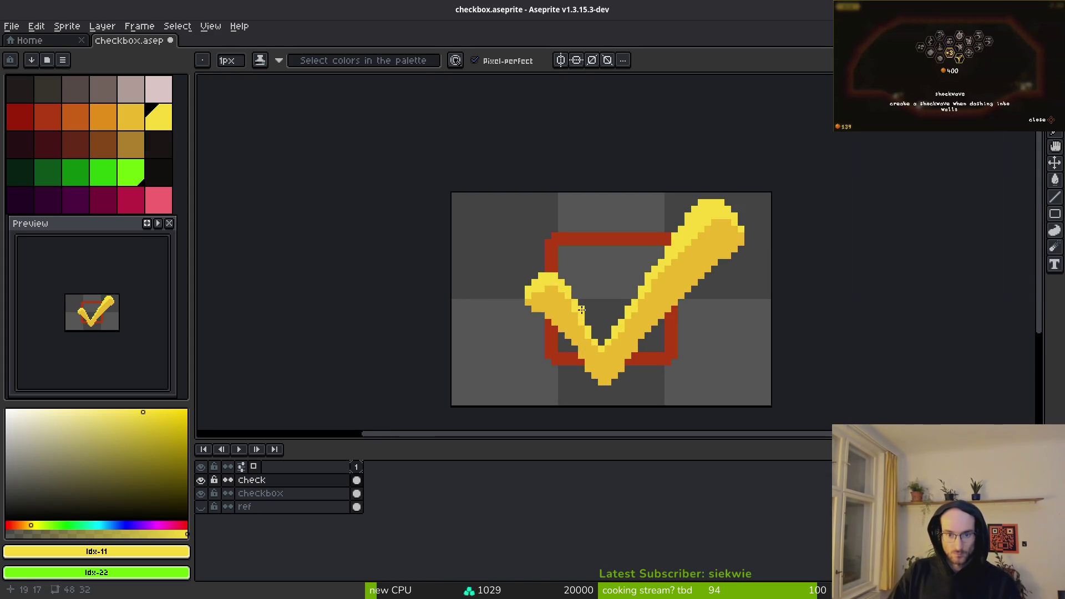
drag(652, 326, 552, 271)
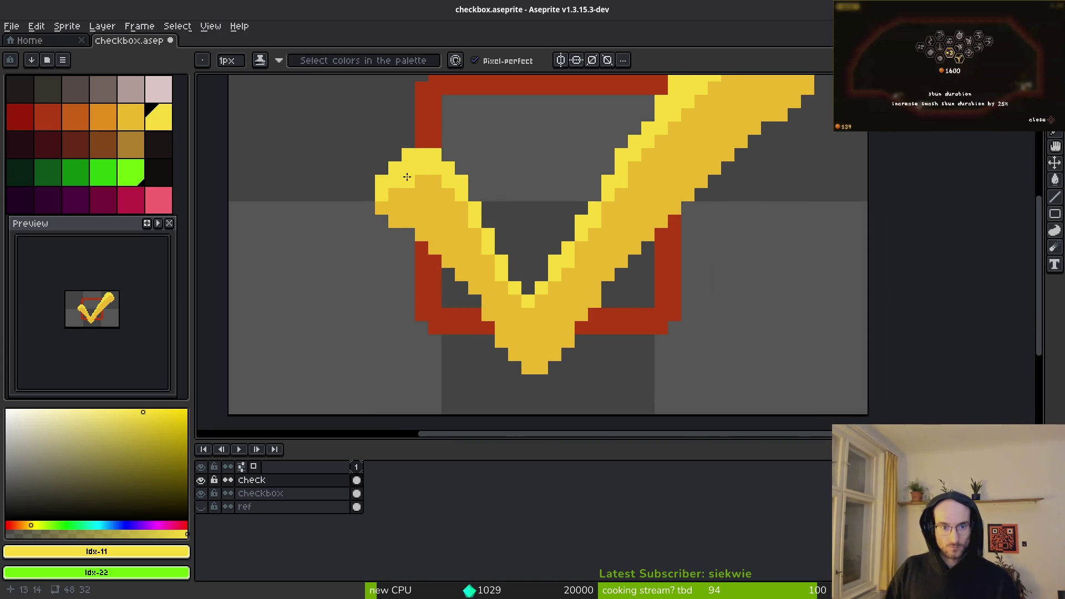
scroll(419, 184, up, 2)
right_click(410, 182)
key(ctrl+z)
alt+right_click(418, 187)
mouse_move(419, 187)
mouse_down()
mouse_move(393, 183)
mouse_move(356, 208)
mouse_up()
scroll(570, 332, down, 1)
scroll(570, 332, up, 1)
mouse_move(610, 372)
mouse_down()
mouse_move(604, 391)
mouse_move(547, 333)
mouse_move(534, 300)
mouse_up()
scroll(622, 311, down, 3)
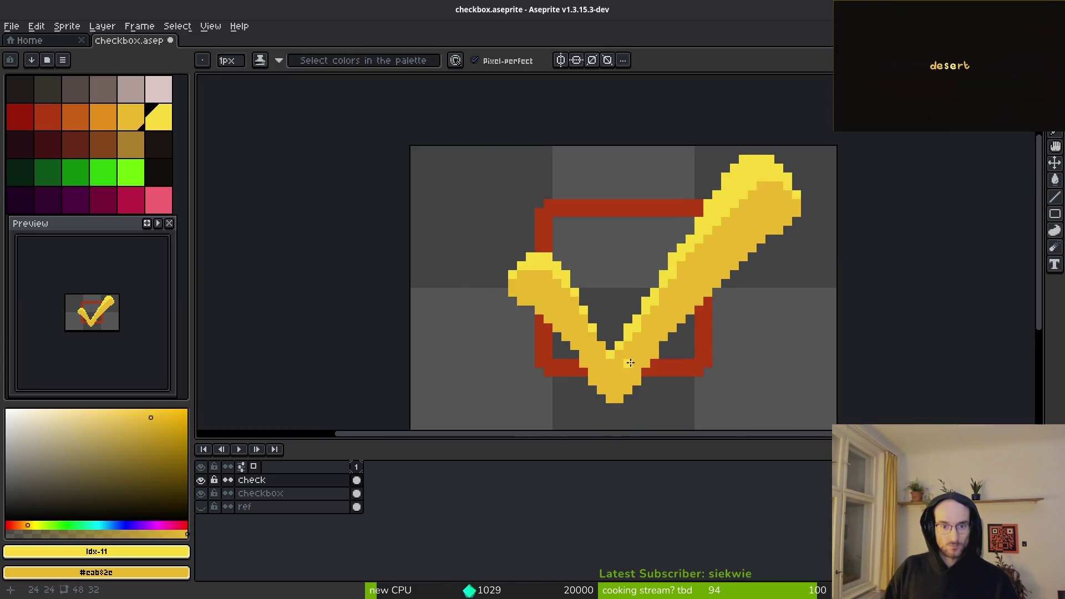
Step: Repaint the checkmark's lower-right edge in the darker yellow #cab82c
scroll(569, 277, up, 1)
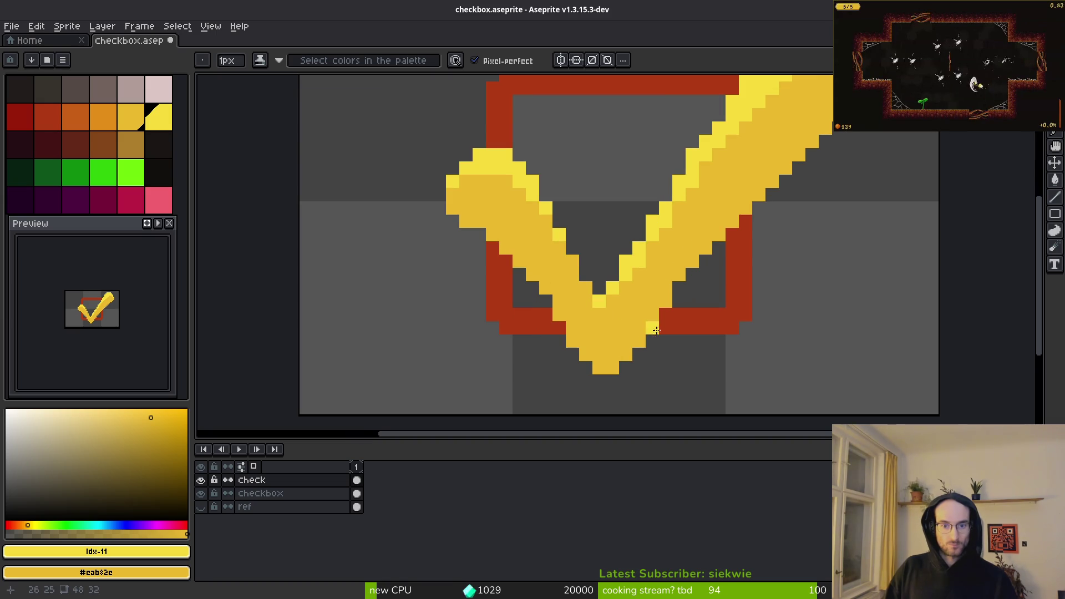
scroll(664, 351, down, 4)
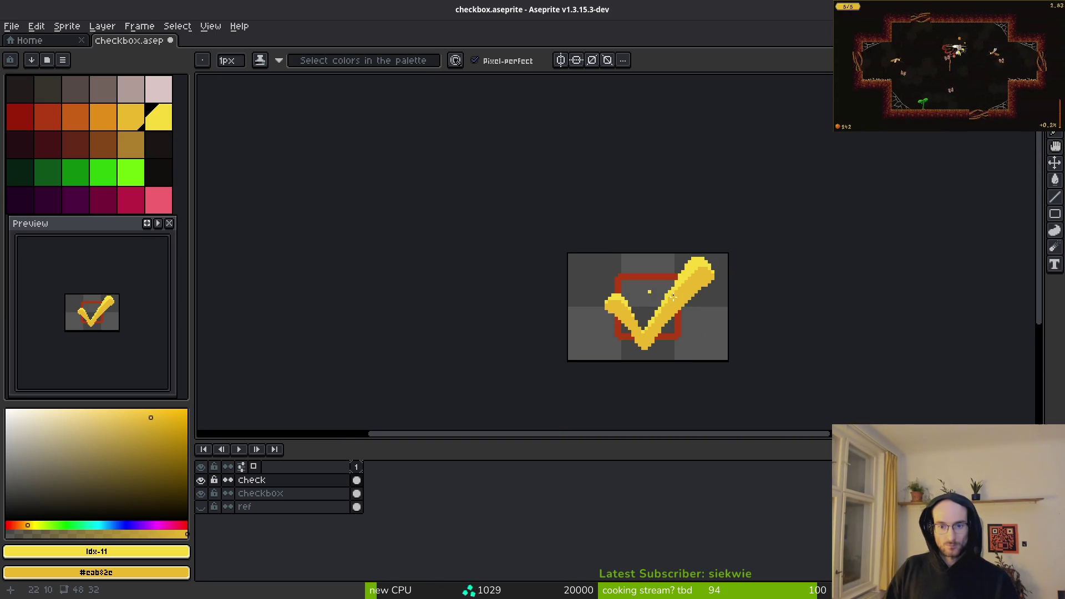
scroll(599, 320, up, 4)
alt+click(454, 326)
mouse_move(620, 186)
mouse_down()
mouse_move(548, 231)
mouse_move(581, 201)
mouse_move(607, 197)
mouse_move(577, 226)
mouse_up()
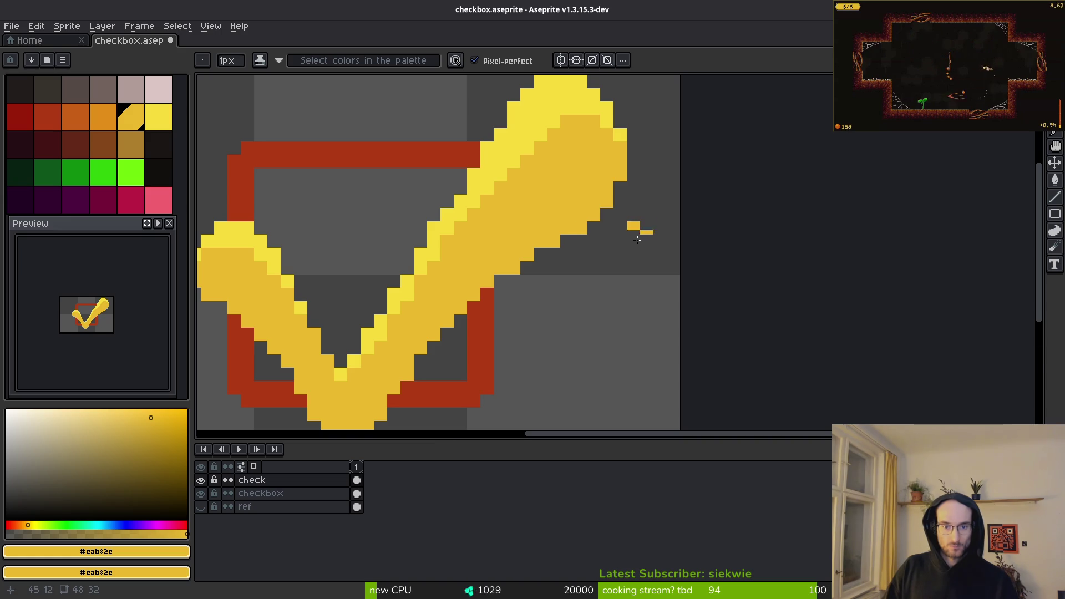
Step: Save the sprite
scroll(638, 274, down, 9)
scroll(629, 275, up, 5)
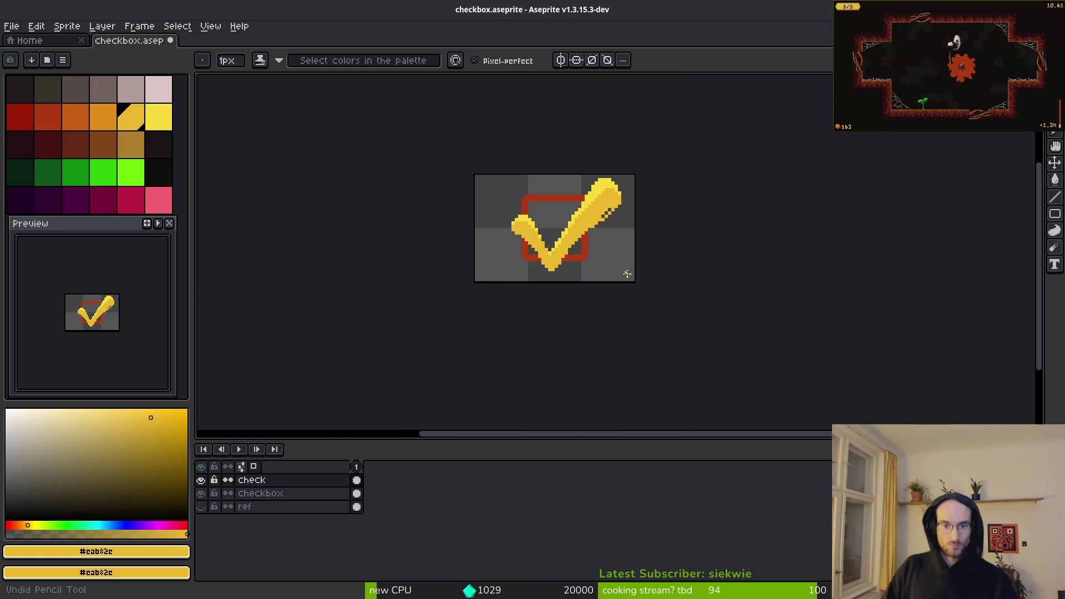
scroll(587, 258, up, 6)
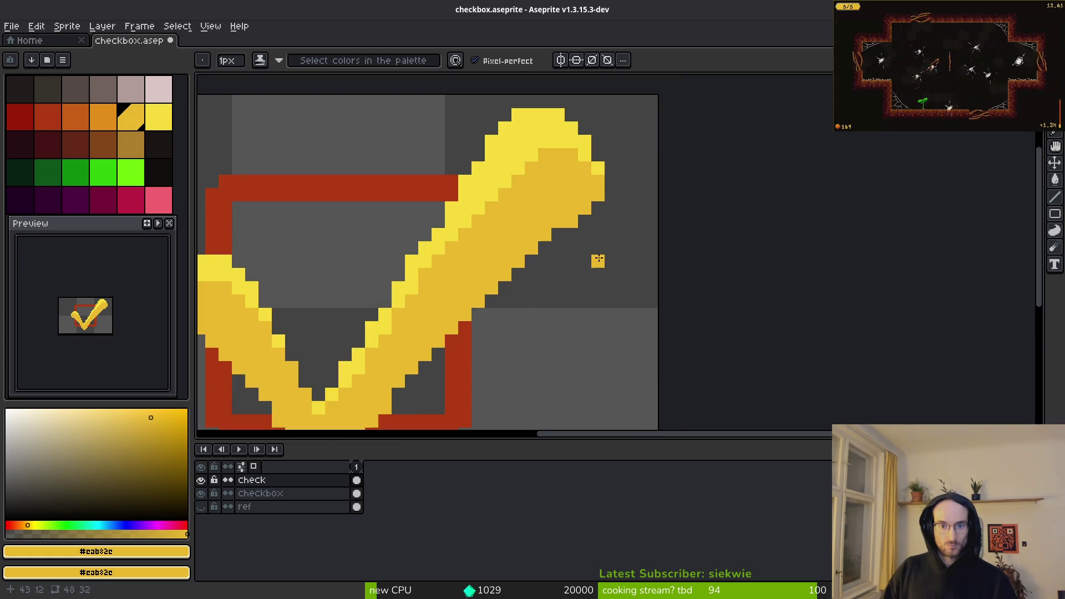
scroll(593, 264, down, 3)
key(ctrl+s)
scroll(554, 310, down, 1)
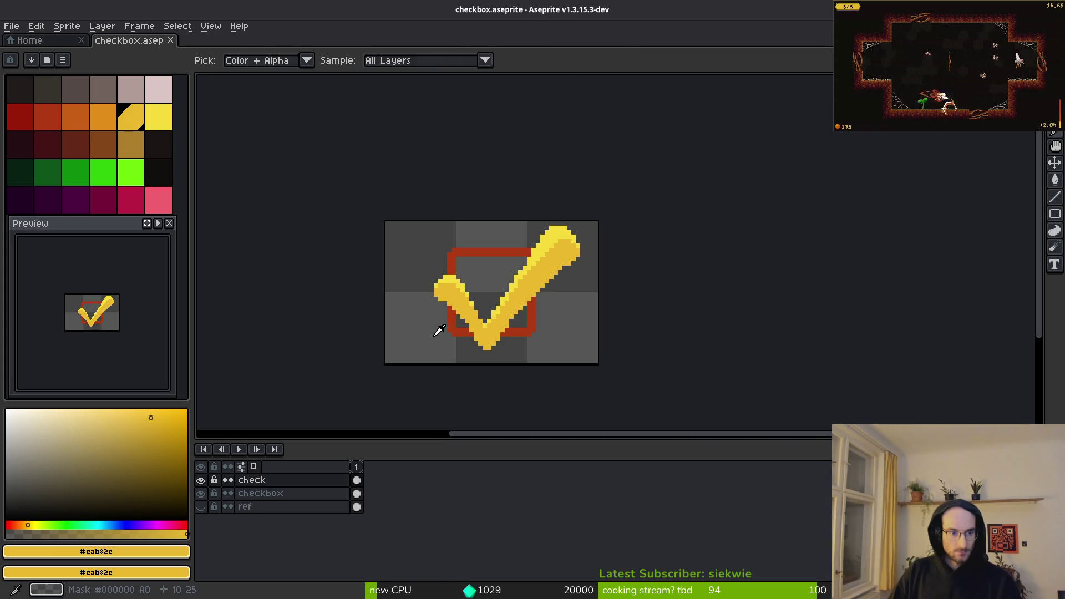
Step: Hide and re-show the check layer to view the red box alone
click(201, 480)
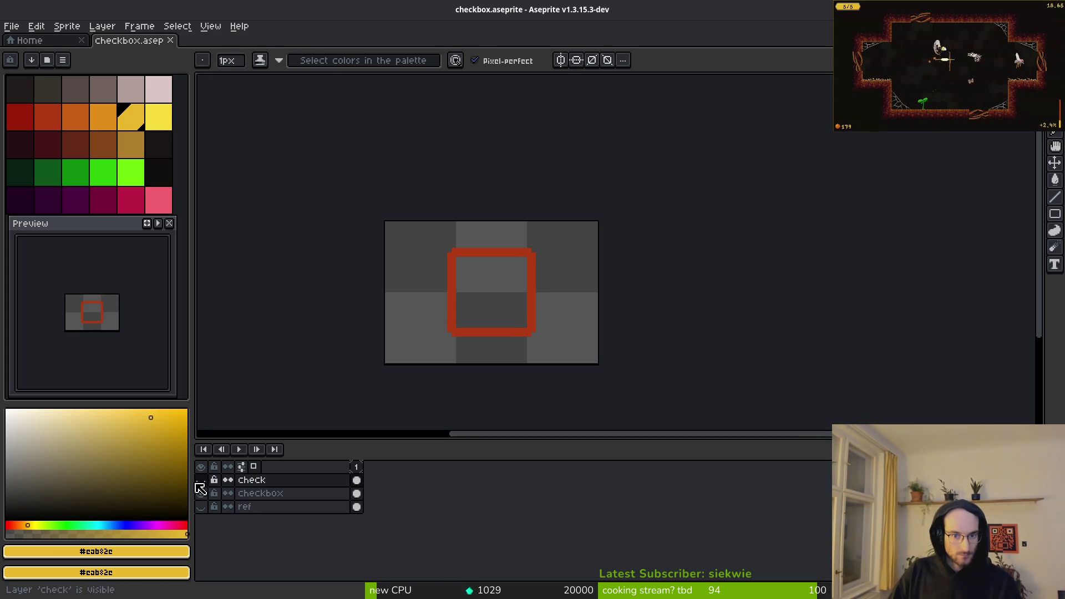
scroll(500, 325, up, 1)
click(201, 480)
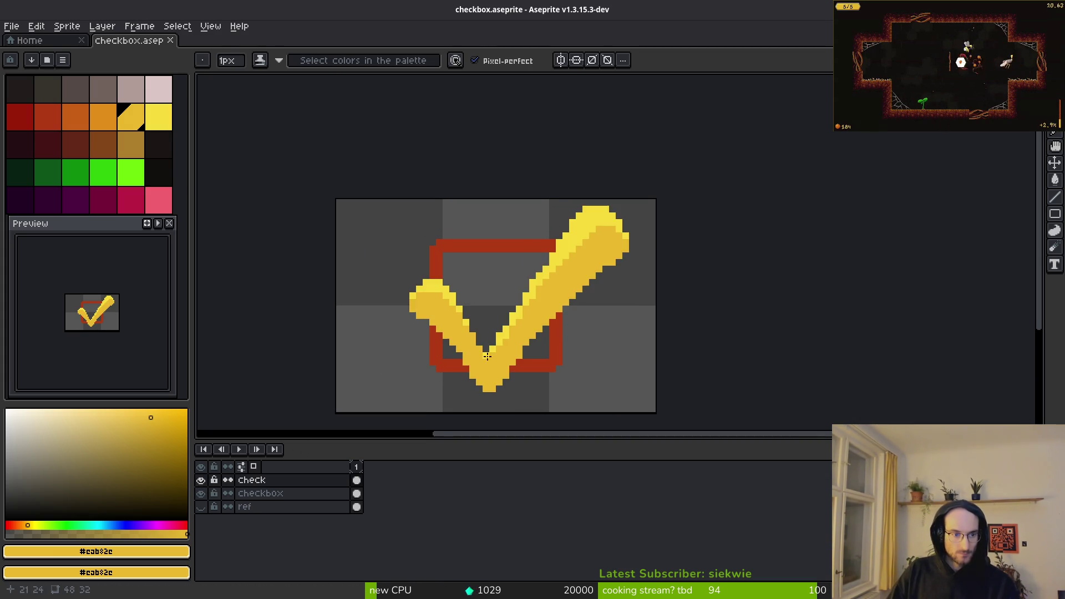
scroll(493, 356, down, 1)
scroll(566, 349, up, 3)
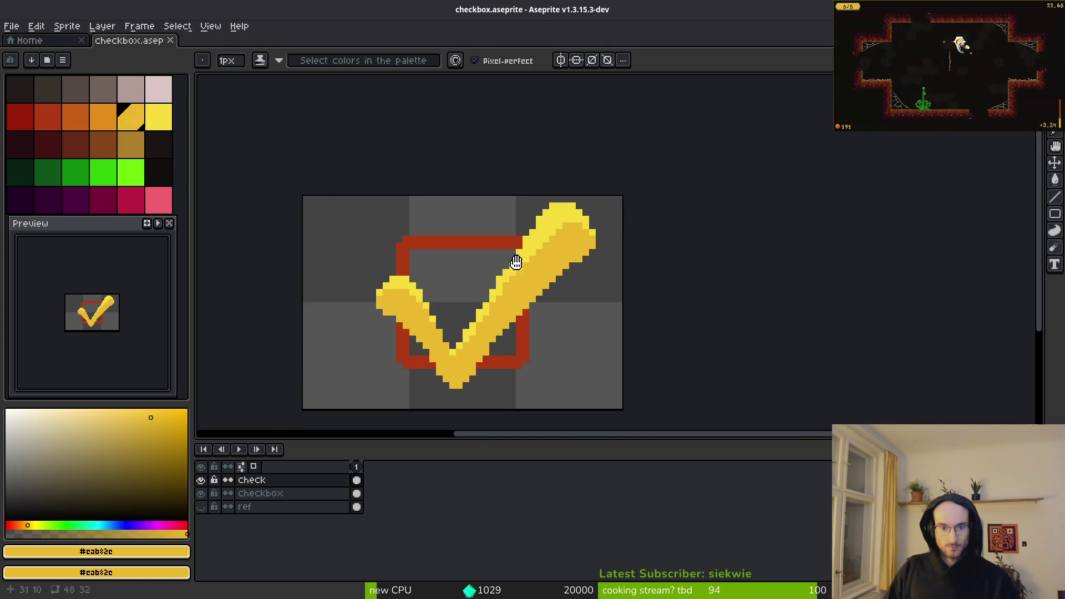
scroll(521, 221, up, 1)
Step: Erase the stray row of pixels near the check's top and right tip
key(e)
mouse_move(489, 166)
mouse_down()
mouse_move(612, 149)
mouse_move(663, 233)
mouse_move(647, 236)
mouse_up()
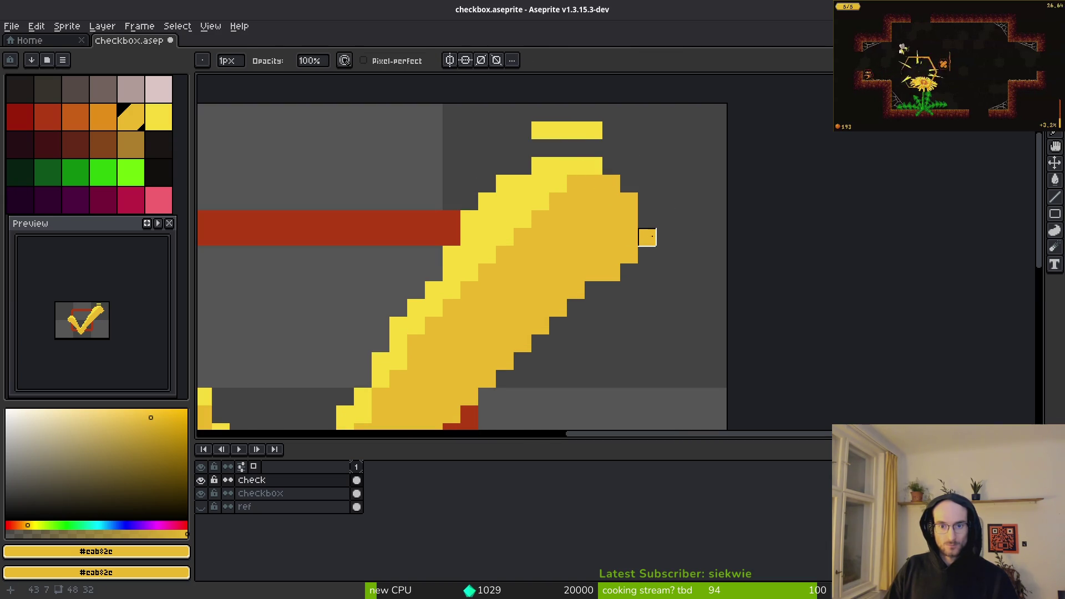
key(f)
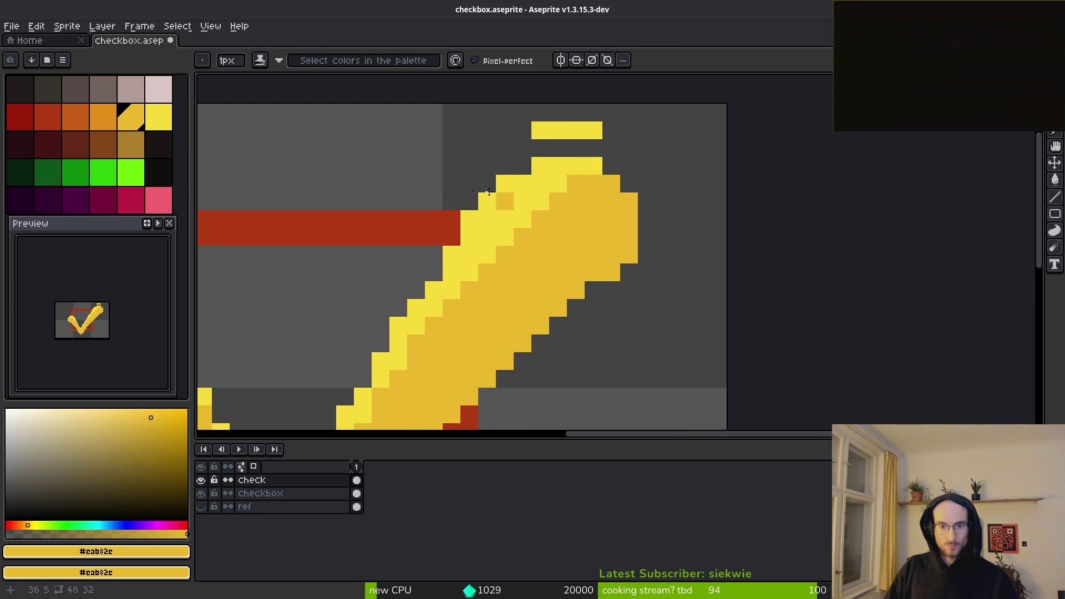
click(356, 493)
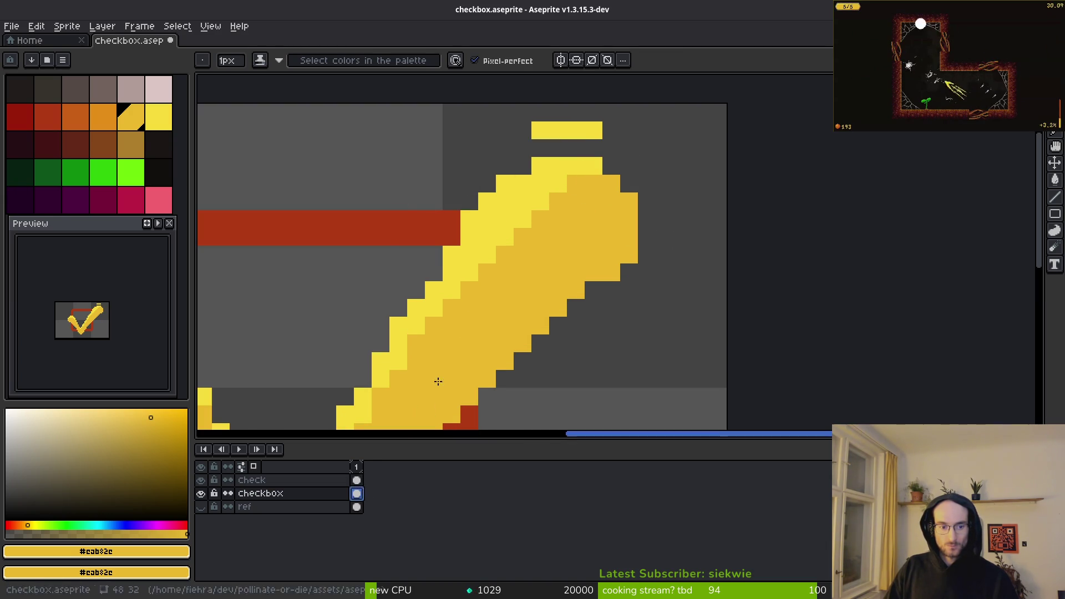
Step: On the check layer, try a light yellow #f7db3b band at the top, then undo it
click(357, 481)
alt+click(501, 214)
drag(576, 184, 628, 204)
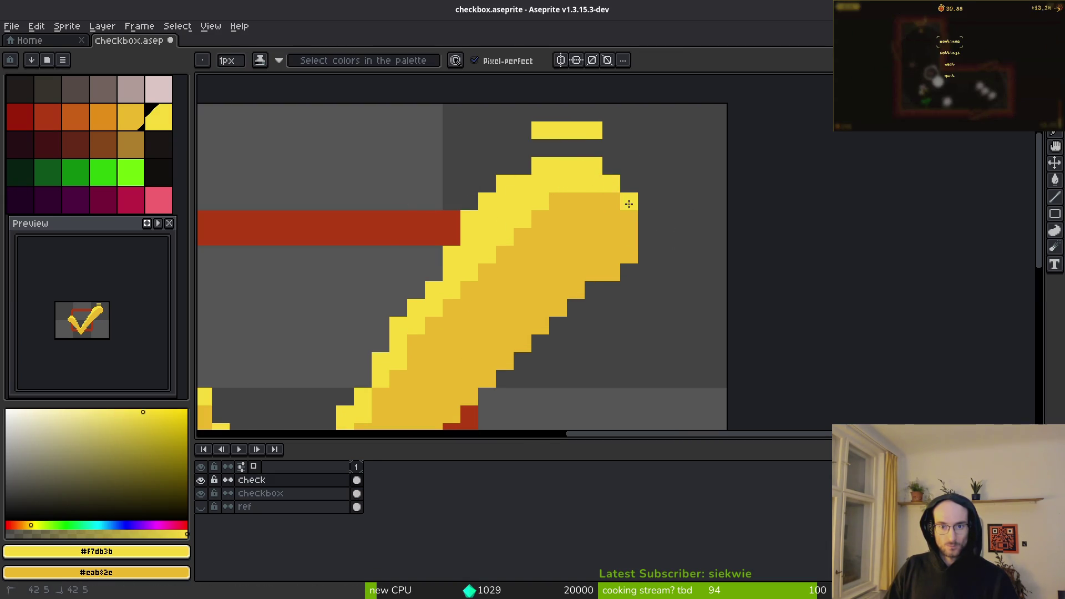
key(ctrl+z)
scroll(630, 148, down, 4)
scroll(654, 238, up, 5)
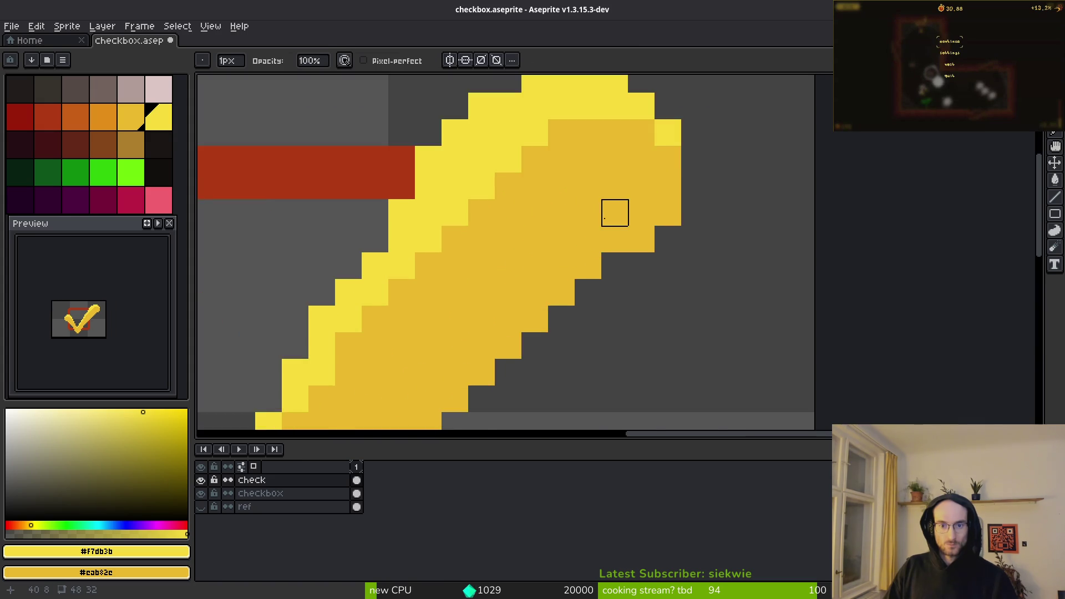
key(ctrl+z)
Step: Pencil a #f7db3b highlight along the check's top-right edge, adding single upper-edge pixels
key(b)
mouse_move(556, 192)
mouse_down()
mouse_move(607, 183)
mouse_move(587, 200)
mouse_move(667, 252)
mouse_up()
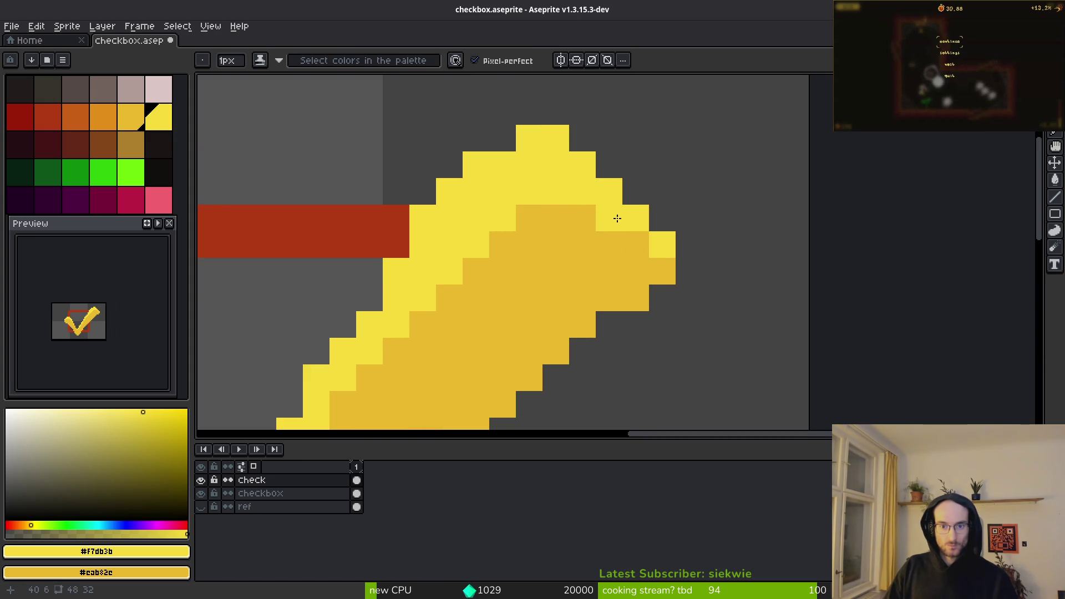
scroll(693, 293, down, 5)
scroll(565, 167, up, 5)
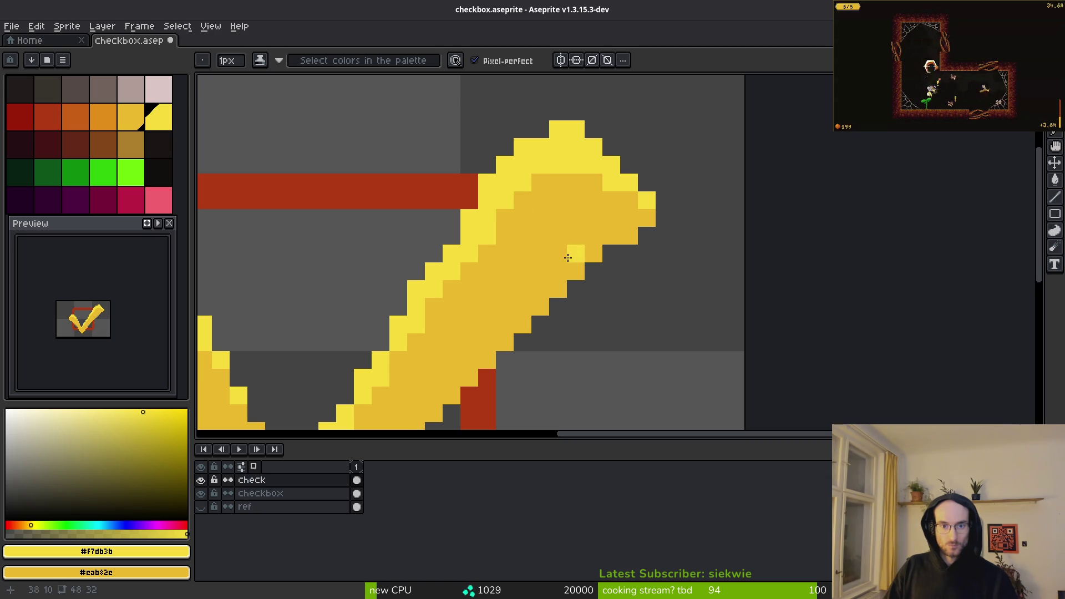
scroll(584, 275, down, 5)
scroll(583, 276, up, 5)
click(508, 210)
click(526, 193)
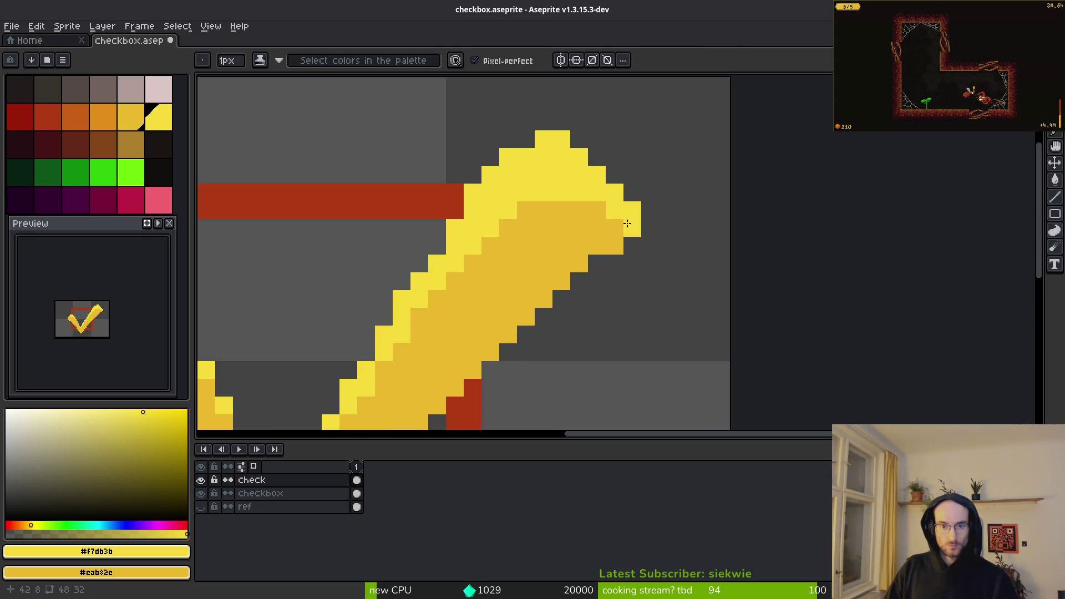
scroll(676, 288, down, 5)
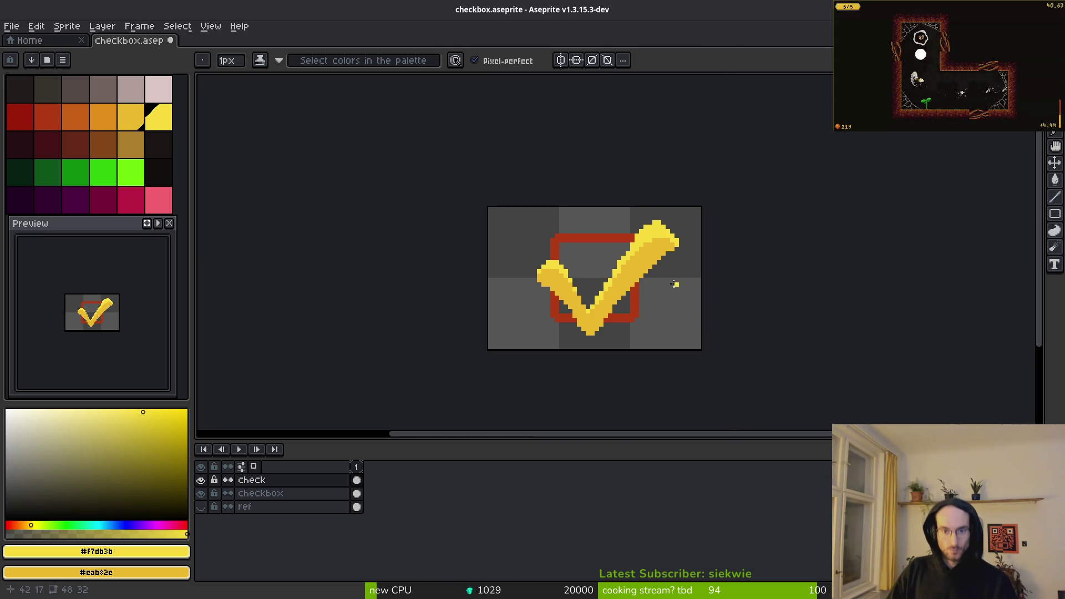
scroll(689, 254, up, 3)
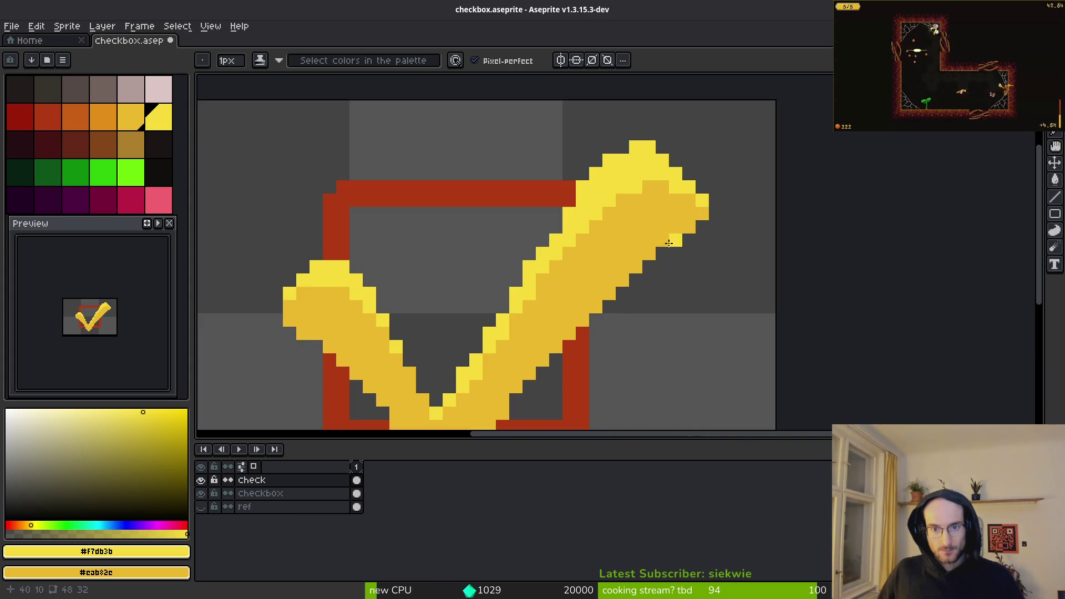
scroll(682, 260, down, 3)
scroll(693, 272, up, 1)
scroll(622, 294, down, 4)
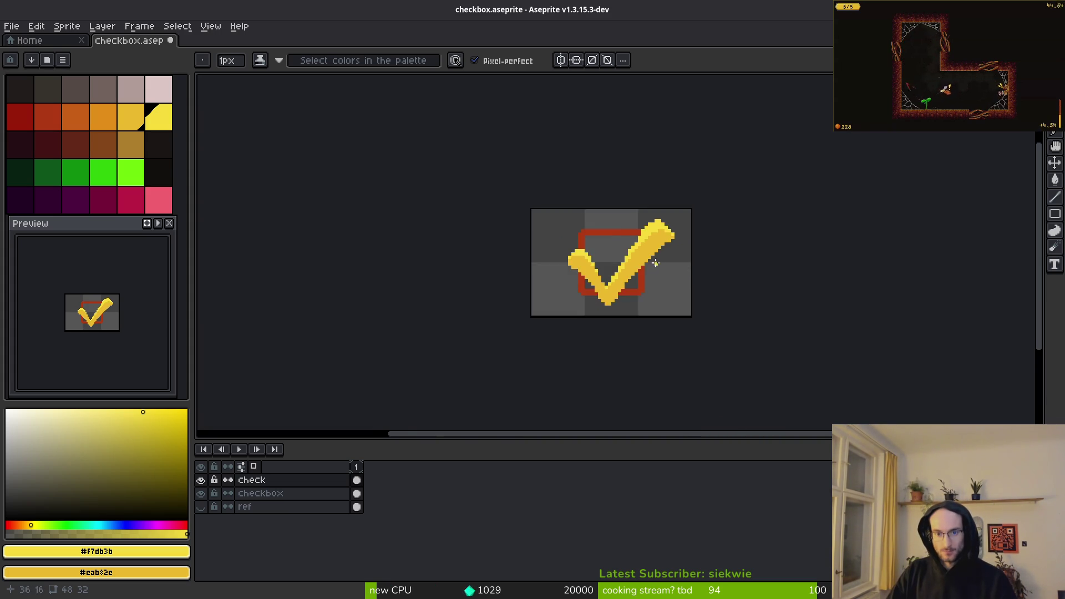
mouse_move(609, 326)
mouse_down()
mouse_move(677, 333)
mouse_move(676, 306)
mouse_move(531, 315)
mouse_move(523, 300)
mouse_up()
Step: Add a new empty frame 2 and copy the red box cel from frame 1 into it
scroll(564, 337, down, 1)
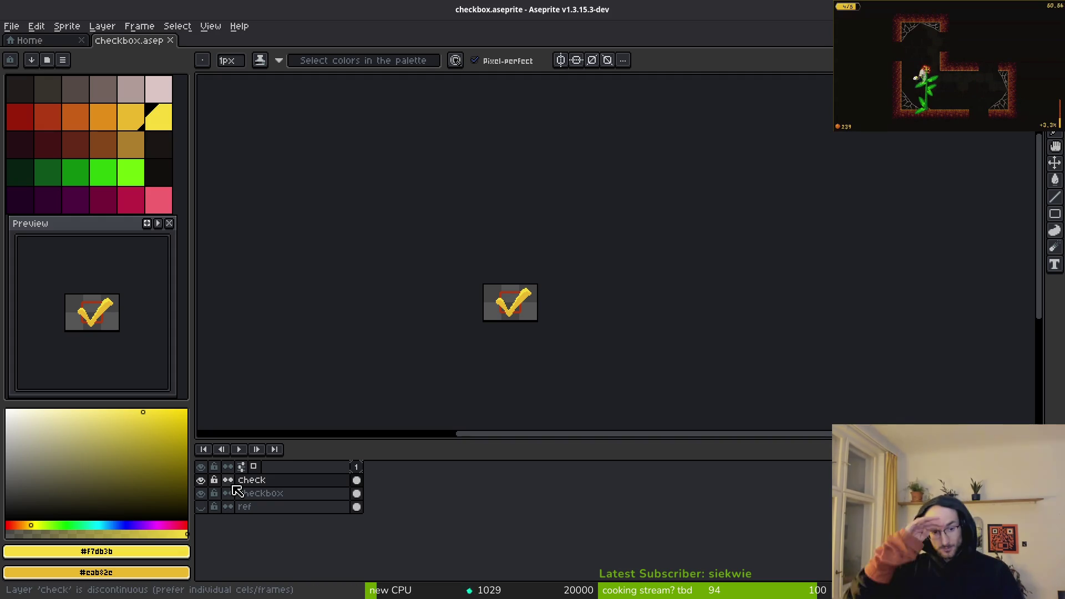
click(201, 480)
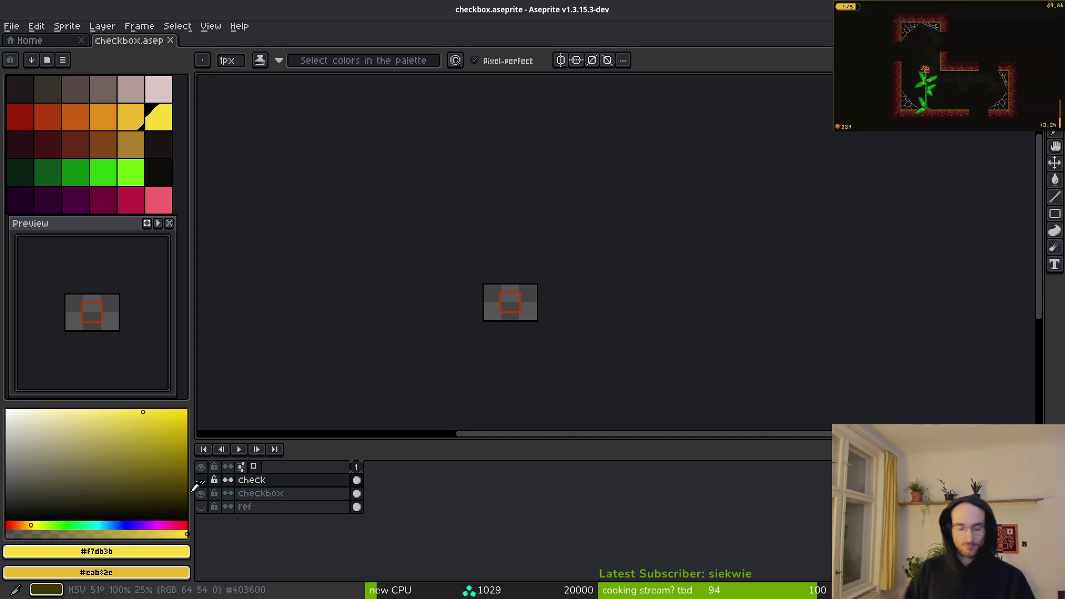
click(201, 480)
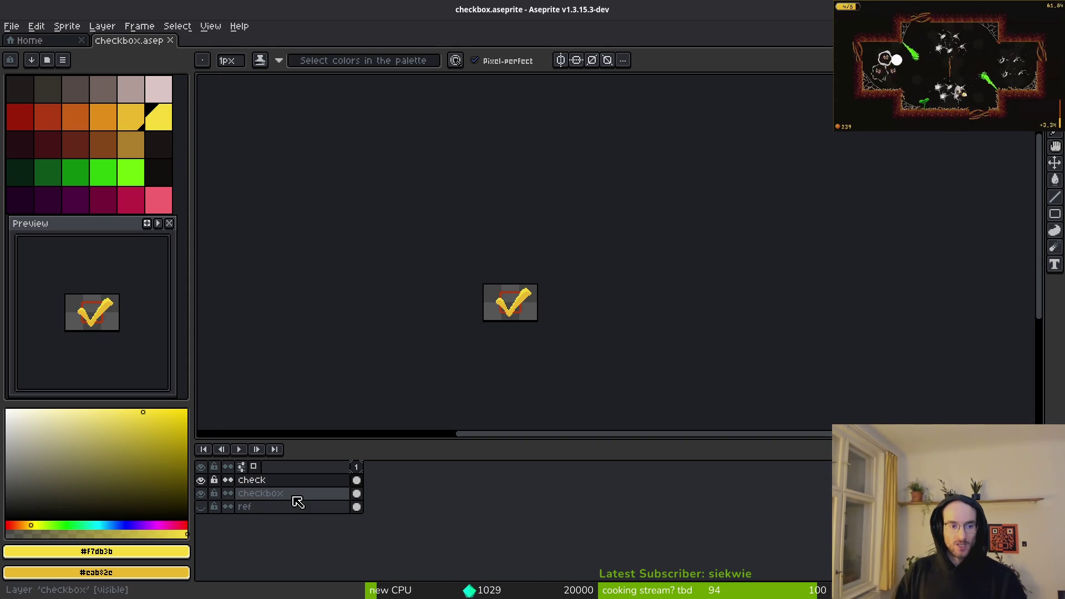
scroll(518, 309, up, 5)
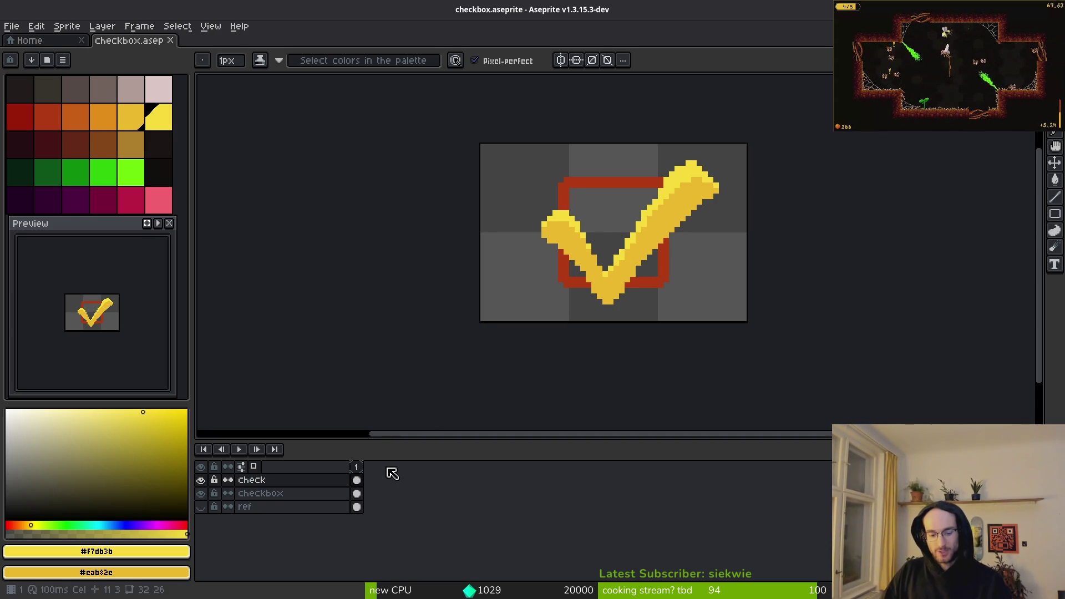
key(alt+n)
drag(357, 494, 370, 494)
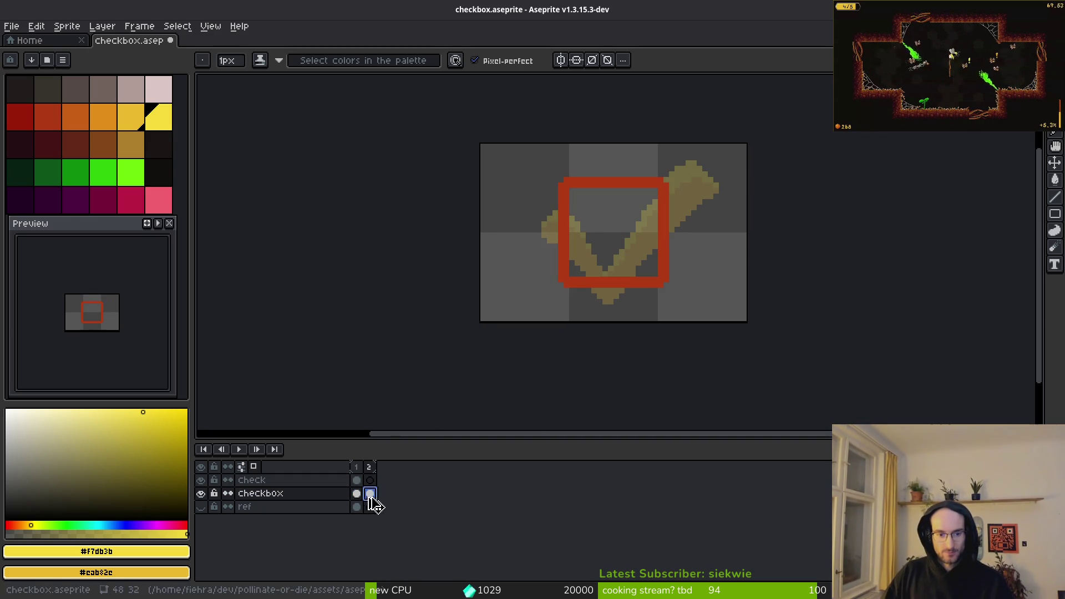
Step: On frame 2's check layer, draw two crossing yellow diagonals forming an X over the box
click(370, 480)
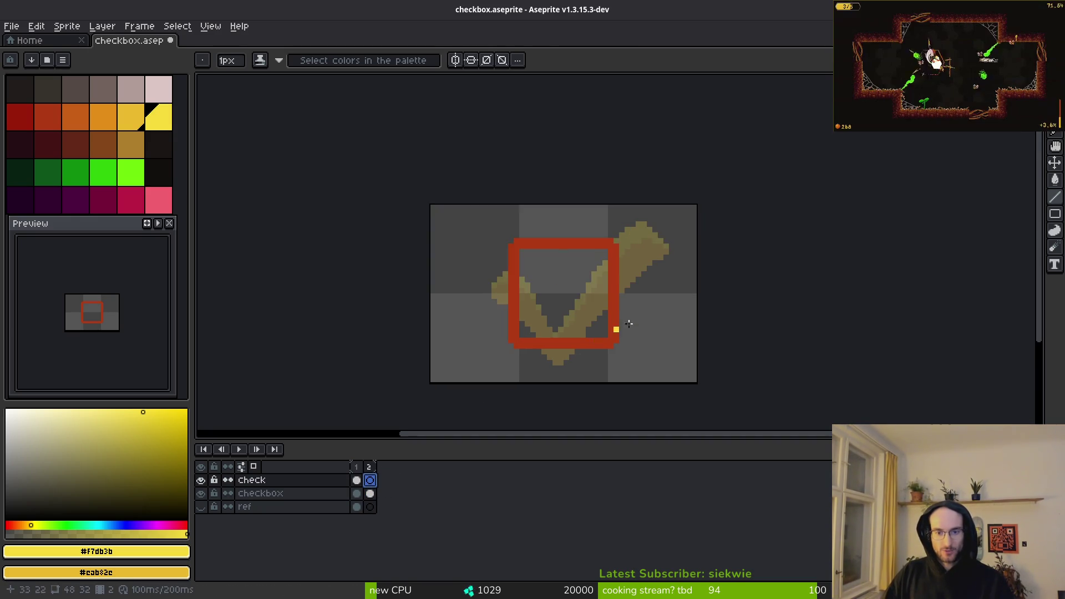
scroll(592, 340, up, 4)
scroll(578, 316, down, 2)
scroll(532, 280, down, 1)
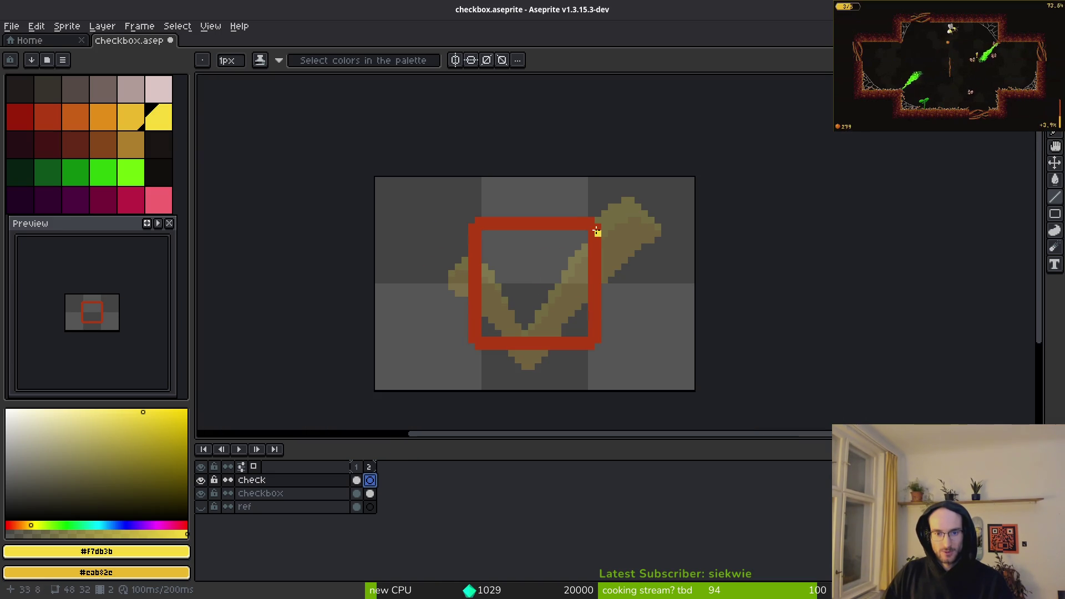
drag(446, 240, 590, 338)
drag(463, 352, 599, 245)
key(ctrl+z)
key(ctrl+z)
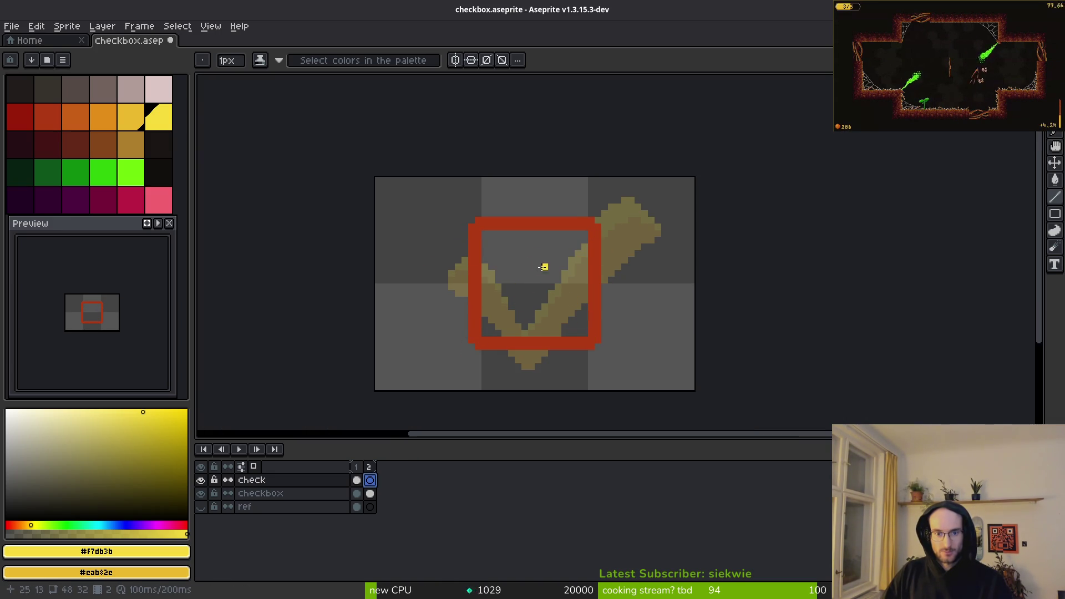
key(b)
drag(465, 226, 639, 374)
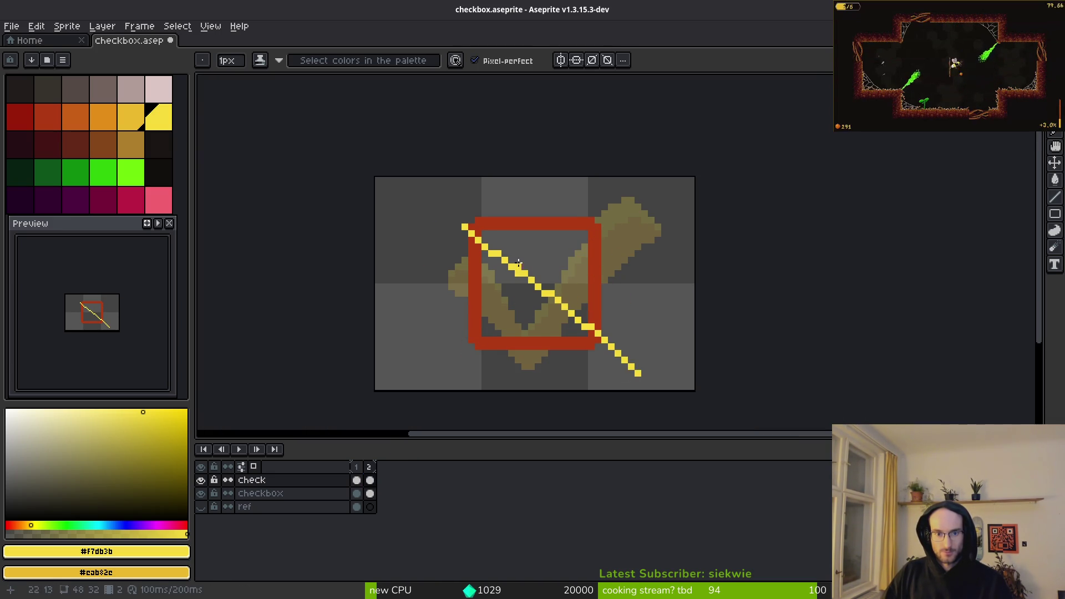
key(ctrl+z)
drag(449, 219, 607, 345)
drag(595, 230, 452, 356)
key(ctrl+z)
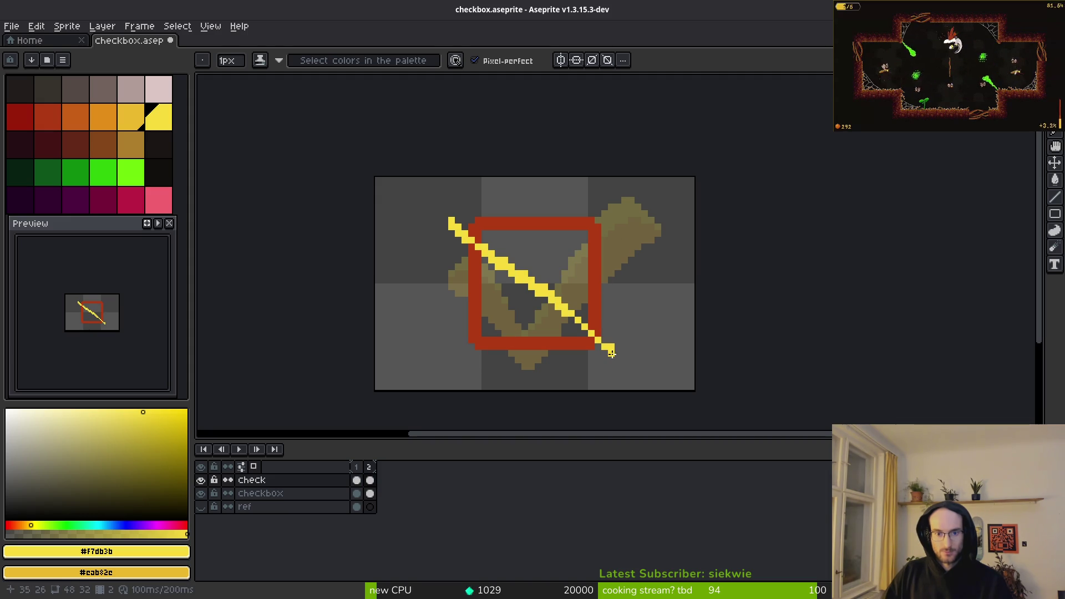
drag(595, 222, 446, 364)
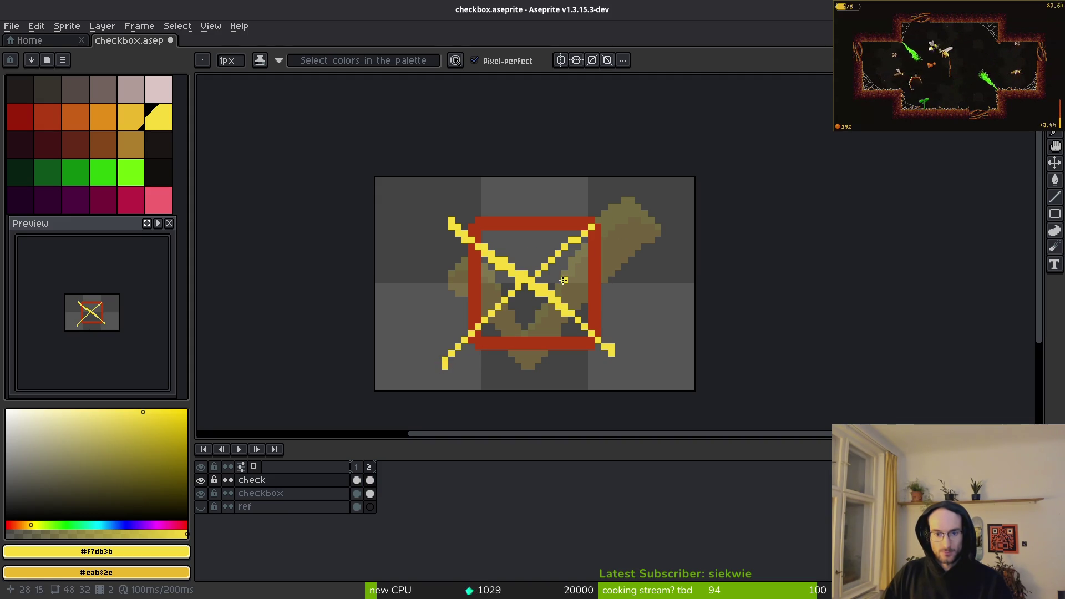
Step: Thicken both arms of the X with a 4px brush and extend the upper-left arm
scroll(478, 358, up, 2)
key(plus)
key(plus)
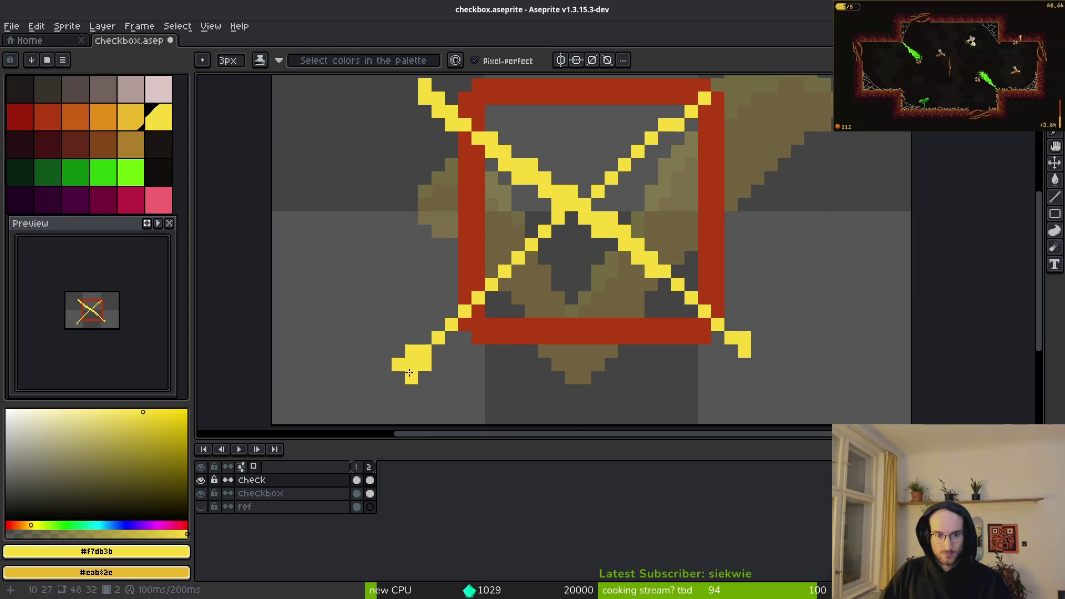
key(plus)
key(plus)
mouse_move(435, 374)
mouse_down()
mouse_move(502, 283)
mouse_move(661, 160)
mouse_up()
key(ctrl+z)
key(minus)
drag(470, 333, 475, 322)
mouse_move(422, 383)
mouse_down()
mouse_move(549, 222)
mouse_move(688, 94)
mouse_up()
click(491, 158)
mouse_move(427, 92)
mouse_down()
mouse_move(431, 111)
mouse_move(724, 369)
mouse_up()
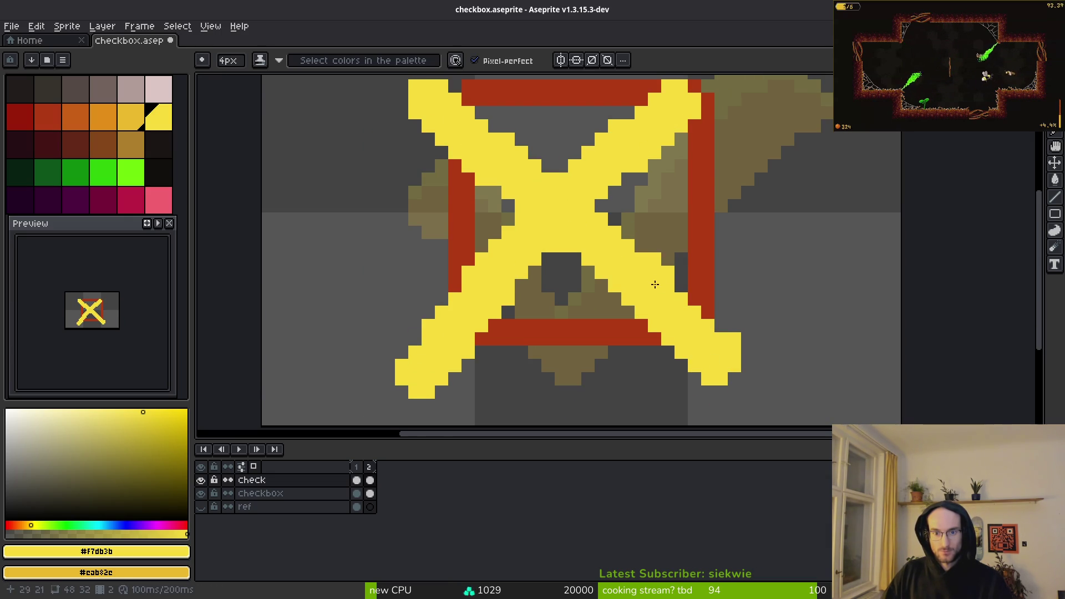
scroll(657, 293, down, 2)
scroll(685, 328, up, 2)
mouse_move(651, 296)
mouse_down()
mouse_move(516, 209)
mouse_move(472, 164)
mouse_up()
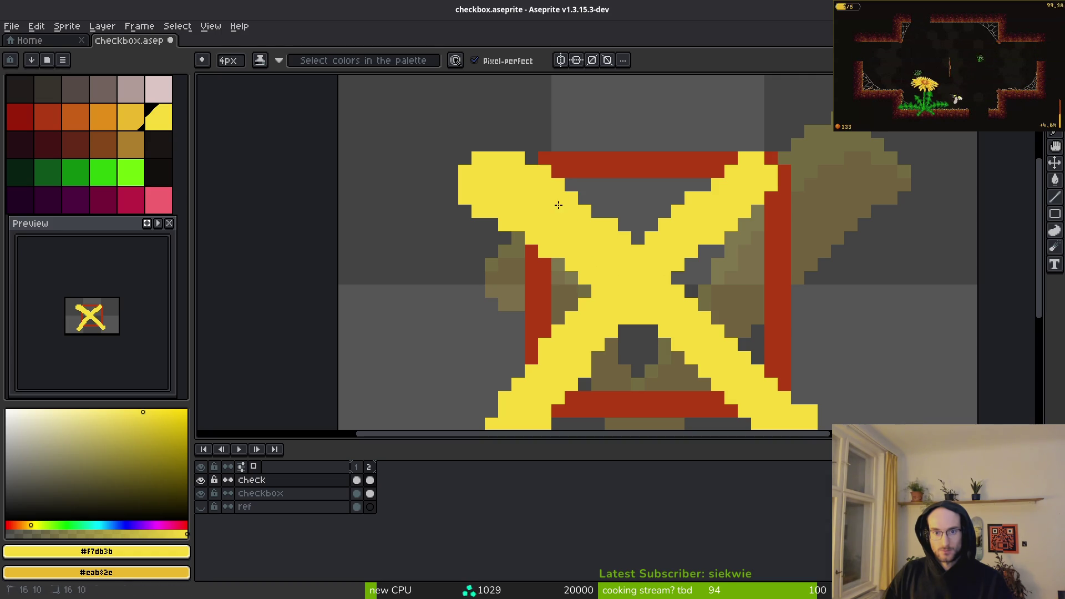
Step: Erase the right edge and tip of the X's lower-right arm
scroll(721, 305, down, 2)
scroll(683, 312, up, 1)
key(e)
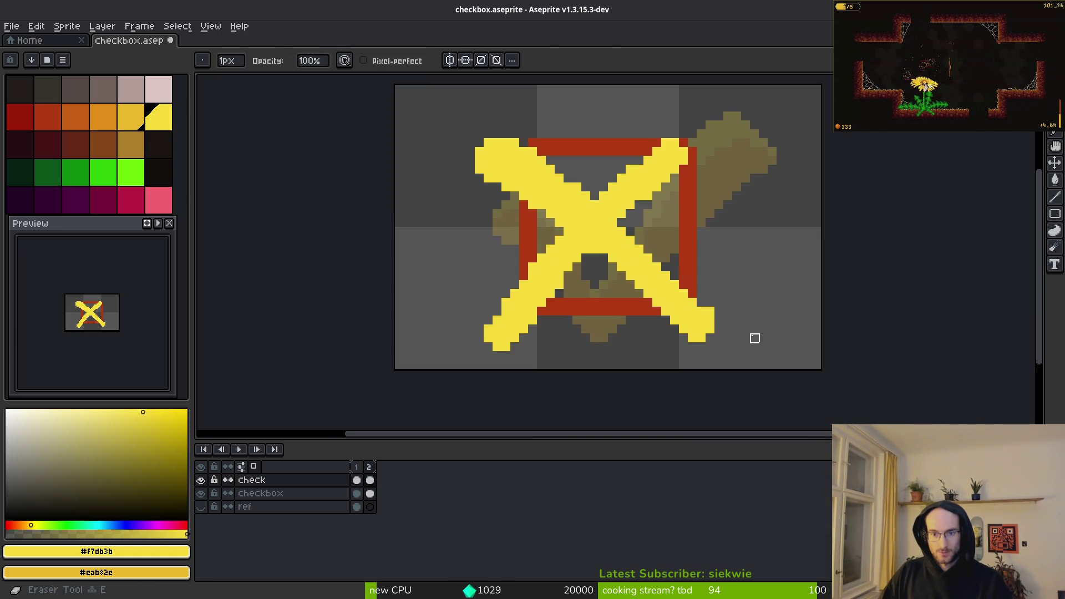
drag(684, 276, 718, 335)
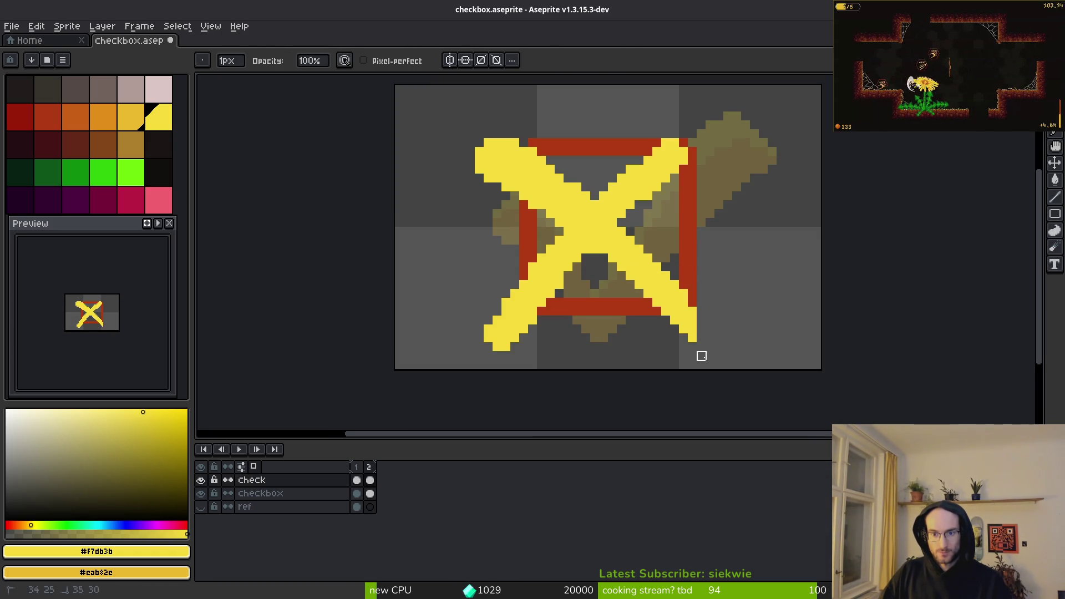
scroll(744, 354, up, 5)
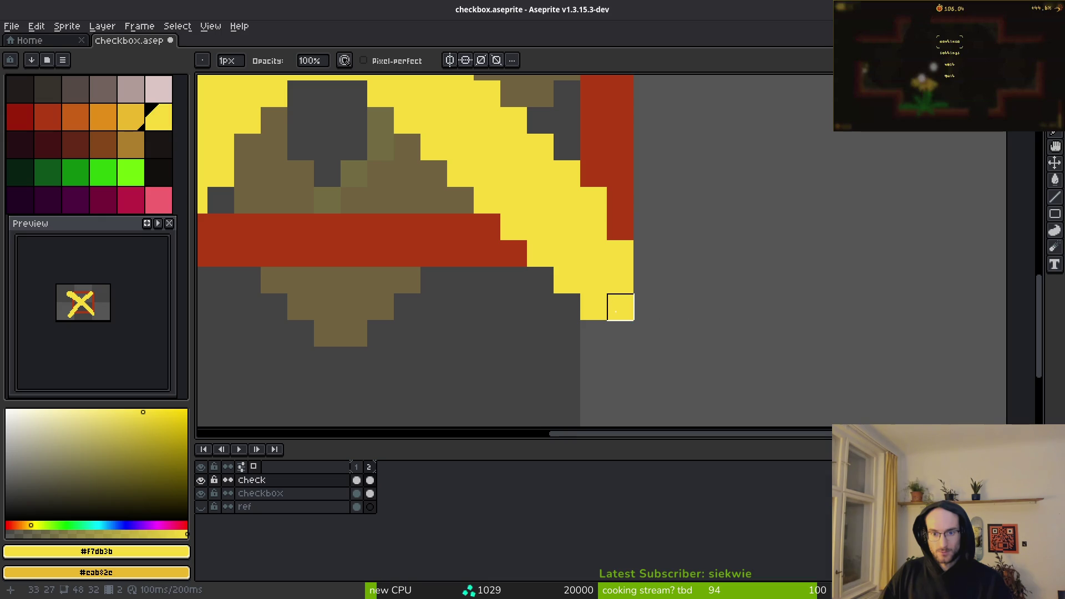
mouse_move(620, 280)
mouse_down()
mouse_move(618, 253)
mouse_move(620, 281)
mouse_move(566, 281)
mouse_move(674, 281)
mouse_up()
scroll(673, 280, down, 4)
scroll(607, 311, up, 2)
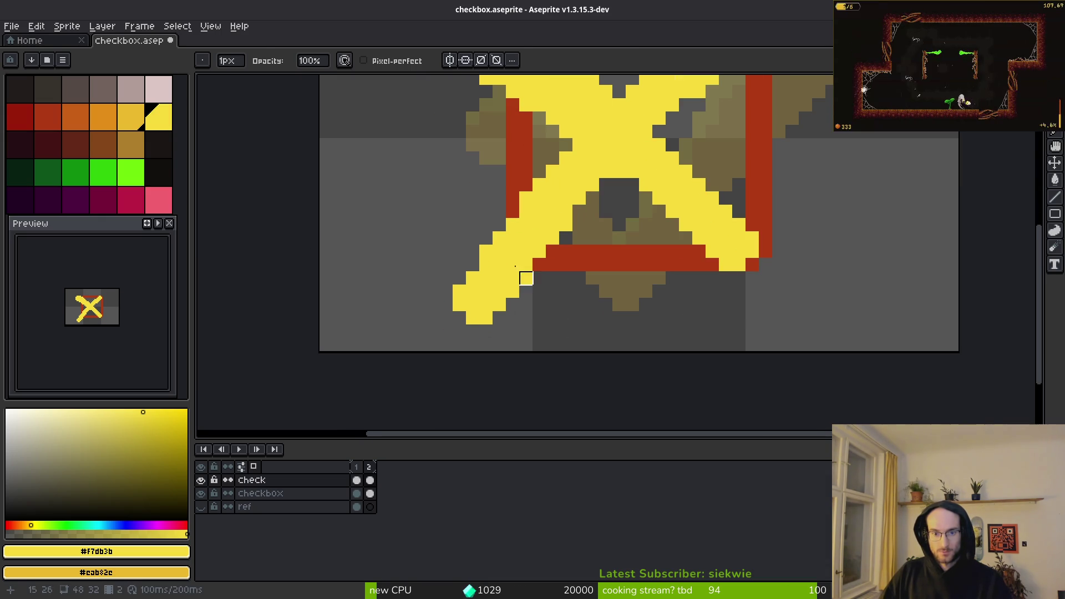
Step: With a 1px pencil, add yellow pixels along the X's lower-left arm edge
key(f)
key(minus)
key(minus)
key(minus)
click(522, 299)
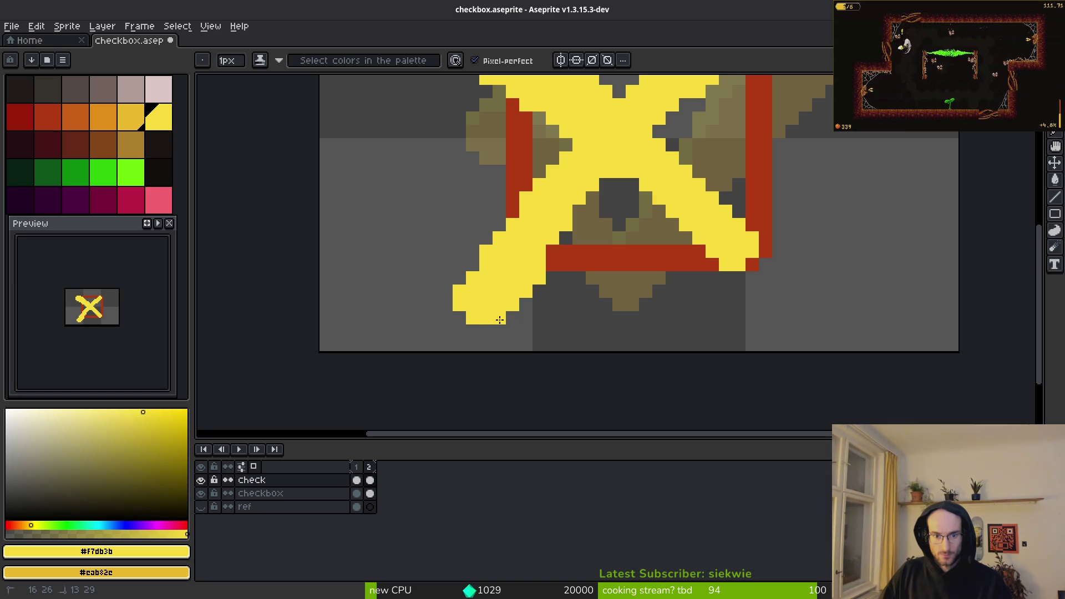
key(e)
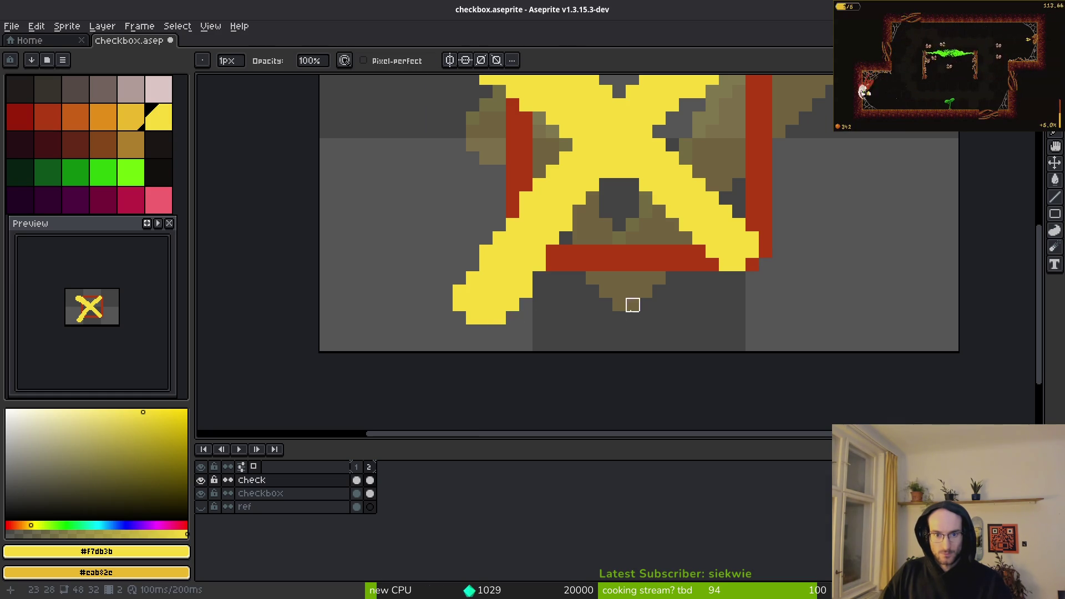
scroll(632, 317, down, 3)
scroll(582, 266, up, 3)
key(b)
click(563, 289)
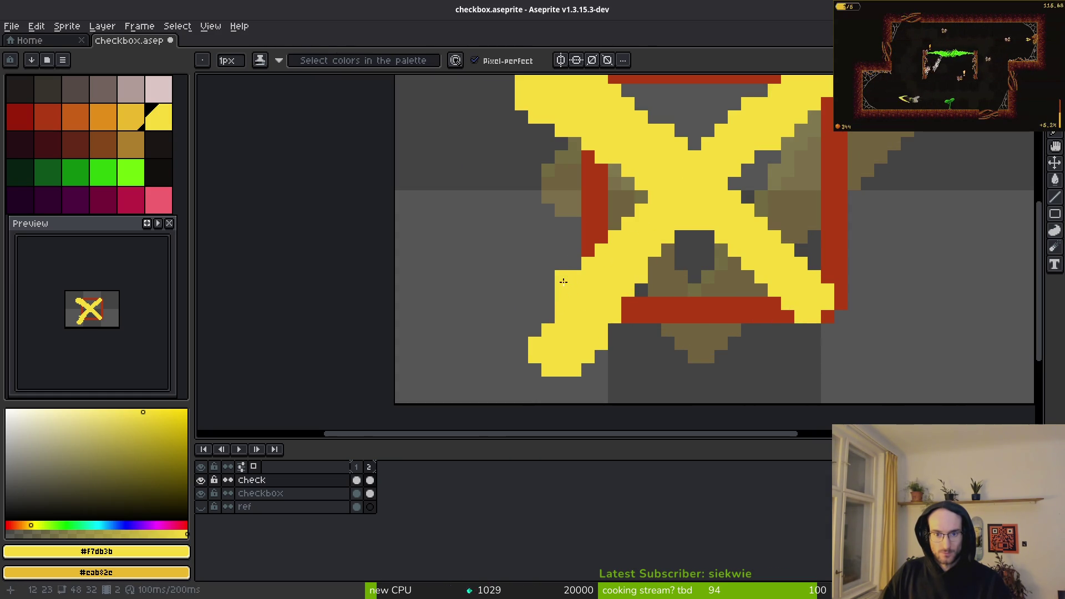
click(548, 316)
click(535, 333)
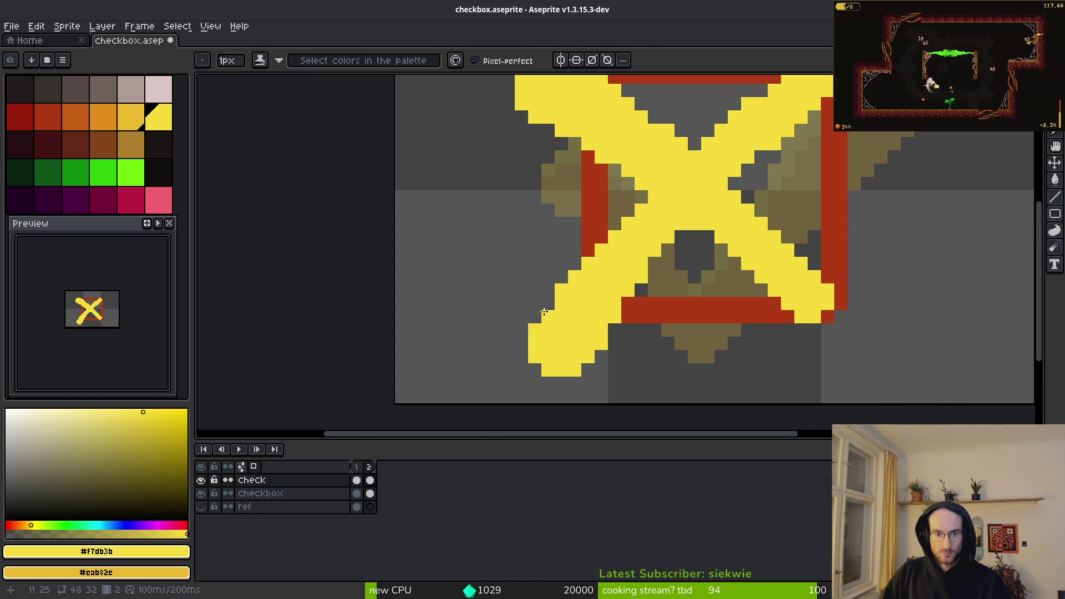
scroll(553, 302, down, 3)
scroll(599, 319, up, 3)
Step: Erase stray yellow pixels along the lower-left arm
key(e)
mouse_move(627, 256)
mouse_down()
mouse_move(505, 373)
mouse_move(528, 350)
mouse_move(507, 350)
mouse_up()
scroll(657, 348, down, 3)
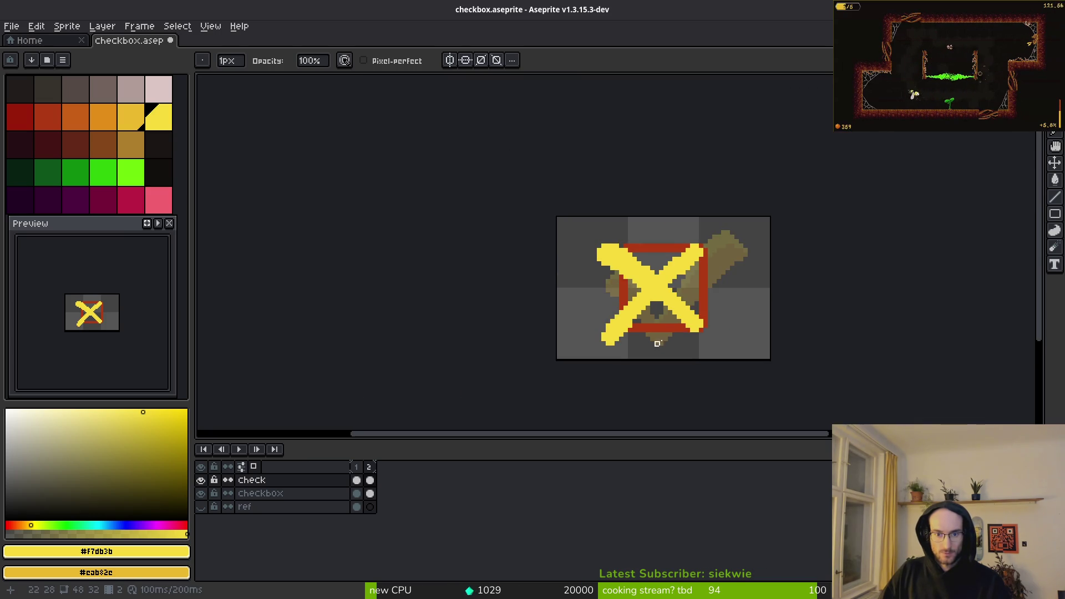
scroll(657, 348, up, 2)
scroll(578, 347, up, 2)
key(b)
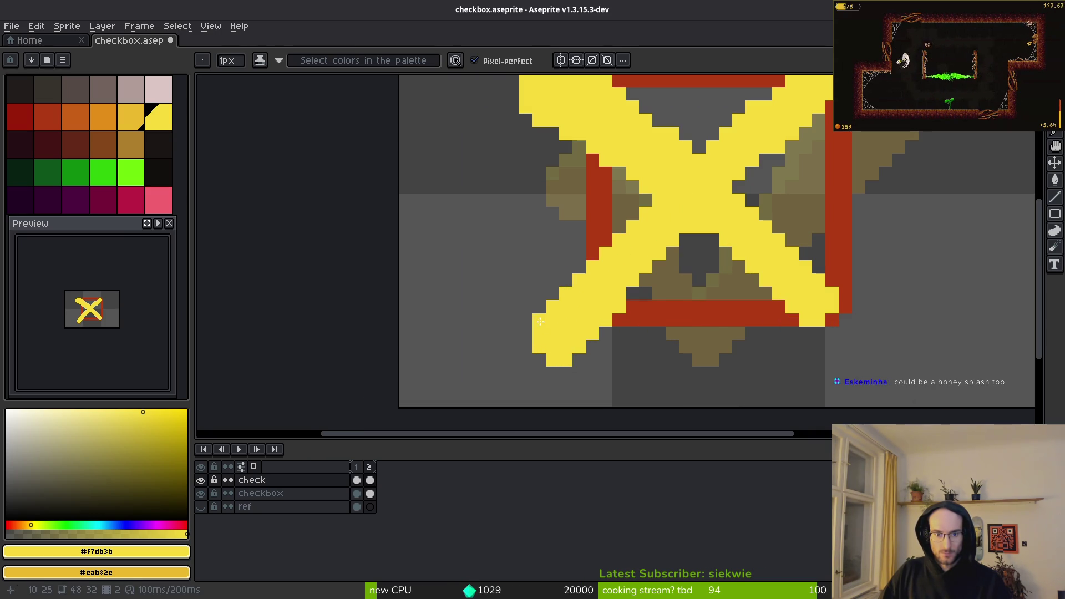
scroll(702, 348, down, 4)
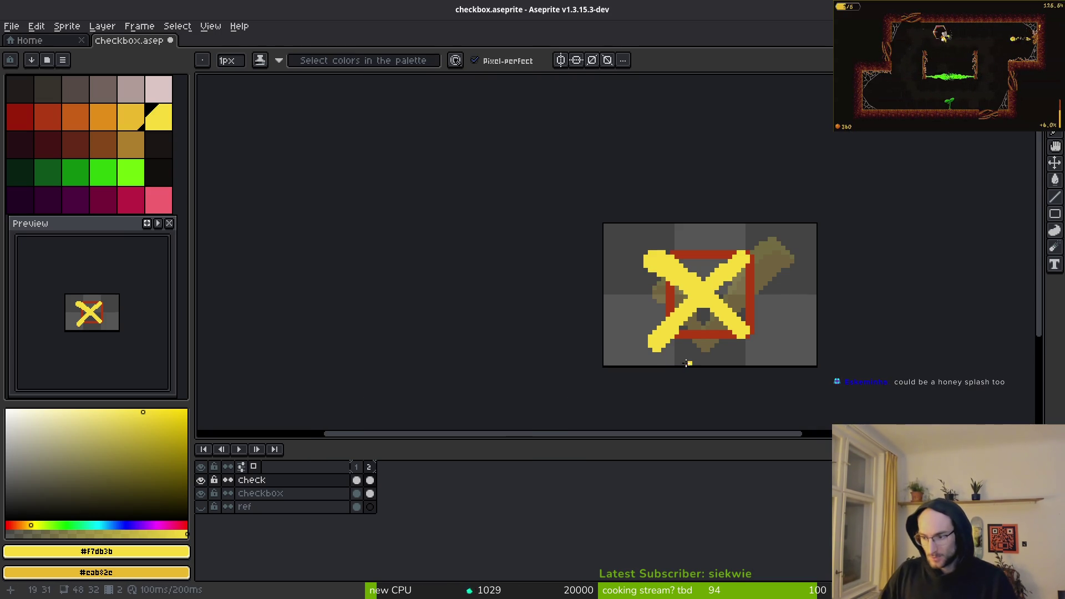
drag(687, 339, 669, 337)
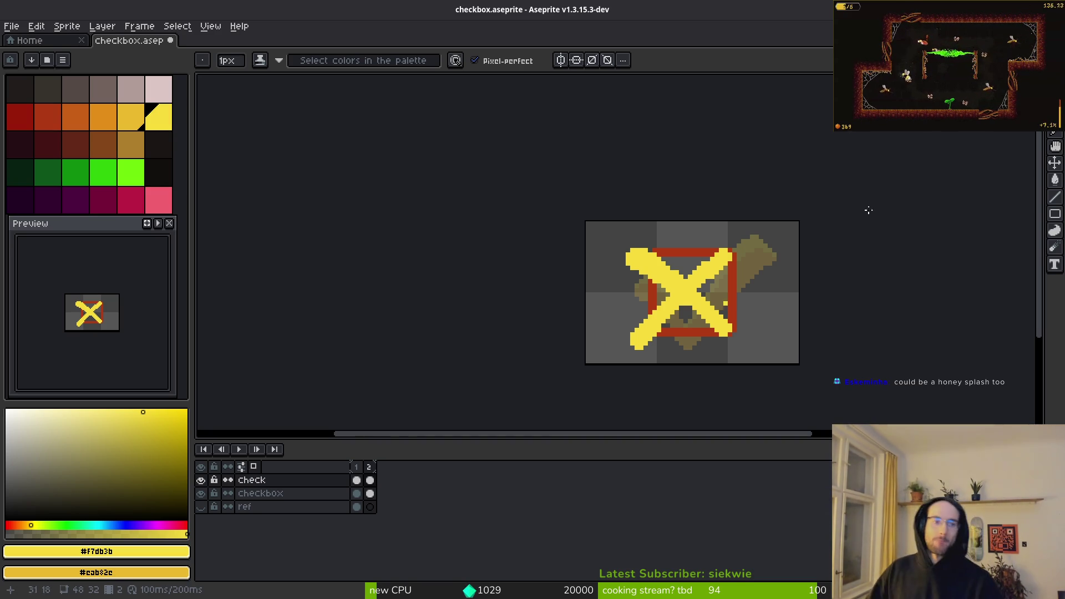
Step: Open bitmapFont.aseprite, select the x glyph, and return to the checkbox sprite
key(ctrl+o)
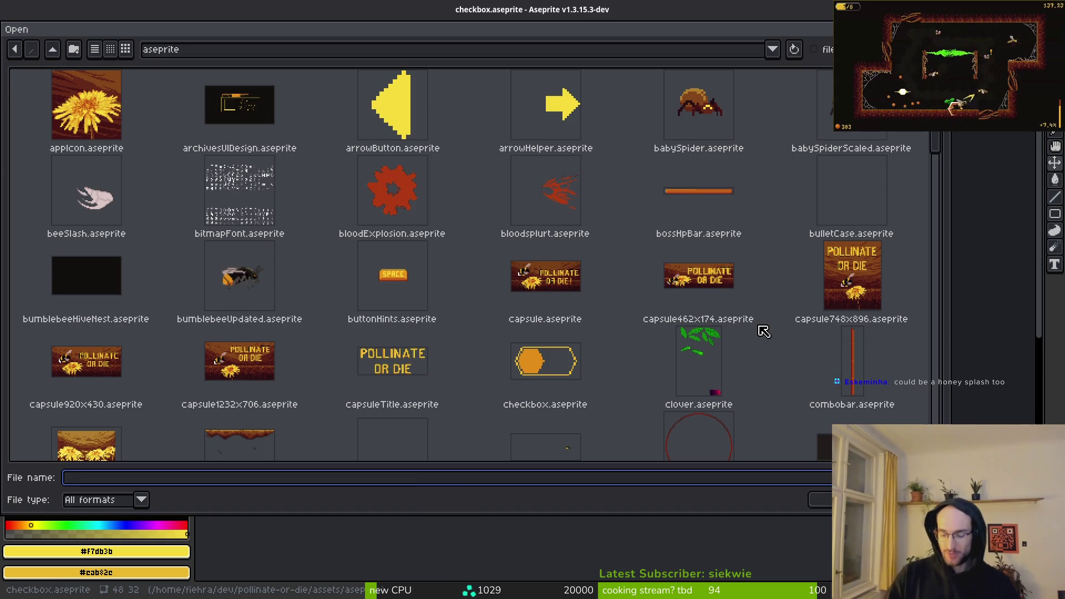
click(263, 211)
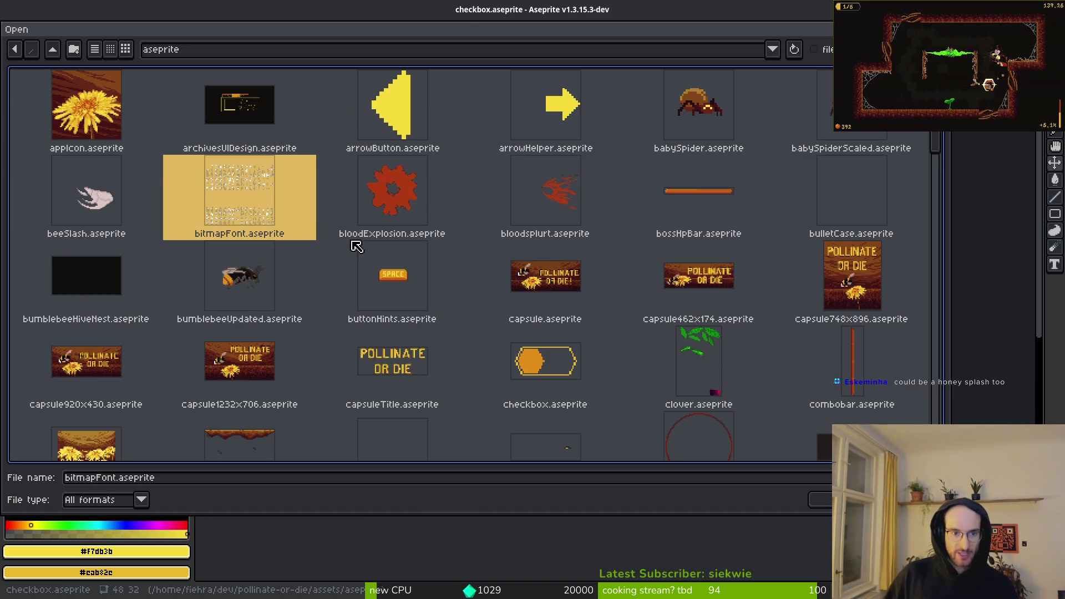
click(820, 499)
scroll(697, 228, up, 5)
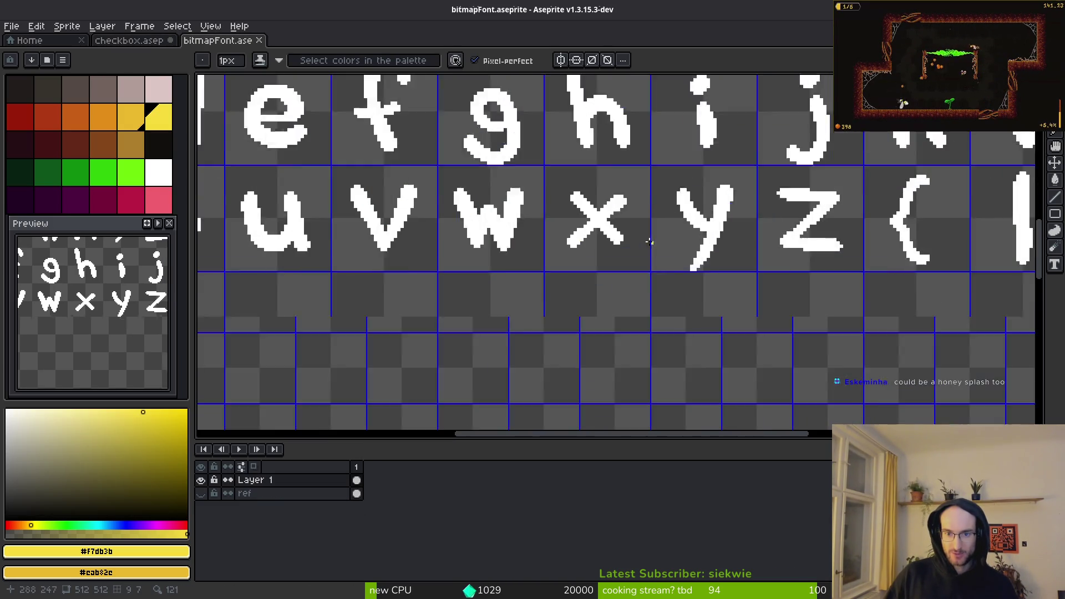
key(m)
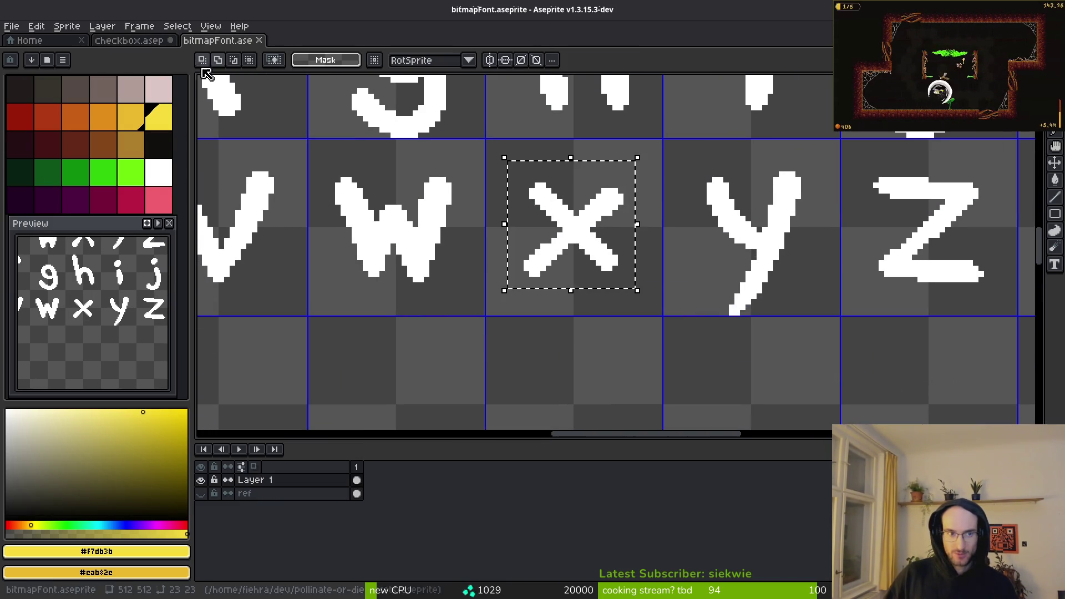
key(ctrl+Tab)
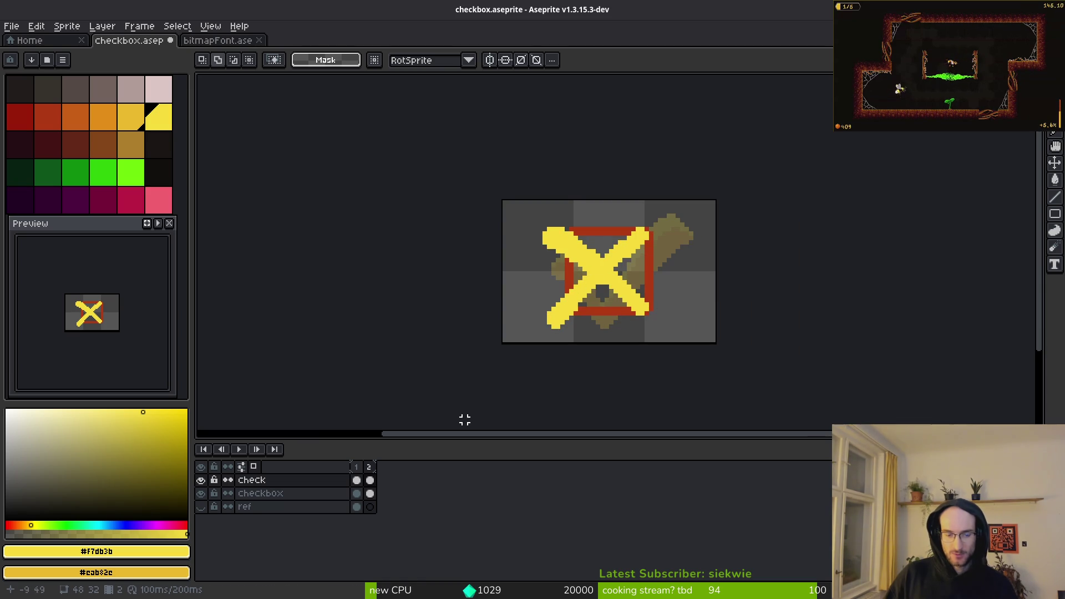
Step: Add Layer 1 and move the frame-2 yellow X cel onto it
key(shift+n)
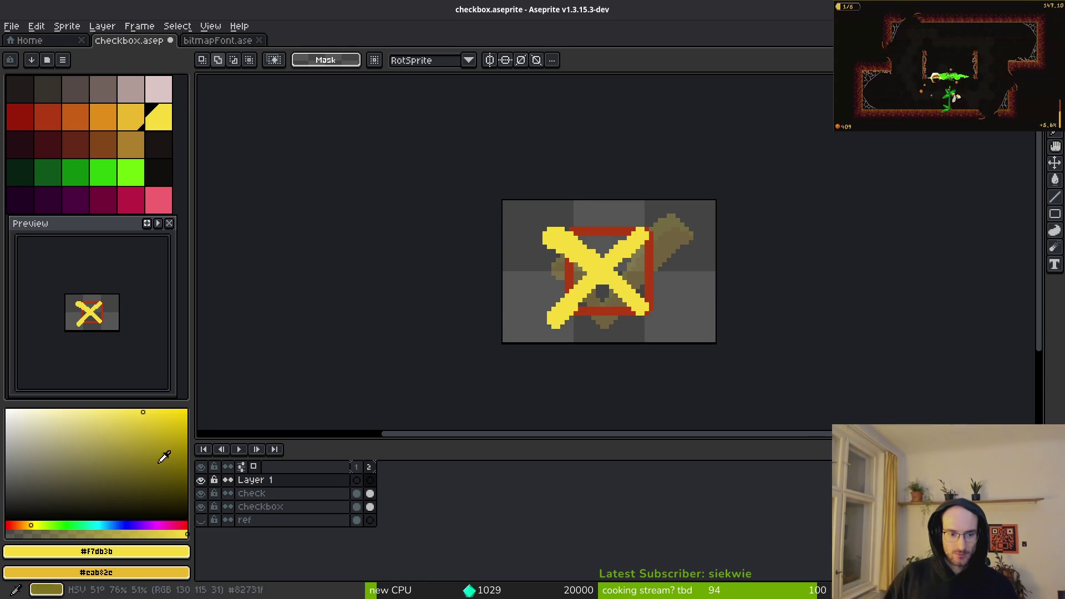
mouse_move(370, 493)
mouse_down()
mouse_move(380, 492)
mouse_move(370, 480)
mouse_up()
click(372, 498)
Step: Paste the white x glyph into the check layer and nudge it up and left
key(ctrl+shift+v)
key(Escape)
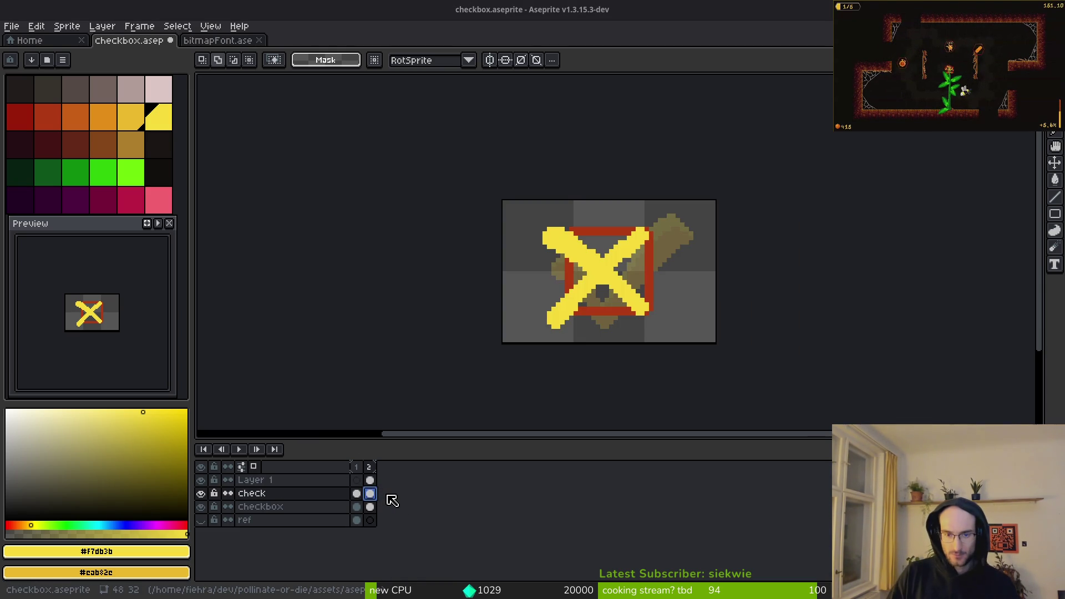
key(ctrl+v)
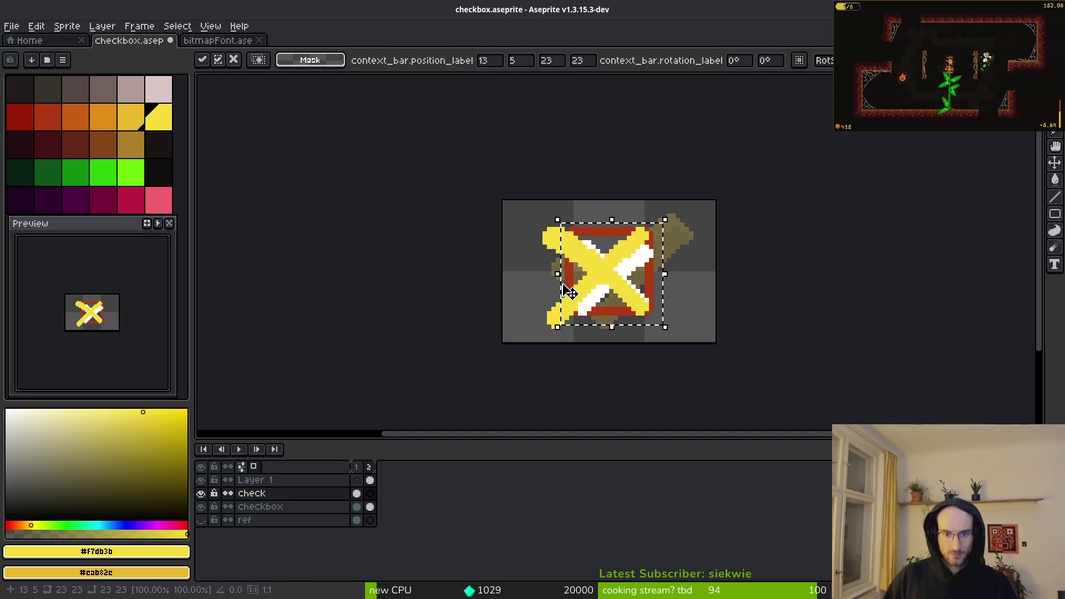
click(200, 480)
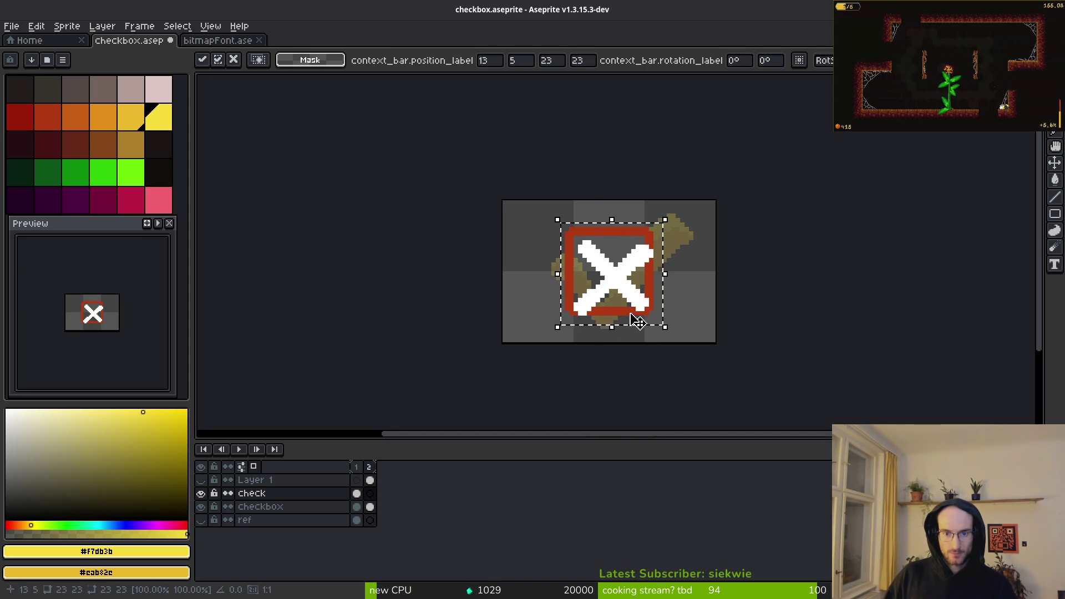
scroll(632, 311, down, 1)
scroll(643, 326, up, 2)
key(Up)
key(Left)
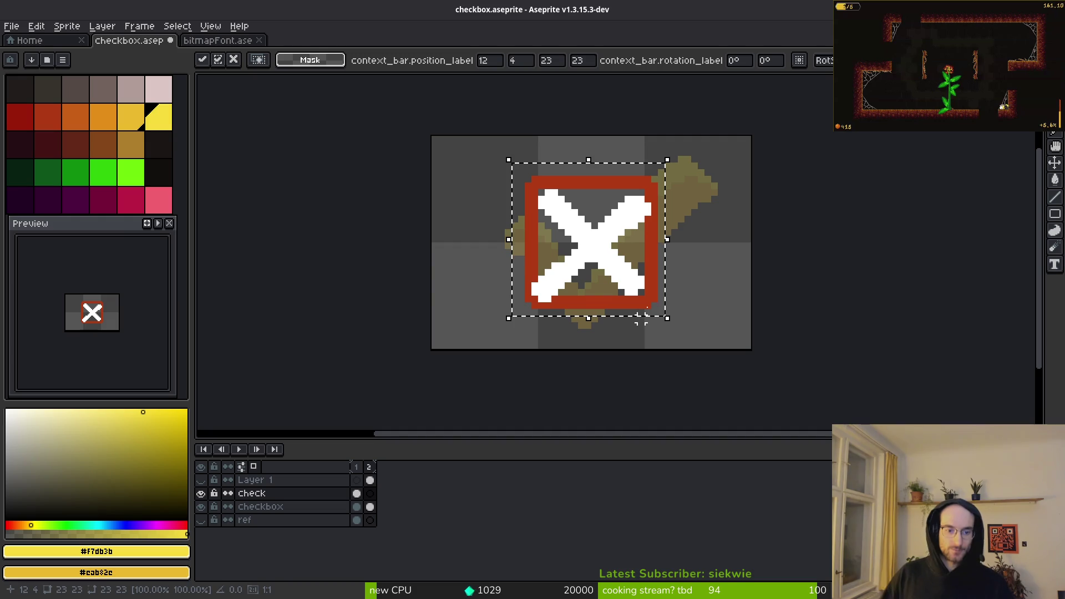
Step: Commit the paste and shift Layer 1's yellow X to the right
click(200, 493)
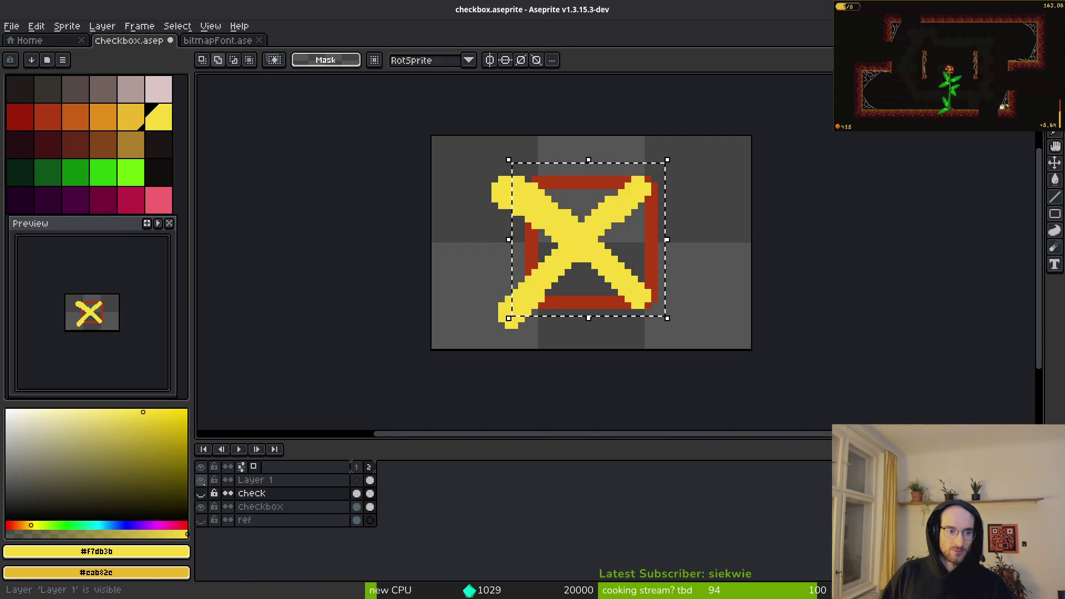
scroll(672, 311, down, 2)
key(ctrl+a)
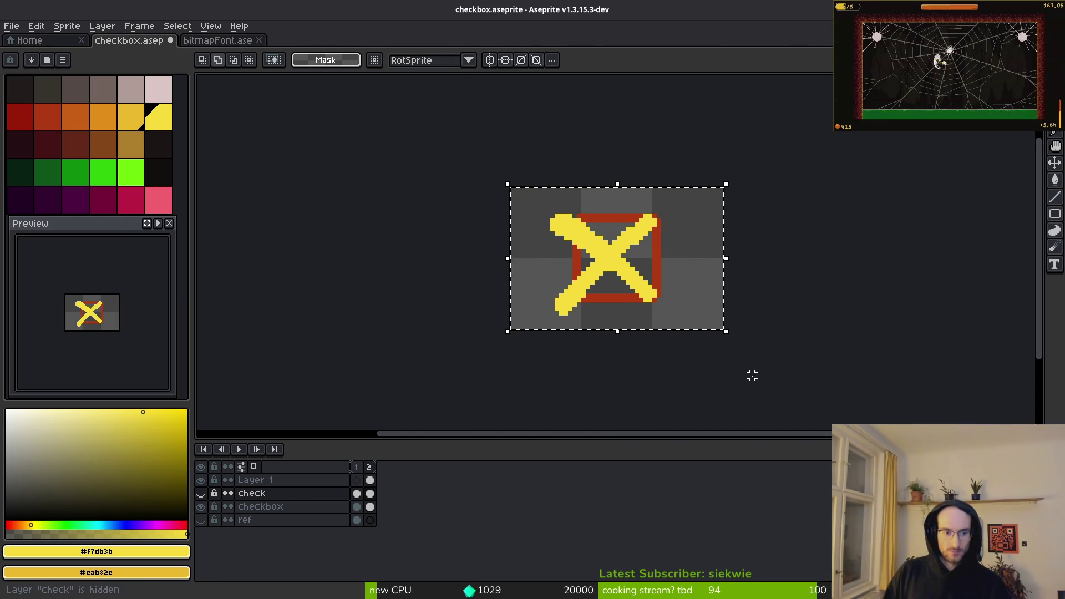
click(370, 481)
key(Right)
key(Right)
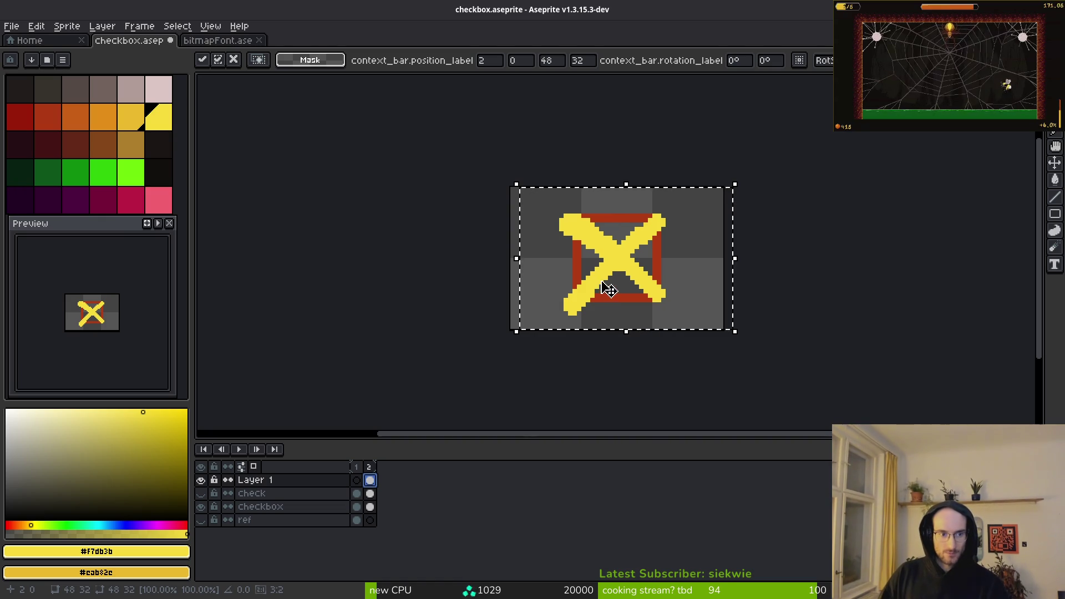
Step: Paint bright yellow #f7db3b pixels onto the X's top-right arm
scroll(621, 286, up, 2)
key(ctrl+d)
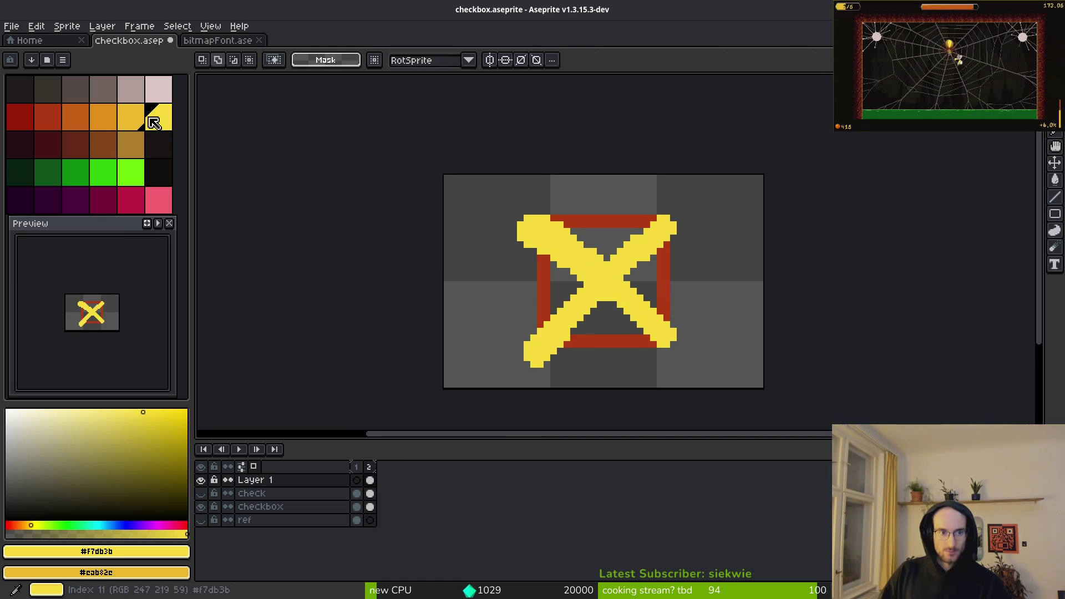
click(131, 126)
scroll(614, 278, up, 2)
key(b)
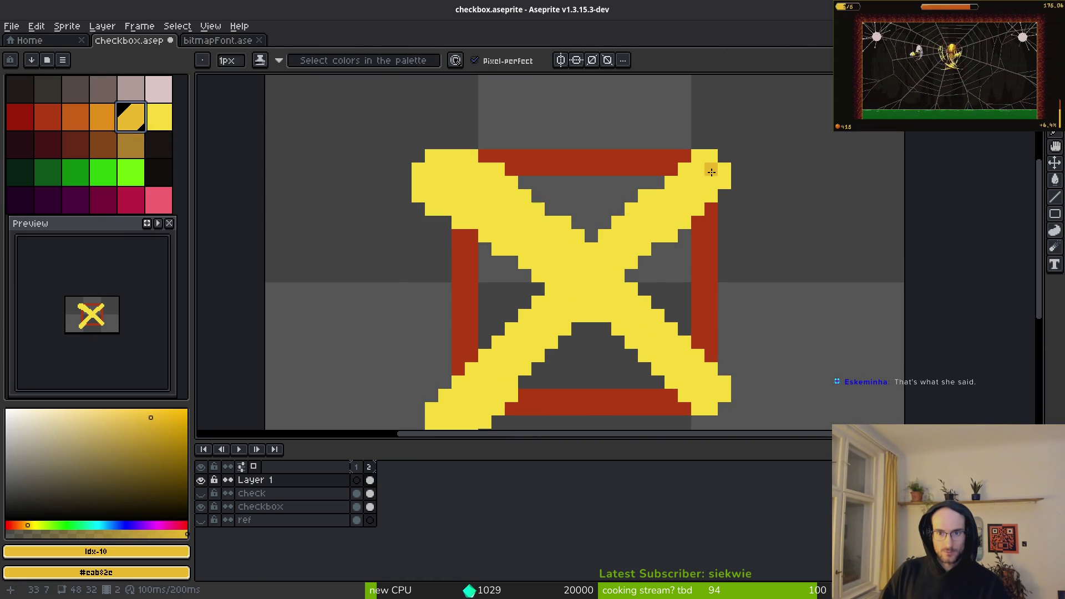
alt+click(658, 189)
drag(656, 182, 686, 155)
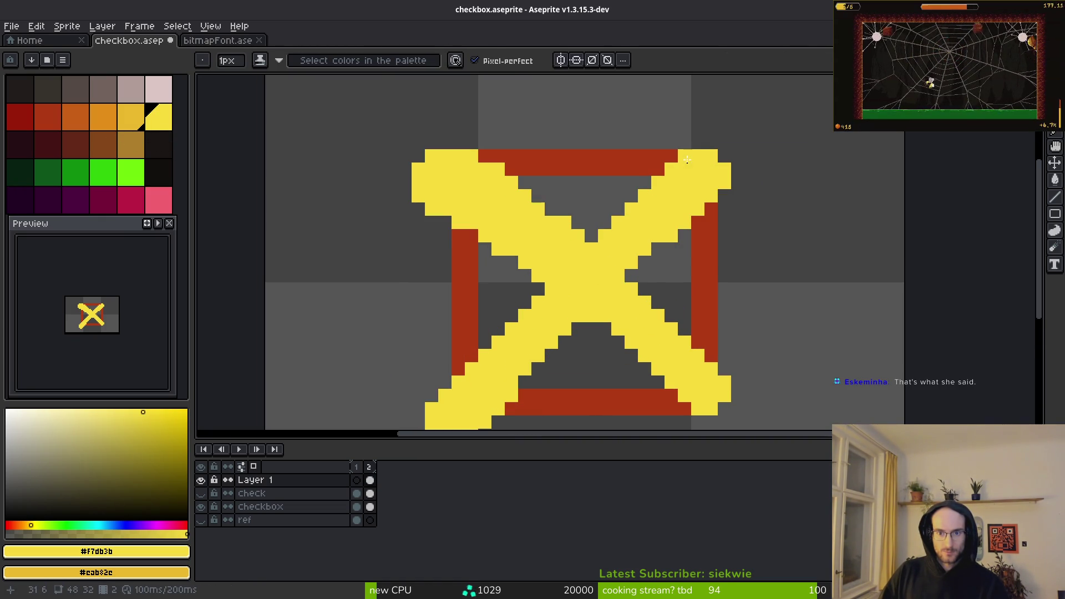
Step: Erase the tip of the X's bottom-right arm
scroll(768, 322, down, 4)
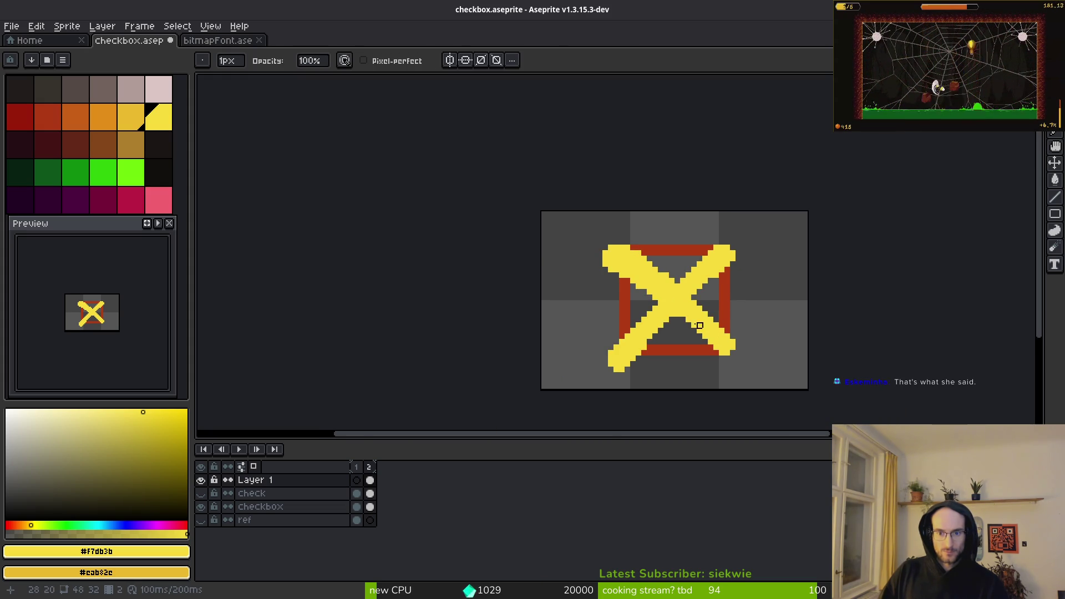
scroll(694, 322, up, 4)
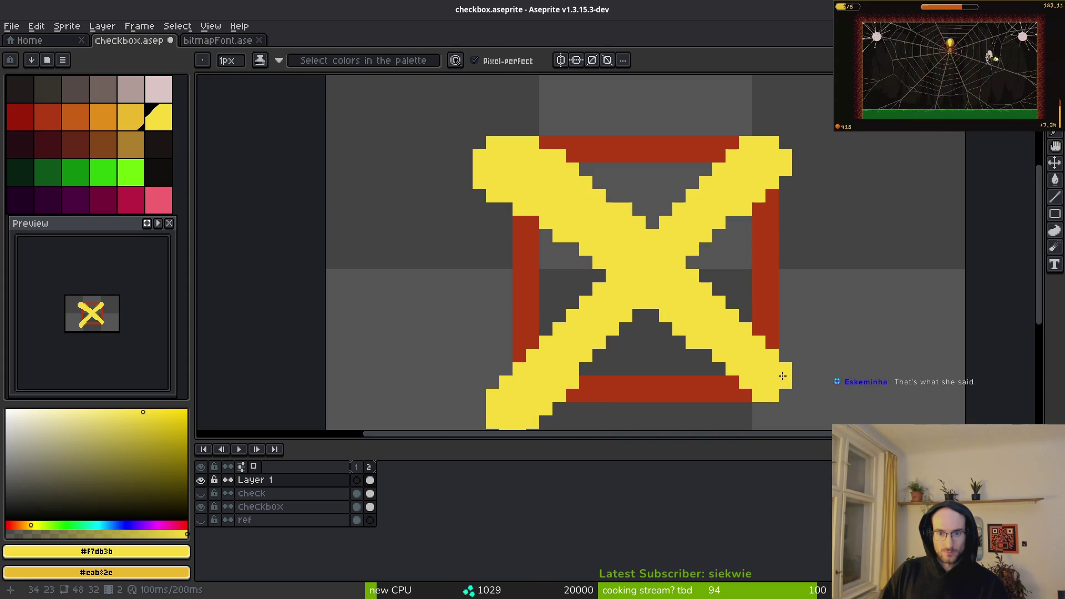
scroll(735, 353, down, 3)
scroll(716, 346, up, 2)
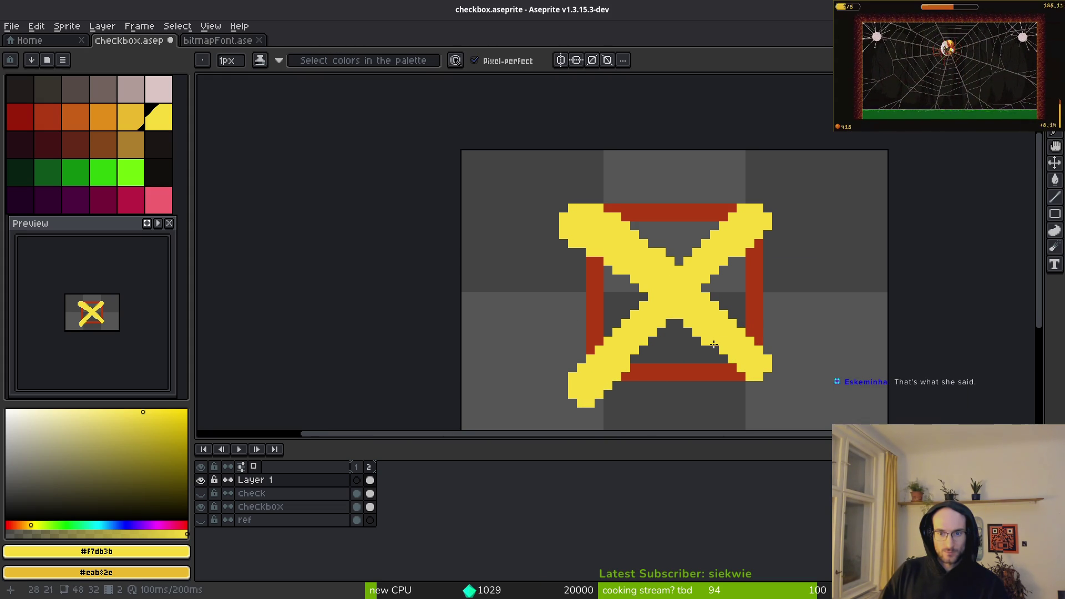
key(e)
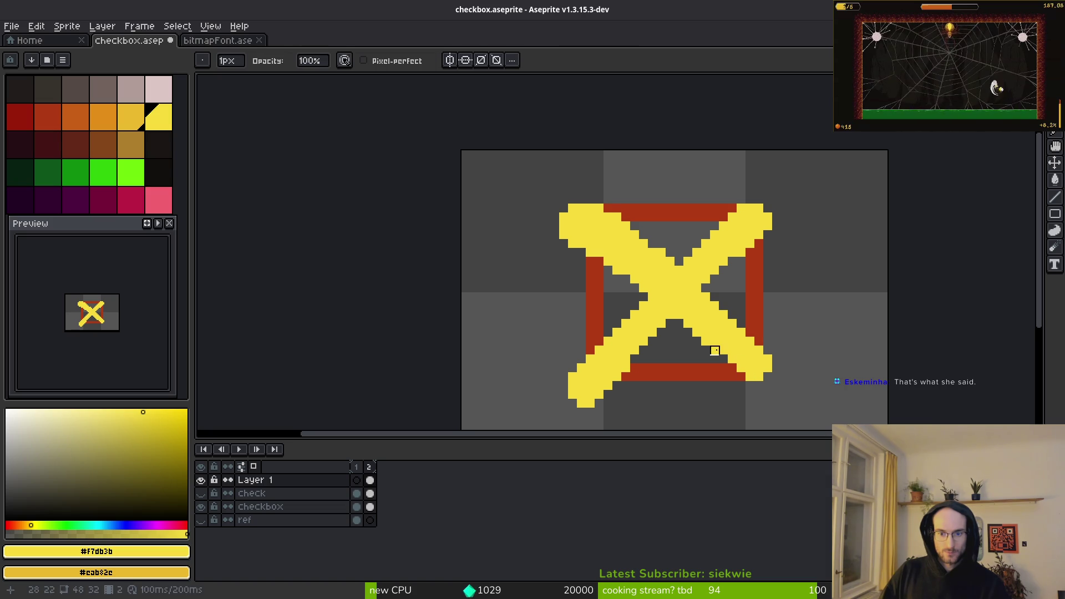
drag(750, 385, 769, 360)
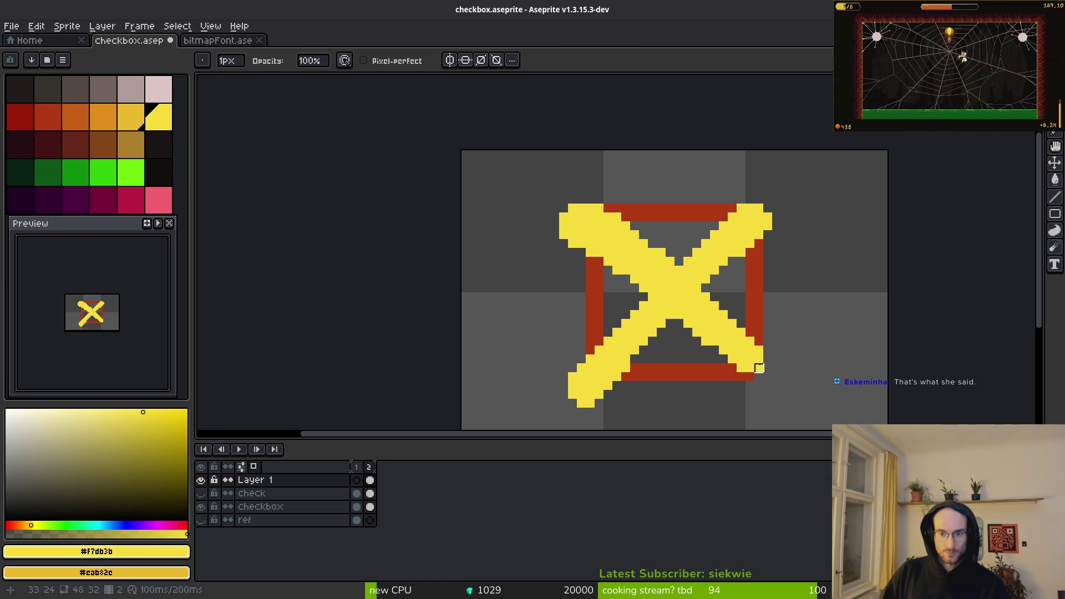
Step: Undo the last edit and add yellow pixels at the X's lower-left tail
scroll(811, 380, down, 3)
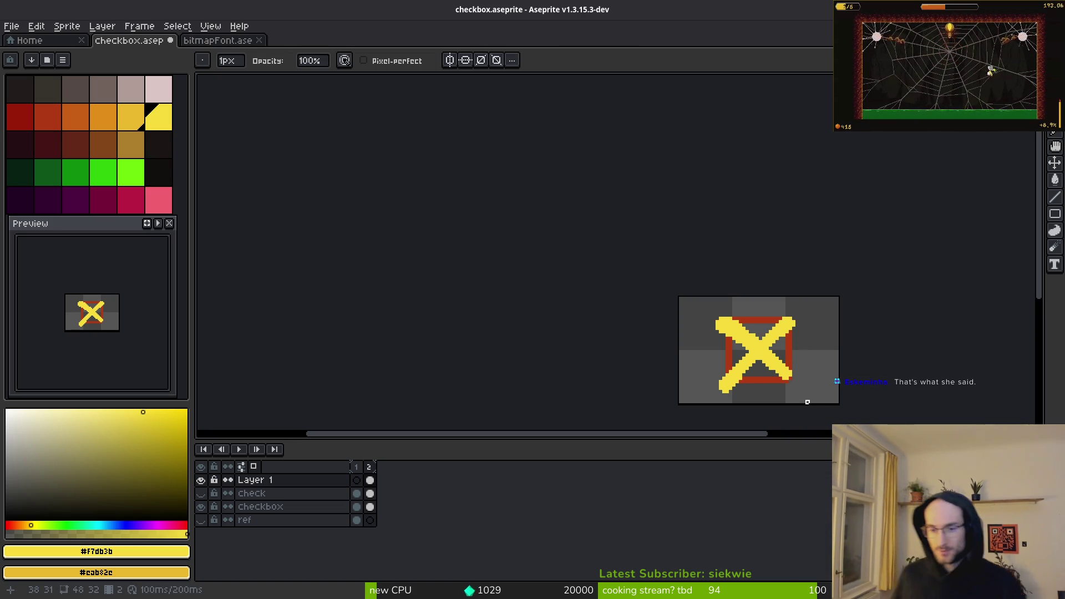
scroll(773, 392, up, 4)
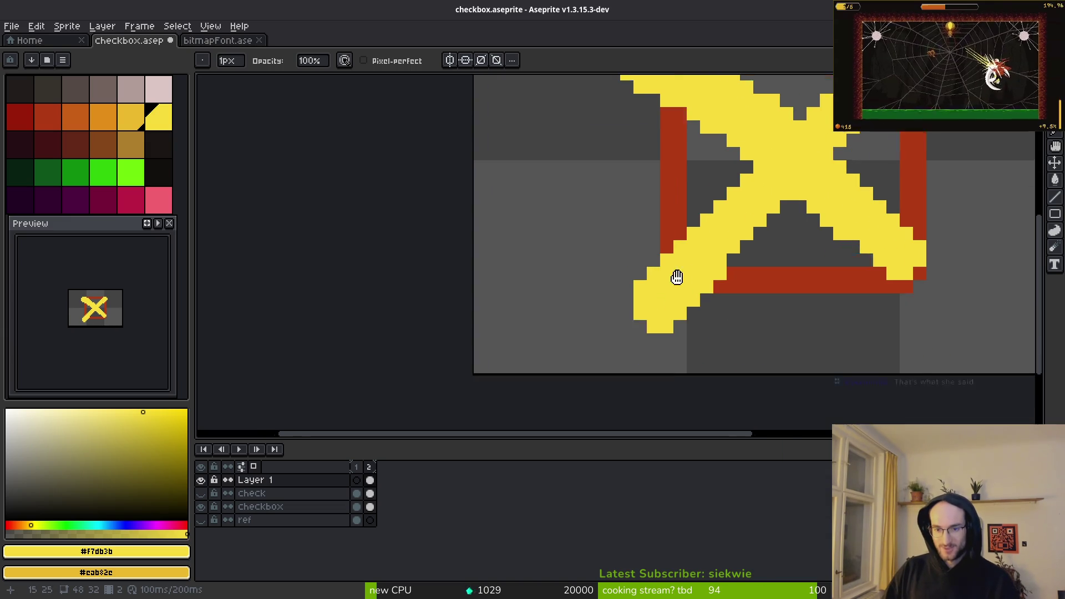
key(ctrl+z)
key(b)
drag(635, 287, 649, 301)
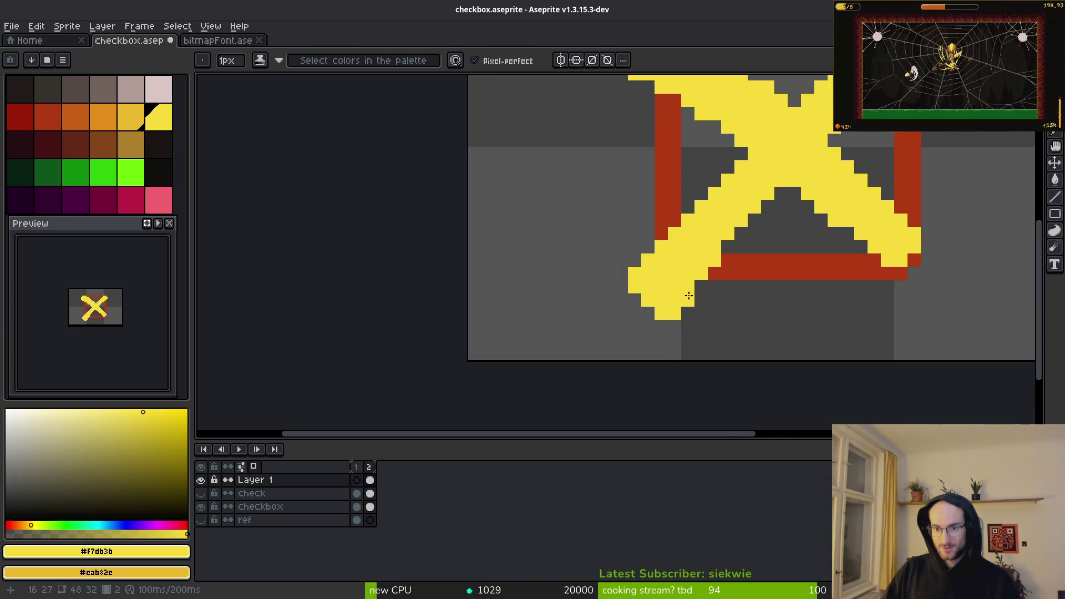
scroll(698, 287, down, 3)
scroll(804, 296, up, 2)
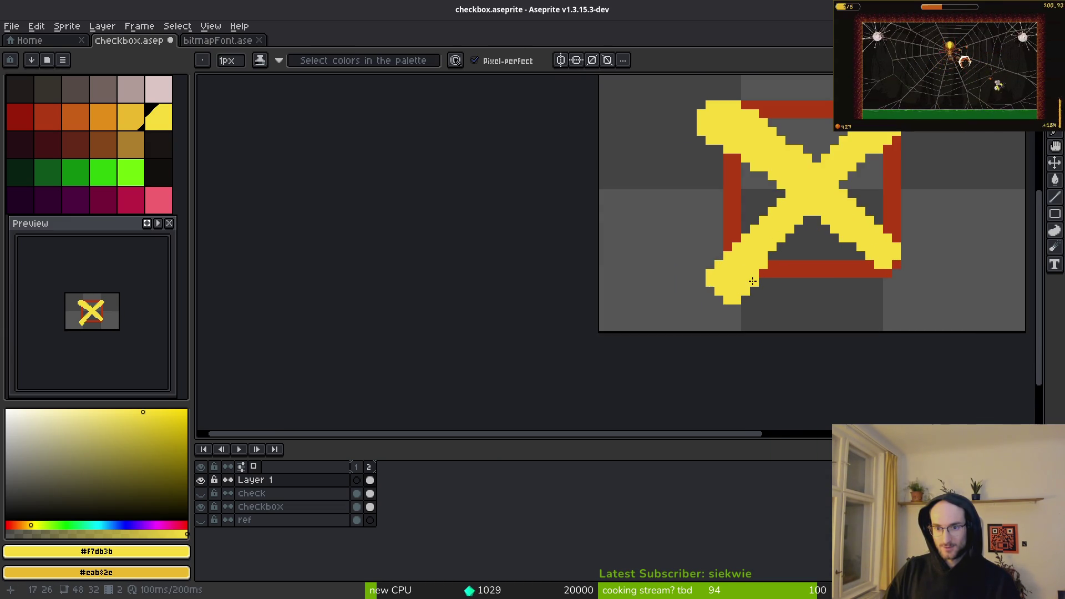
scroll(777, 287, down, 3)
scroll(802, 295, down, 4)
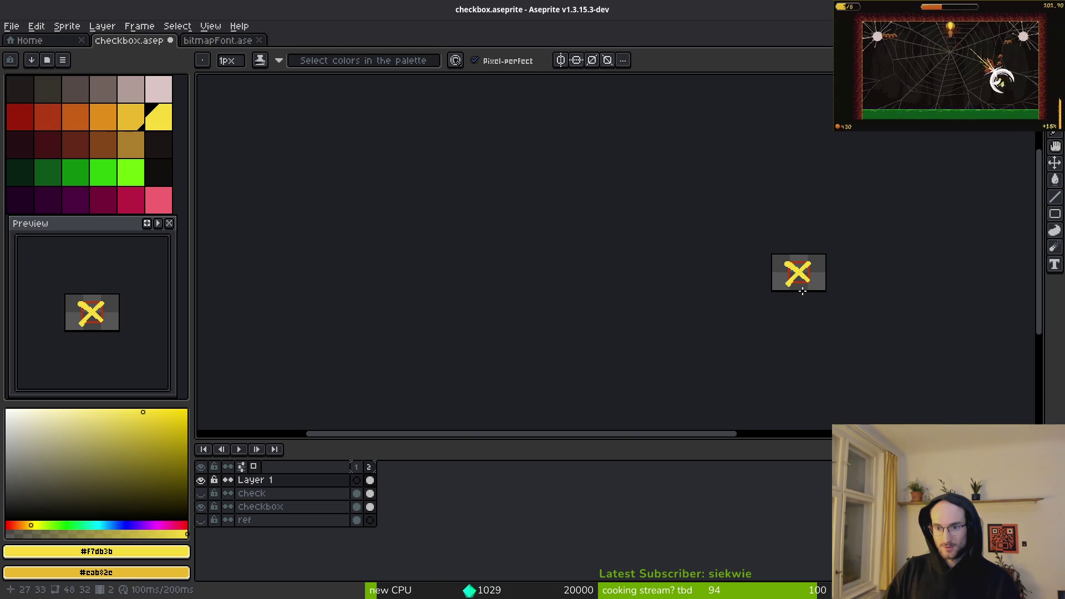
scroll(732, 217, up, 7)
key(e)
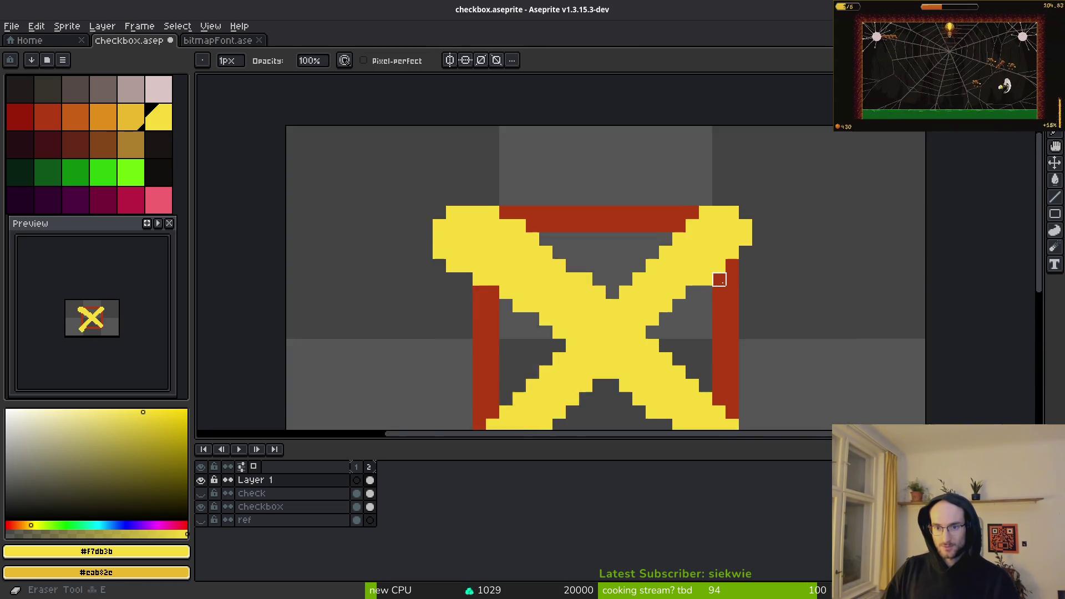
scroll(700, 295, down, 1)
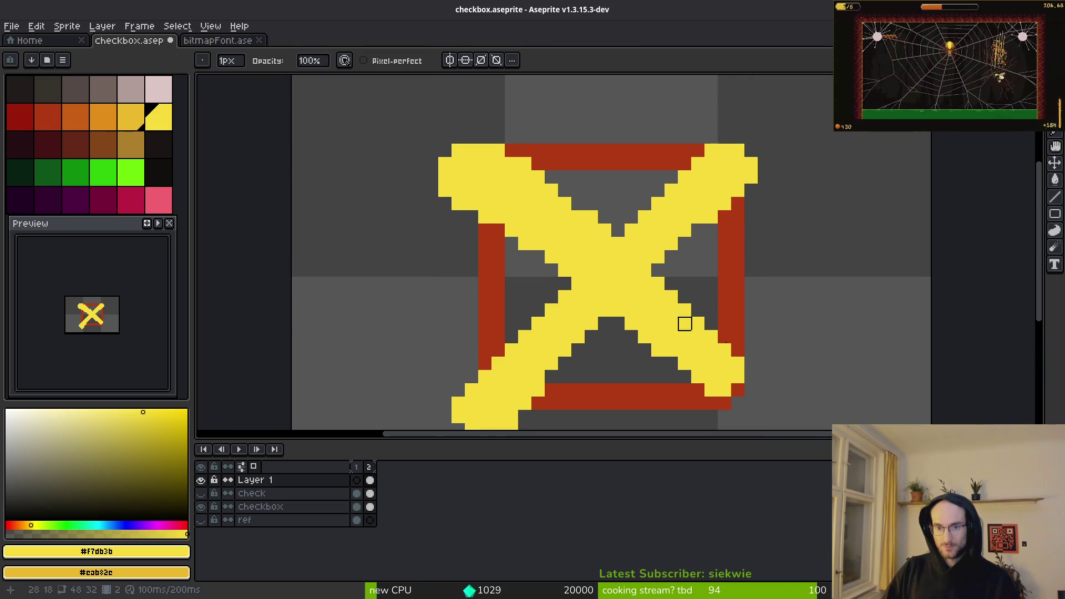
Step: Select the whole X and nudge it one pixel to the right
drag(667, 305, 664, 263)
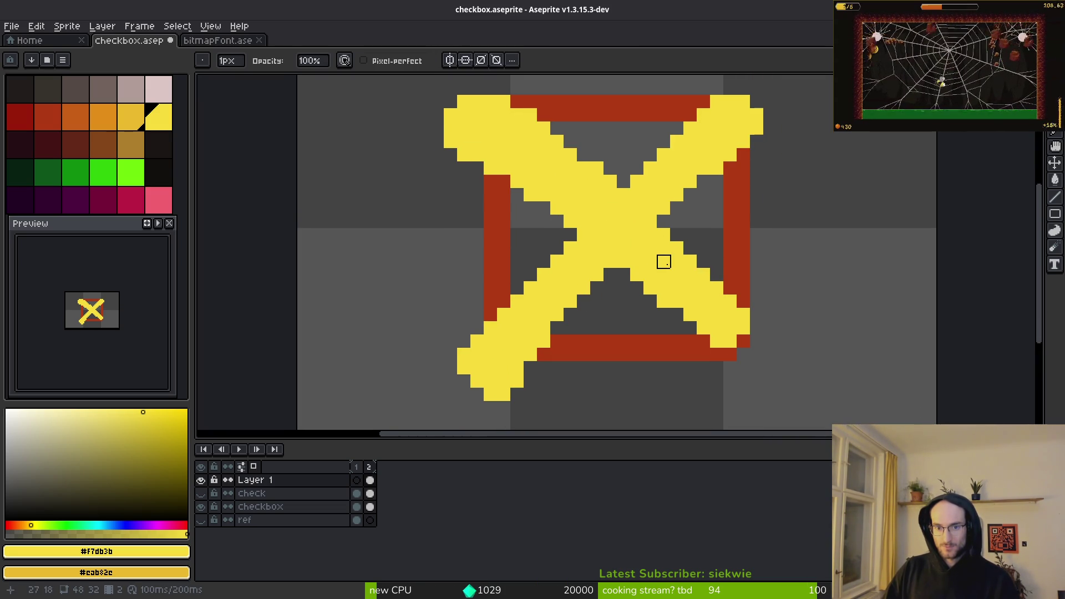
scroll(747, 159, up, 1)
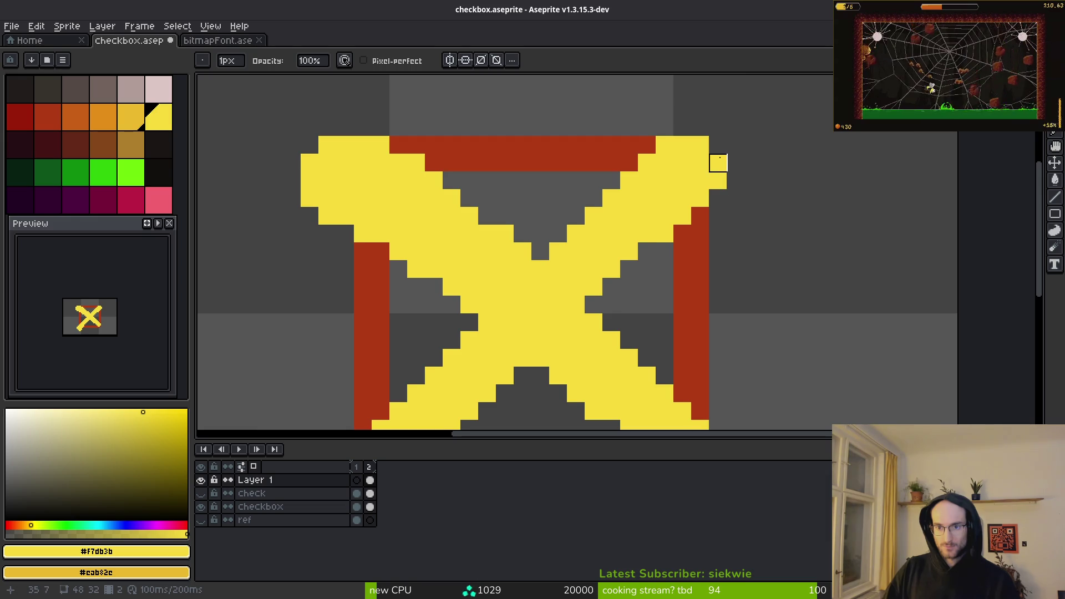
scroll(726, 226, down, 4)
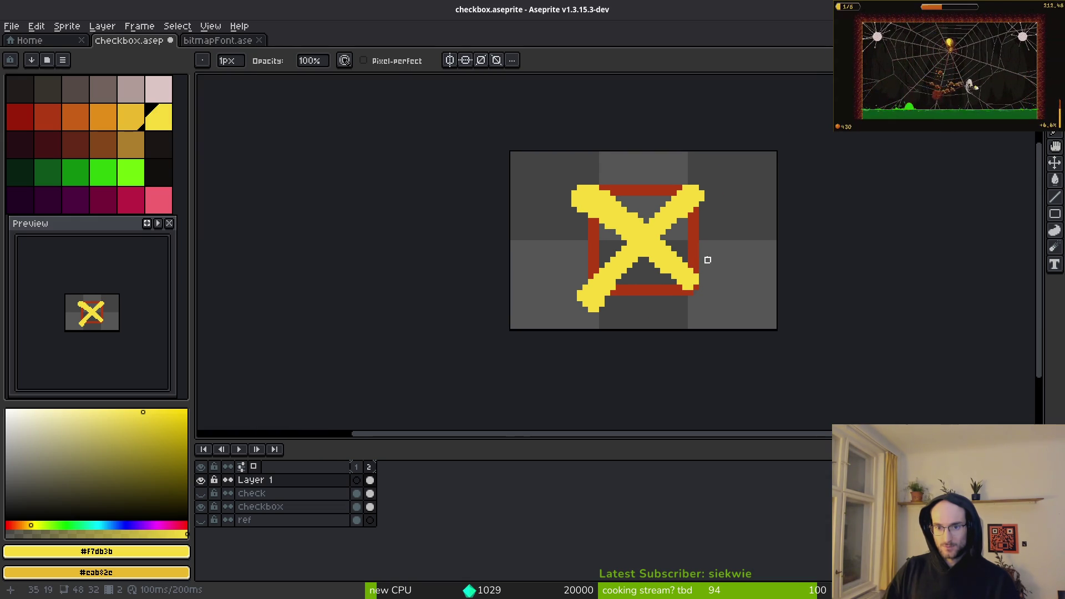
key(m)
drag(542, 161, 751, 325)
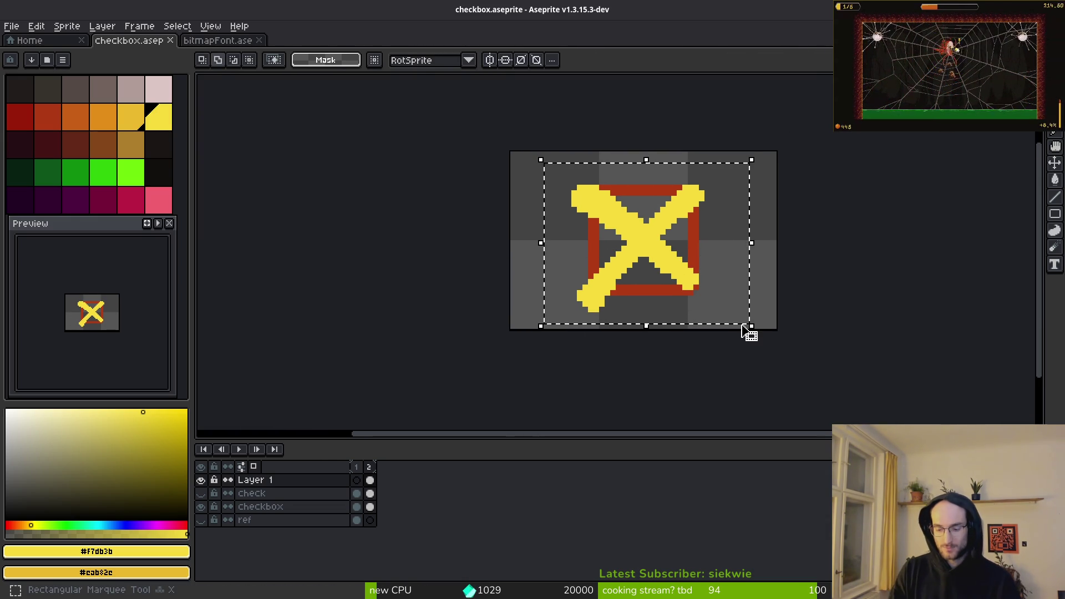
key(Right)
key(ctrl+d)
Step: Add yellow pixels along the edge of the X's top-left arm
scroll(645, 214, up, 4)
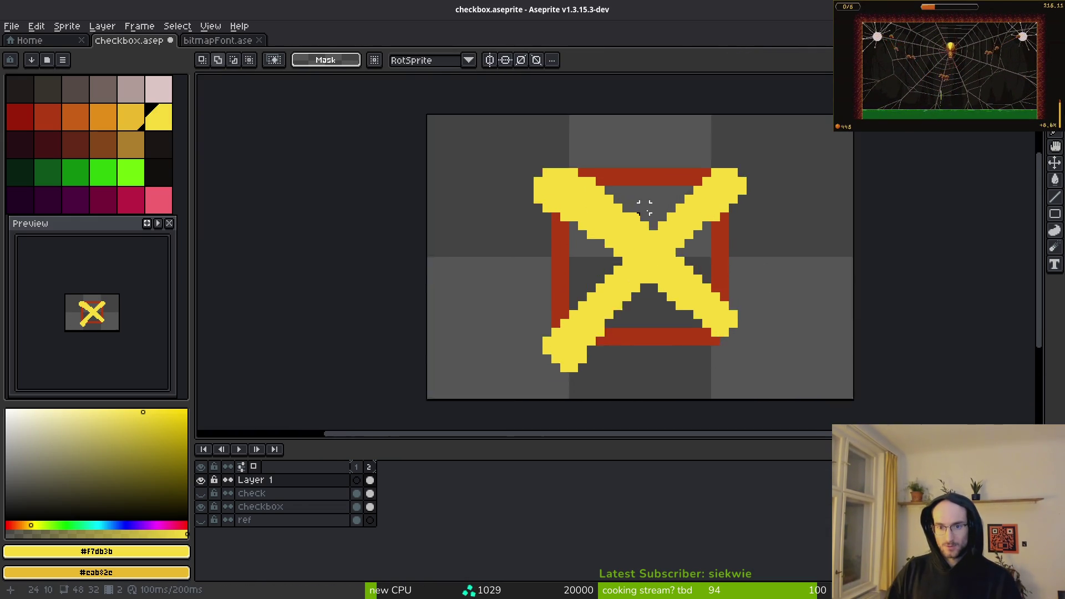
scroll(599, 204, down, 4)
key(b)
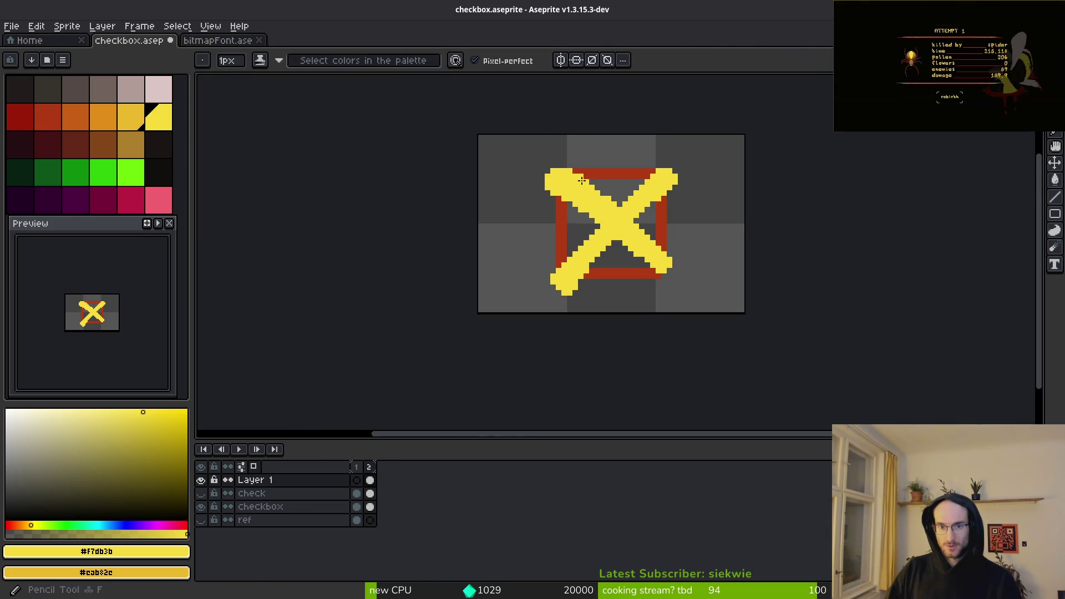
scroll(577, 167, up, 1)
scroll(563, 160, up, 3)
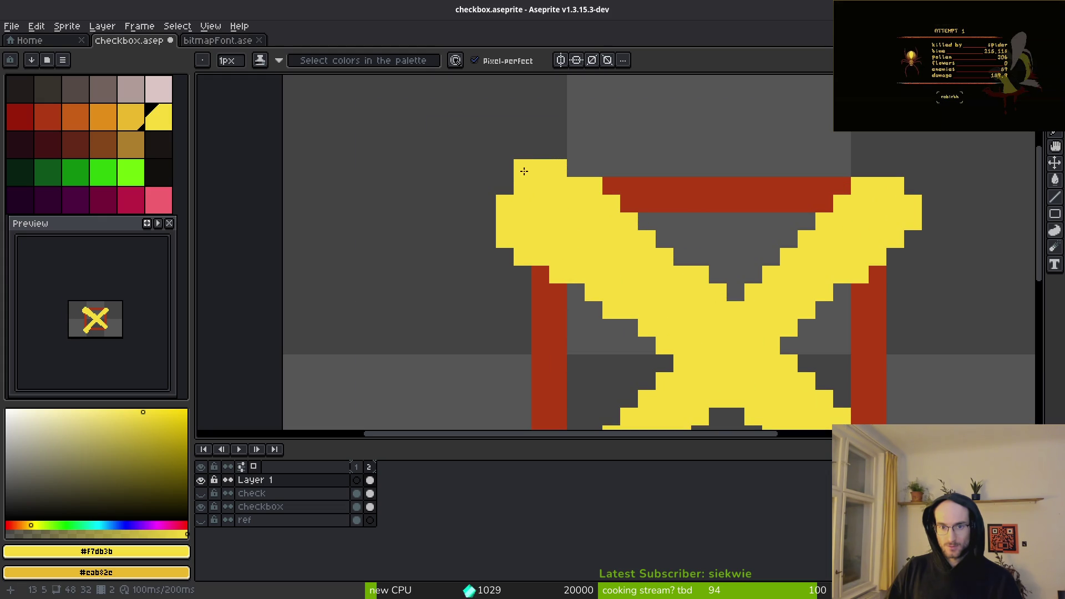
drag(488, 222, 494, 188)
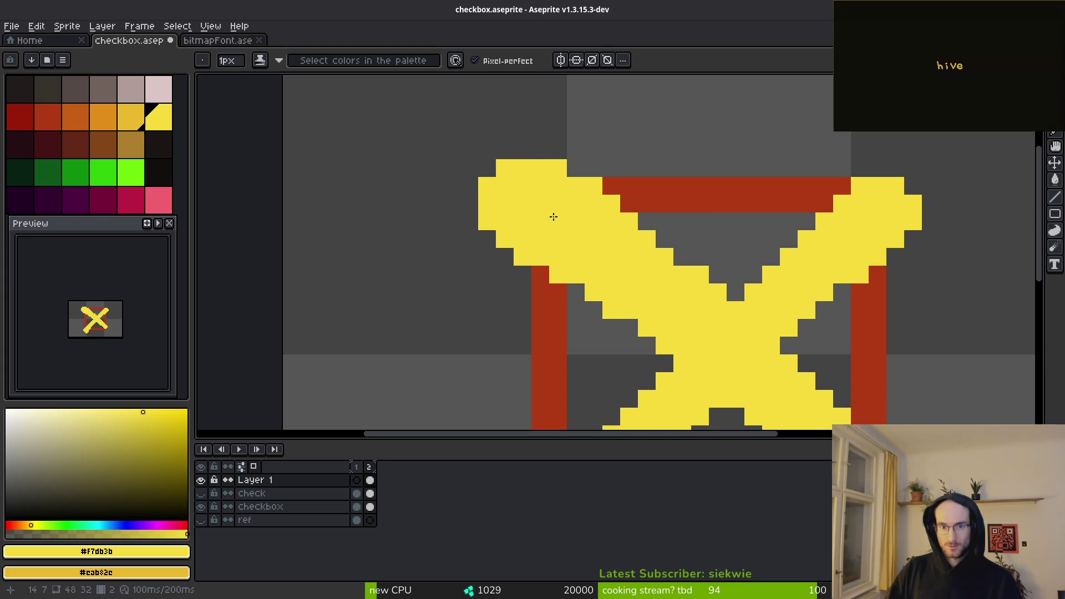
scroll(548, 213, down, 5)
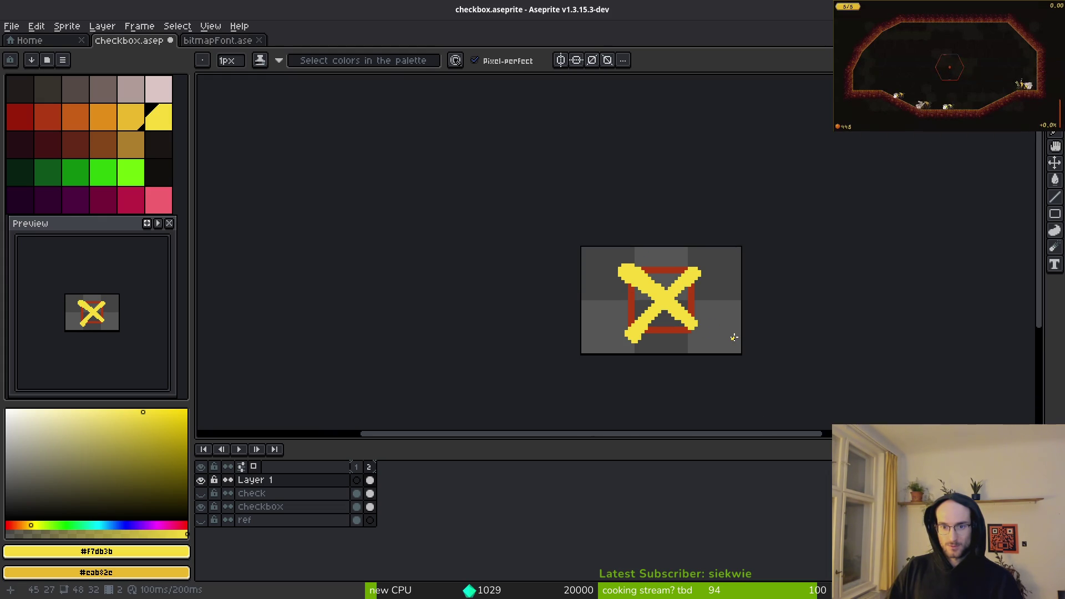
key(ctrl+z)
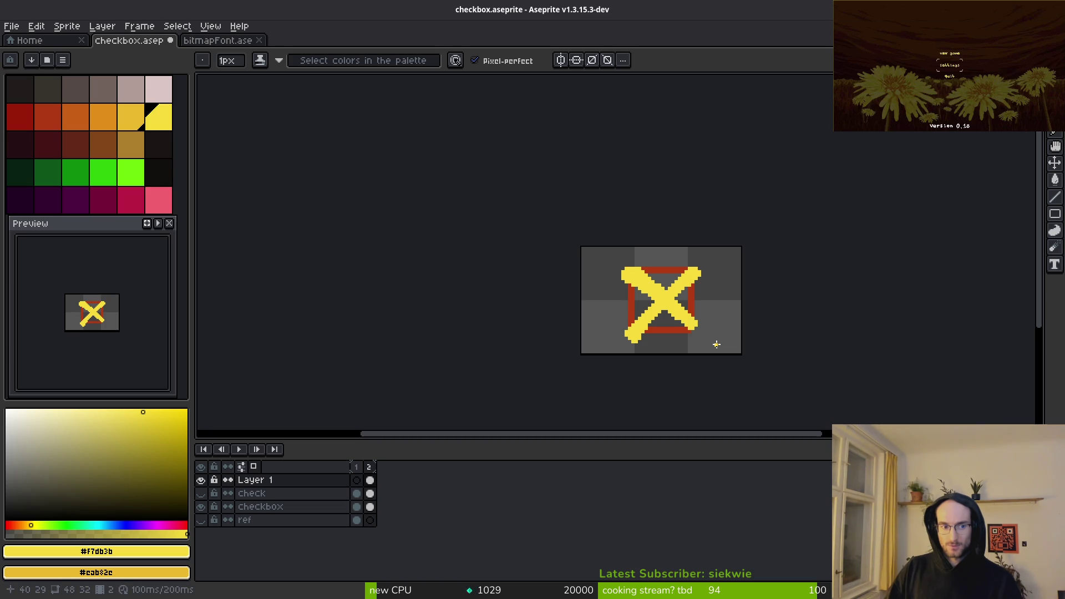
key(ctrl+shift+z)
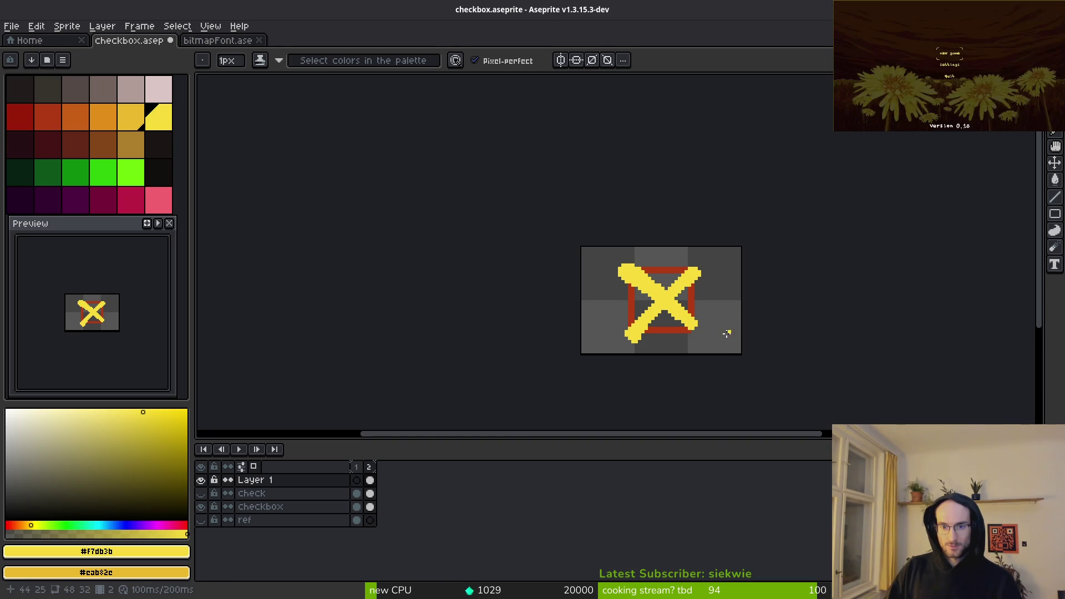
Step: Erase stray pixels on the X's top-left arm and save checkbox.aseprite
scroll(662, 296, up, 5)
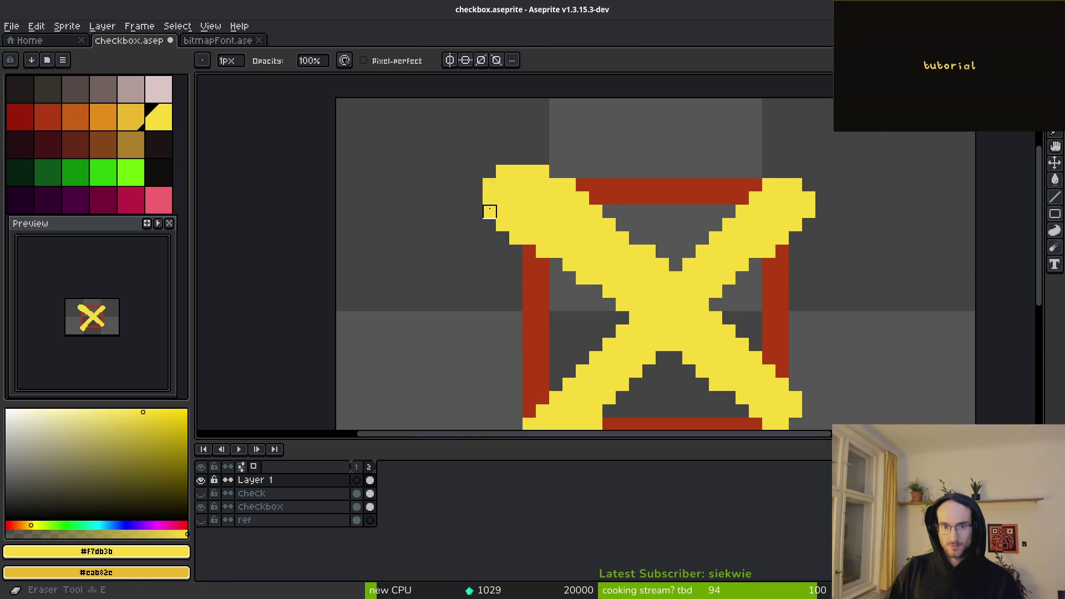
click(503, 172)
scroll(676, 290, down, 4)
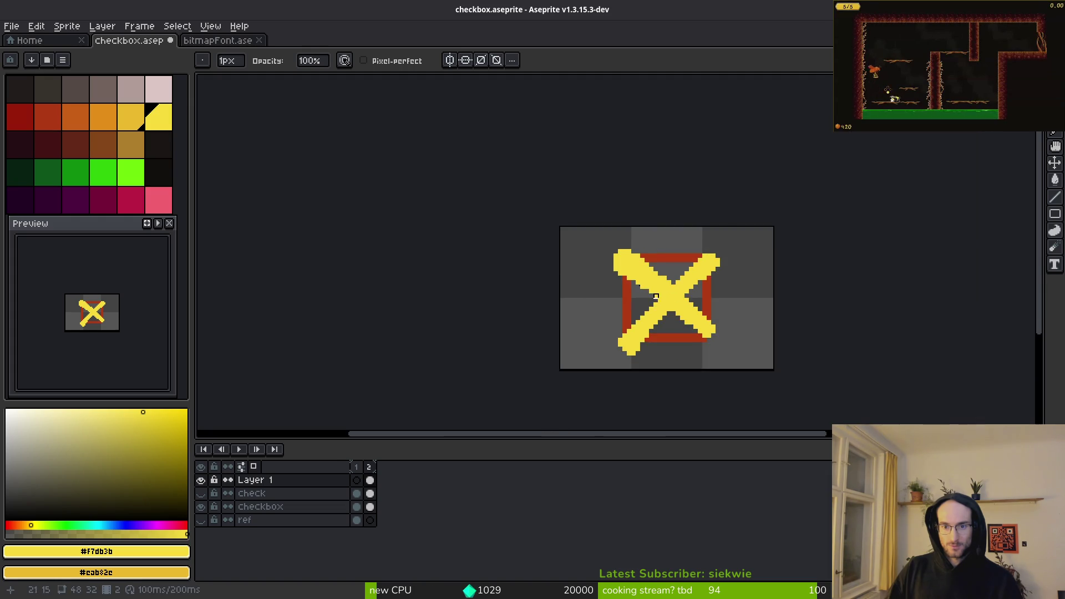
scroll(586, 248, up, 4)
drag(586, 248, 600, 261)
scroll(759, 315, down, 4)
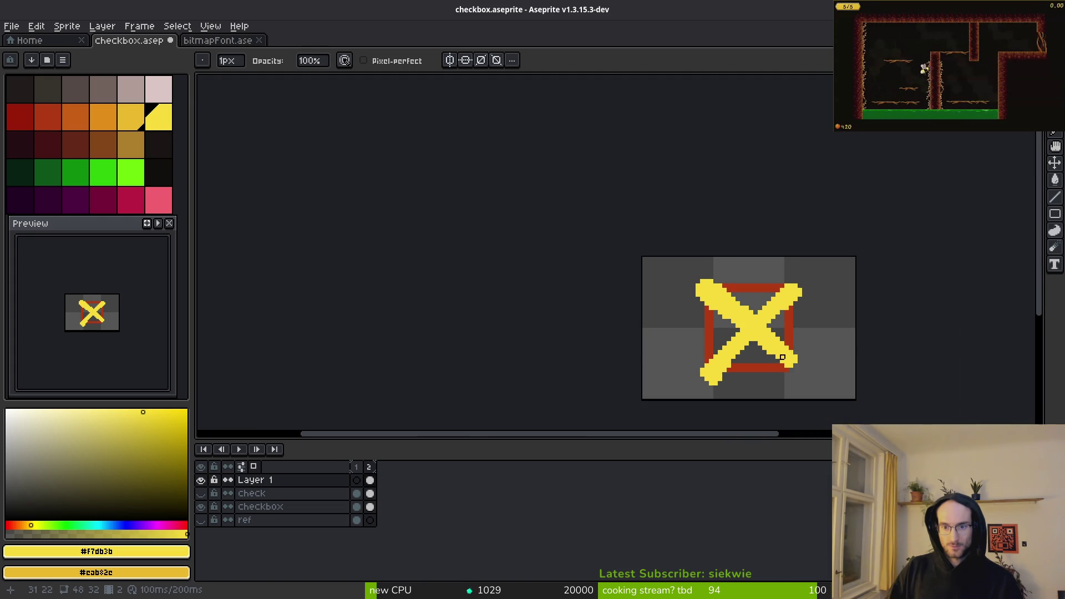
key(ctrl+s)
scroll(738, 319, up, 4)
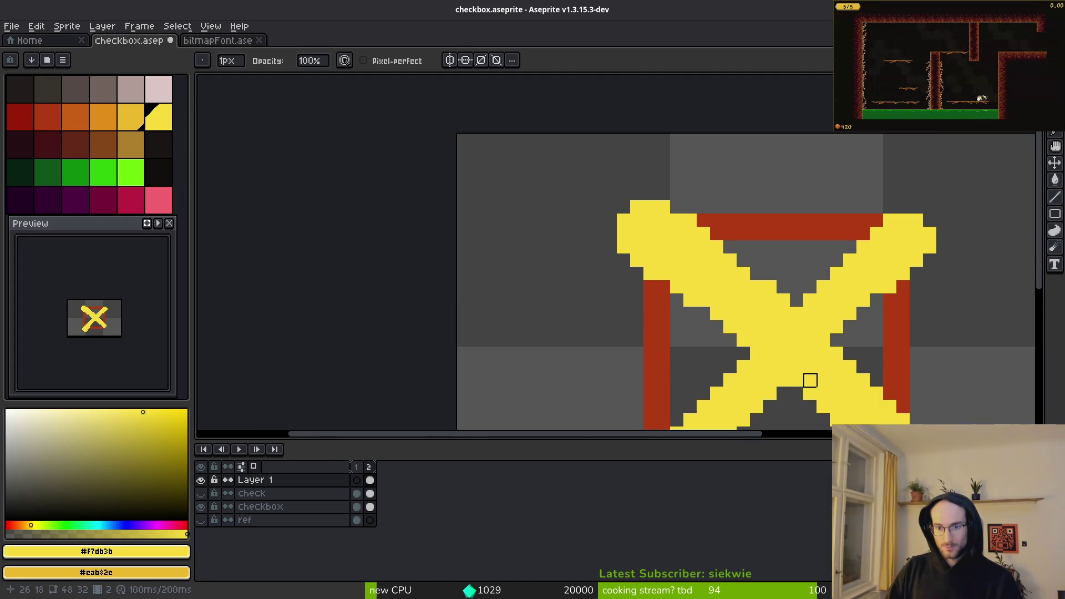
Step: Trim stray yellow pixels from the X's lower-right arm
drag(798, 367, 696, 267)
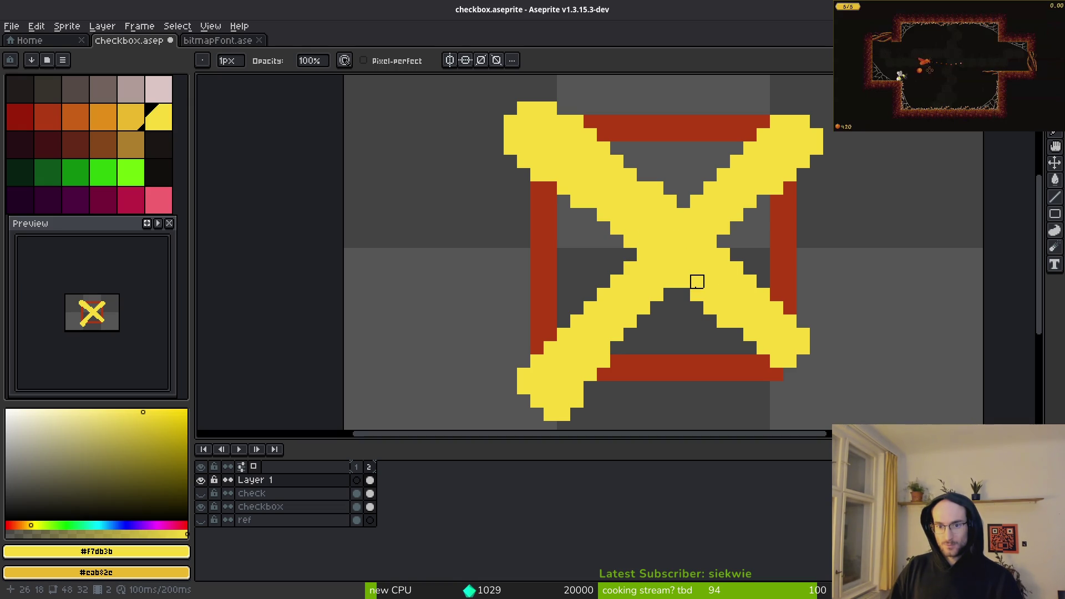
drag(777, 361, 763, 348)
scroll(867, 383, down, 6)
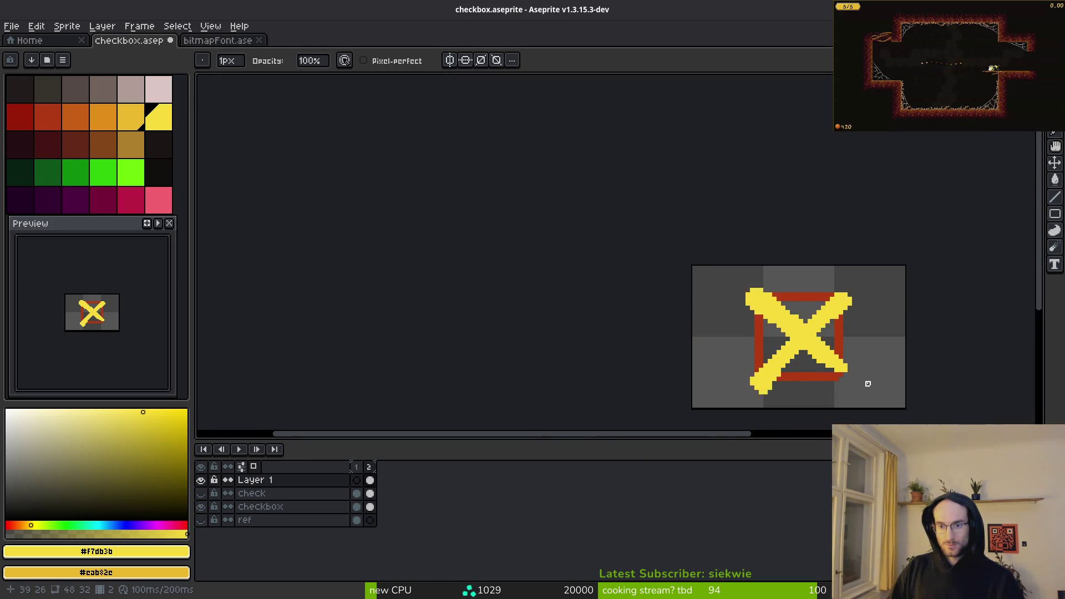
scroll(814, 377, up, 6)
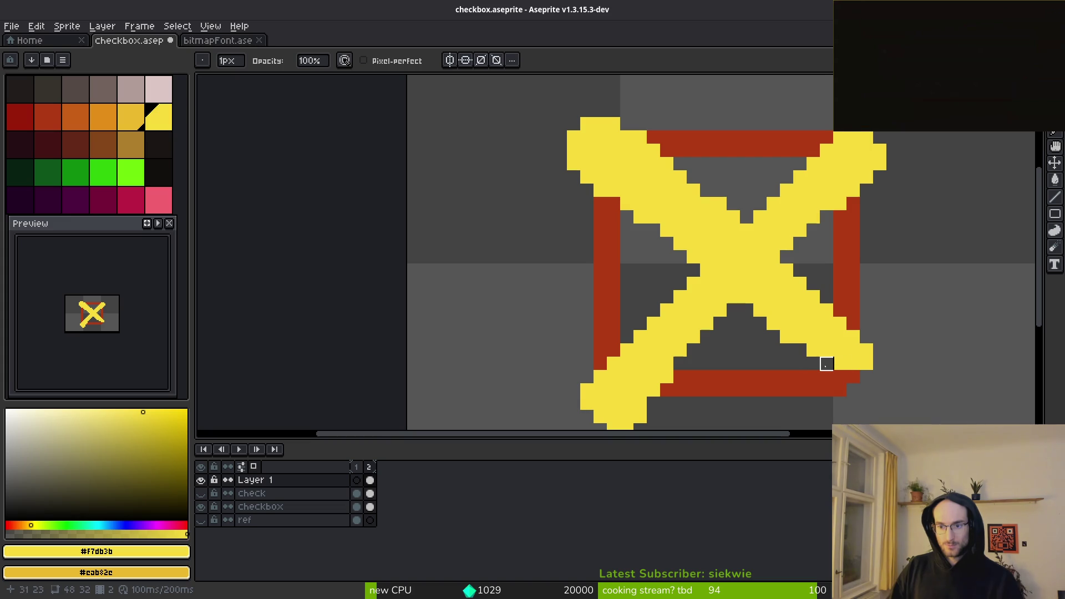
click(814, 351)
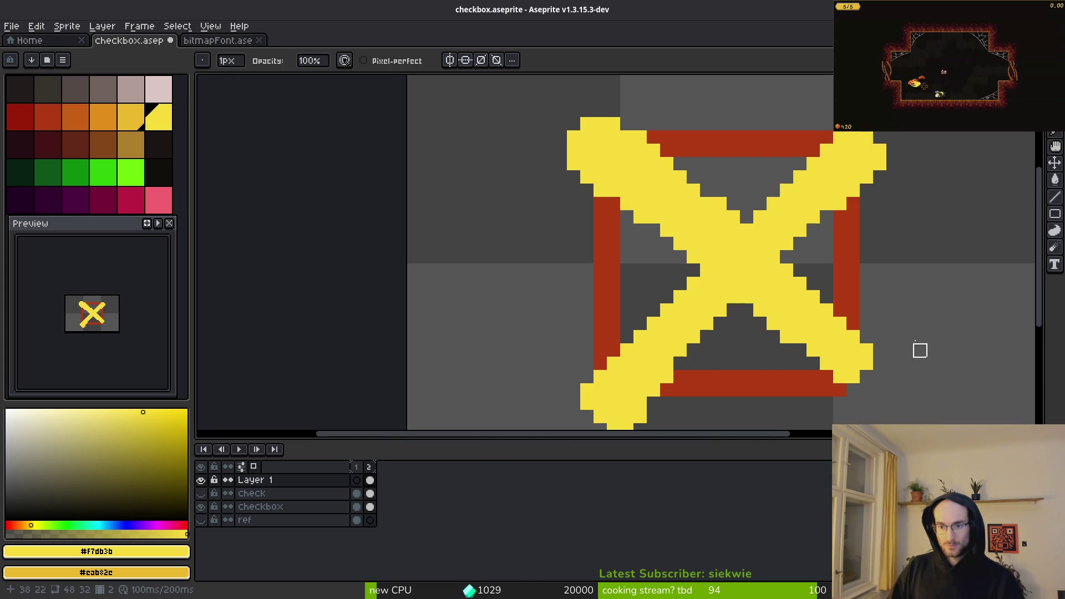
scroll(920, 351, down, 3)
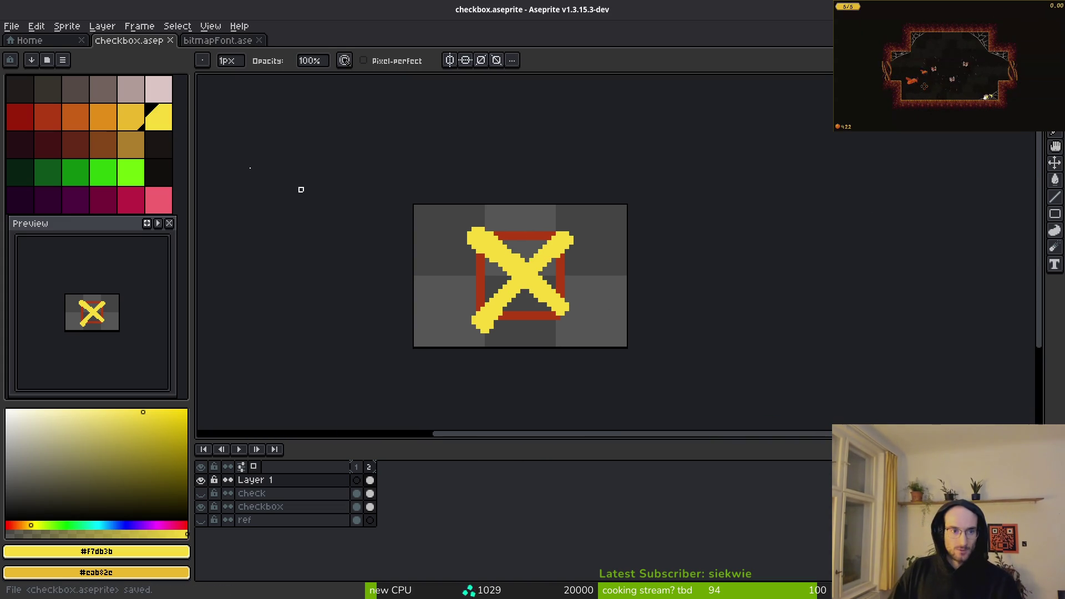
click(131, 116)
scroll(577, 304, up, 1)
Step: Draw a darker-yellow shading line down the X's upper-right and lower-left arms
scroll(577, 303, up, 1)
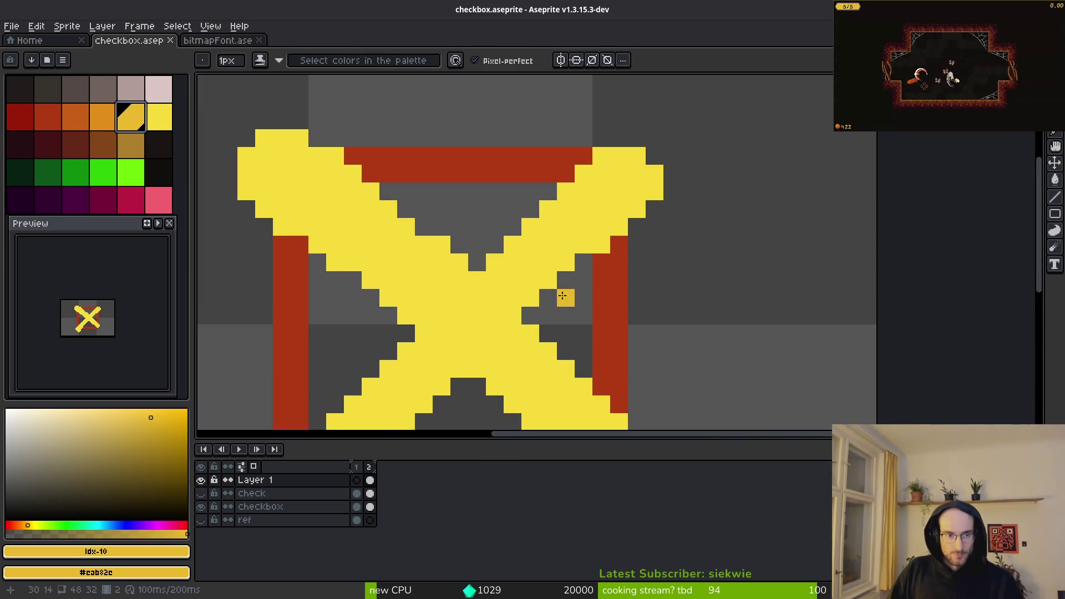
alt+click(514, 288)
click(637, 174)
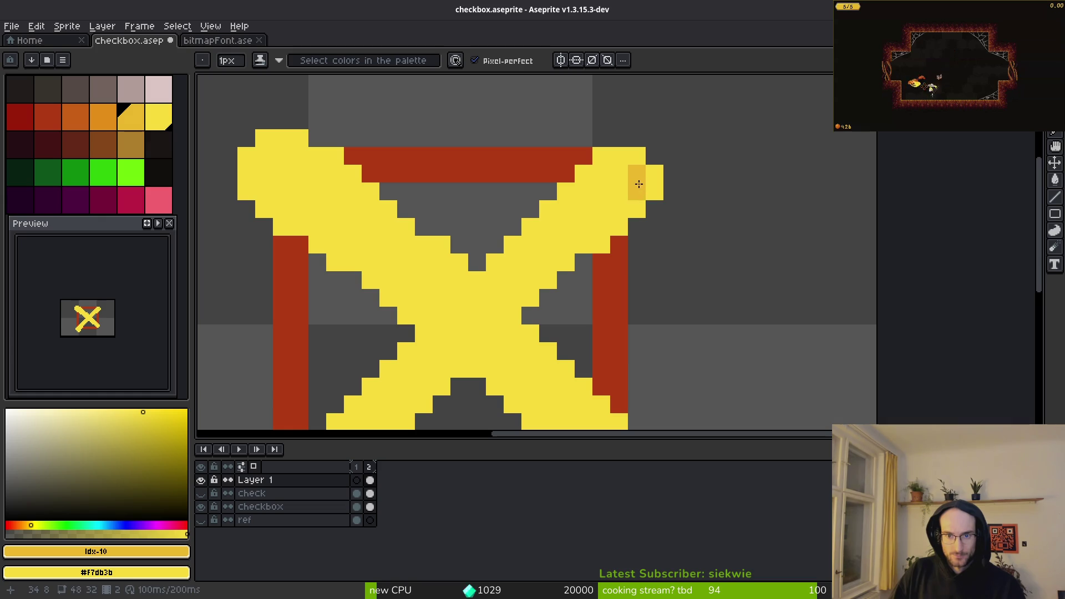
mouse_move(642, 188)
mouse_down()
mouse_move(491, 280)
mouse_move(495, 297)
mouse_up()
scroll(533, 266, down, 3)
scroll(532, 267, left, 3)
mouse_move(547, 234)
mouse_down()
mouse_move(511, 258)
mouse_move(419, 400)
mouse_up()
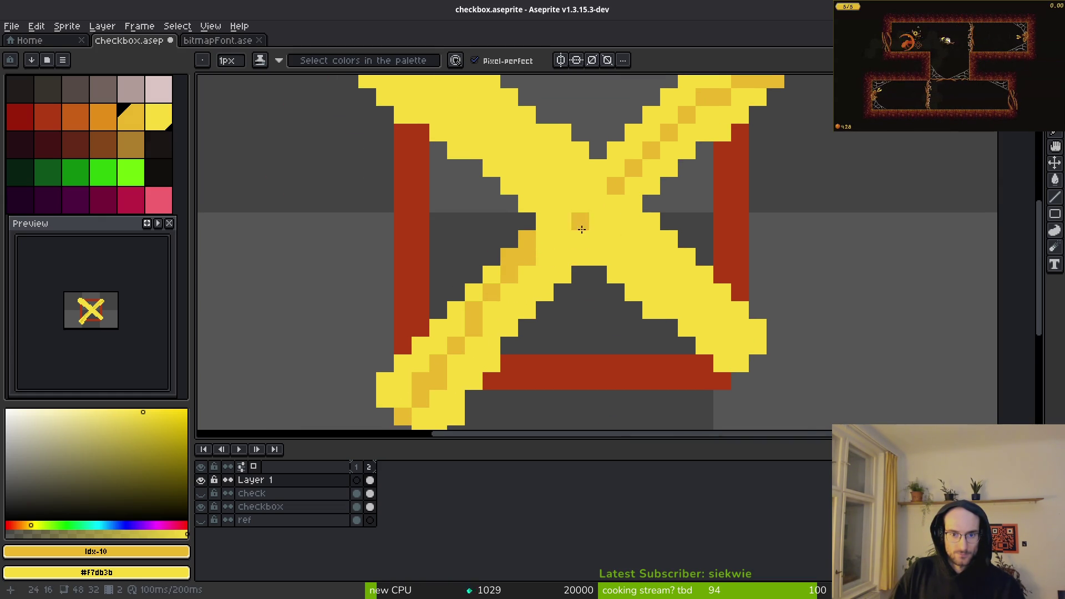
Step: Shade the top-left arm and flood-fill the X's body with darker yellow
scroll(499, 183, up, 3)
scroll(499, 183, left, 2)
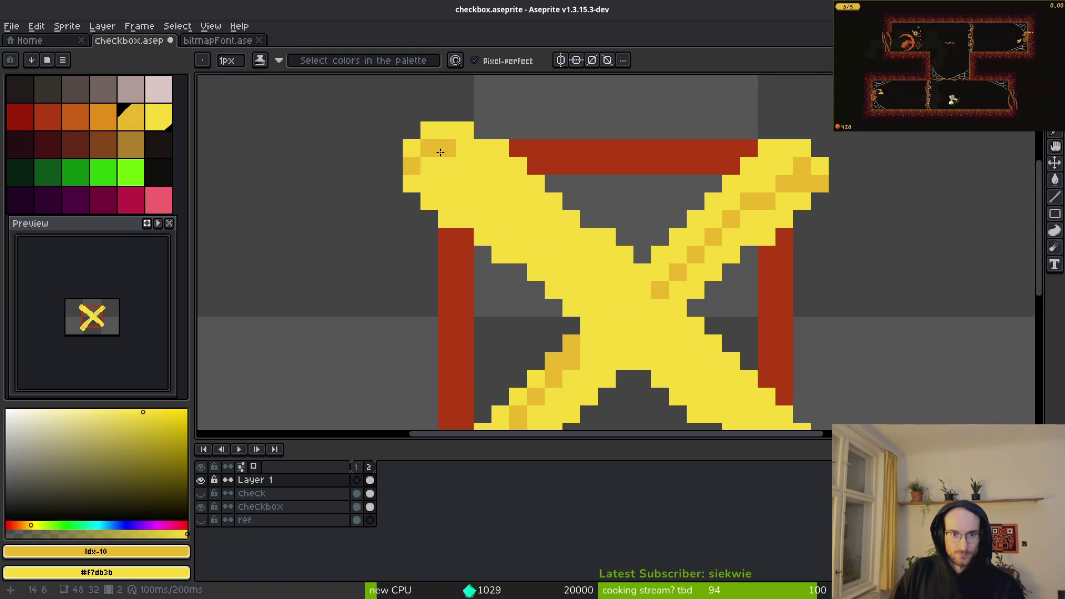
mouse_move(440, 152)
mouse_down()
mouse_move(532, 200)
mouse_move(649, 298)
mouse_move(525, 240)
mouse_move(566, 247)
mouse_move(599, 301)
mouse_move(660, 355)
mouse_move(654, 365)
mouse_up()
click(587, 327)
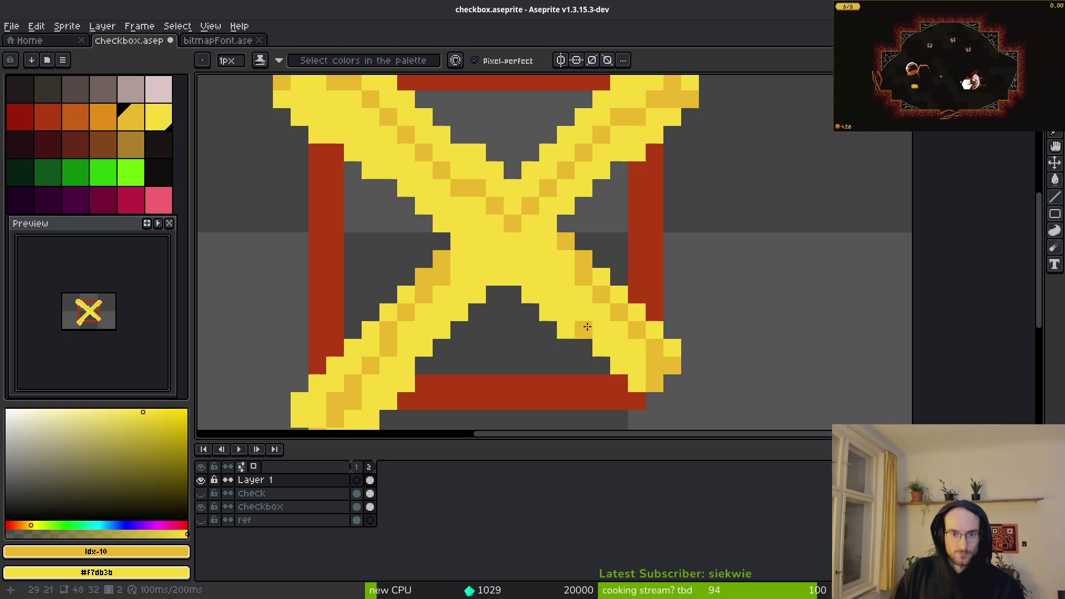
key(g)
click(534, 278)
scroll(566, 294, down, 3)
scroll(571, 298, down, 2)
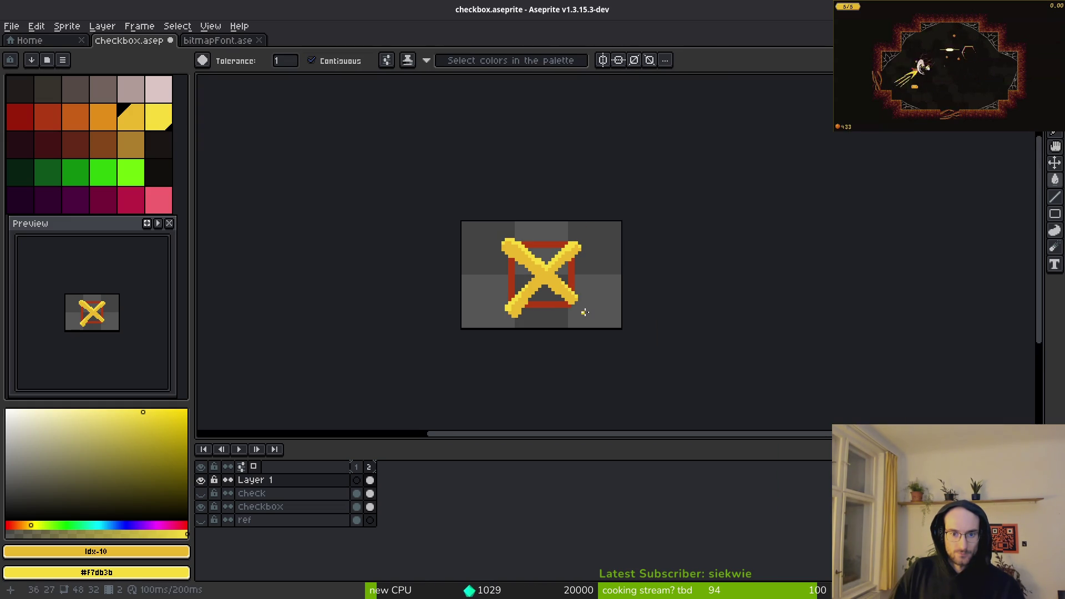
Step: Paint bright yellow #f7db3b highlights along the X's inner edge
scroll(560, 321, up, 2)
key(b)
scroll(577, 295, up, 3)
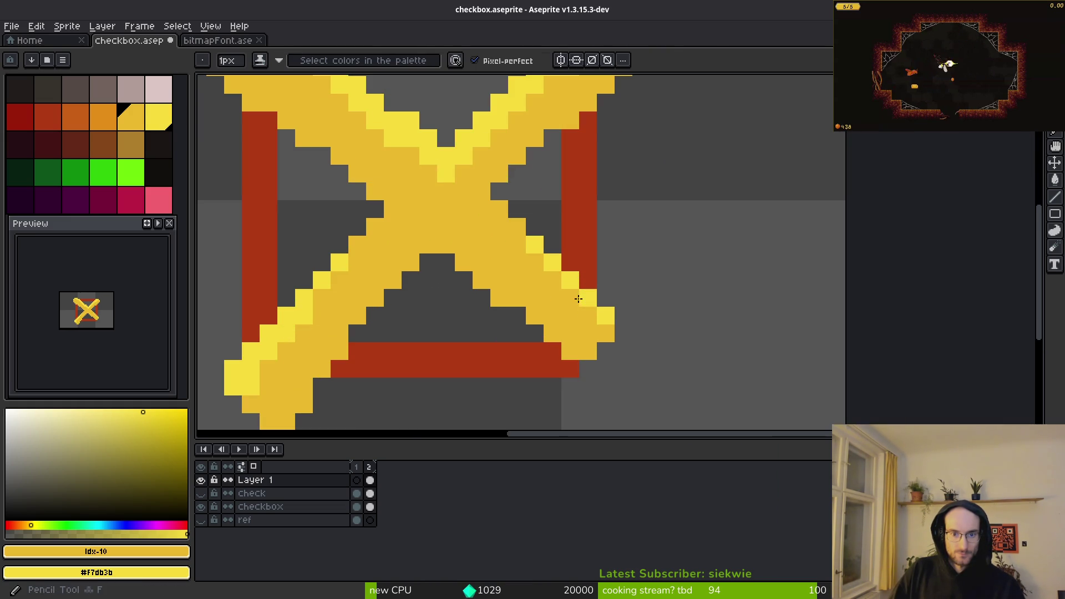
scroll(502, 292, down, 4)
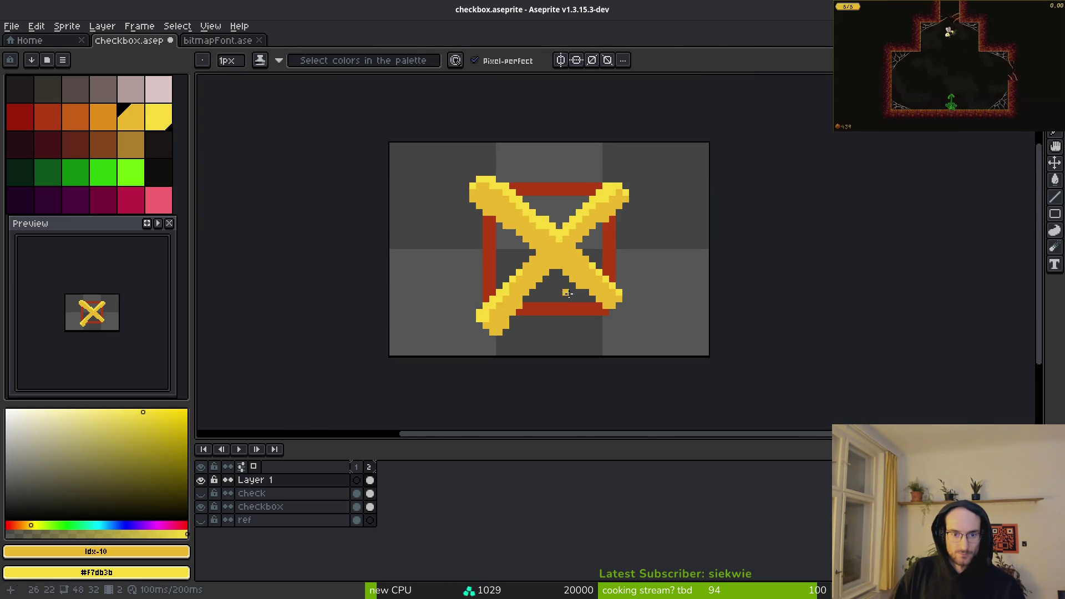
scroll(554, 285, up, 2)
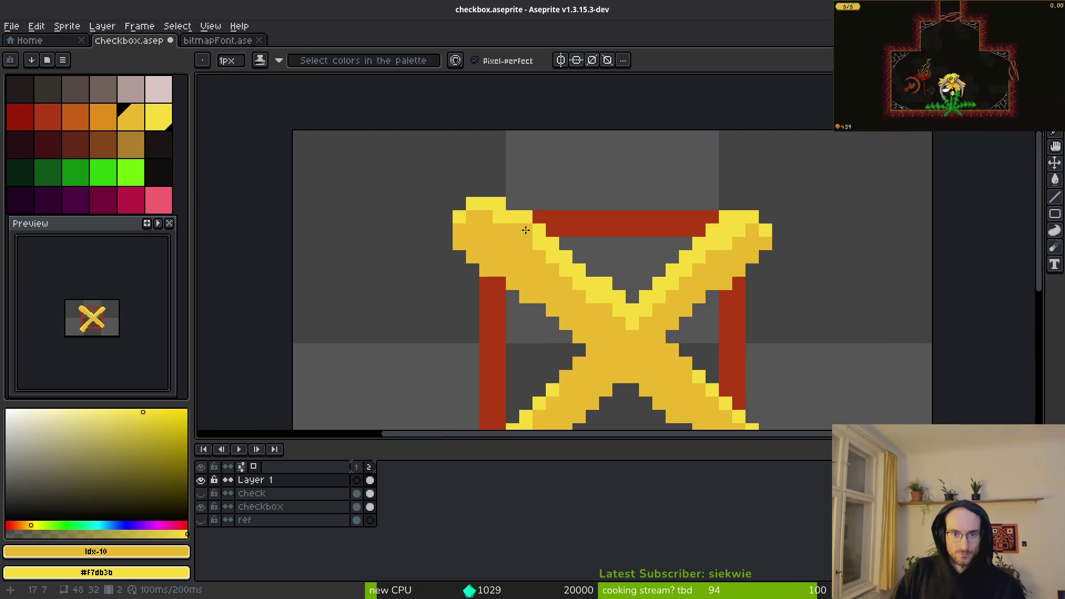
alt+click(528, 226)
scroll(565, 285, up, 1)
drag(530, 277, 632, 344)
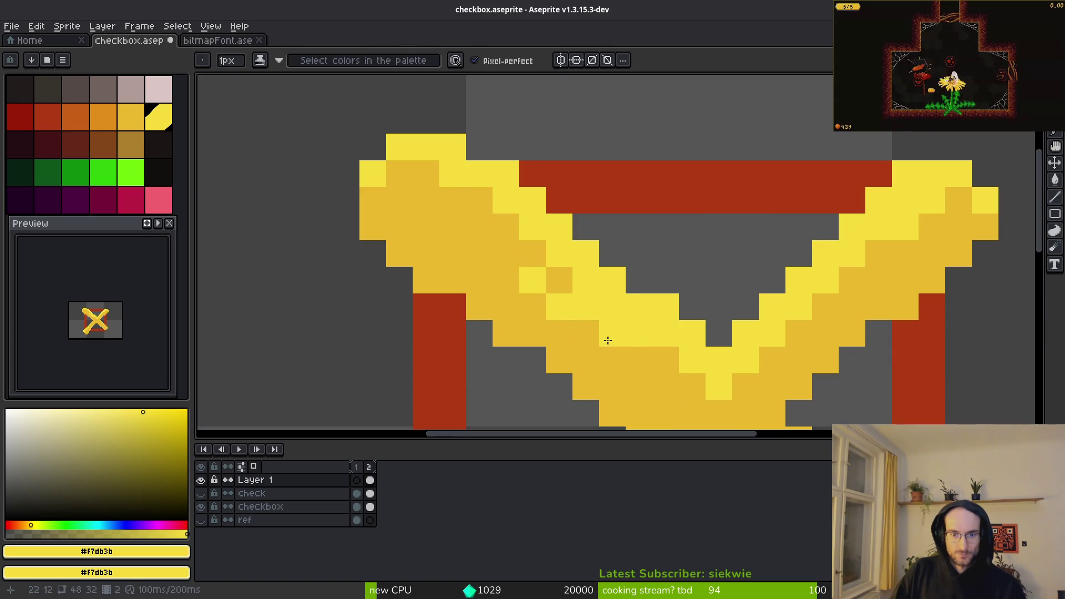
Step: Repaint X pixels in darker gold #cab82c and touch up single arm pixels
alt+click(504, 268)
drag(583, 305, 644, 340)
click(613, 307)
click(533, 280)
click(559, 307)
right_click(616, 307)
click(694, 358)
Step: Fill the gap at the X's centre with yellow
scroll(734, 357, down, 2)
scroll(732, 356, down, 1)
scroll(712, 324, up, 3)
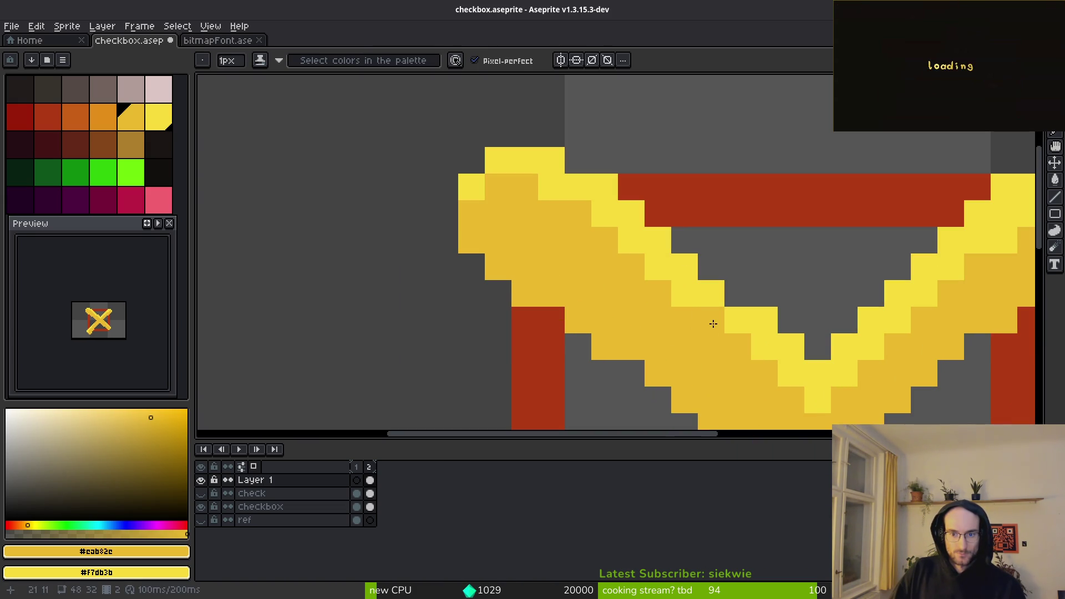
scroll(782, 372, down, 4)
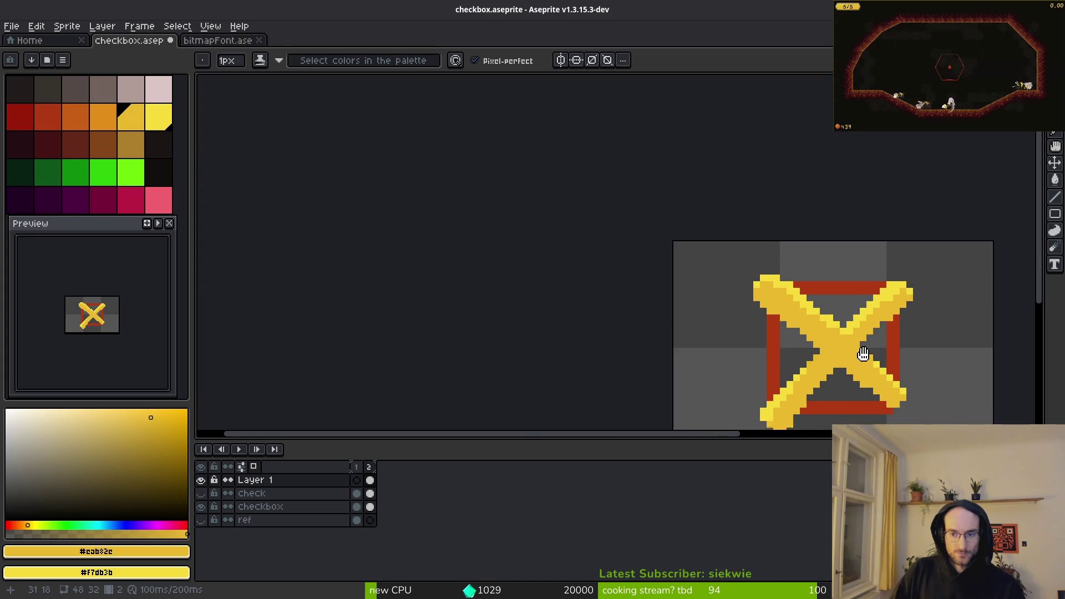
scroll(799, 325, up, 3)
scroll(876, 324, down, 3)
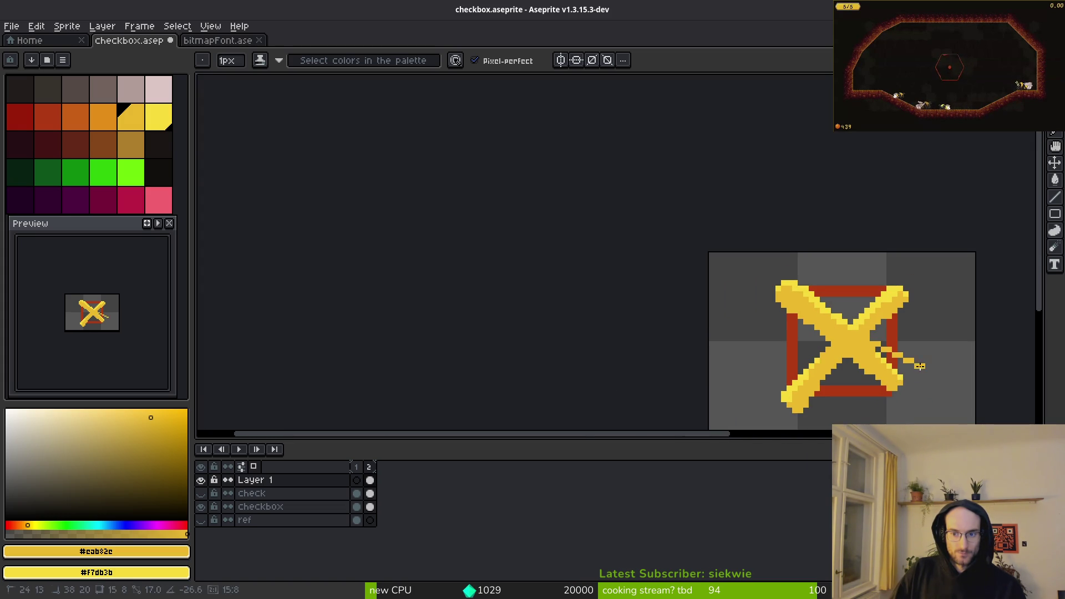
scroll(837, 325, up, 3)
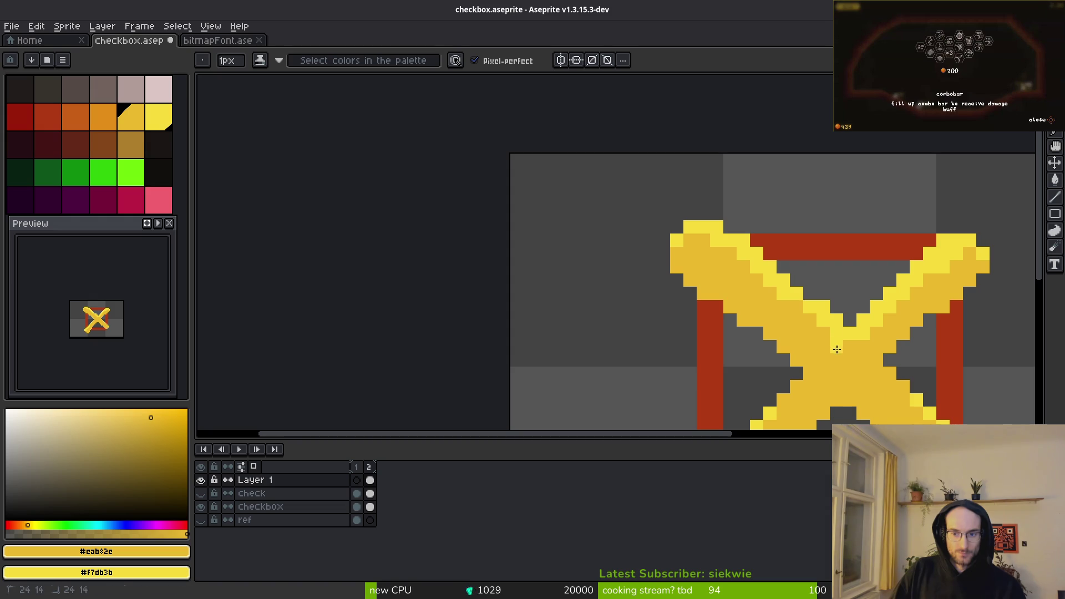
scroll(884, 360, down, 3)
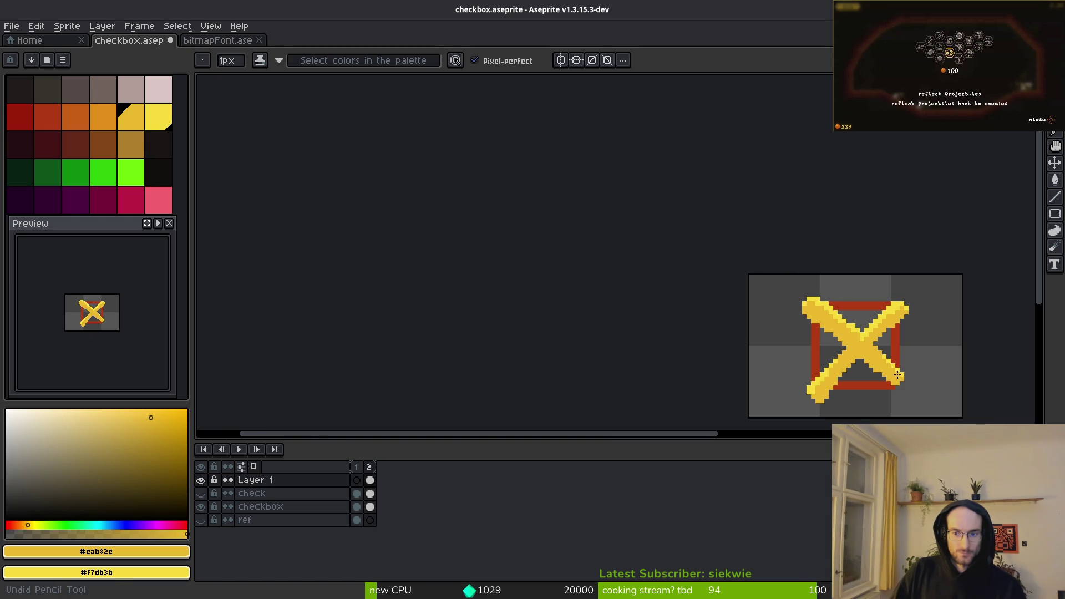
scroll(901, 361, down, 1)
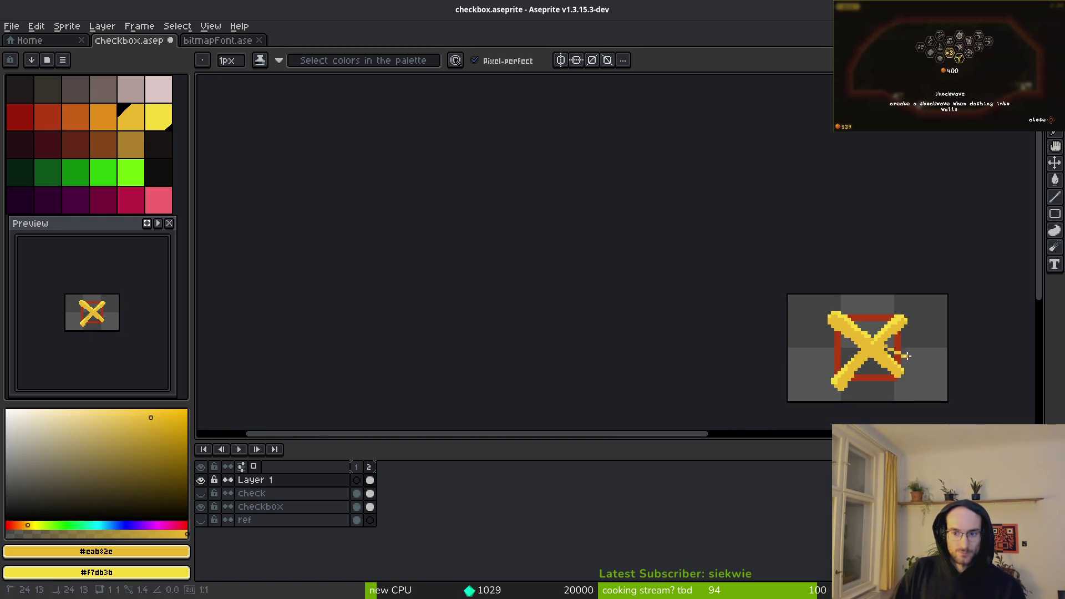
scroll(901, 360, up, 2)
scroll(837, 326, up, 1)
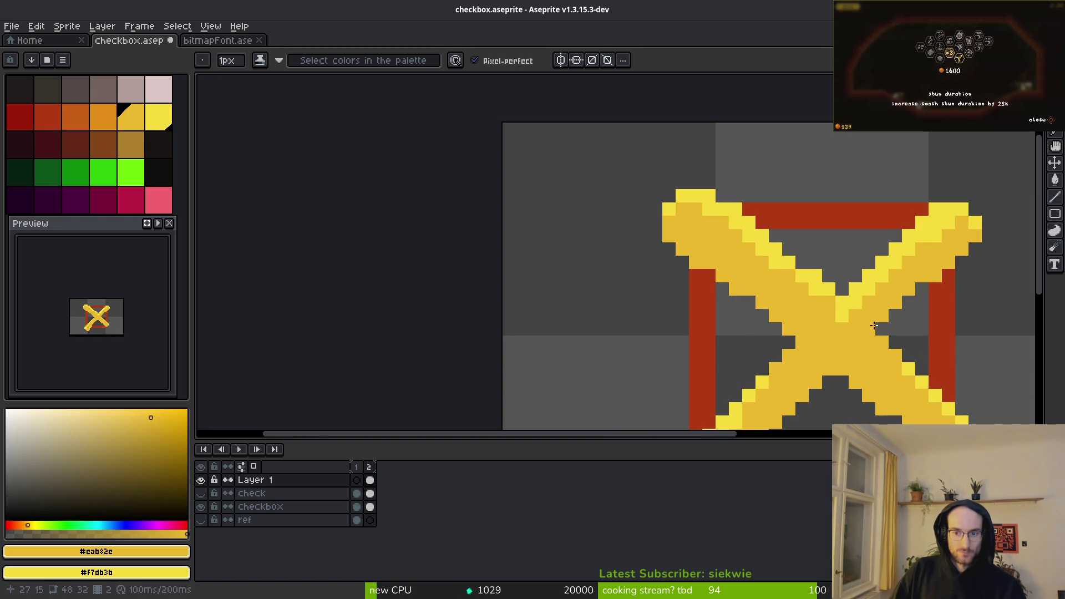
scroll(893, 357, down, 2)
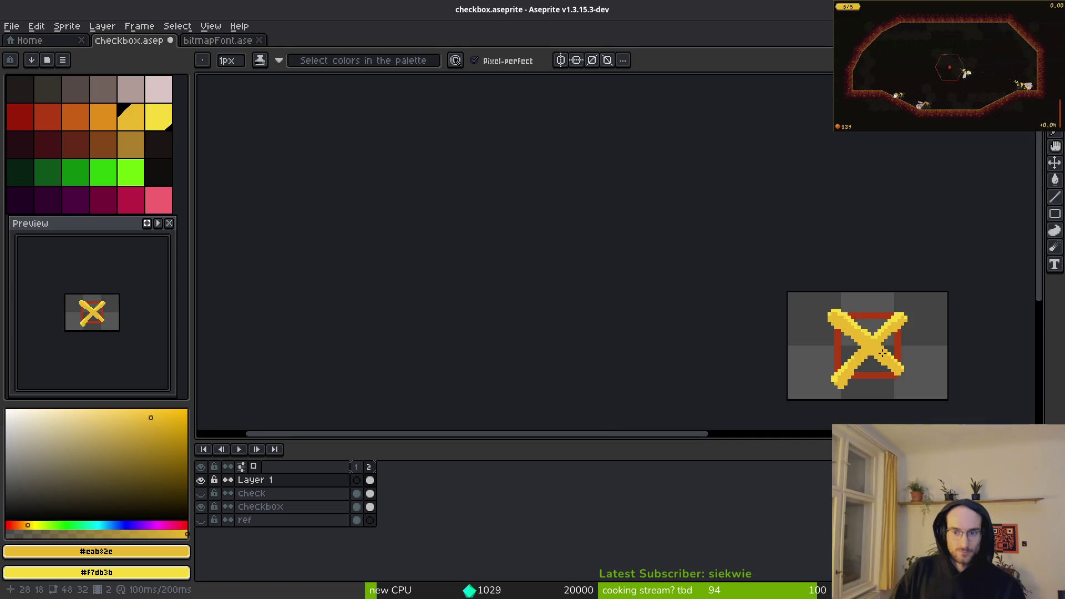
scroll(885, 354, up, 4)
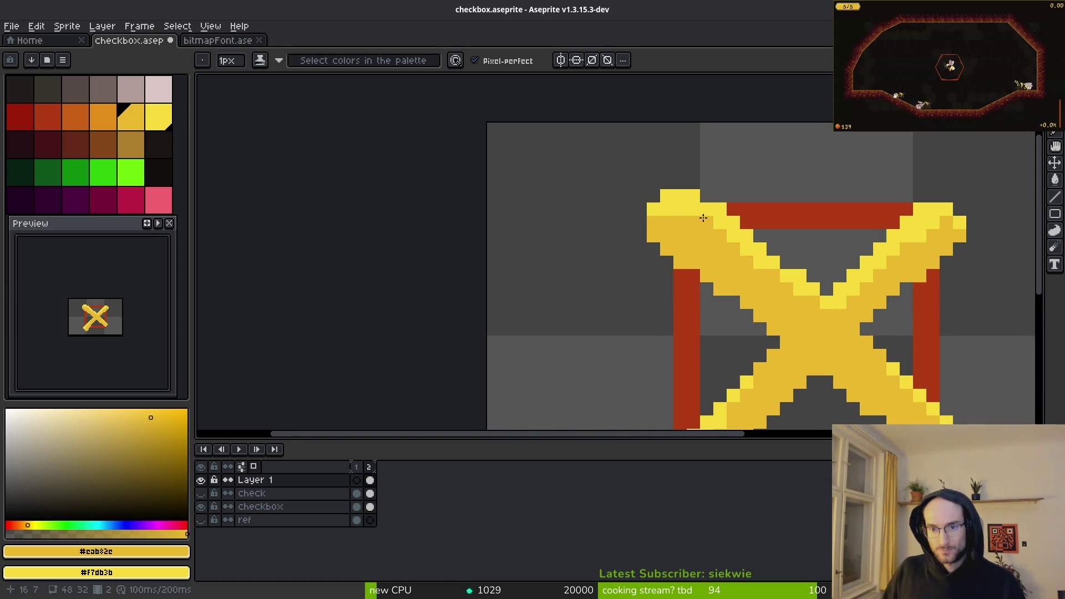
scroll(746, 272, down, 4)
scroll(809, 298, up, 3)
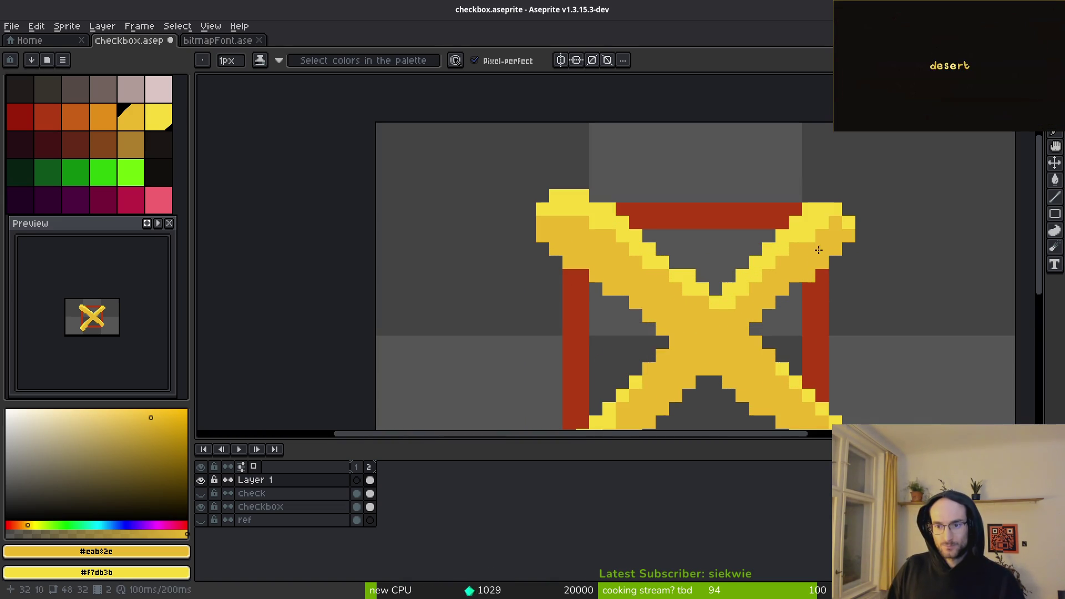
scroll(899, 274, down, 4)
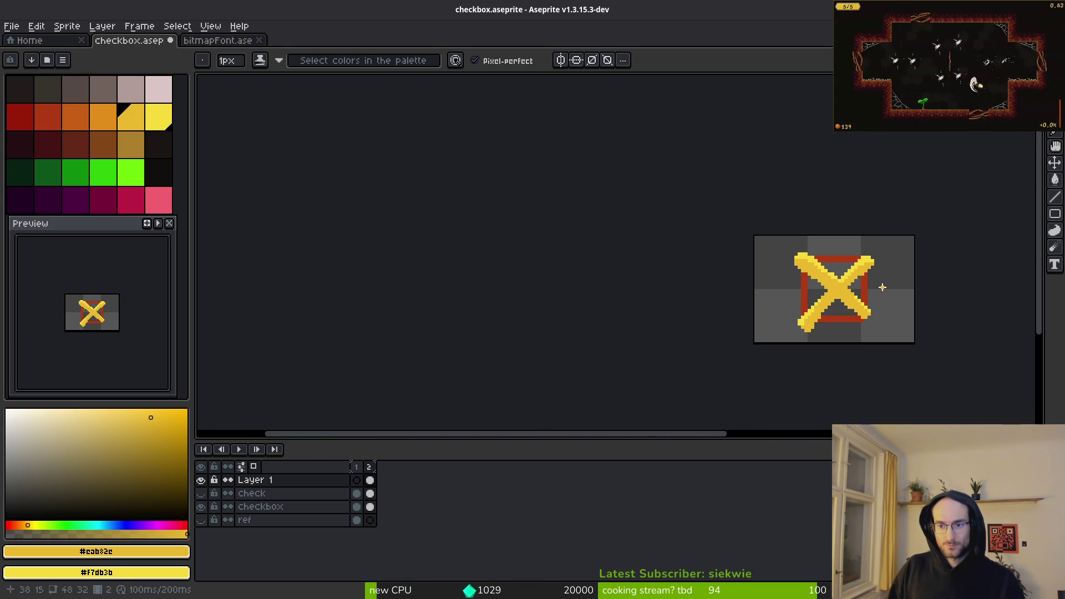
scroll(888, 257, up, 3)
scroll(888, 257, up, 1)
scroll(907, 271, down, 4)
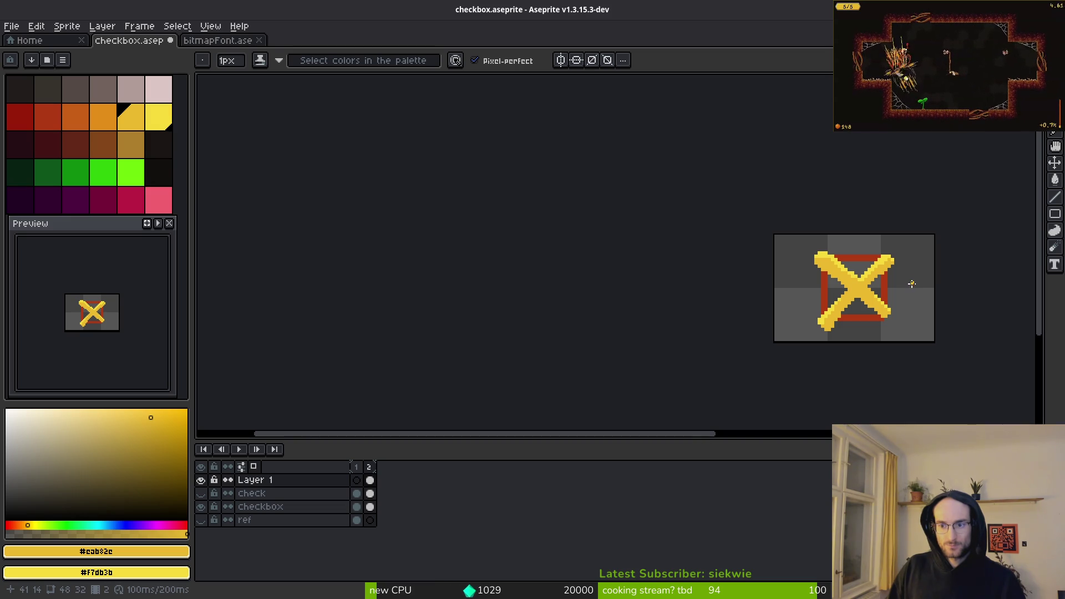
scroll(905, 269, up, 3)
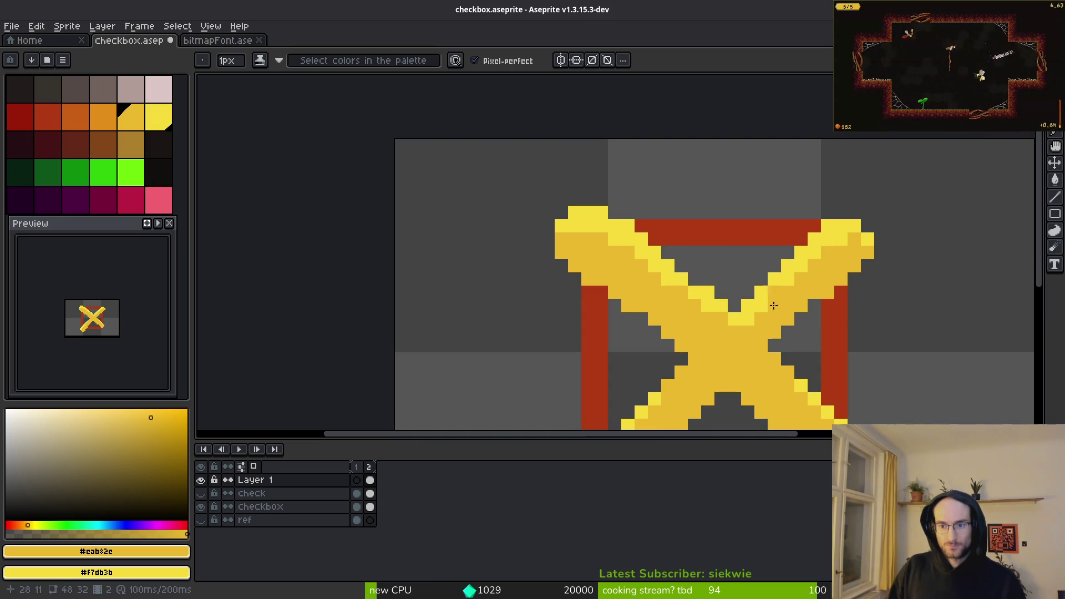
drag(764, 304, 743, 323)
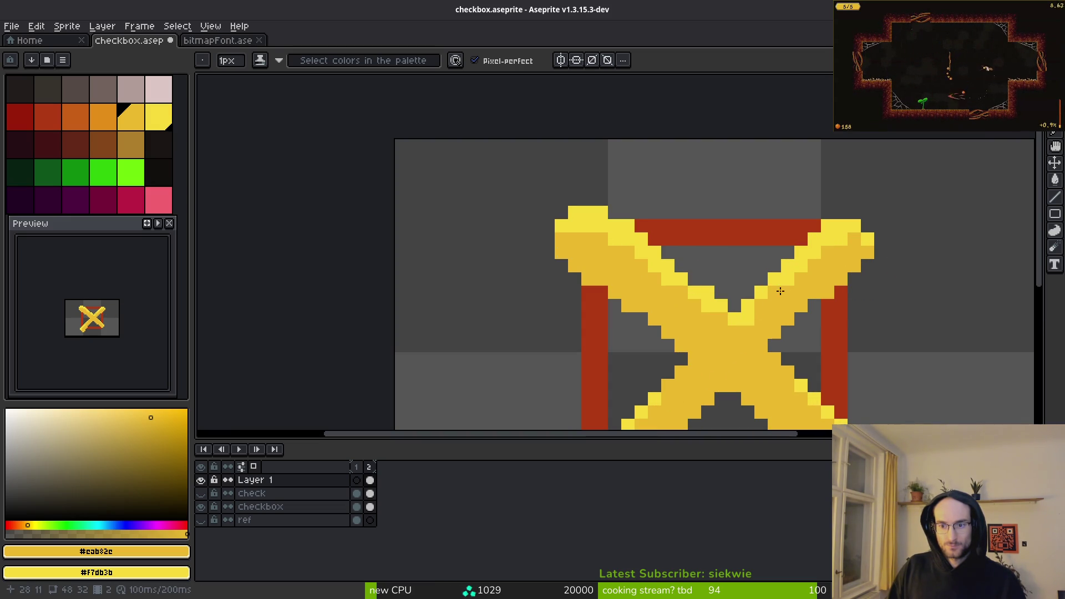
Step: Save checkbox.aseprite with the shaded X
scroll(807, 270, down, 3)
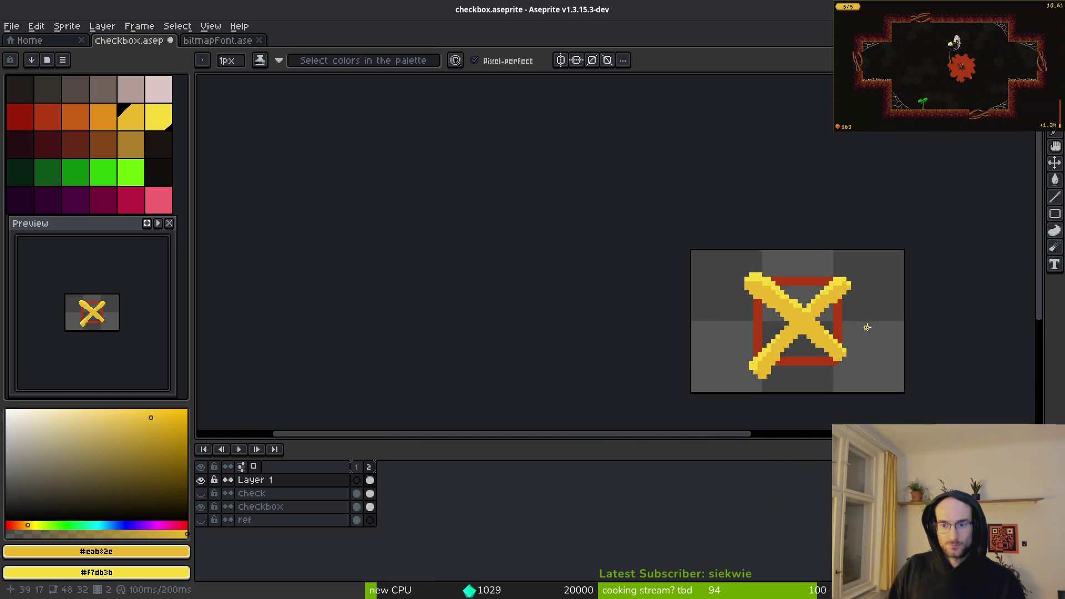
scroll(828, 304, up, 2)
scroll(907, 334, down, 3)
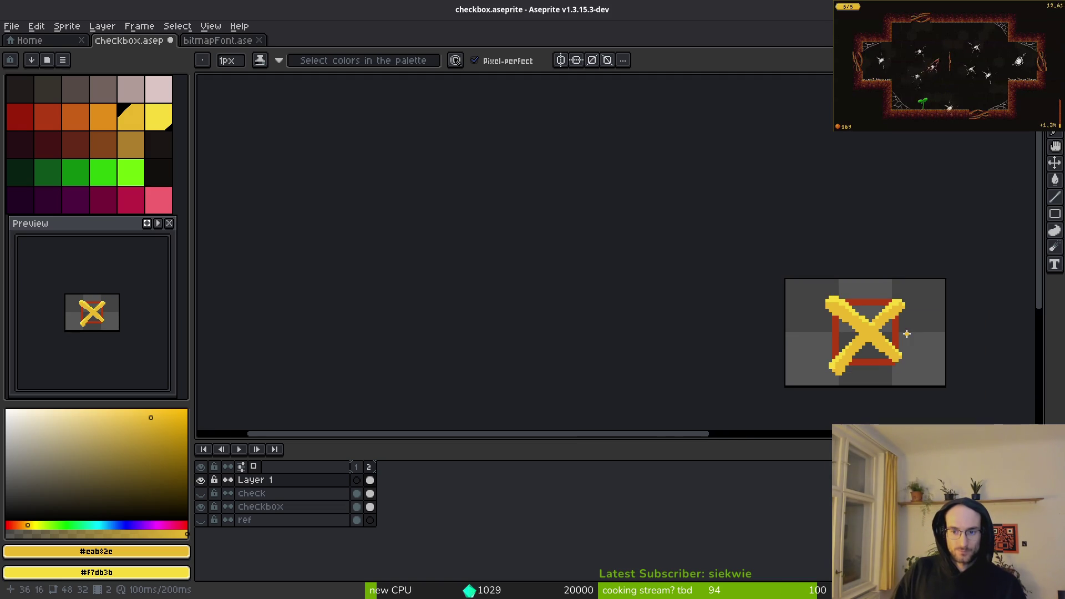
scroll(909, 333, down, 1)
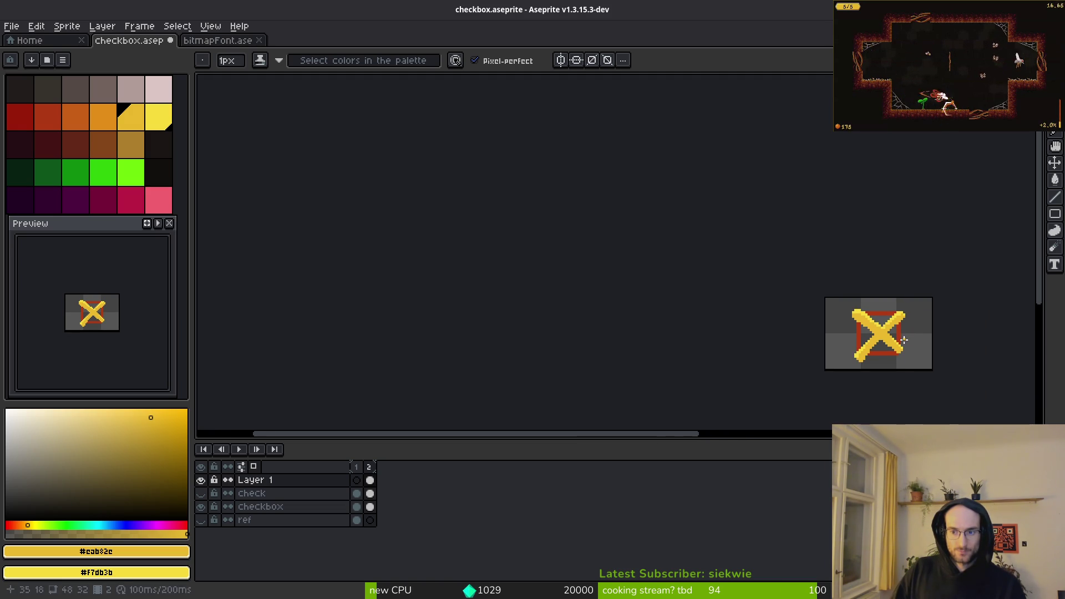
scroll(904, 343, up, 2)
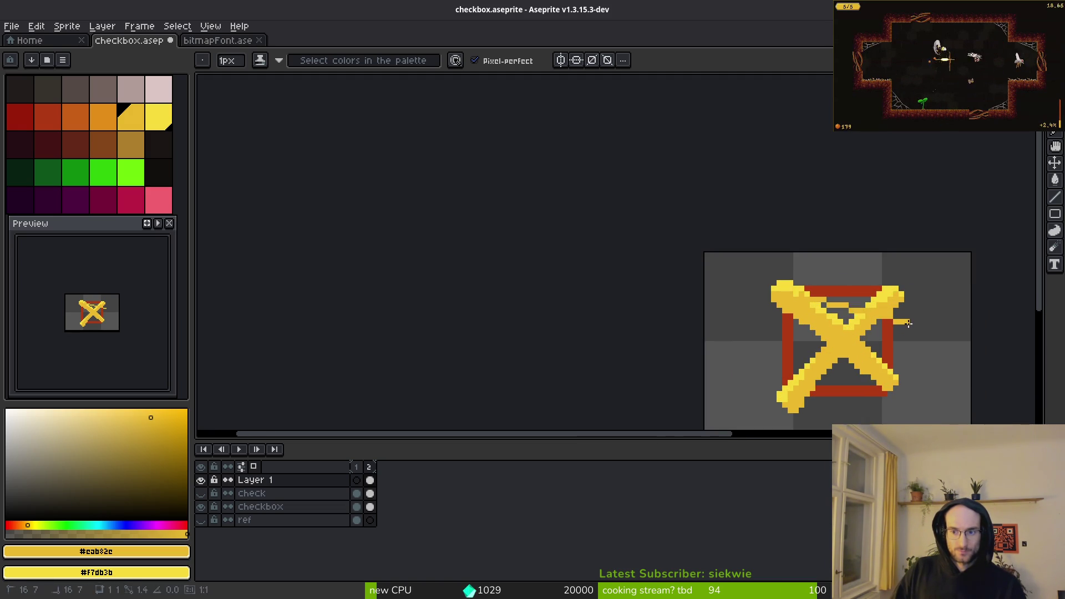
key(ctrl+s)
scroll(905, 333, down, 2)
scroll(912, 351, up, 3)
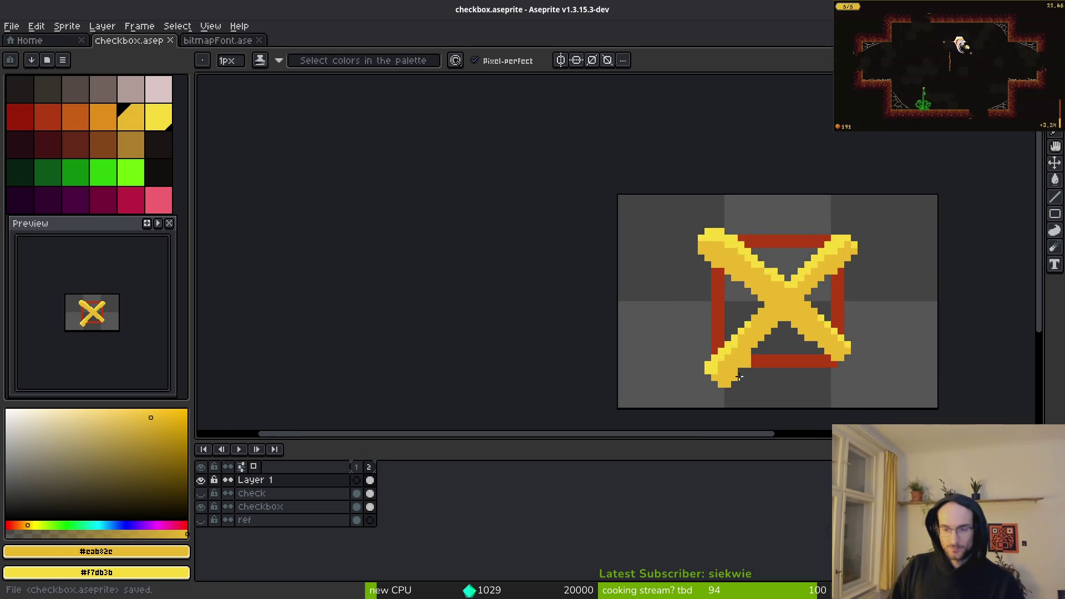
Step: Touch up the yellow X with gold pixels on its lower-left arm and the box's bottom bar
scroll(748, 366, up, 4)
click(833, 332)
scroll(833, 333, down, 5)
scroll(810, 345, up, 5)
click(699, 353)
click(705, 338)
scroll(730, 303, down, 4)
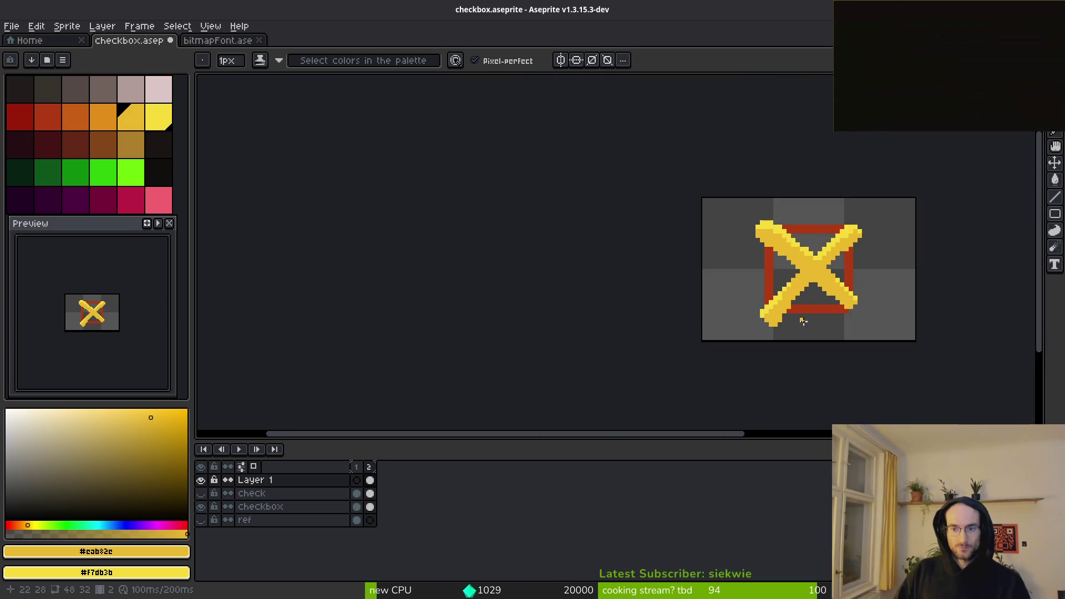
scroll(801, 322, up, 2)
click(730, 348)
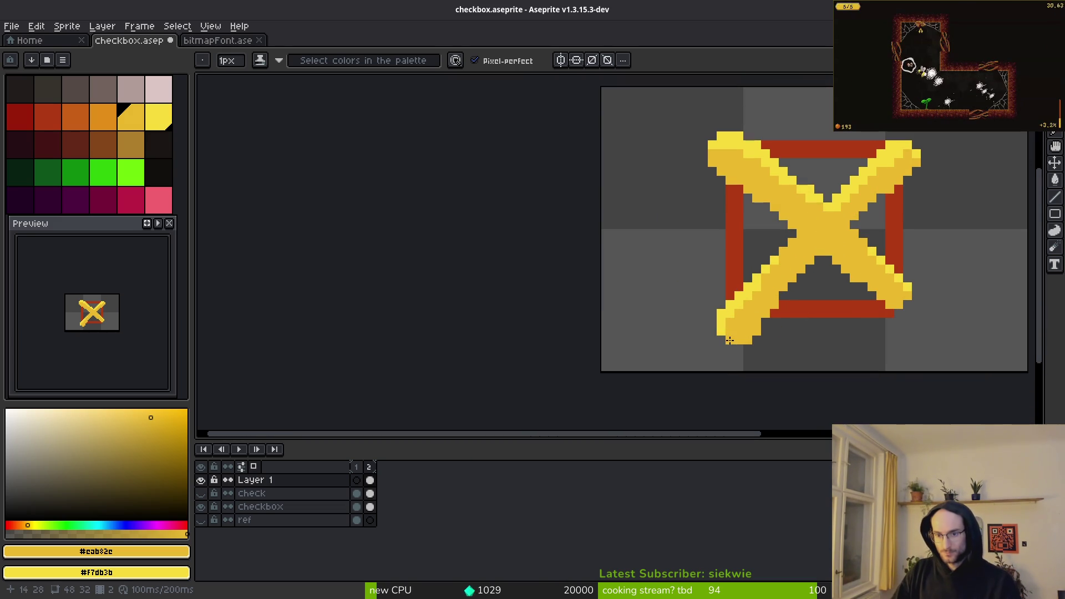
scroll(810, 327, down, 4)
scroll(777, 327, up, 4)
Step: Undo the last pencil stroke and return to the pixel-perfect pencil with the sprite centred
key(e)
scroll(842, 340, down, 3)
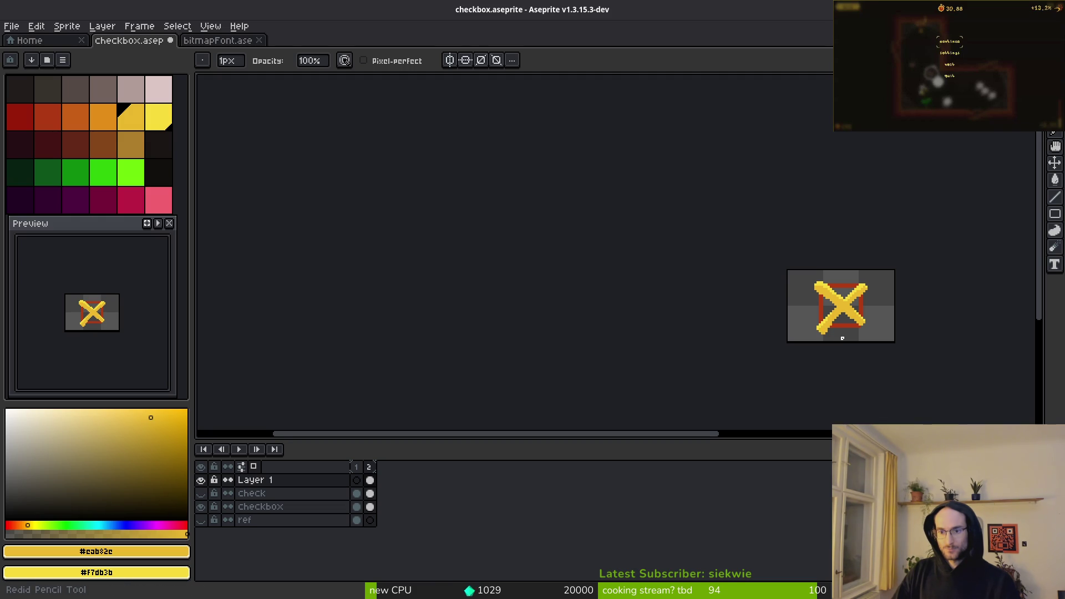
key(ctrl+z)
scroll(842, 329, up, 3)
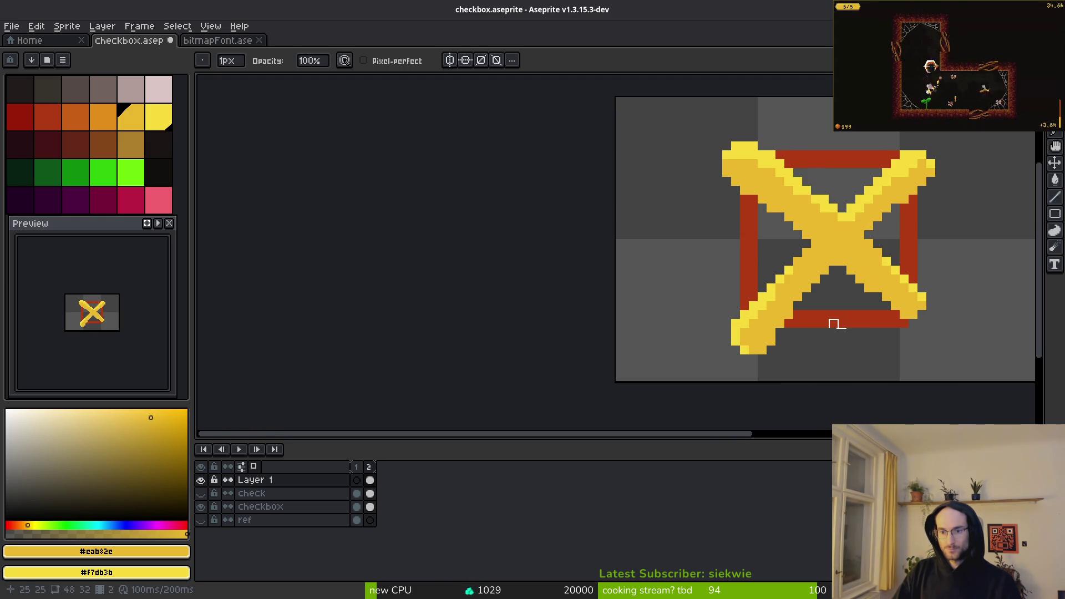
scroll(842, 324, down, 3)
key(shift+f)
scroll(863, 272, up, 2)
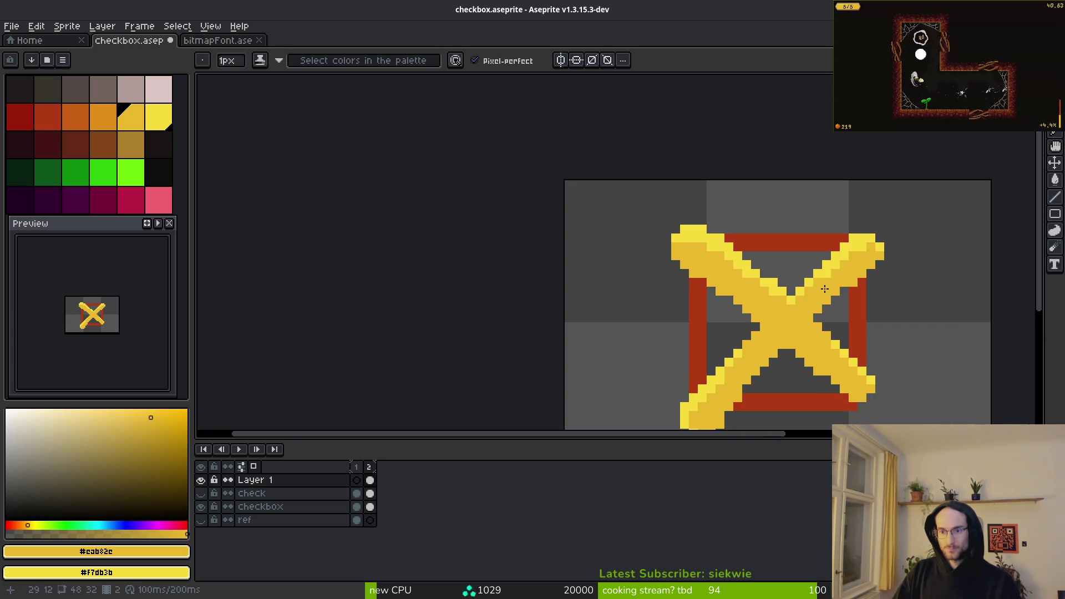
scroll(866, 321, down, 2)
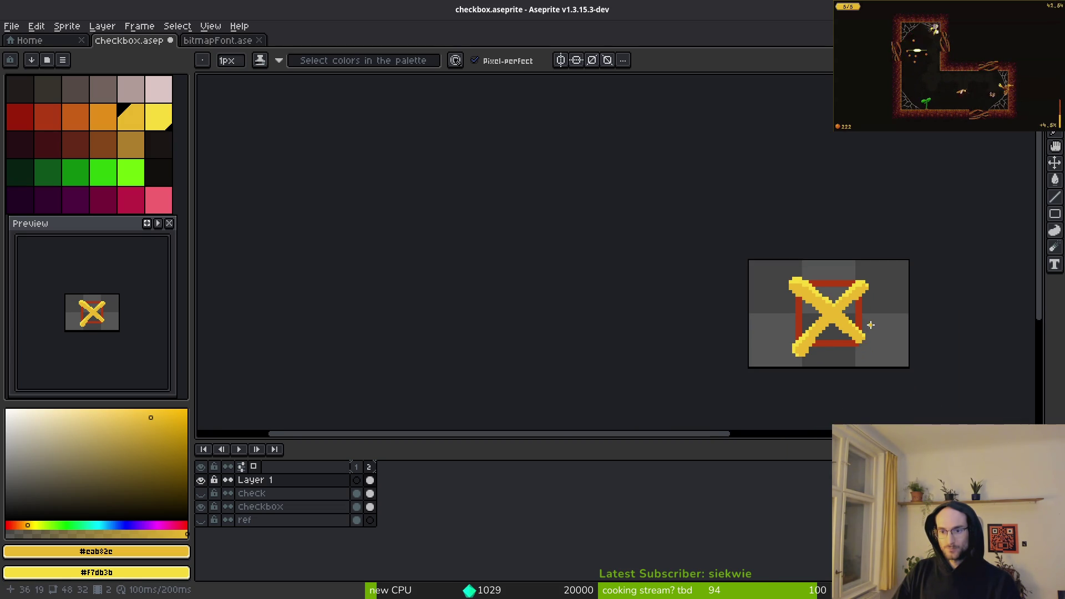
scroll(832, 327, down, 2)
scroll(804, 331, up, 2)
mouse_move(805, 331)
mouse_down()
mouse_move(730, 316)
mouse_move(547, 241)
mouse_move(499, 236)
mouse_up()
key(b)
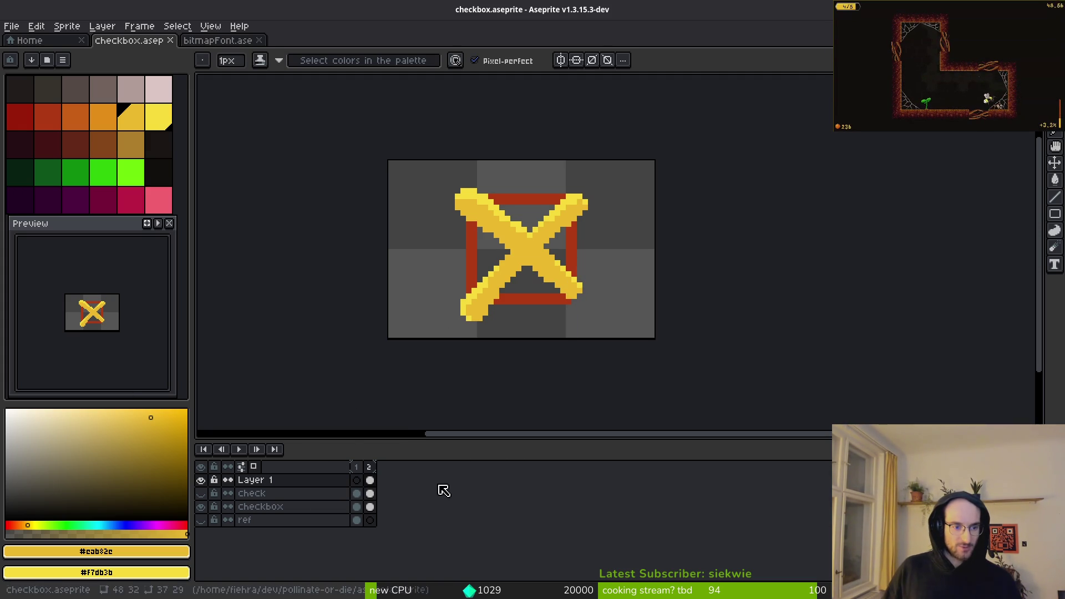
Step: Select the check layer's frame 2 cel, step through the frames, and save checkbox.aseprite
click(370, 493)
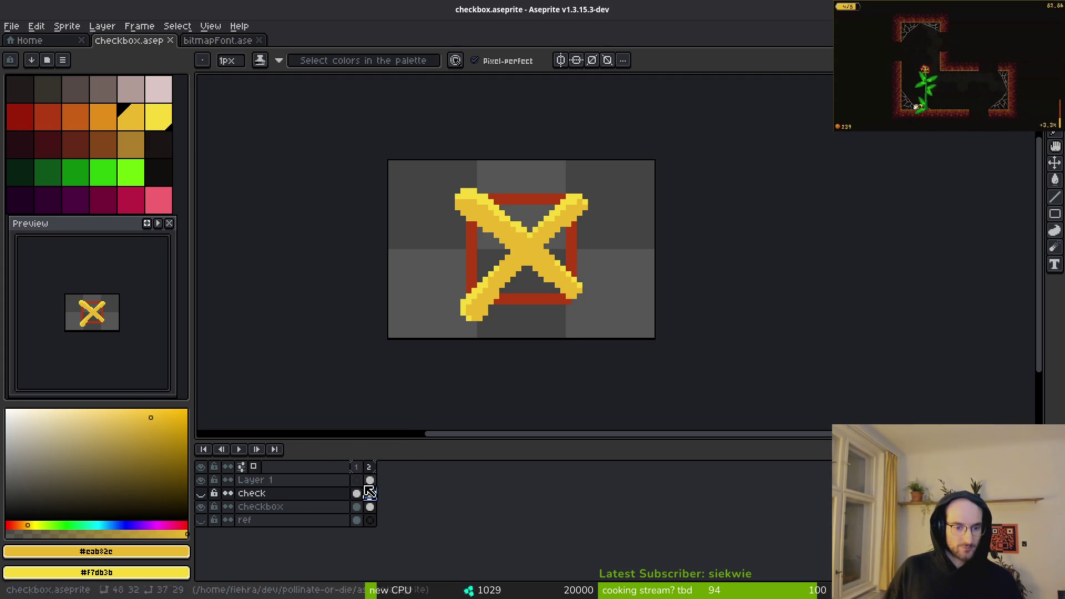
mouse_move(365, 488)
mouse_down()
mouse_move(373, 483)
mouse_move(372, 500)
mouse_up()
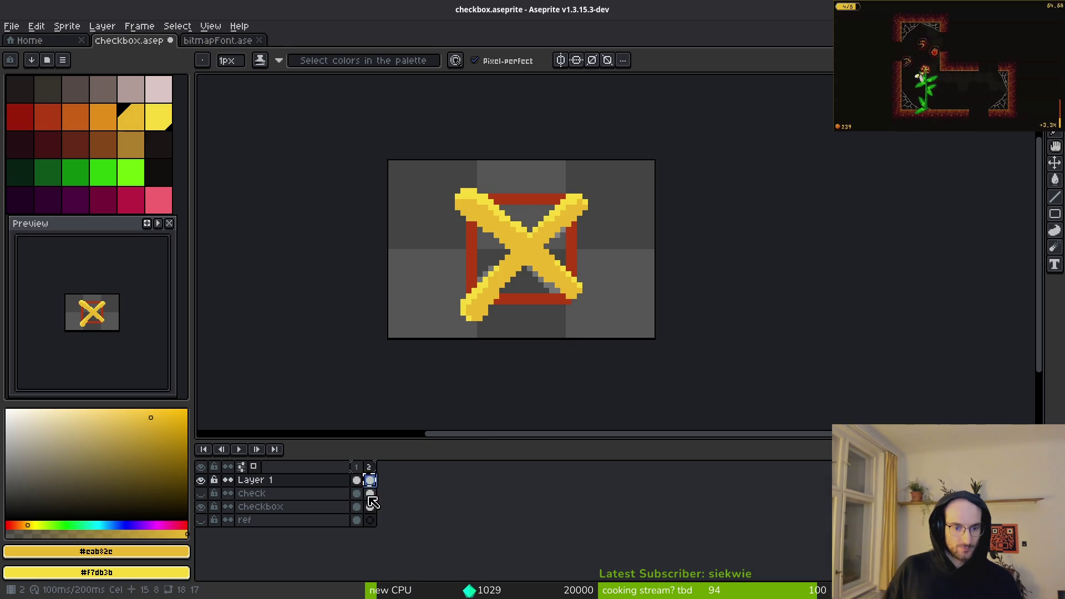
key(Up)
key(Left)
key(Right)
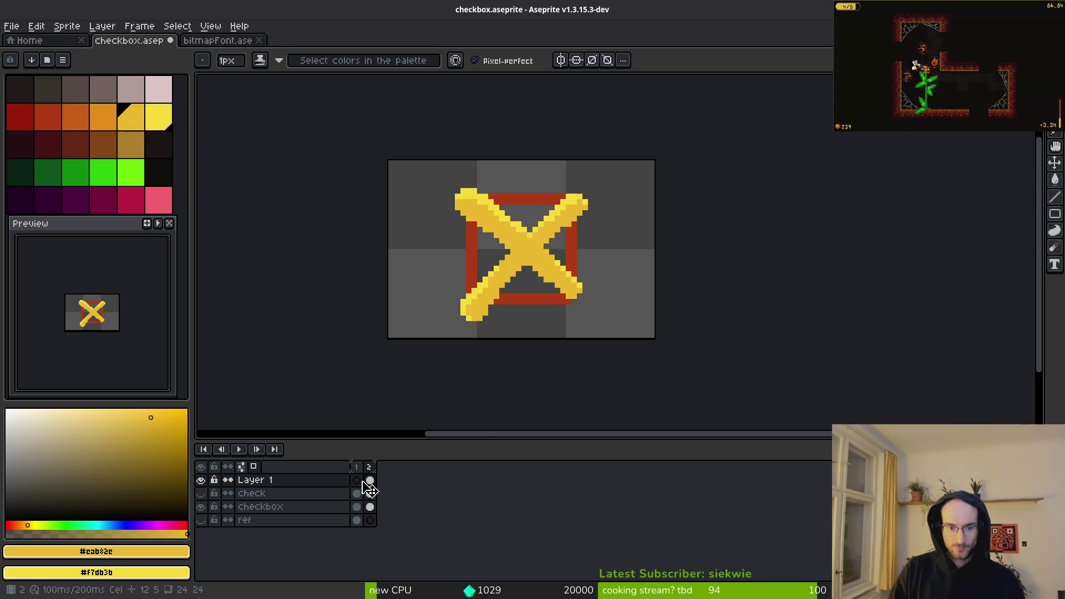
key(ctrl+s)
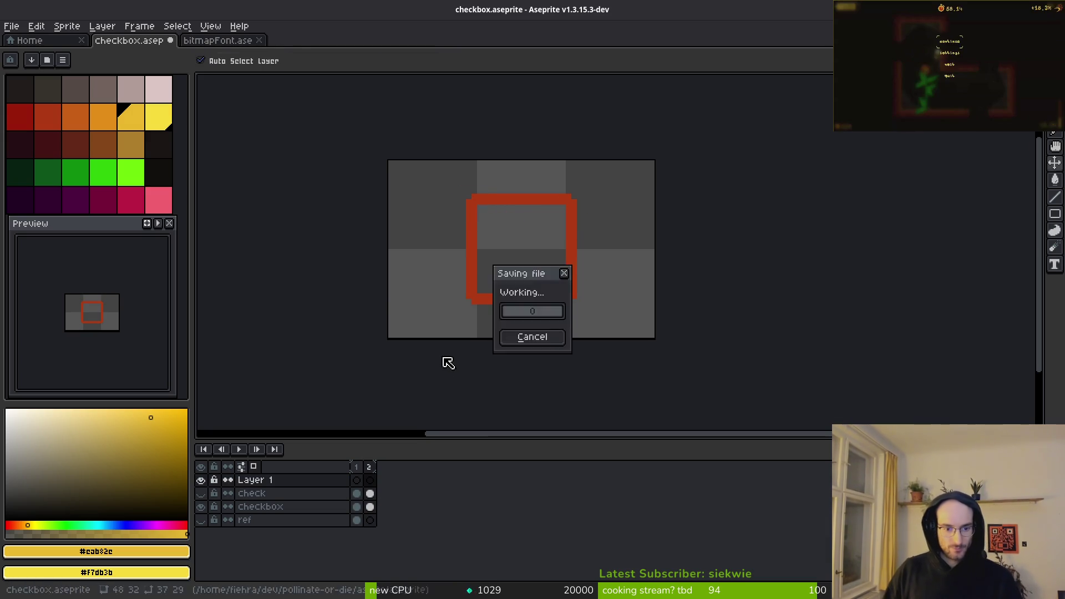
Step: Make the check layer visible again and return to frame 1
key(i)
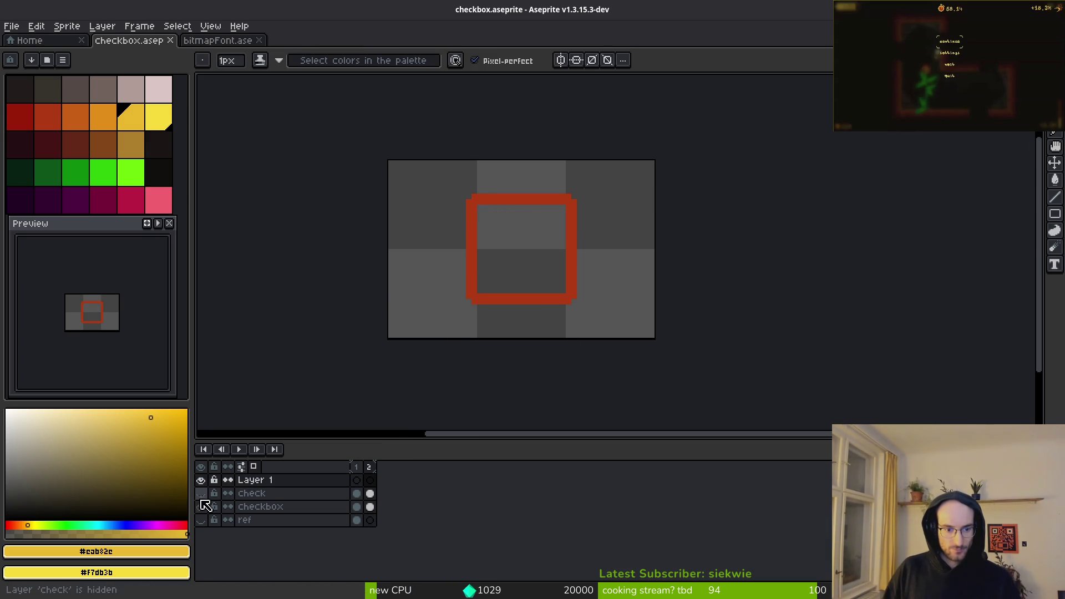
click(201, 493)
key(Left)
Step: Go to frame 2 and pick the bright yellow #f7db3b from the checkmark
key(Right)
key(b)
scroll(555, 310, down, 1)
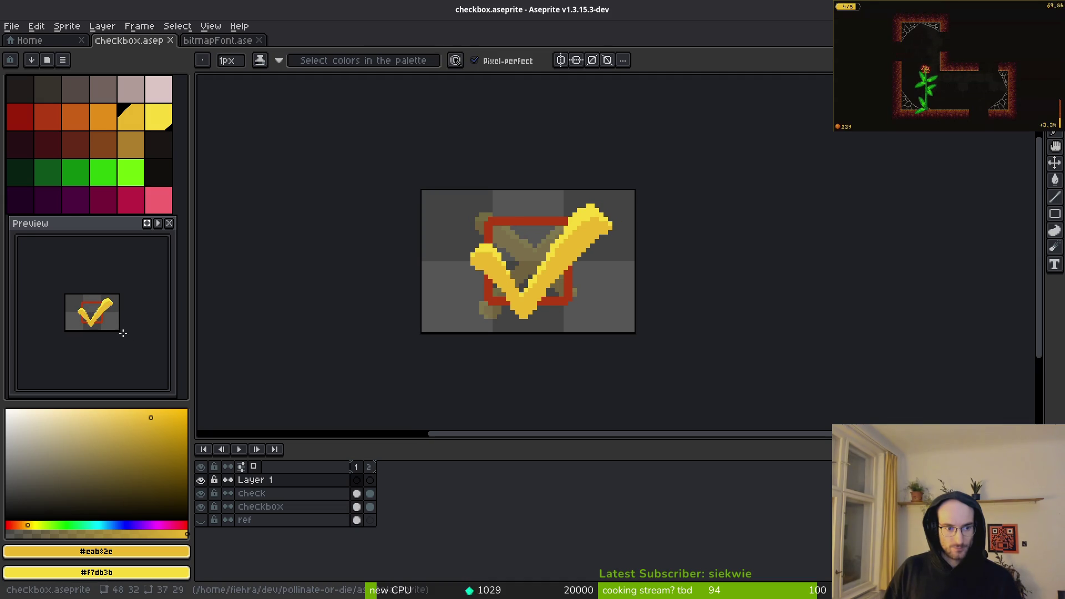
scroll(447, 320, down, 3)
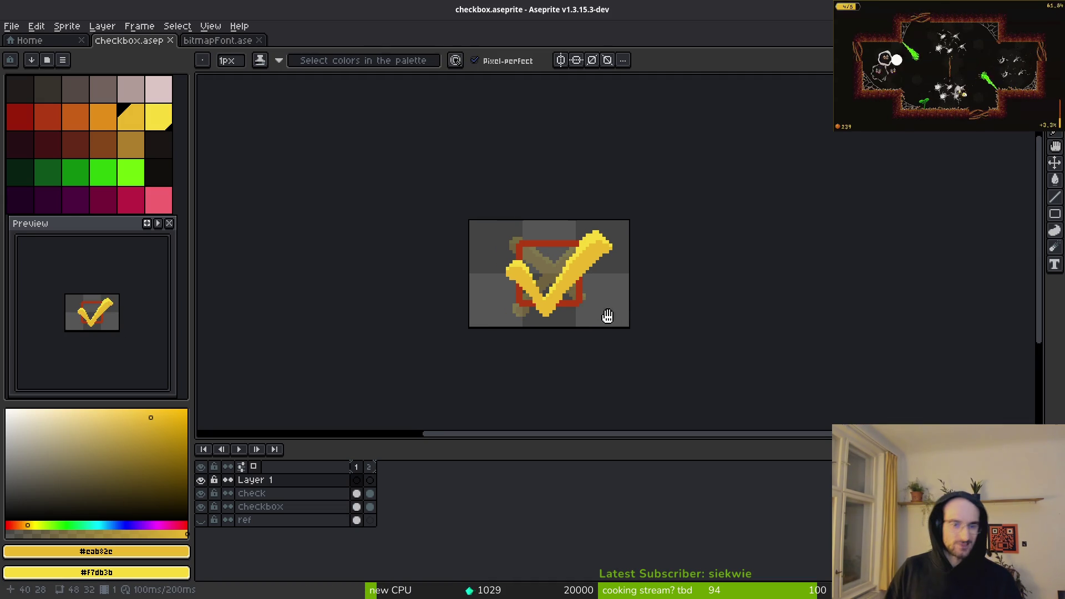
key(Right)
key(i)
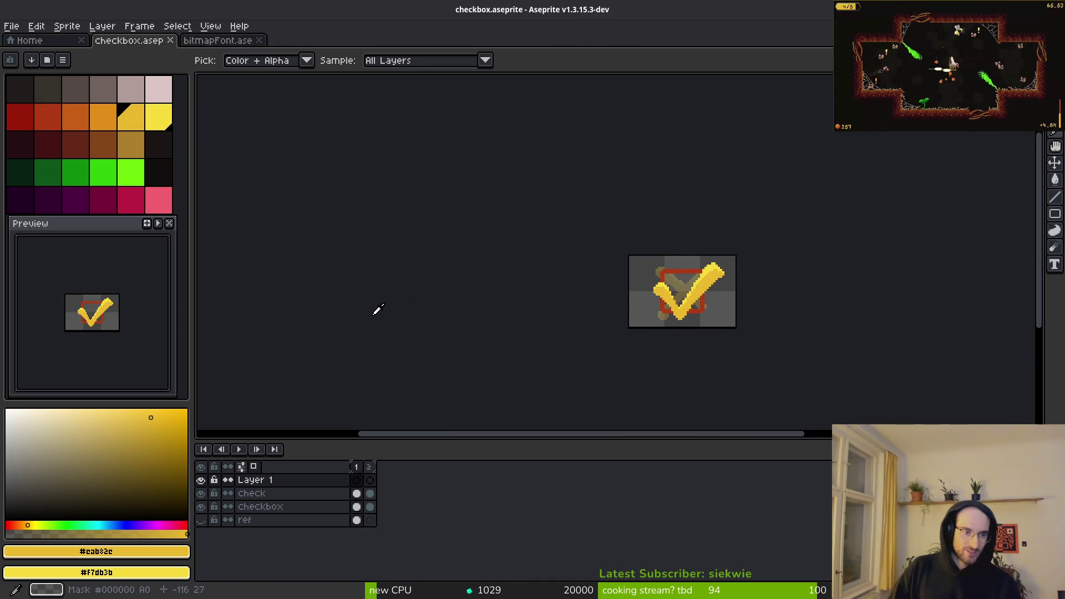
key(b)
scroll(711, 284, up, 4)
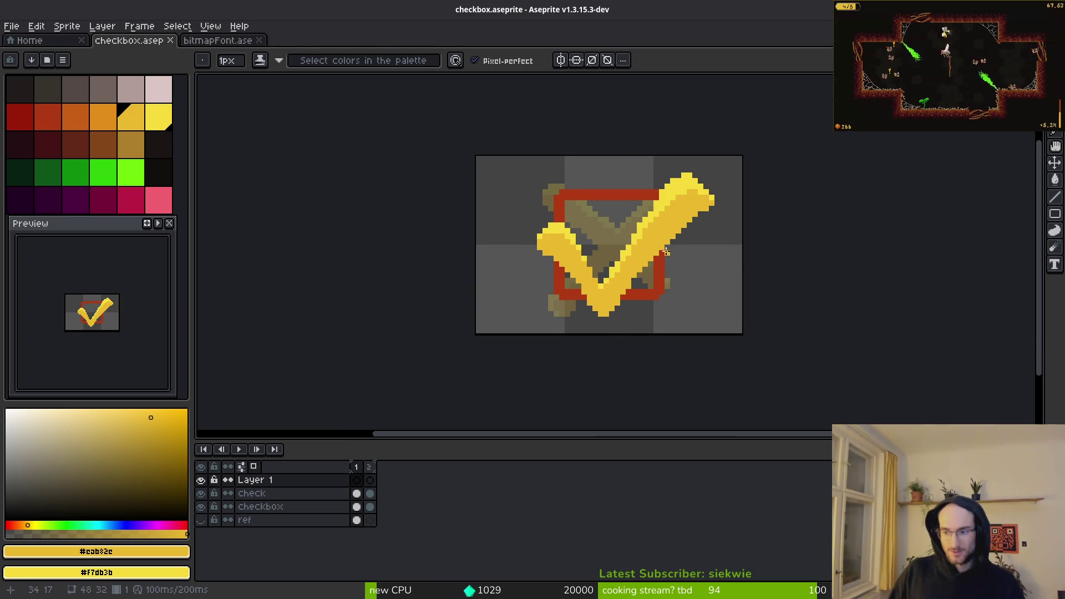
scroll(667, 246, up, 4)
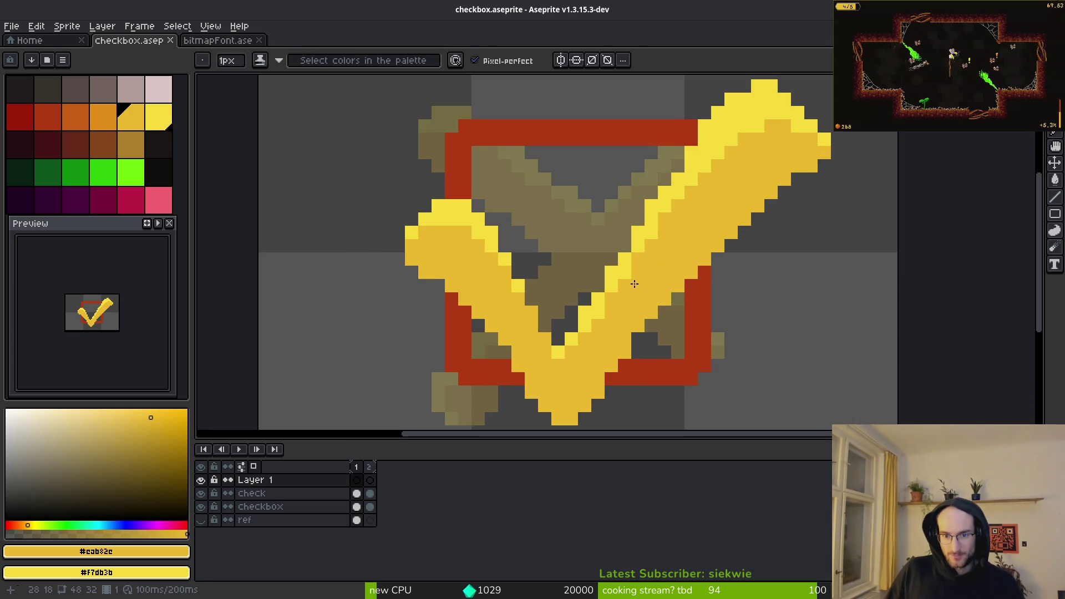
drag(585, 321, 568, 344)
alt+click(558, 346)
Step: Paint bright yellow highlights along the checkmark's inner edge and up its upper edge
click(569, 326)
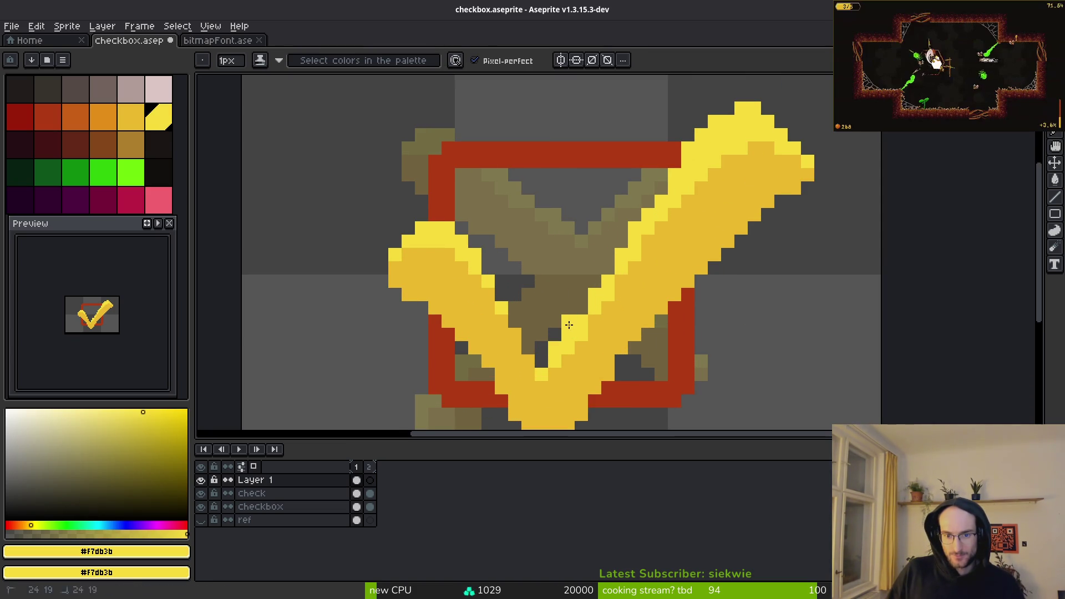
mouse_move(589, 305)
mouse_down()
mouse_move(583, 294)
mouse_move(602, 271)
mouse_up()
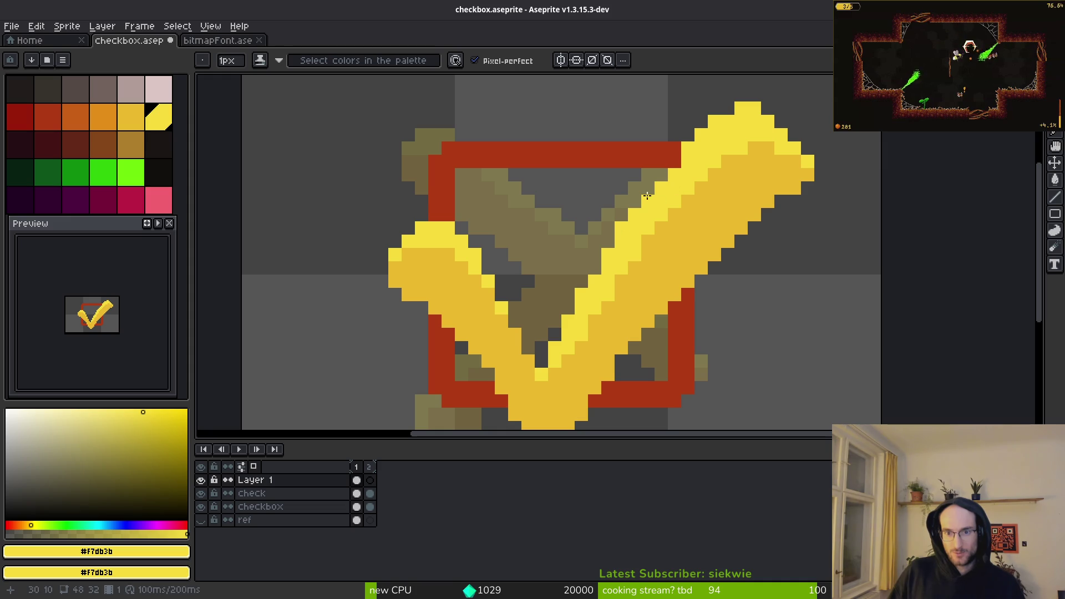
scroll(713, 238, down, 3)
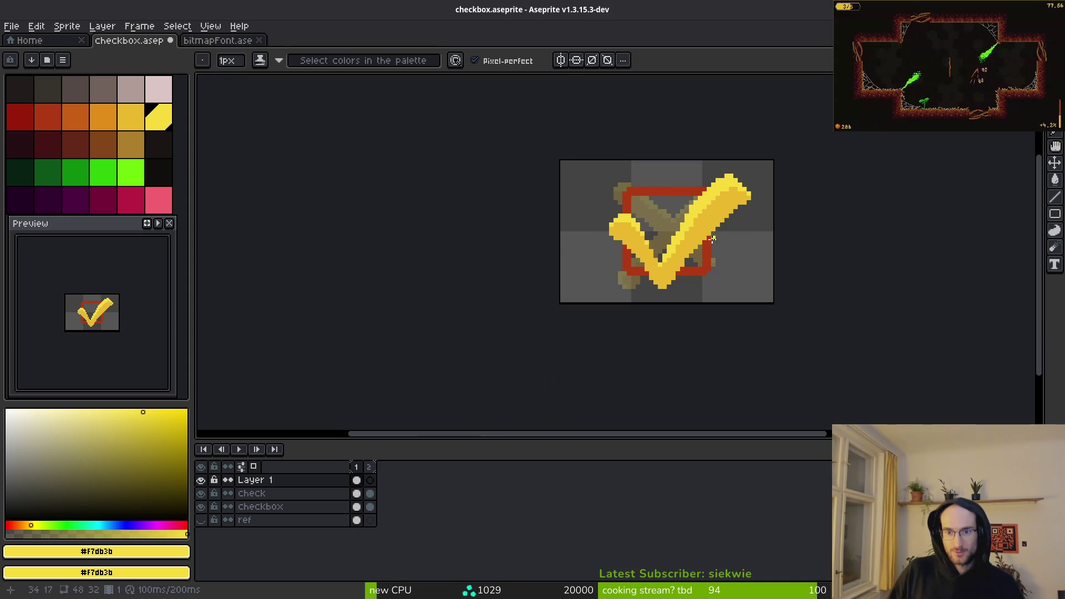
scroll(711, 222, up, 4)
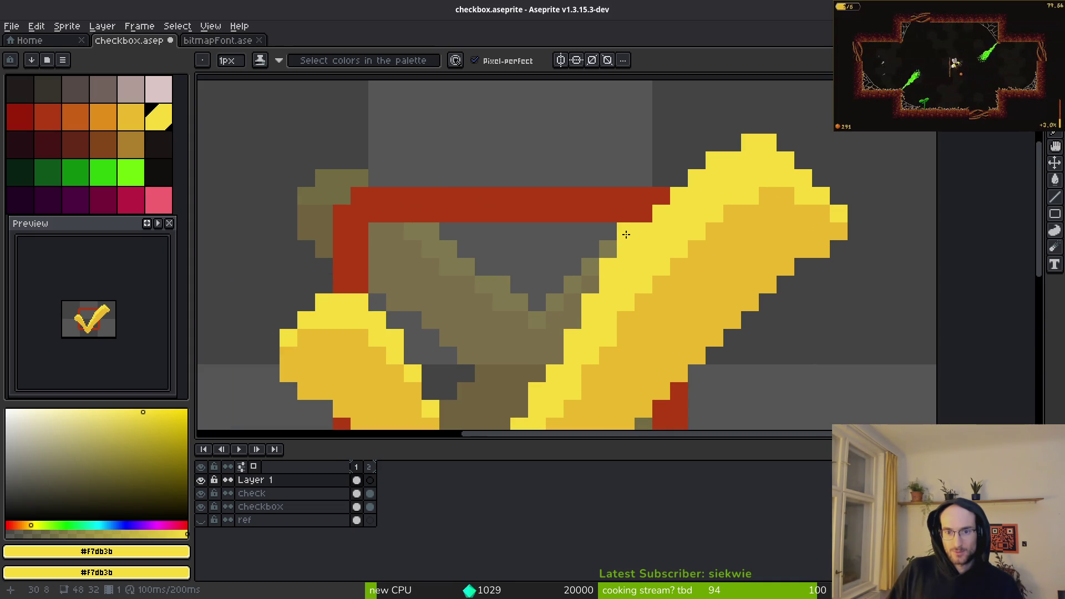
mouse_move(659, 194)
mouse_down()
mouse_move(692, 144)
mouse_move(722, 132)
mouse_move(714, 142)
mouse_up()
Step: Pick the darker yellow #cab82c and repaint the checkmark's diagonal edge pixels with it
key(e)
scroll(730, 257, down, 4)
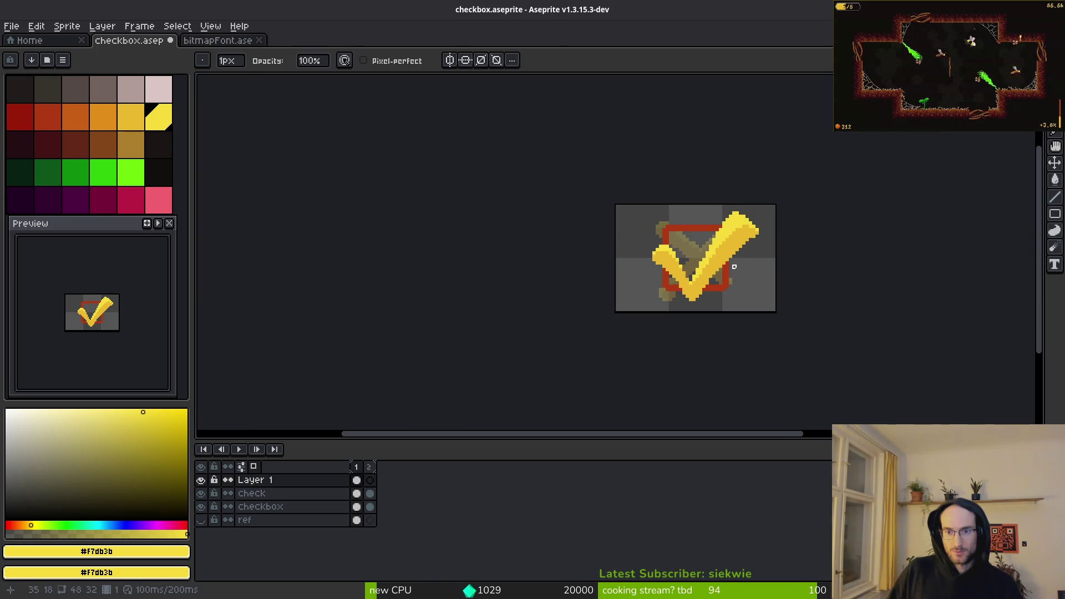
scroll(738, 267, up, 3)
alt+click(701, 274)
scroll(823, 167, up, 2)
mouse_move(782, 127)
mouse_down()
mouse_move(713, 142)
mouse_move(616, 255)
mouse_move(650, 216)
mouse_up()
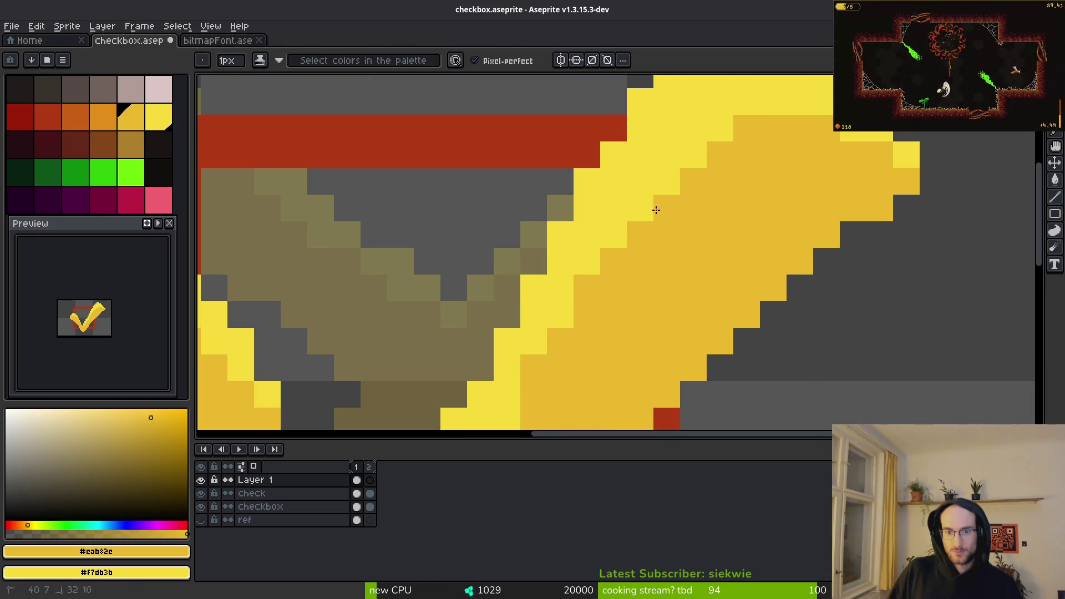
drag(718, 145, 621, 251)
Step: Darken two more edge pixels on the checkmark, one higher and one lower down
scroll(538, 359, down, 2)
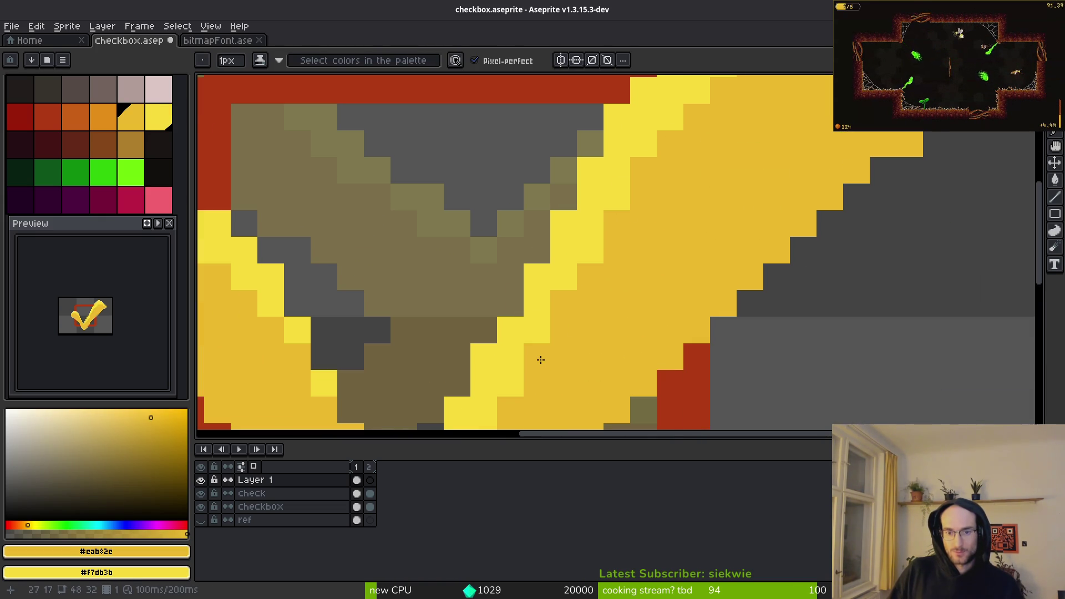
scroll(538, 359, down, 3)
scroll(596, 323, up, 3)
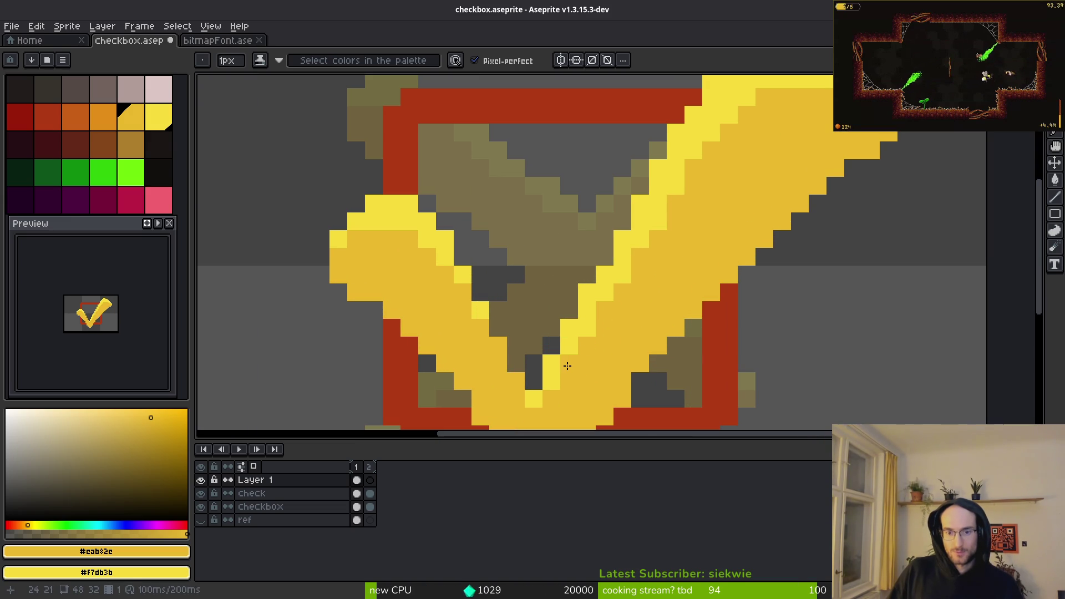
click(623, 275)
click(587, 312)
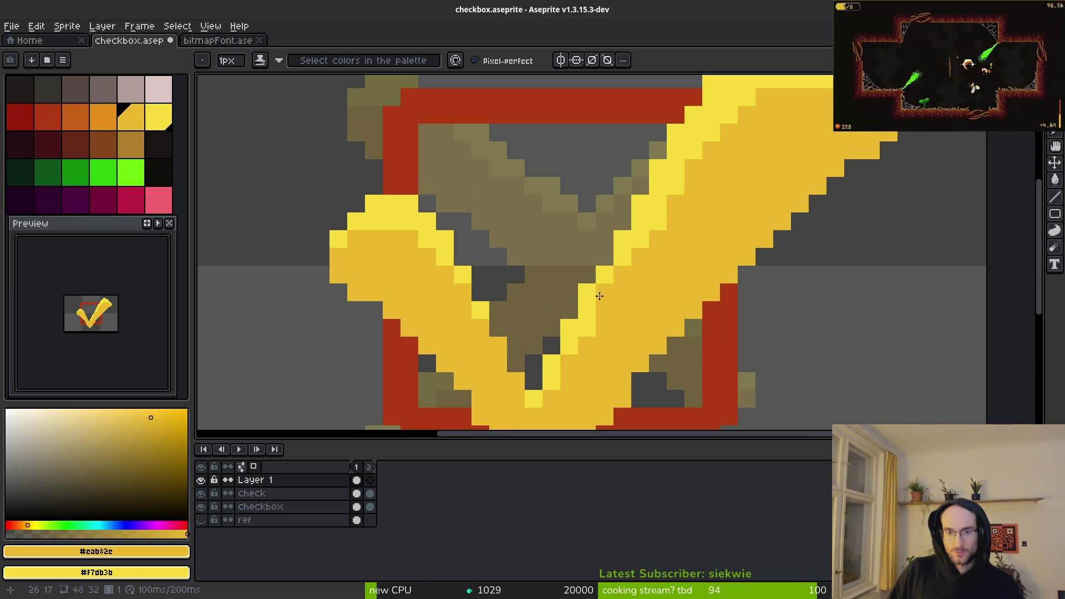
scroll(652, 268, down, 1)
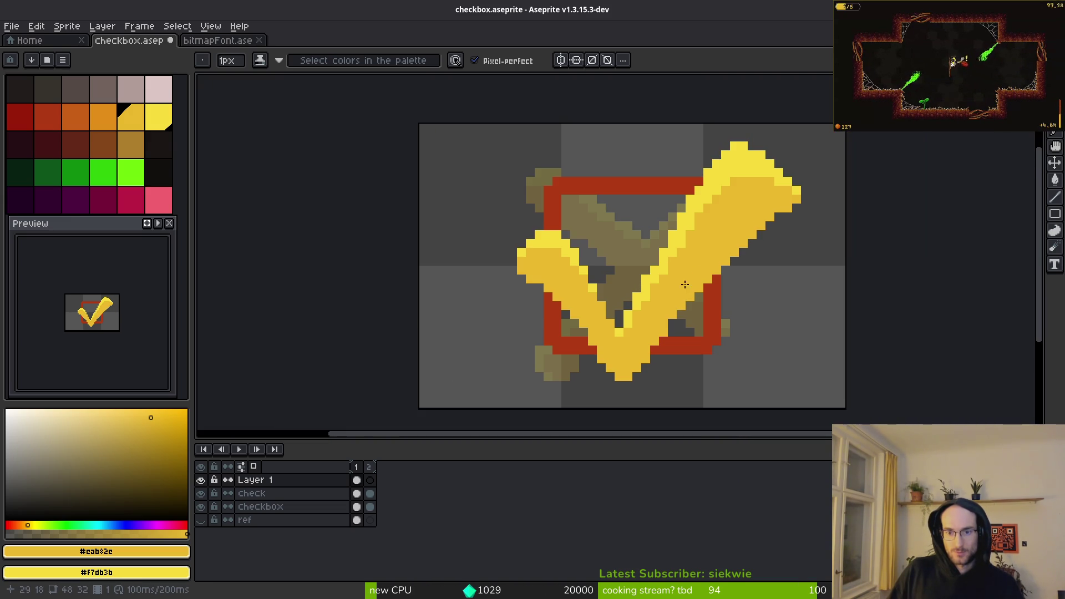
scroll(681, 288, up, 2)
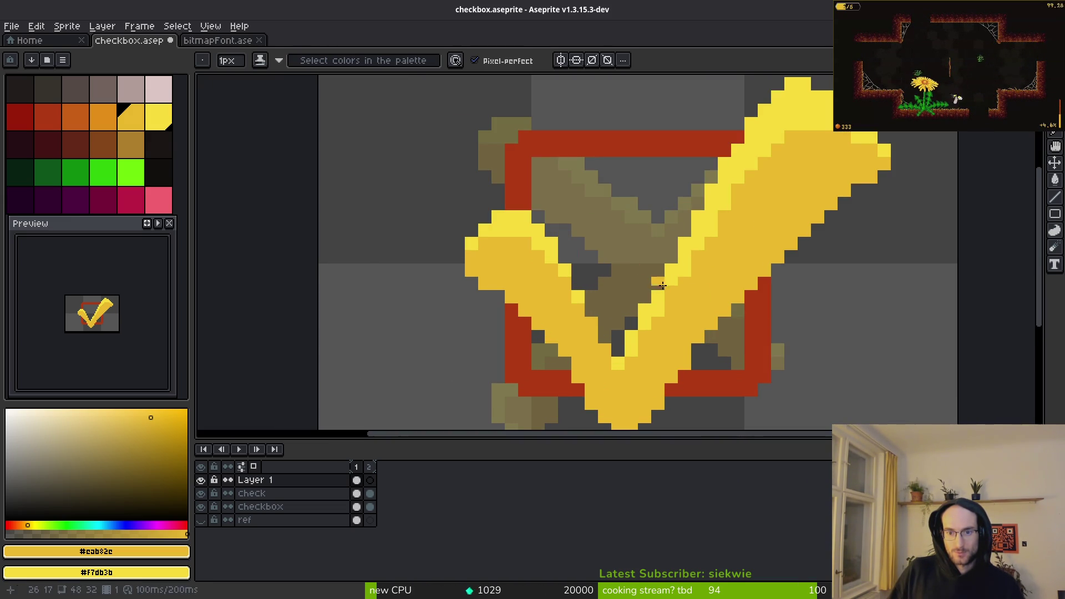
scroll(724, 257, down, 1)
scroll(651, 257, down, 1)
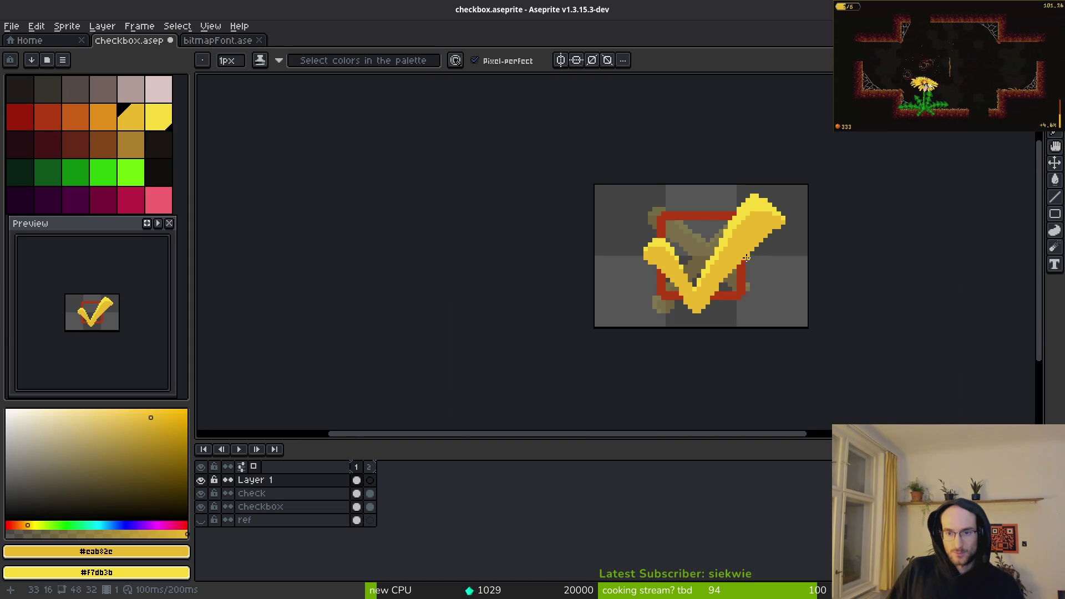
scroll(677, 275, up, 4)
Step: Add light yellow highlight pixels at the checkmark's tip and darken a diagonal run of pixels
right_click(663, 259)
scroll(761, 264, down, 3)
scroll(825, 288, up, 4)
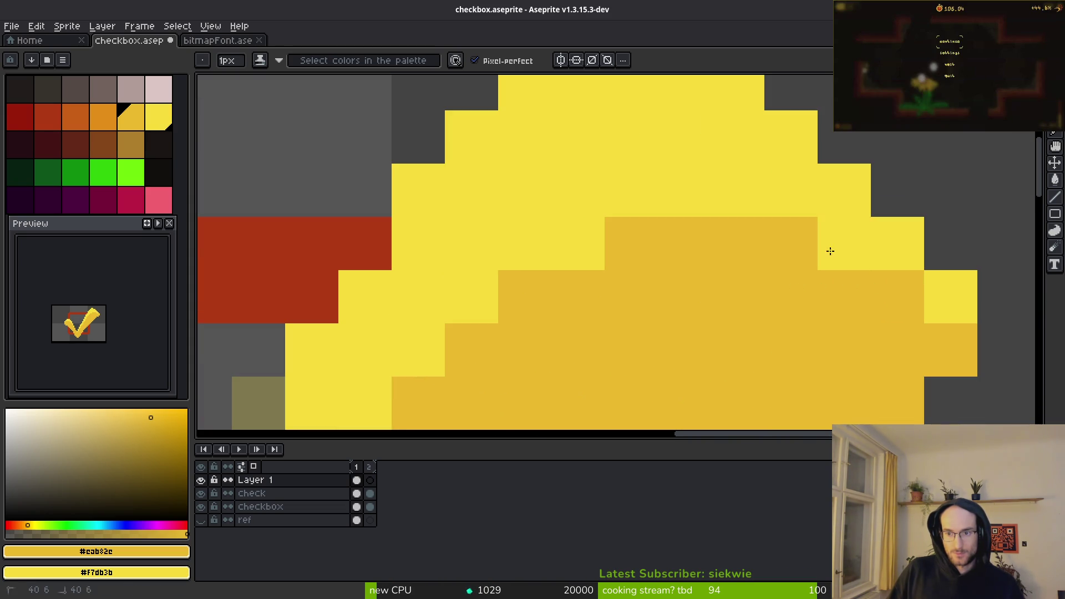
right_click(792, 245)
mouse_move(912, 289)
mouse_down()
mouse_move(751, 194)
mouse_move(659, 205)
mouse_move(544, 274)
mouse_up()
right_click(527, 245)
scroll(673, 309, down, 2)
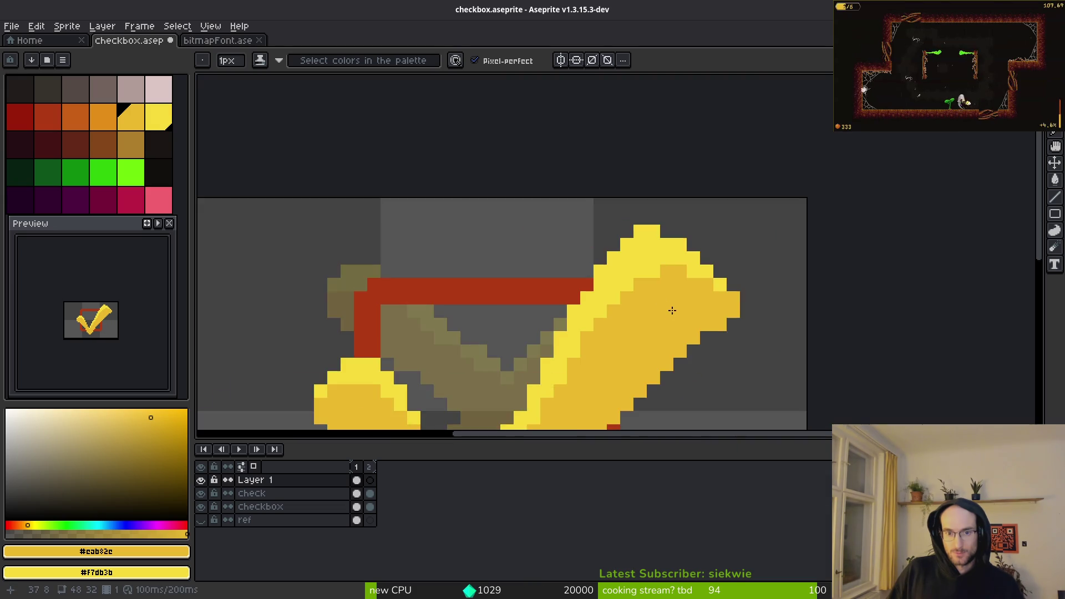
scroll(657, 281, up, 1)
Step: Paint dark yellow pixels on the checkmark, including over a stray light yellow pixel
click(655, 236)
click(580, 274)
click(516, 350)
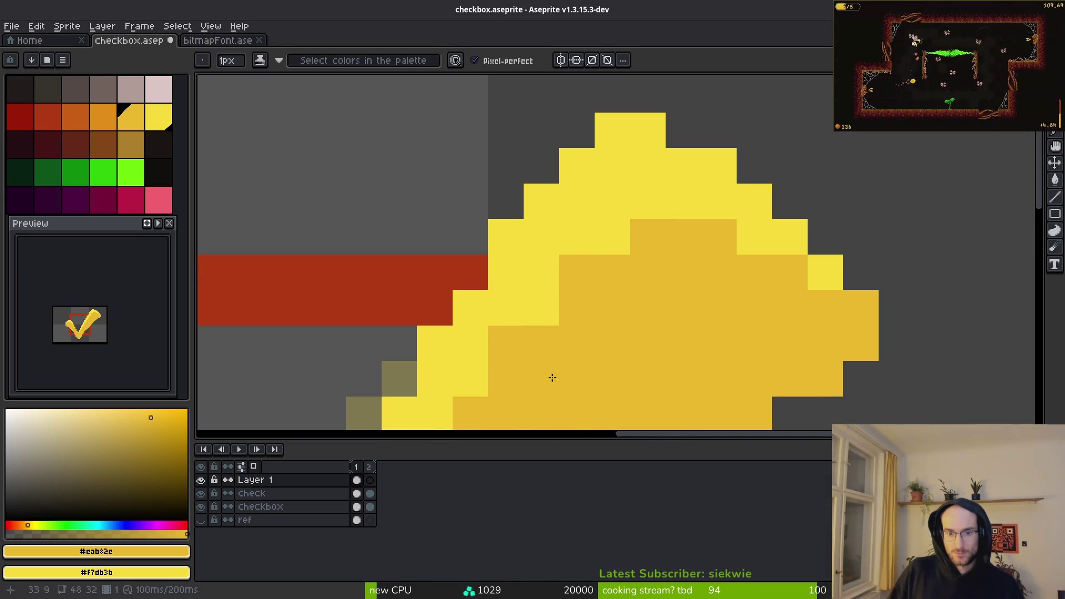
scroll(632, 341, down, 5)
scroll(669, 272, up, 1)
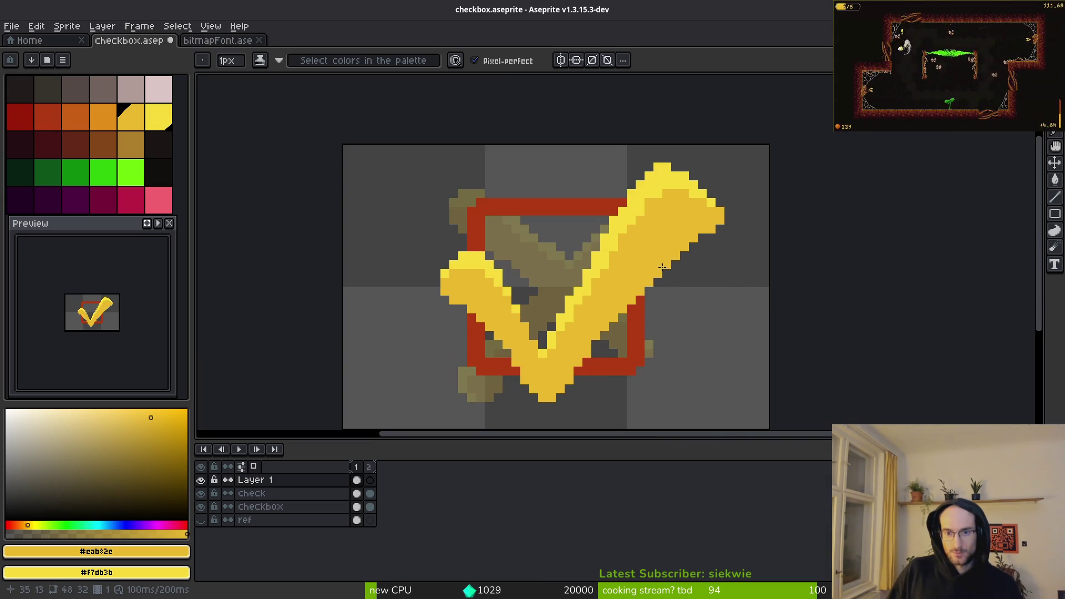
scroll(668, 240, down, 2)
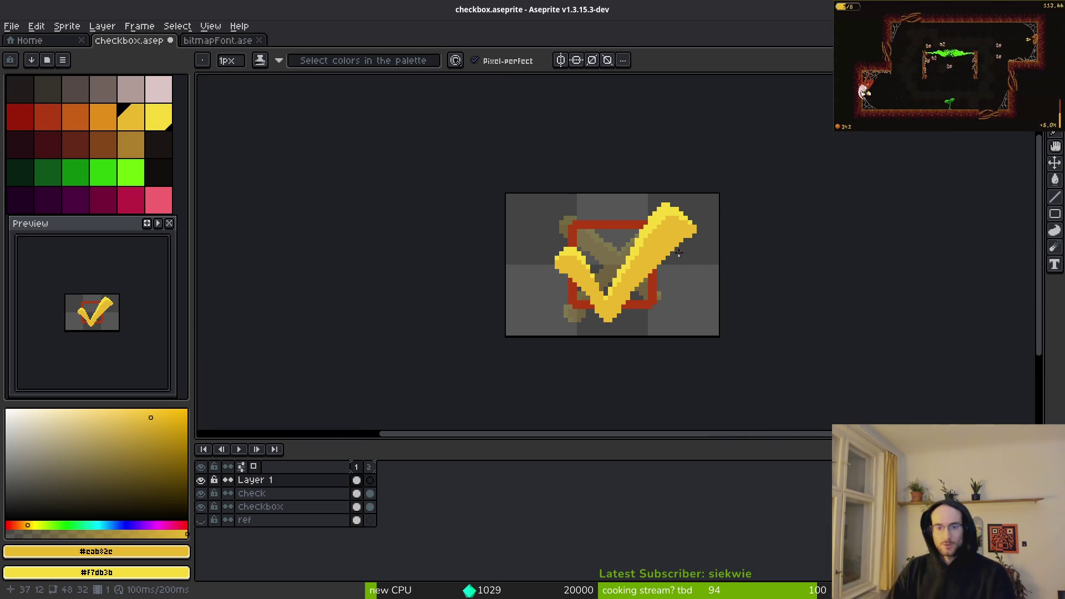
scroll(670, 251, up, 3)
scroll(761, 298, down, 3)
scroll(761, 298, up, 5)
Step: Switch to the Eraser and save checkbox.aseprite
key(e)
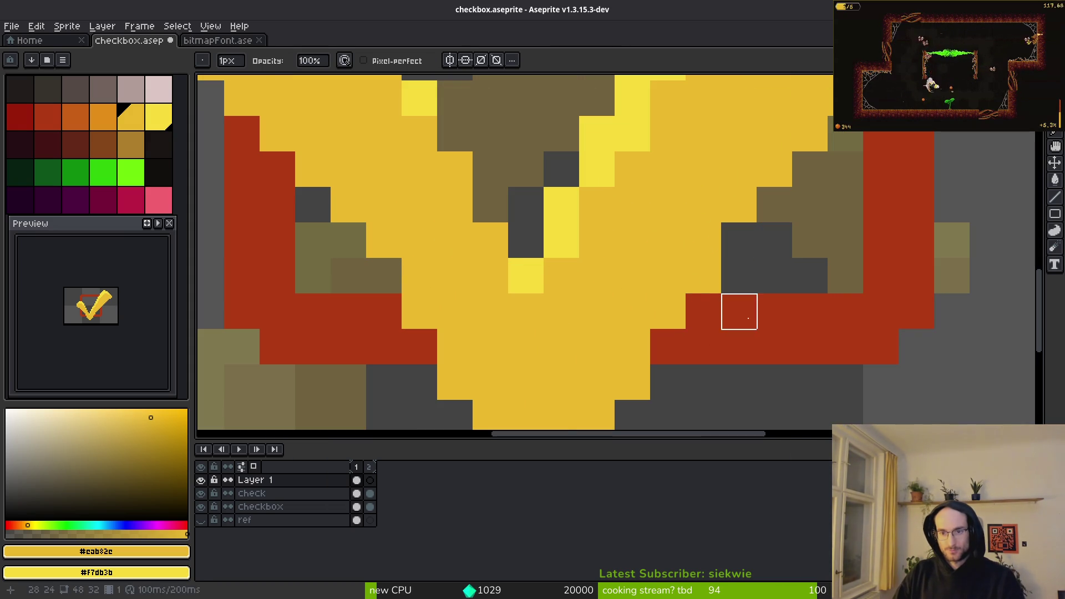
scroll(739, 346, down, 4)
scroll(766, 216, up, 1)
key(ctrl+s)
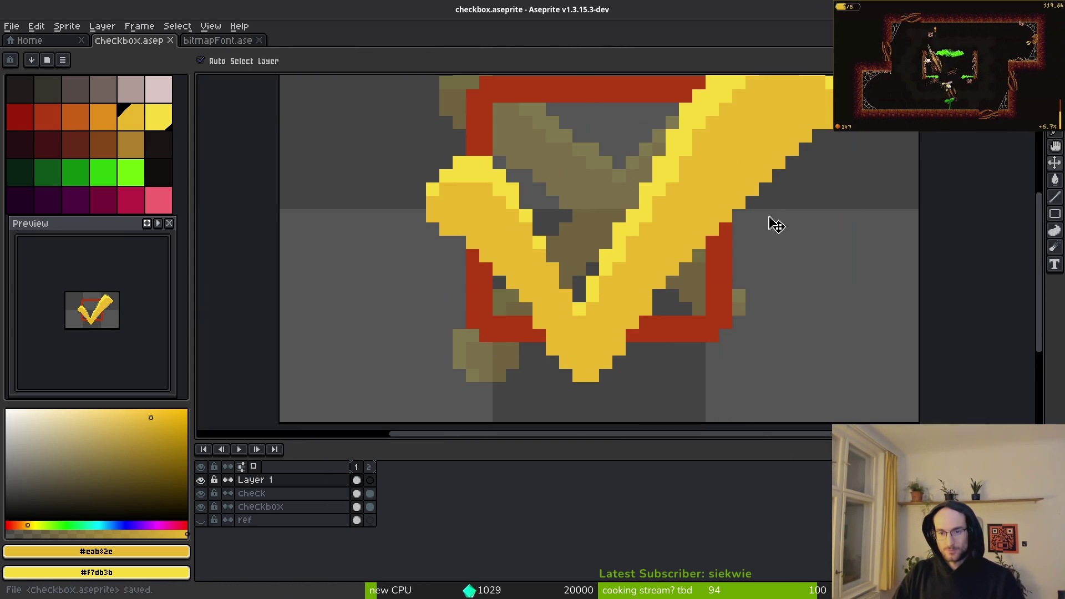
scroll(659, 241, down, 4)
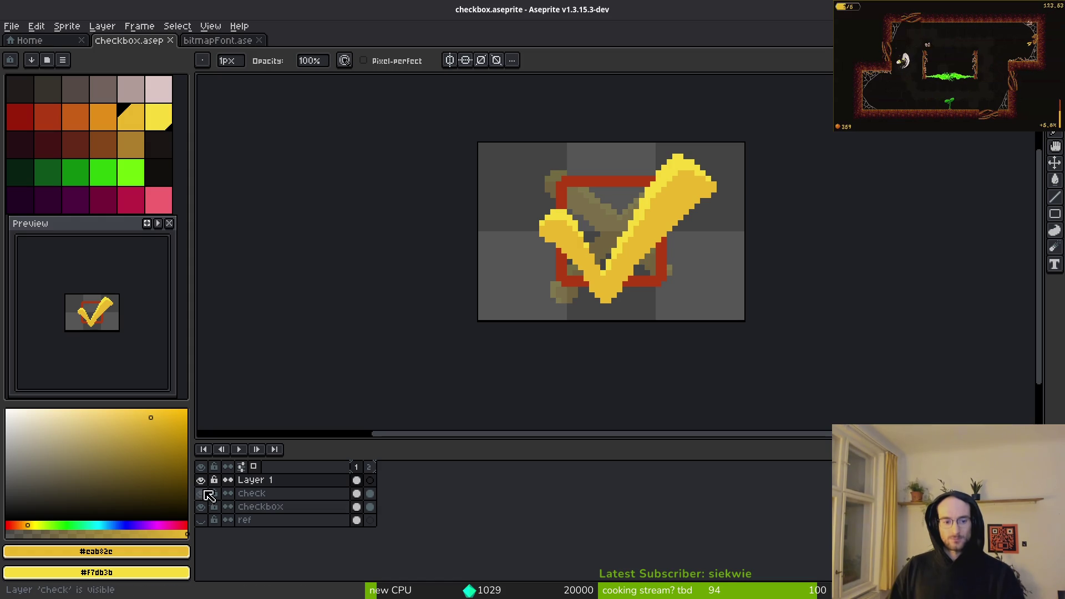
Step: Hide the check layer and delete the light yellow stroke from Layer 1 with the Magic Wand
click(202, 494)
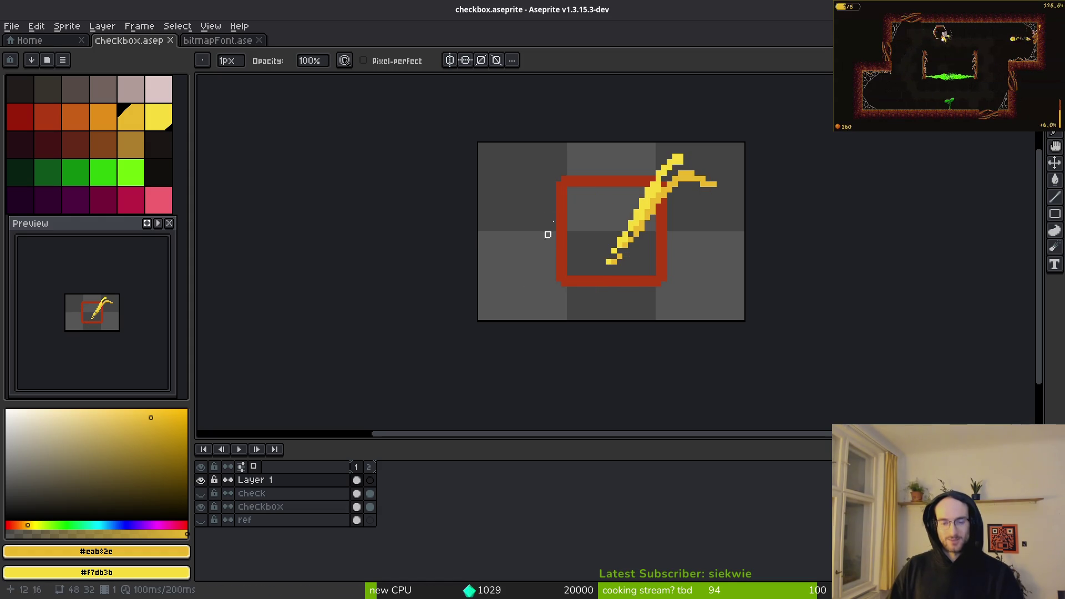
scroll(542, 247, up, 3)
key(w)
click(778, 178)
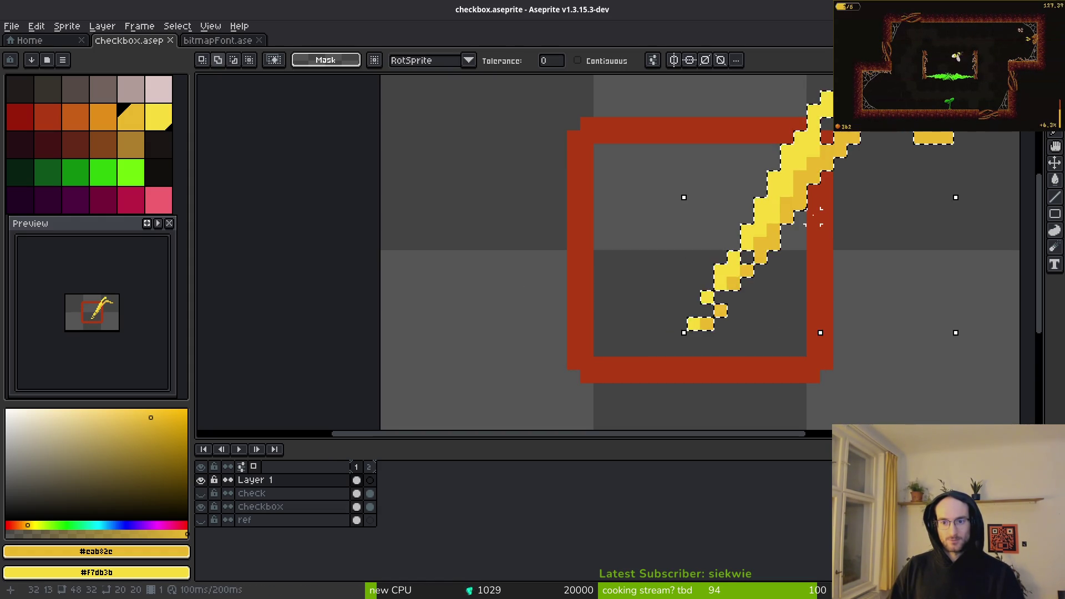
key(Delete)
Step: Paste the checkmark in place onto the visible check layer and save the sprite
click(357, 493)
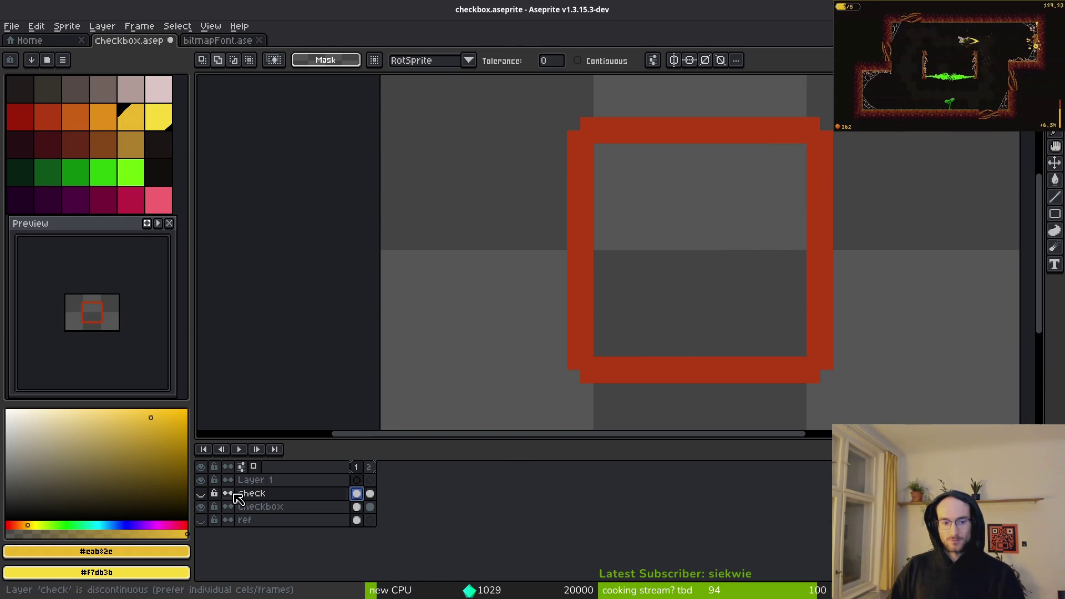
click(201, 494)
key(ctrl+v)
key(Return)
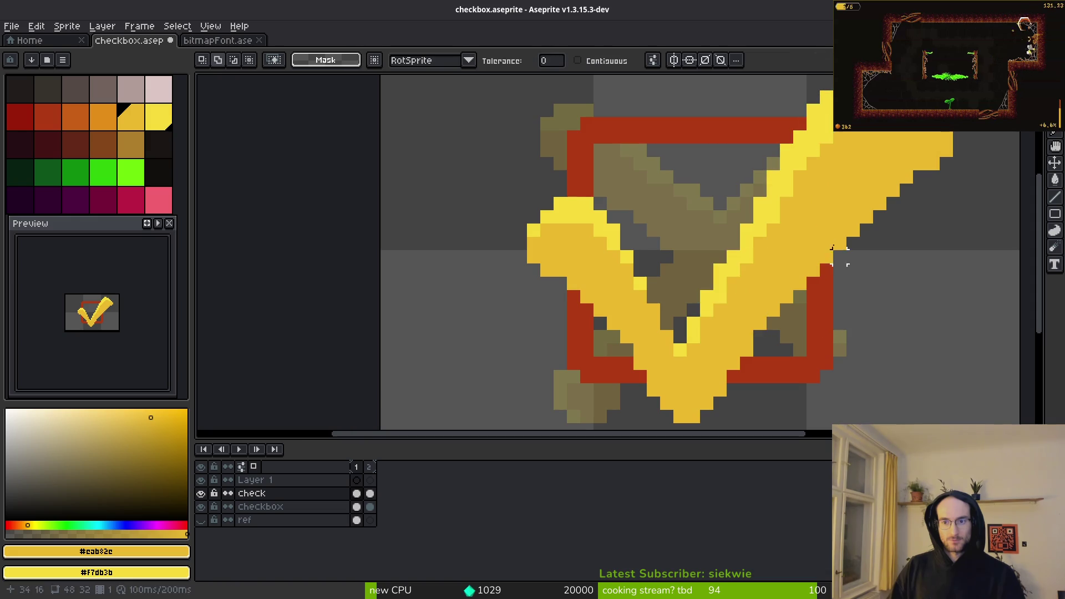
key(ctrl+s)
scroll(822, 241, down, 3)
Step: Undo and redo through the recent steps to recover the cut of the checkmark
key(ctrl+z)
key(ctrl+z)
key(ctrl+z)
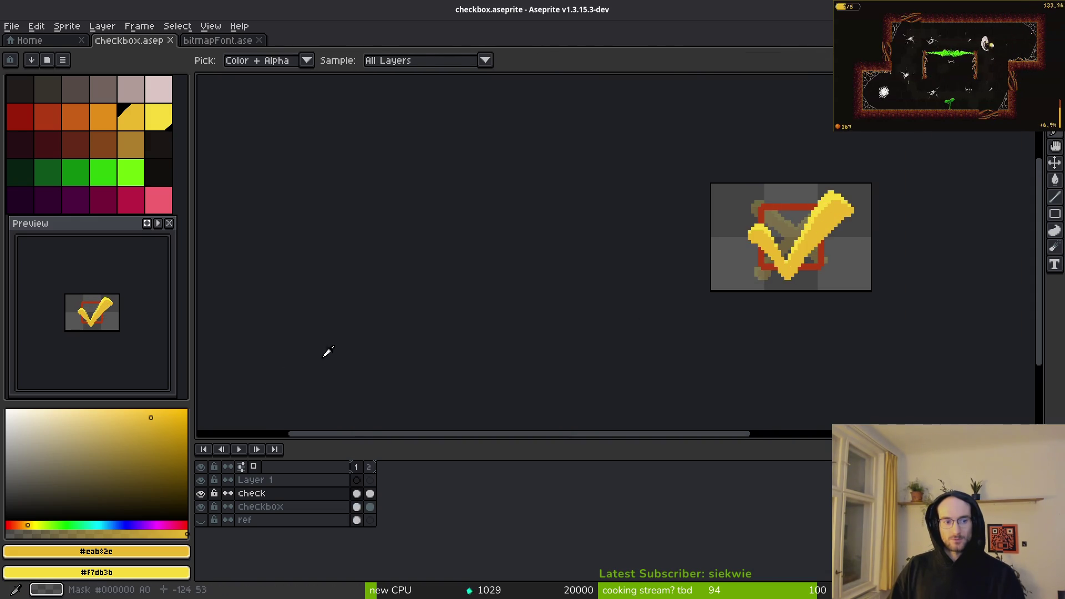
key(ctrl+z)
key(ctrl+z)
key(ctrl+y)
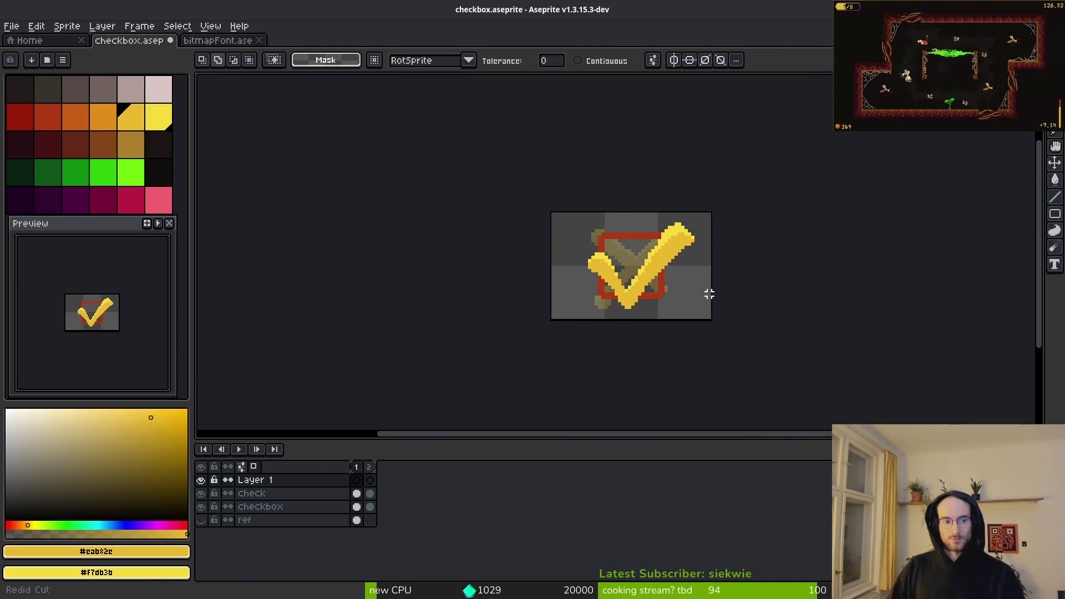
scroll(693, 304, up, 5)
key(b)
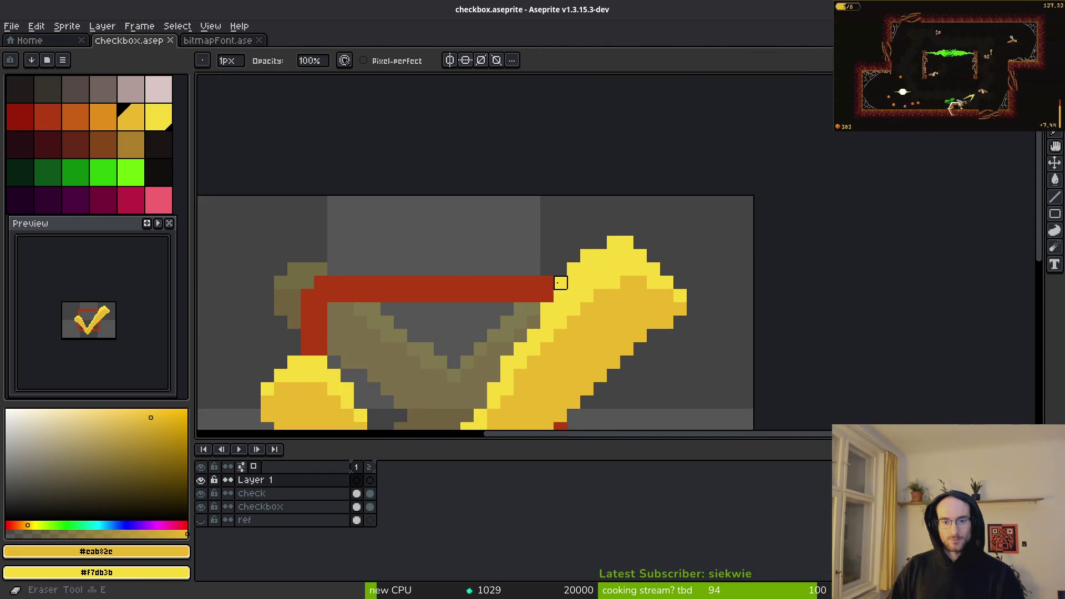
Step: Undo and redo the pixels at the checkmark's top, then make Layer 1 active
key(alt+Down)
key(ctrl+z)
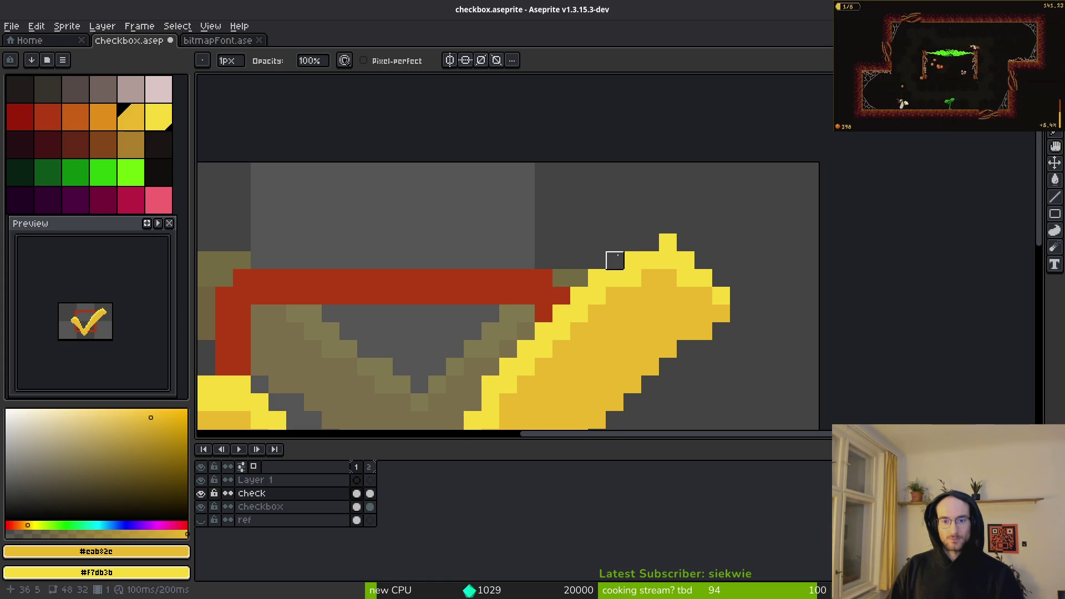
scroll(678, 310, down, 3)
scroll(647, 295, up, 2)
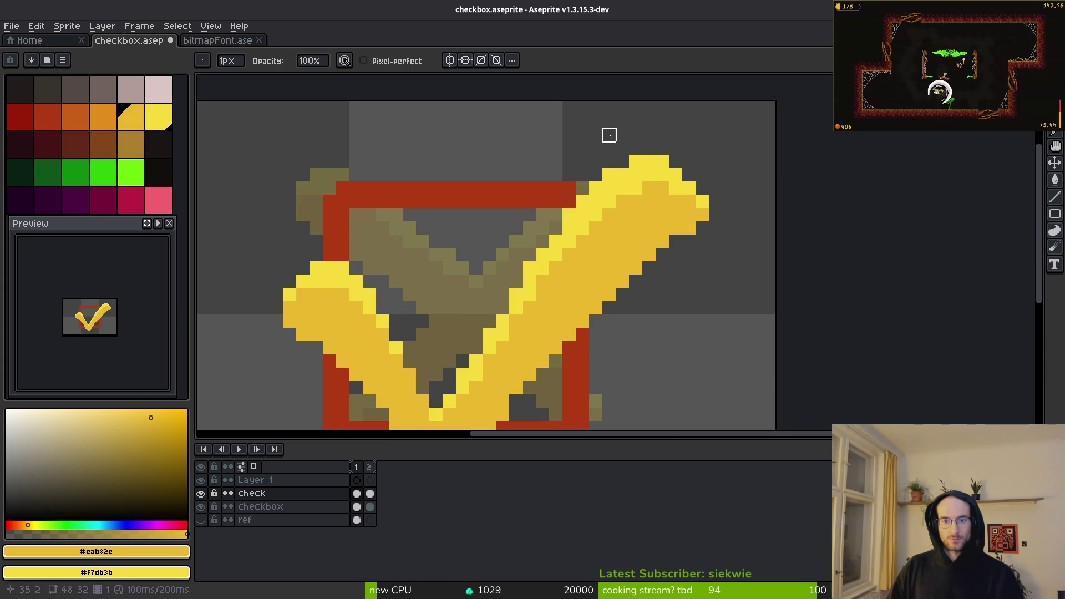
key(ctrl+y)
scroll(729, 215, down, 3)
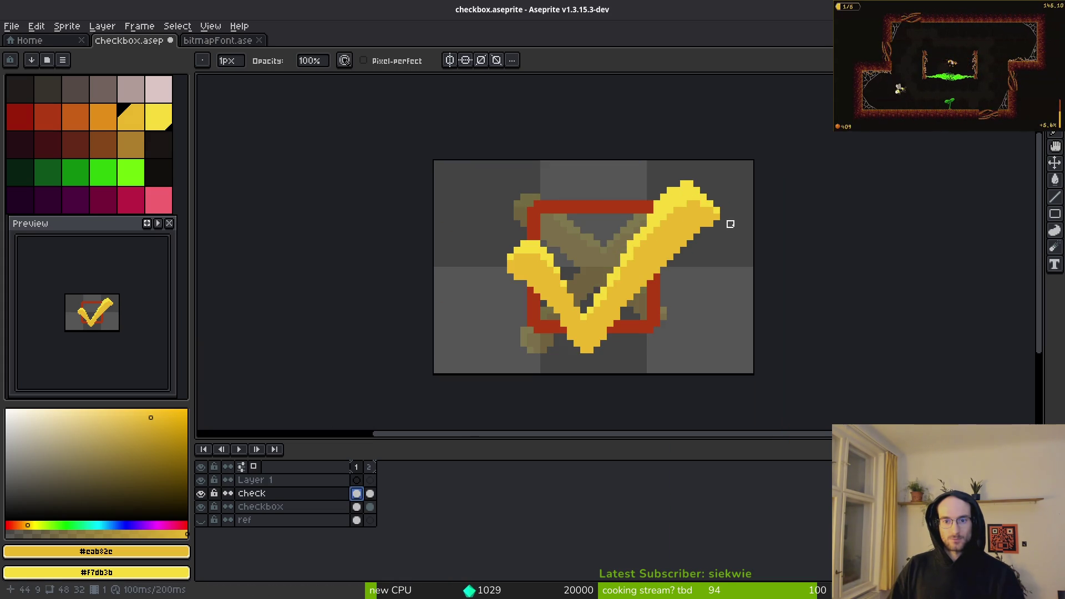
key(alt+Up)
scroll(732, 219, up, 4)
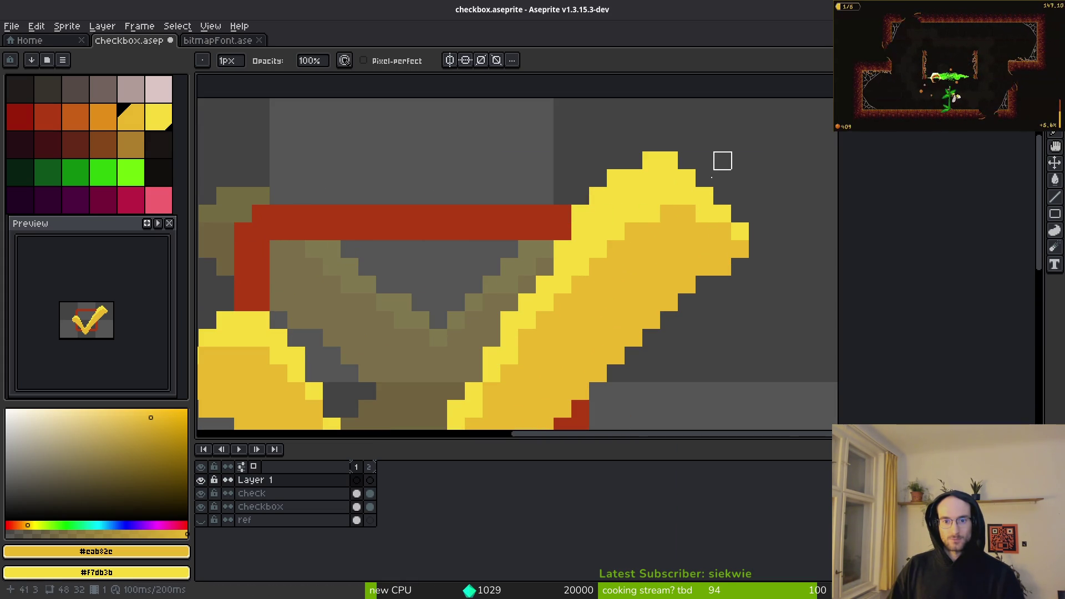
Step: Select the check layer's second-frame cel and choose lighter yellow #f7db3b for shading
click(368, 496)
scroll(775, 248, down, 5)
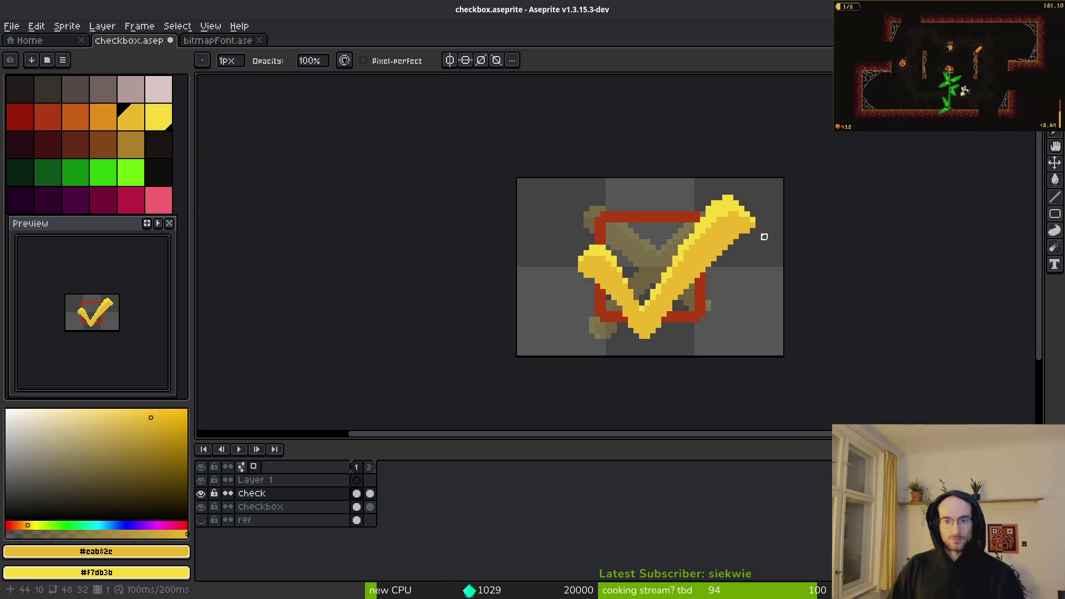
scroll(764, 231, up, 4)
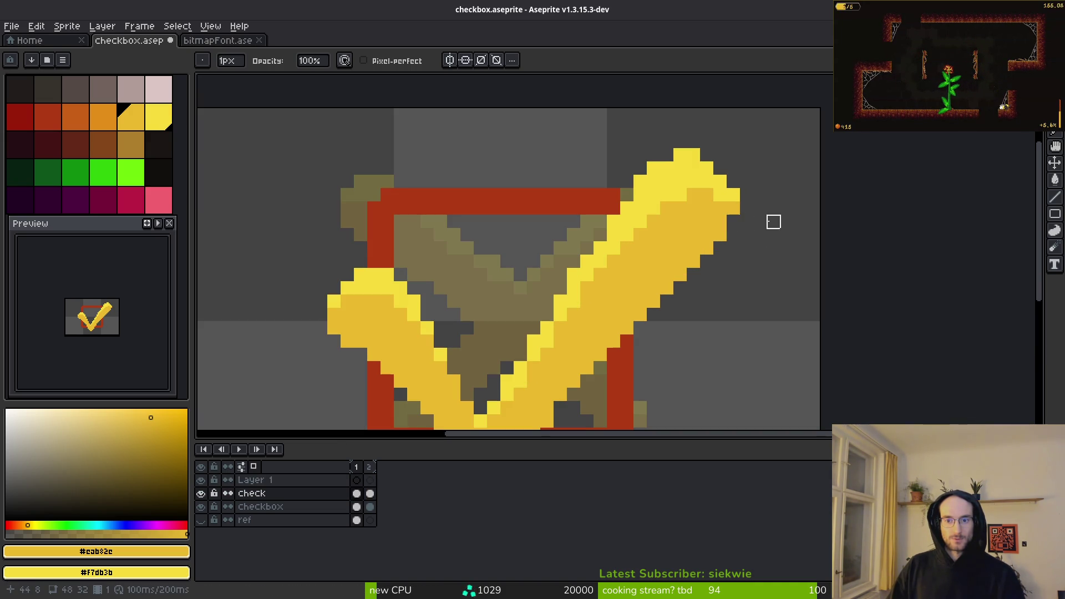
scroll(774, 222, down, 8)
scroll(767, 261, up, 9)
scroll(757, 244, up, 1)
scroll(674, 332, down, 1)
key(b)
alt+click(607, 315)
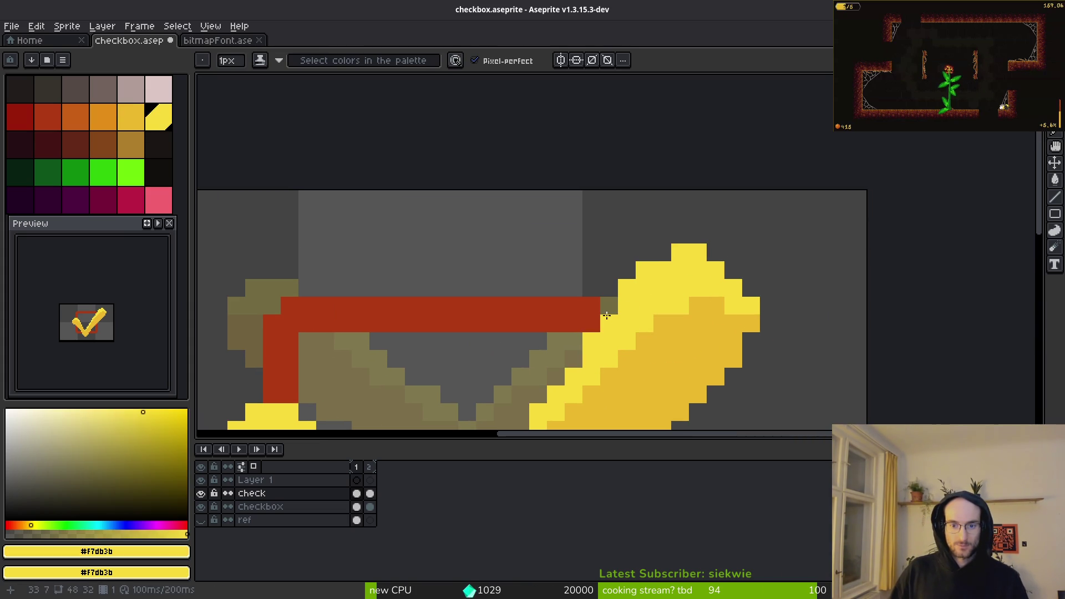
Step: Darken one pixel on the check's upper-right arm with darker yellow #cab82c
scroll(674, 339, down, 4)
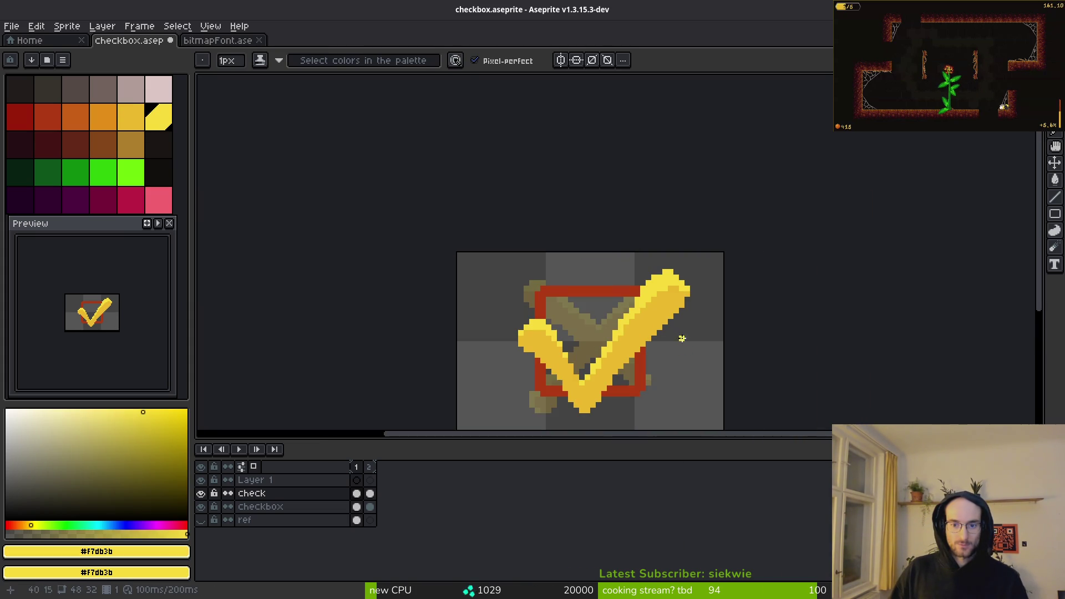
scroll(644, 311, up, 3)
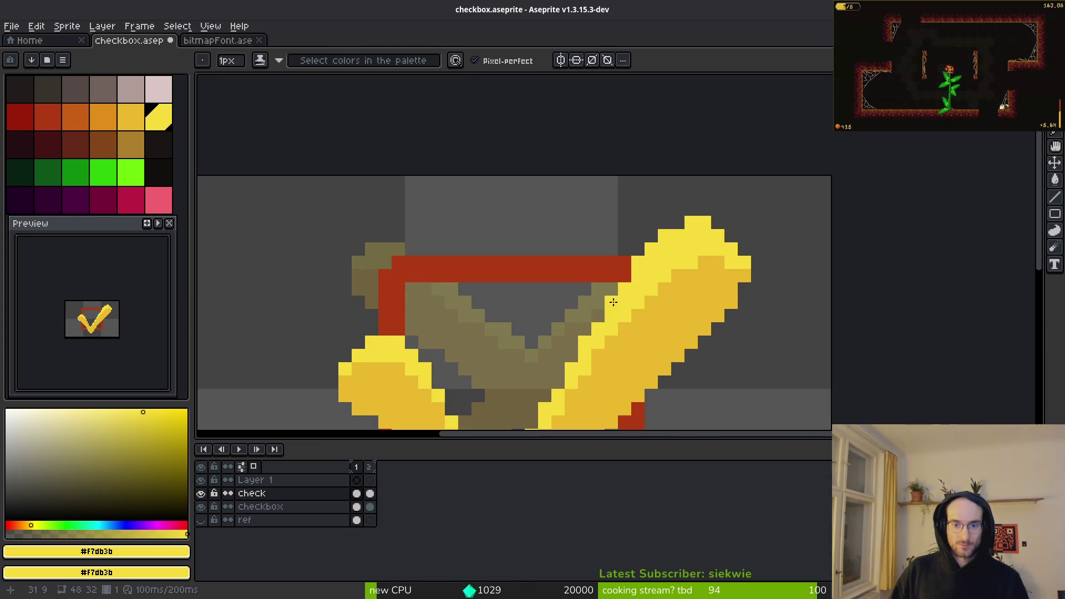
scroll(686, 326, down, 3)
scroll(681, 300, up, 2)
scroll(681, 300, down, 2)
scroll(680, 295, up, 2)
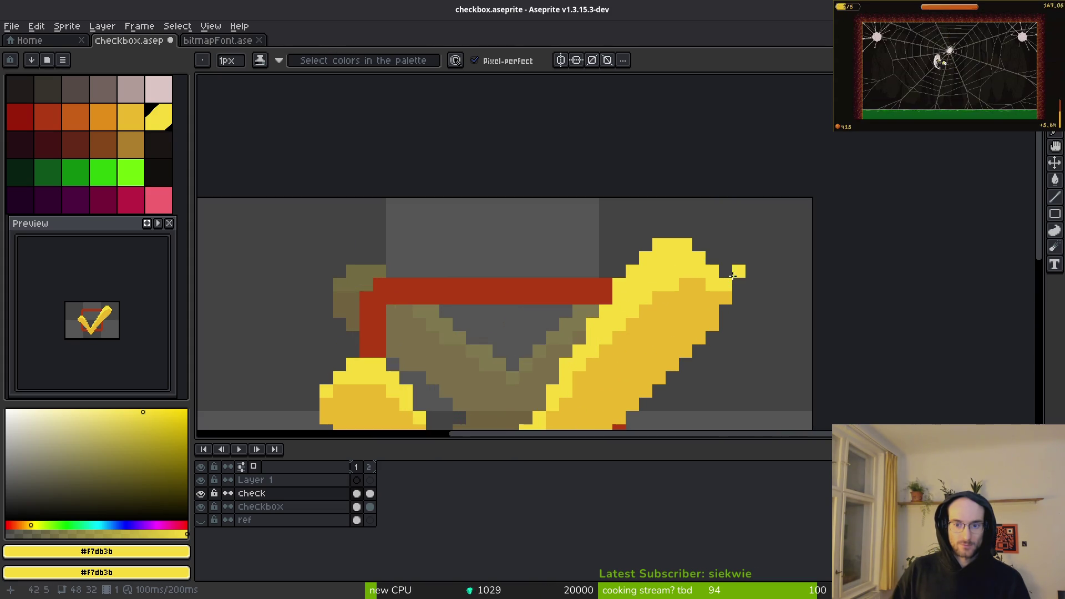
scroll(738, 283, down, 4)
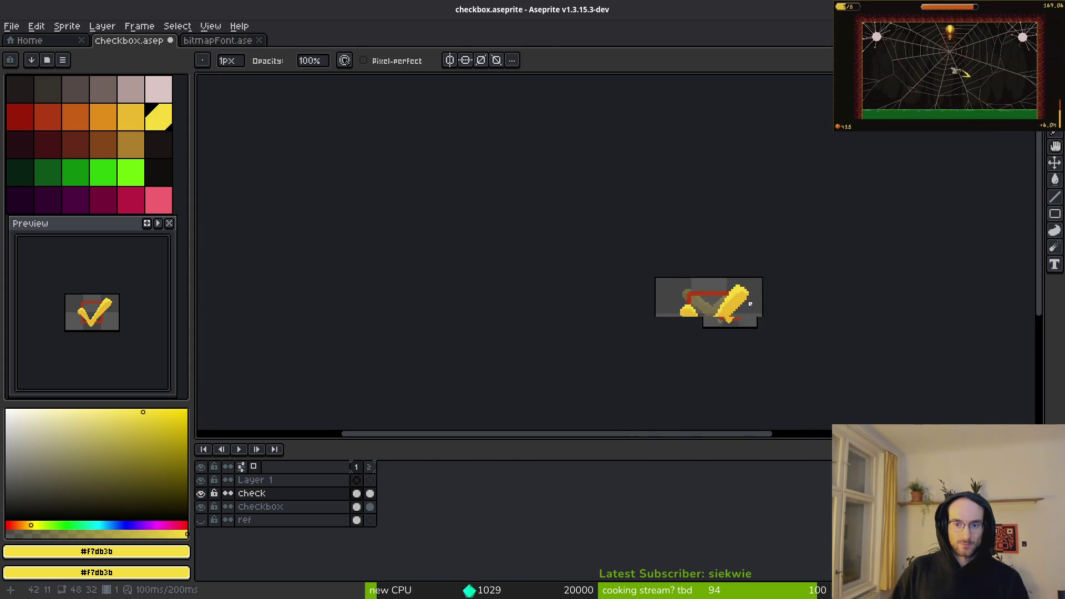
scroll(750, 304, up, 4)
key(bracketleft)
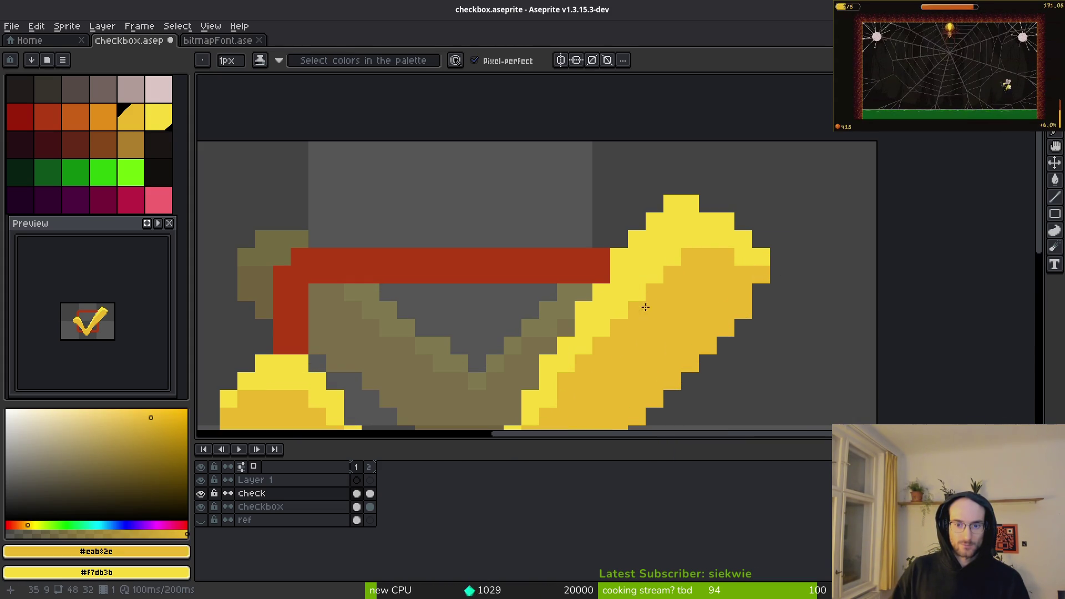
click(742, 256)
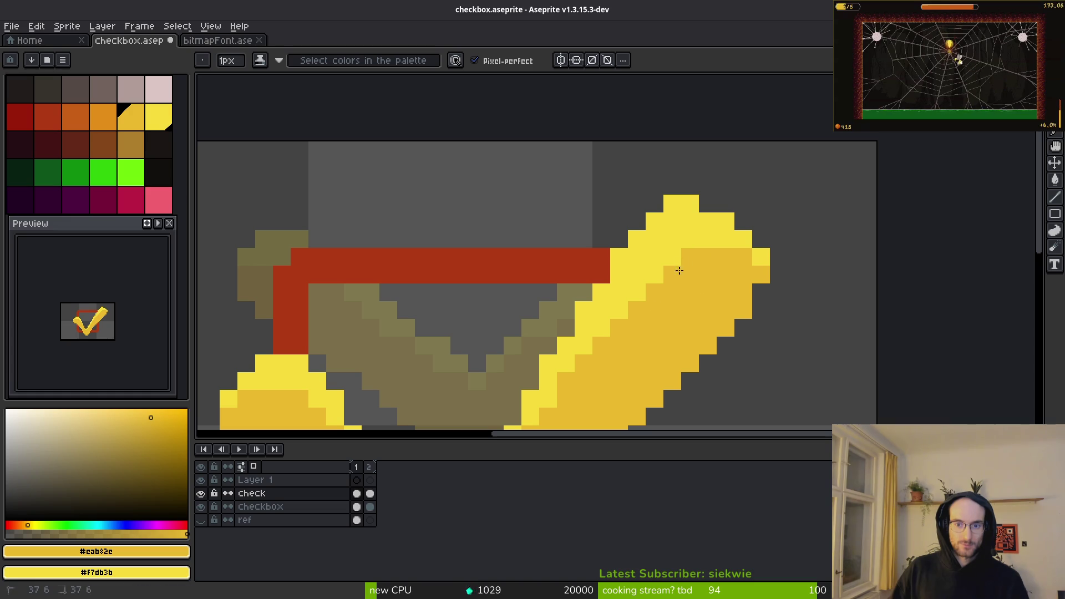
Step: Save checkbox.aseprite with the refined checkmark shading
scroll(677, 305, down, 3)
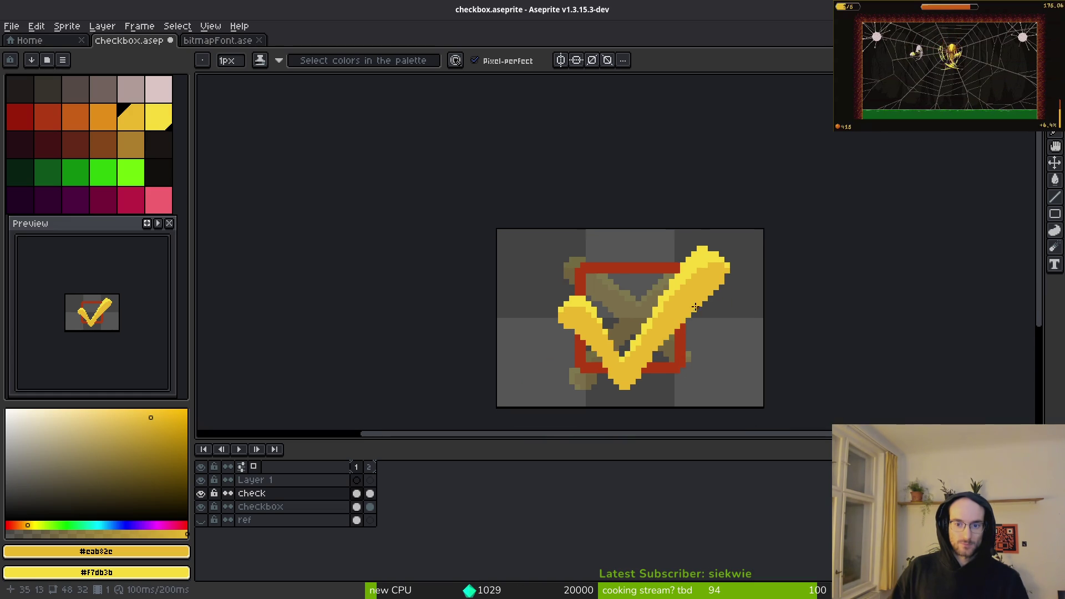
scroll(677, 330, up, 2)
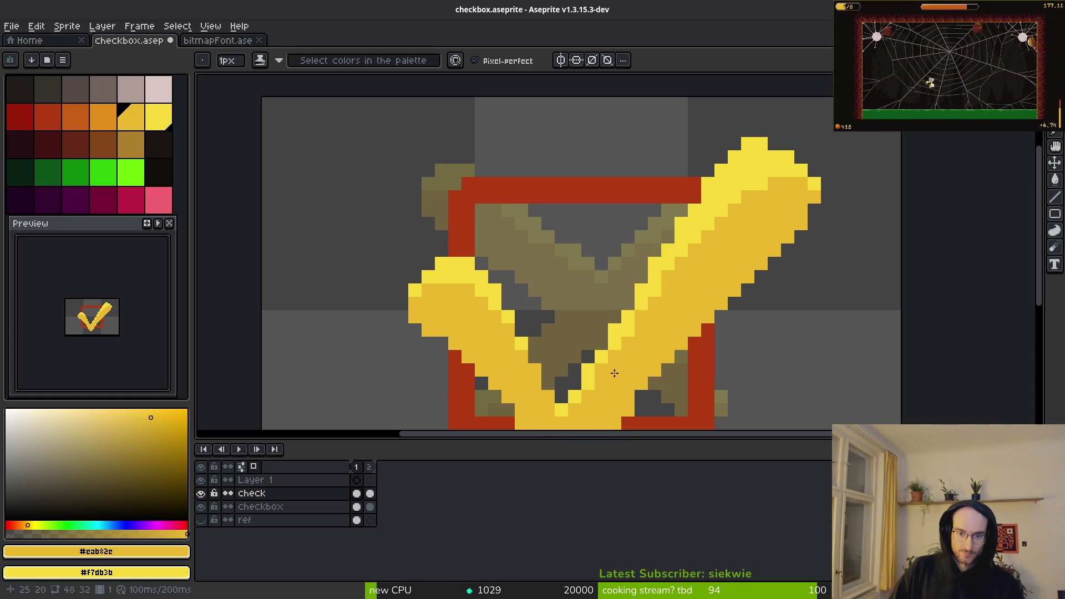
scroll(605, 375, down, 3)
scroll(725, 321, up, 3)
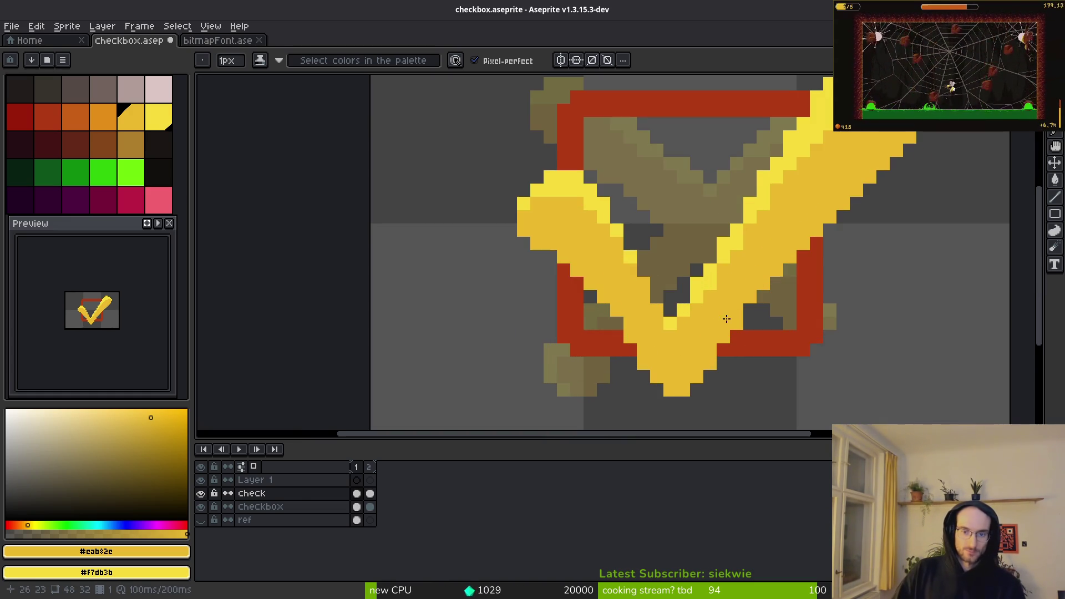
scroll(725, 320, down, 3)
key(ctrl+s)
Step: Flip briefly to the X frame and back, then centre the view on the check's upper tip
key(Return)
key(Return)
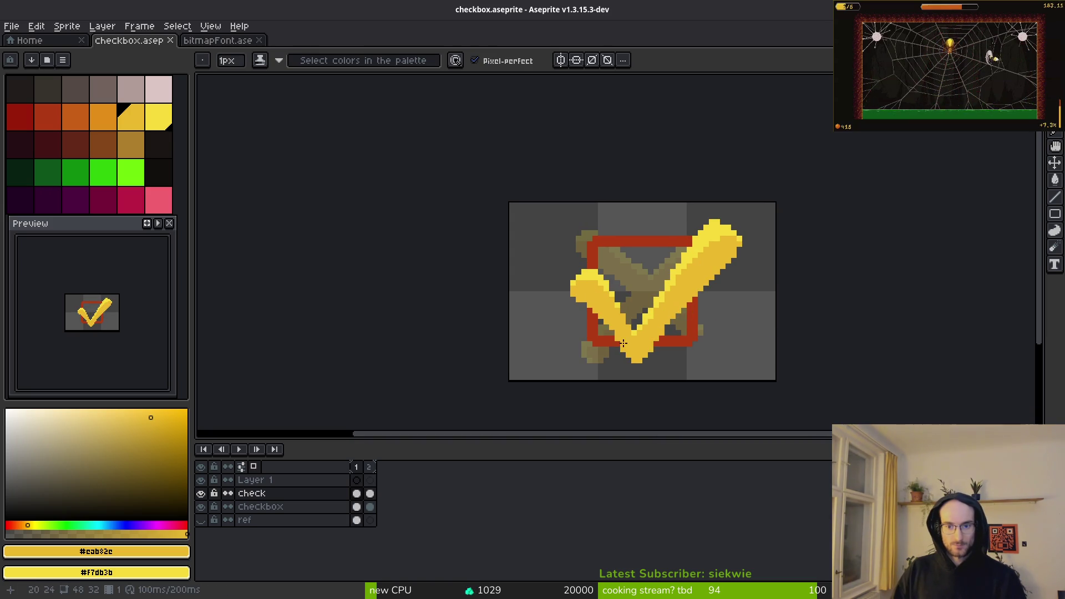
scroll(610, 368, up, 4)
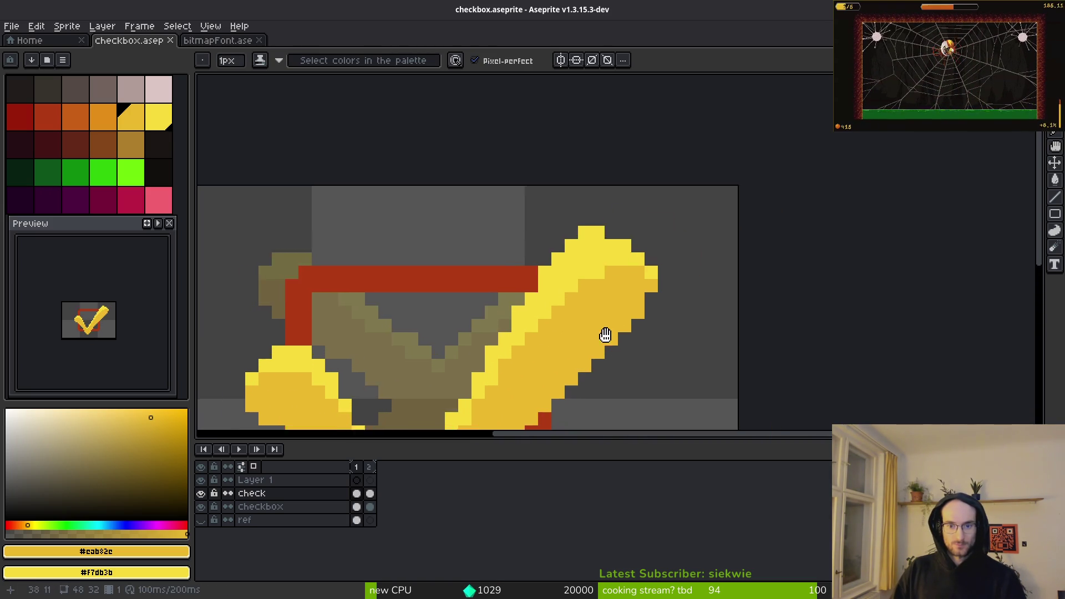
drag(572, 368, 606, 217)
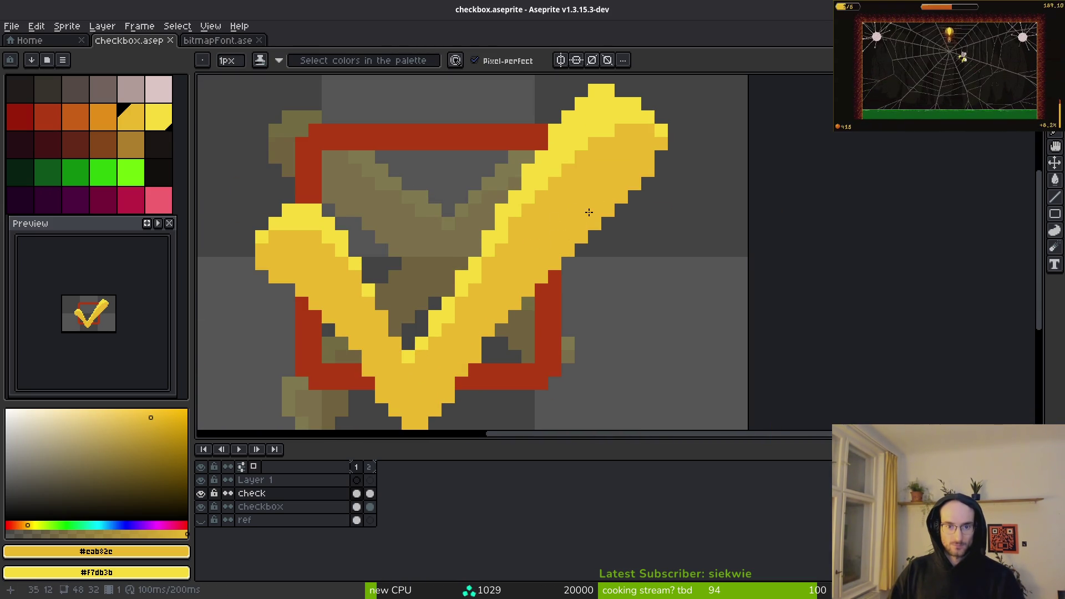
drag(587, 214, 574, 260)
Step: Try erasing the checkmark's upper-right tip, then undo to restore those pixels
key(e)
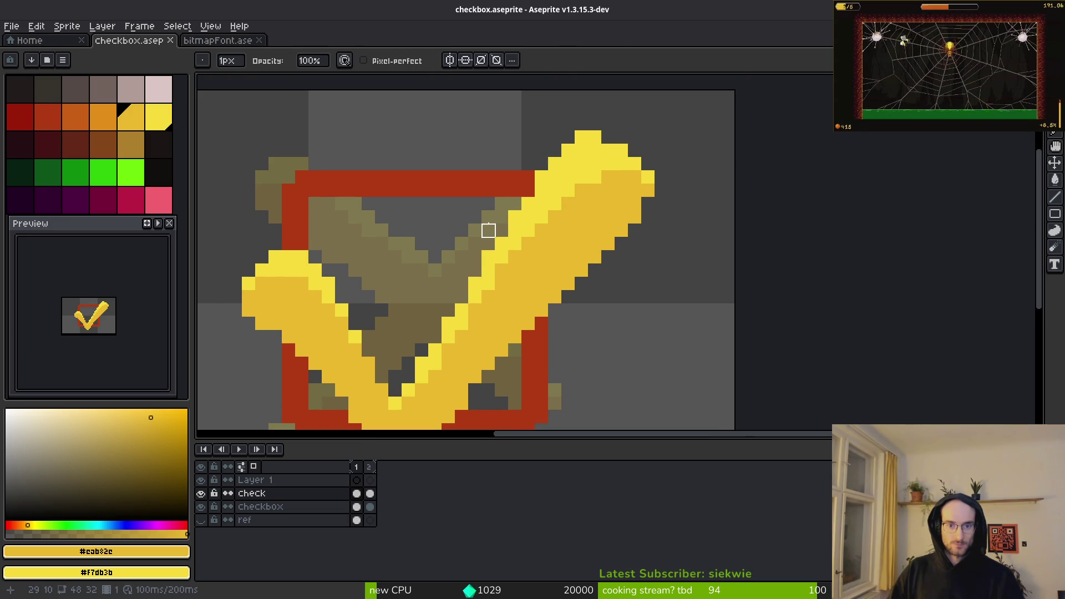
drag(541, 177, 661, 98)
mouse_move(609, 124)
mouse_down()
mouse_move(675, 231)
mouse_move(595, 163)
mouse_up()
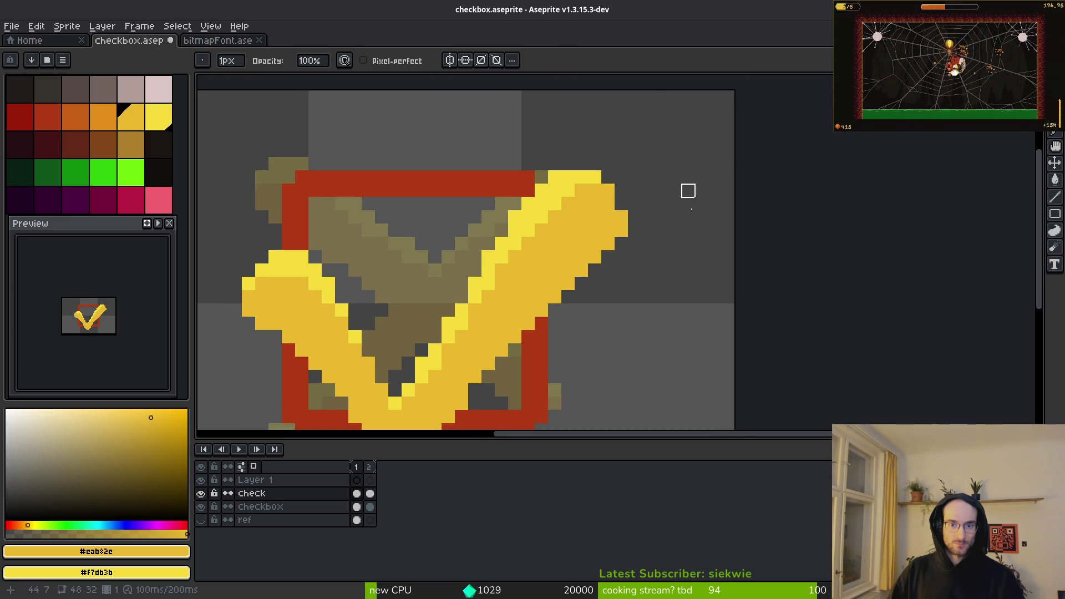
scroll(688, 191, down, 4)
scroll(671, 222, up, 2)
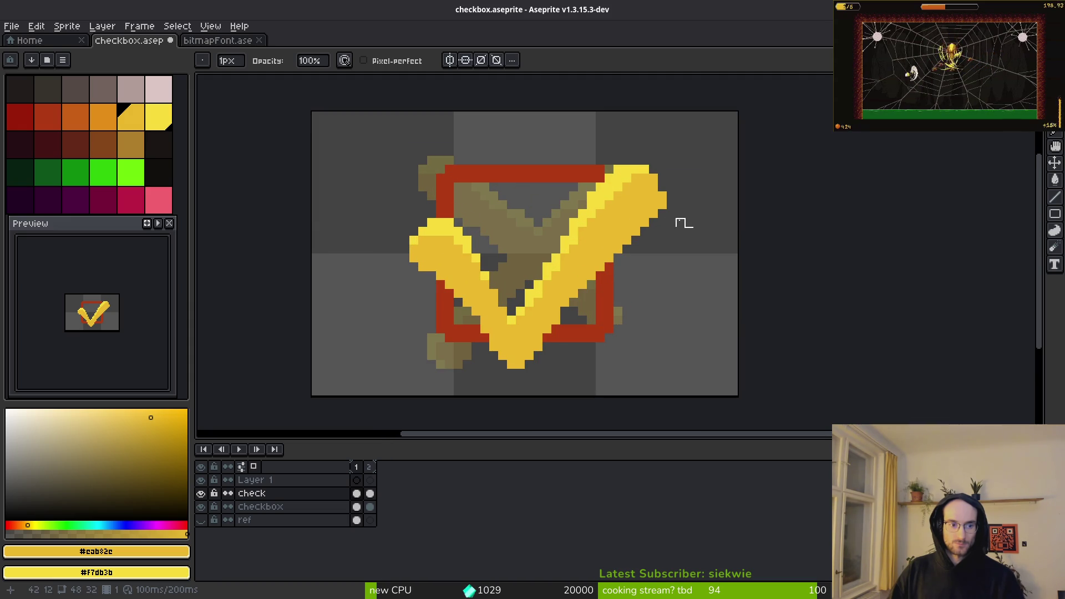
key(ctrl+z)
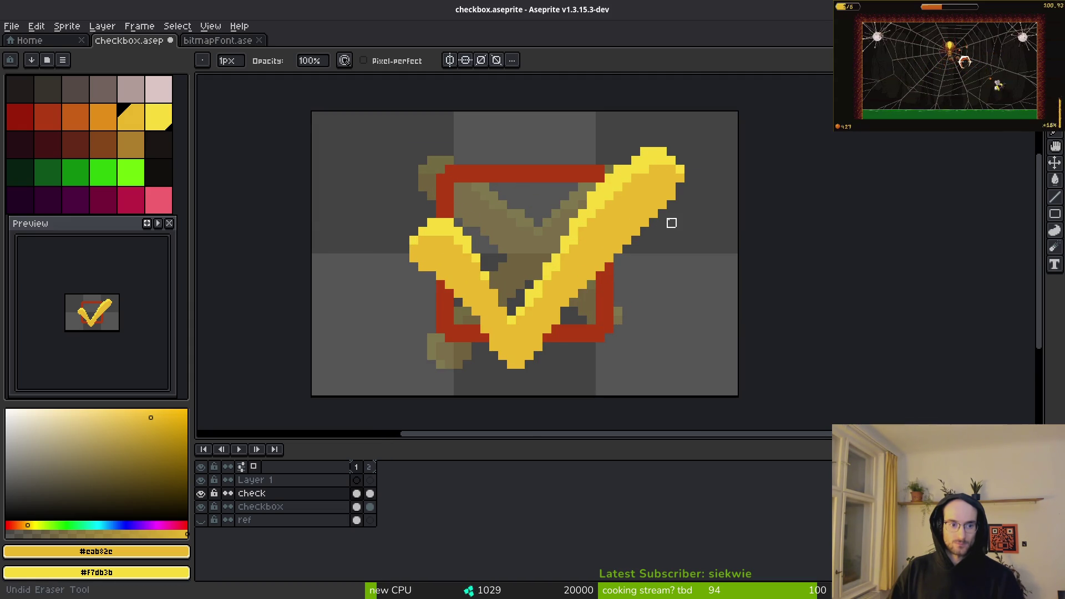
scroll(672, 222, up, 3)
scroll(693, 192, down, 1)
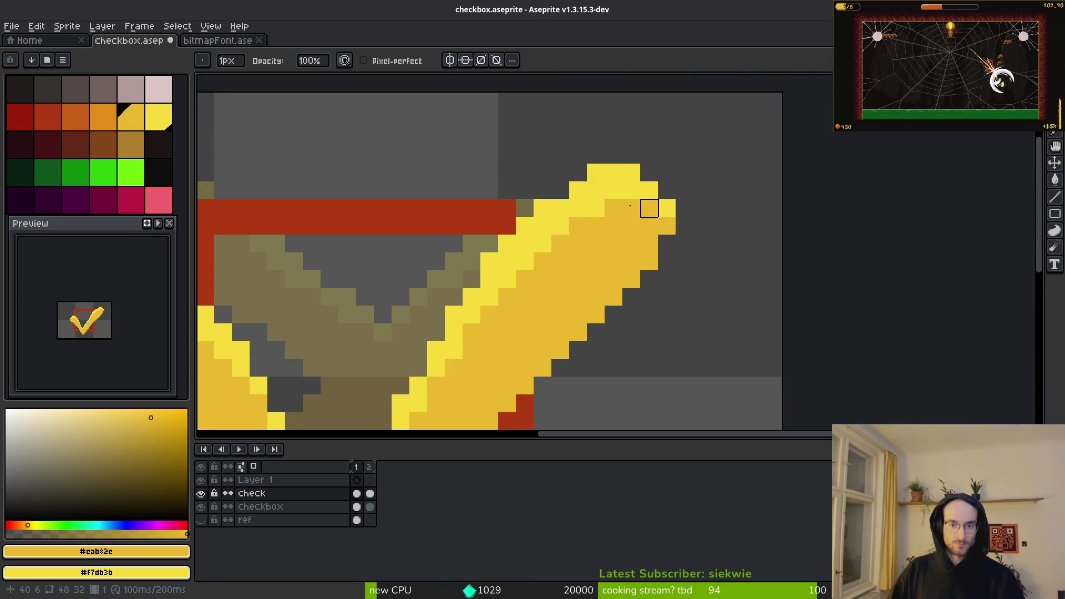
Step: Extend the tip and paint the dark top-edge pixel bright yellow #F7db3b
drag(596, 189, 649, 261)
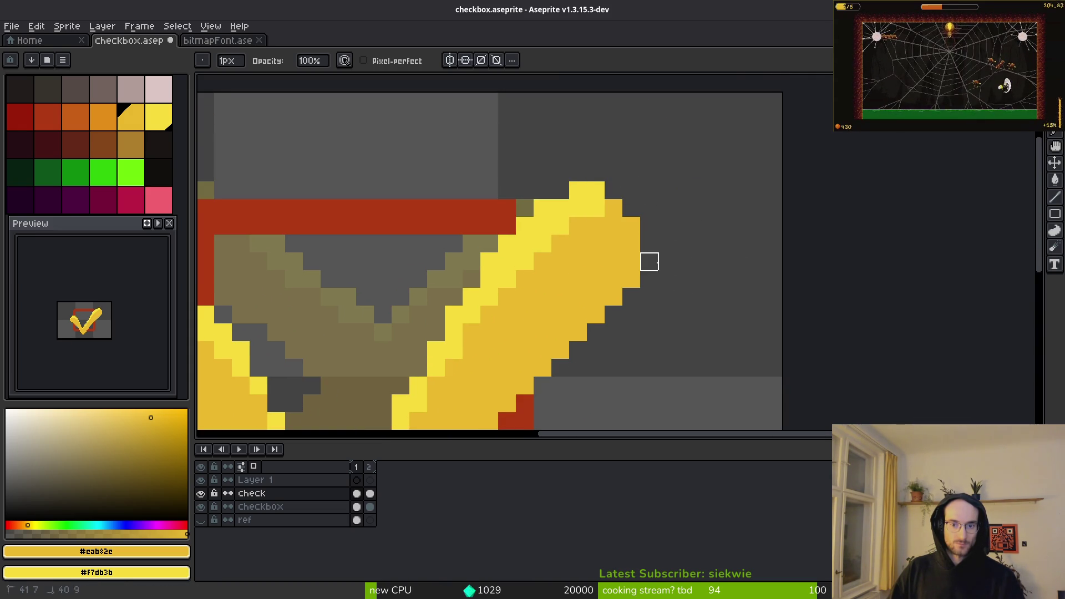
scroll(693, 228, down, 4)
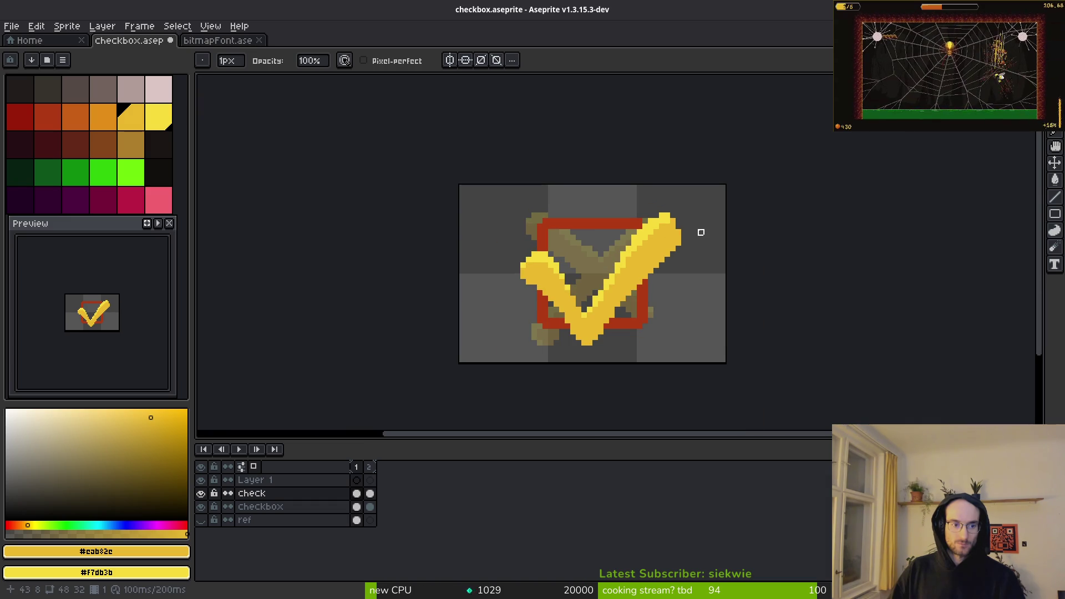
scroll(688, 219, up, 5)
alt+click(602, 216)
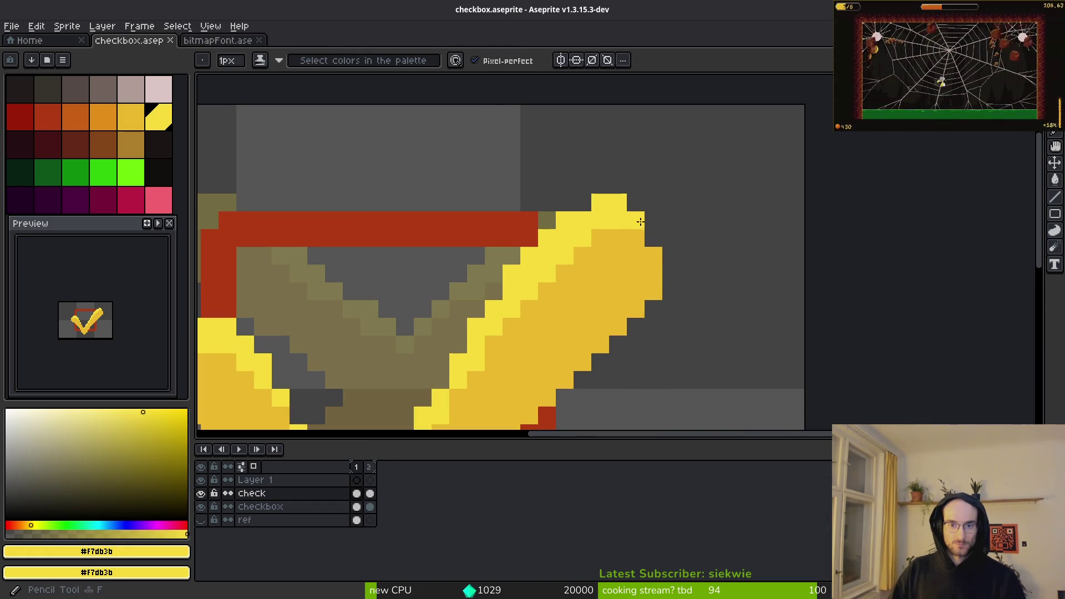
drag(620, 233, 593, 242)
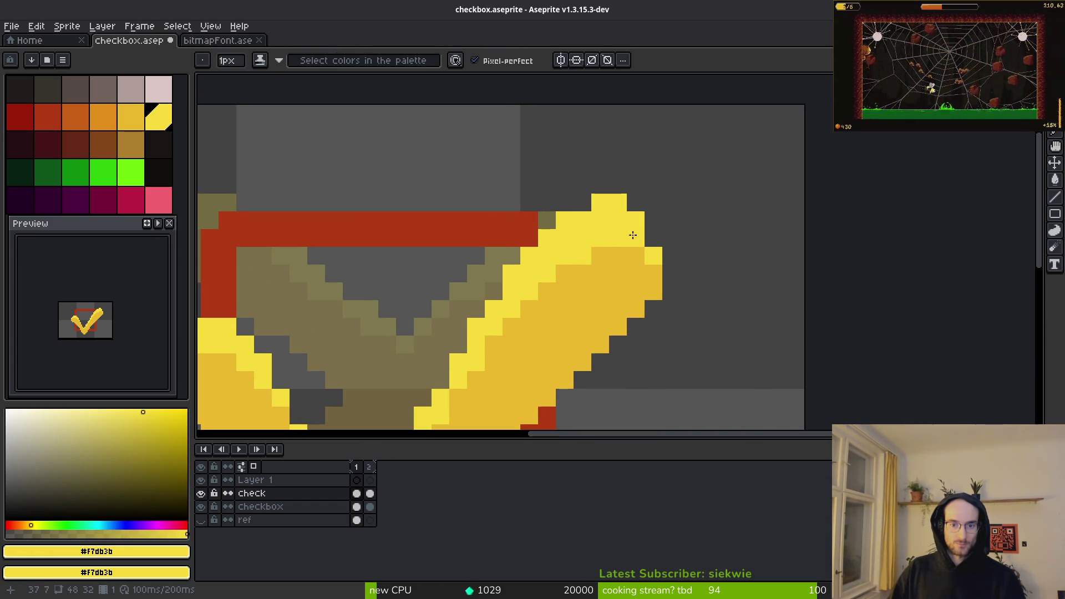
scroll(616, 243, down, 4)
scroll(640, 269, up, 1)
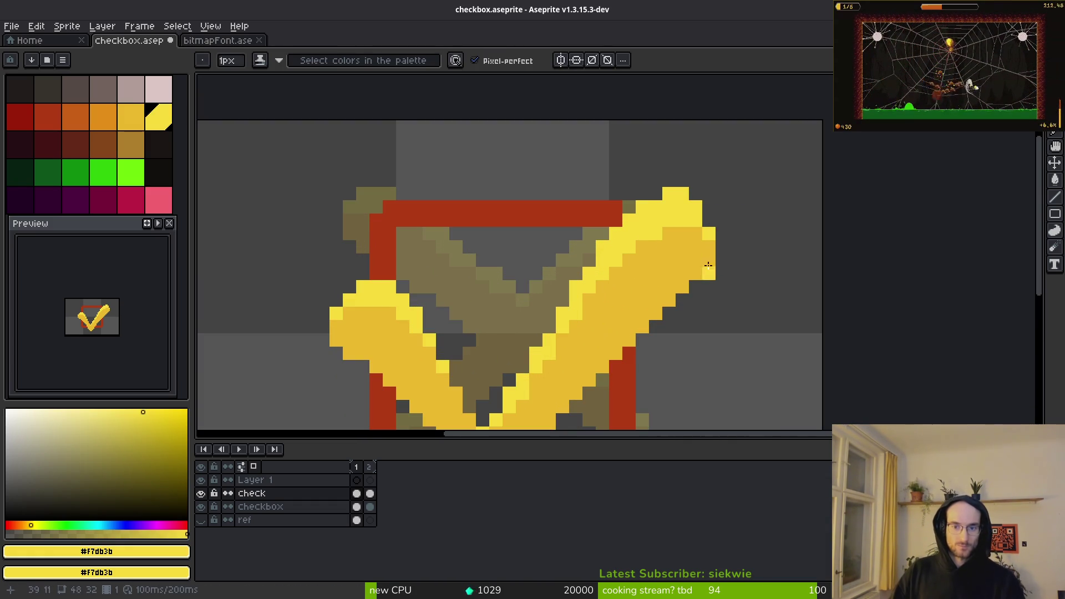
Step: Add one more yellow pixel at the checkmark tip and save checkbox.aseprite
key(e)
scroll(669, 221, down, 4)
scroll(694, 205, up, 4)
key(b)
click(705, 195)
scroll(806, 316, down, 4)
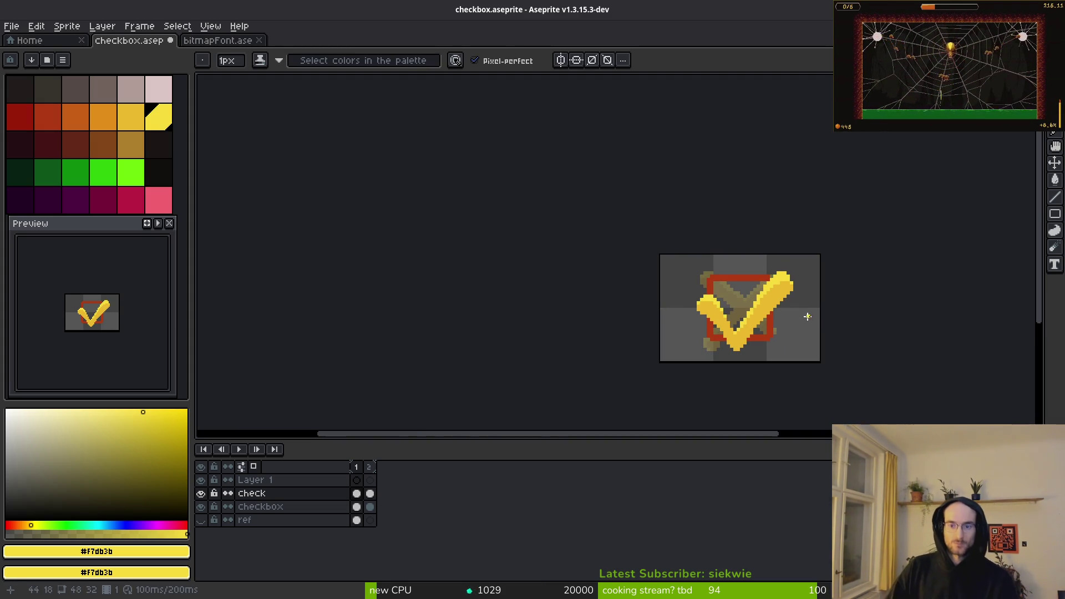
key(ctrl+s)
Step: Hide the check layer and select frame 1 so only the red box shows
key(i)
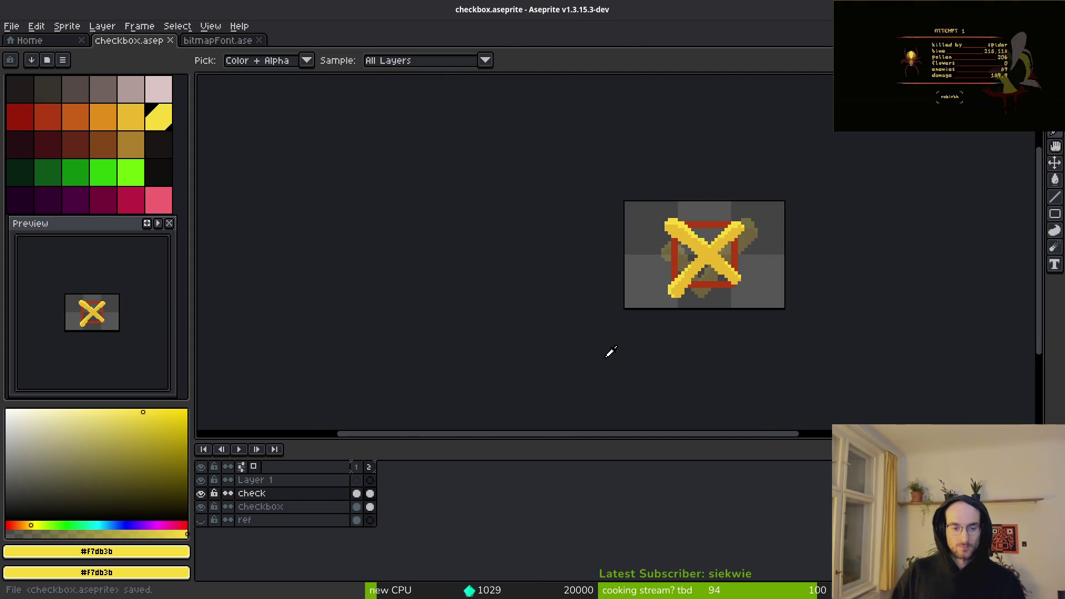
key(b)
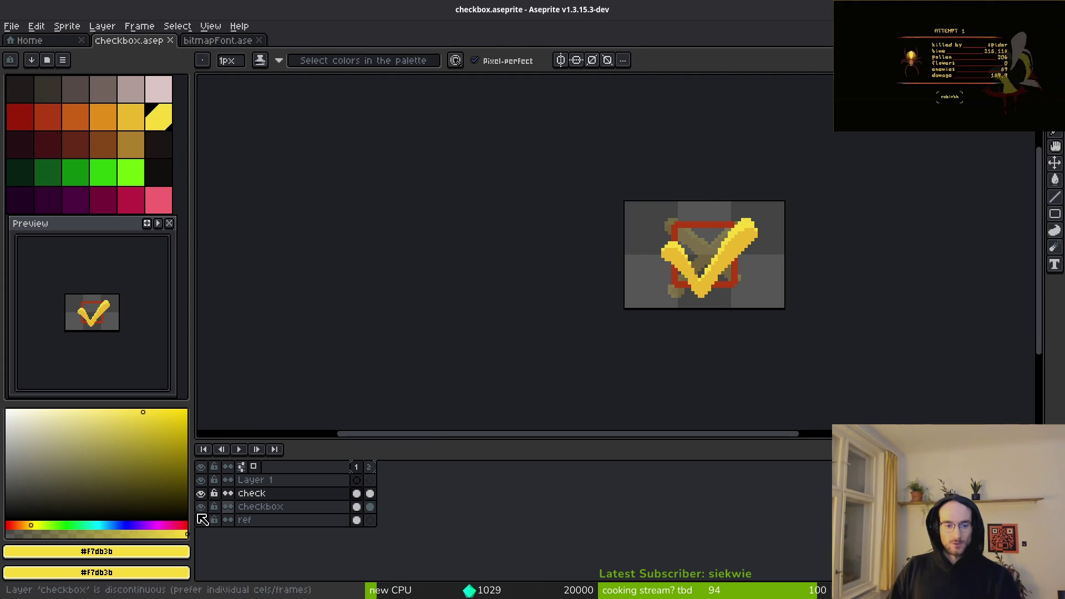
click(201, 493)
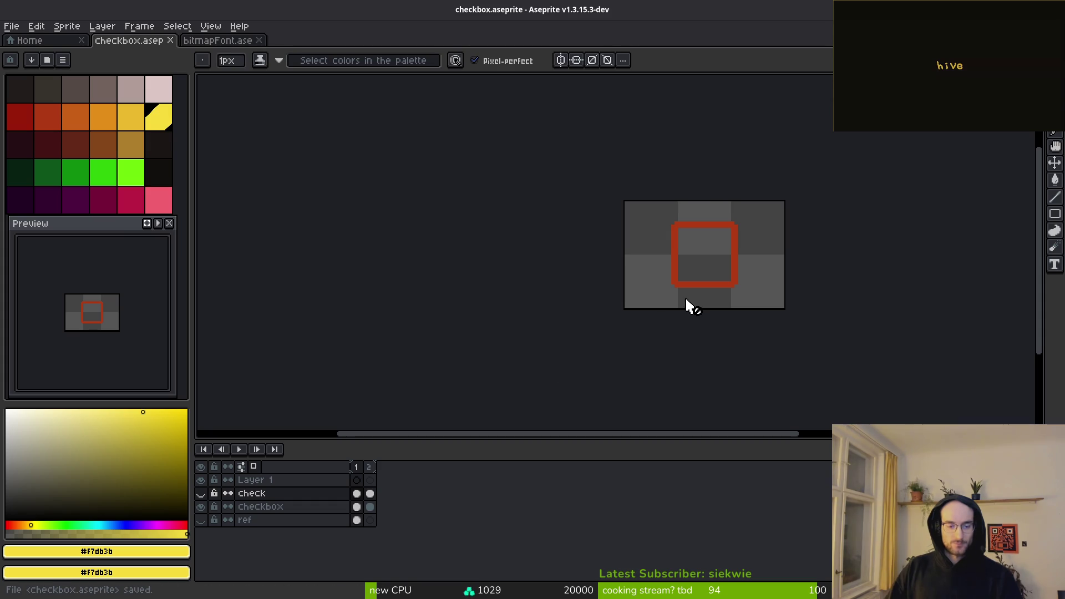
click(356, 467)
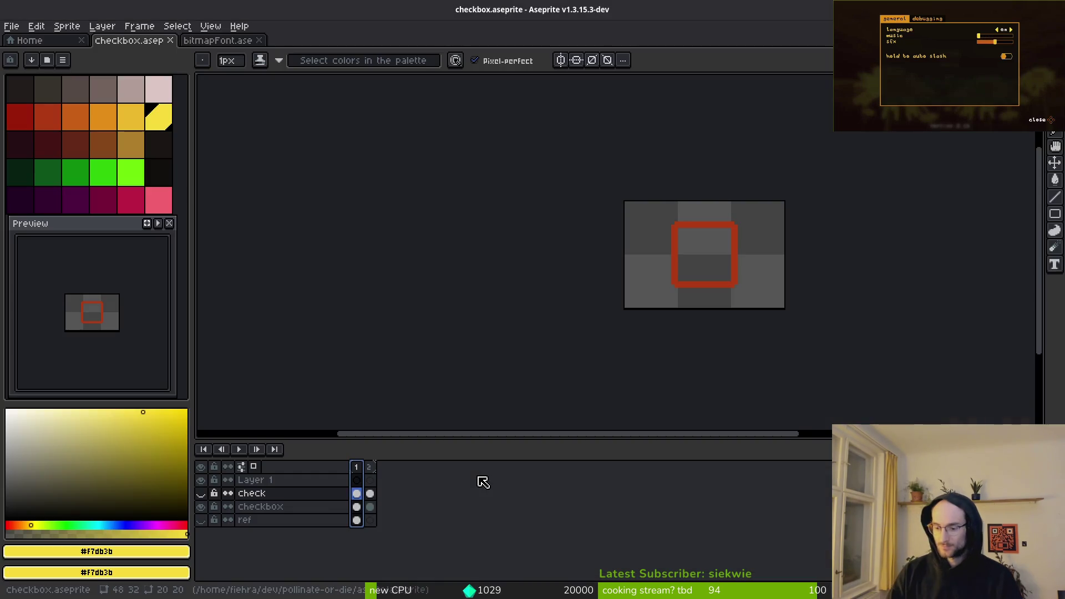
Step: Open the Files file manager at Home from the window overview
key(super+w)
click(477, 477)
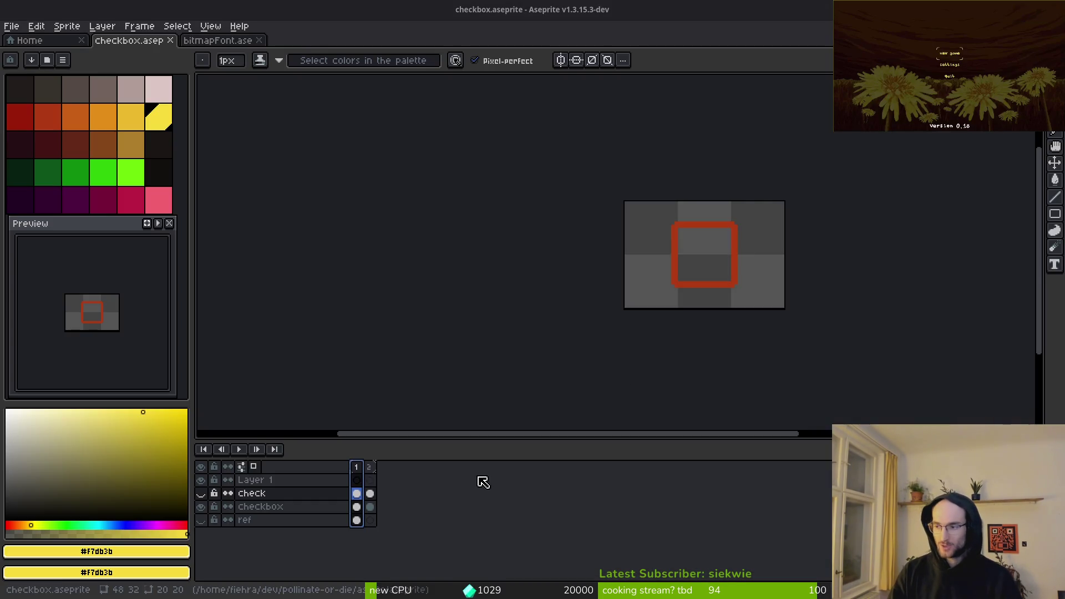
key(super+e)
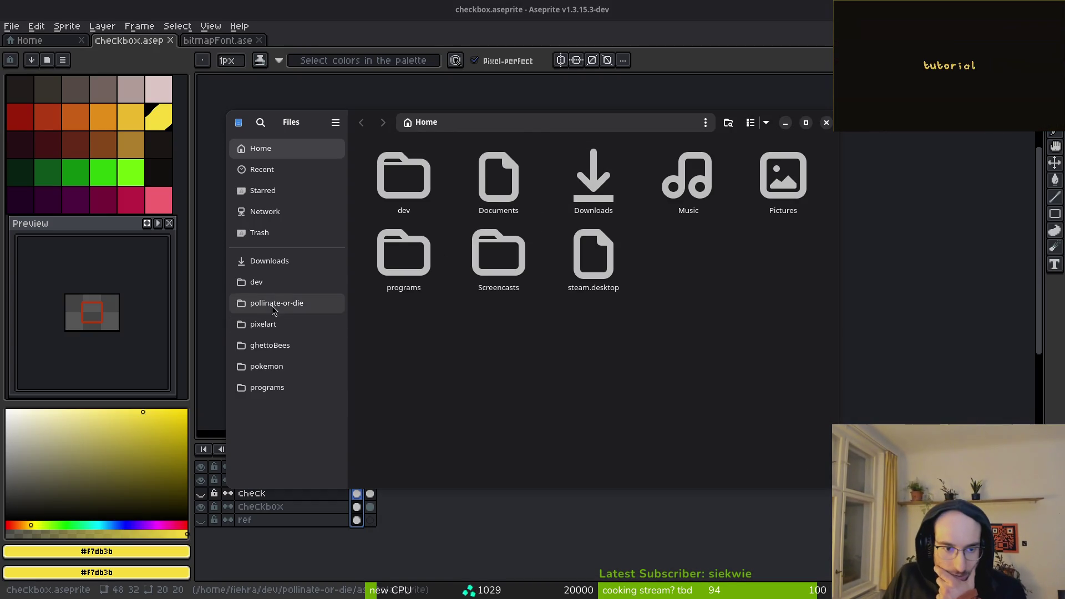
Step: Preview checkboxFocus.png in pollinate-or-die/assets/art/ui, then close the preview and Files
click(272, 303)
double_click(502, 213)
double_click(405, 183)
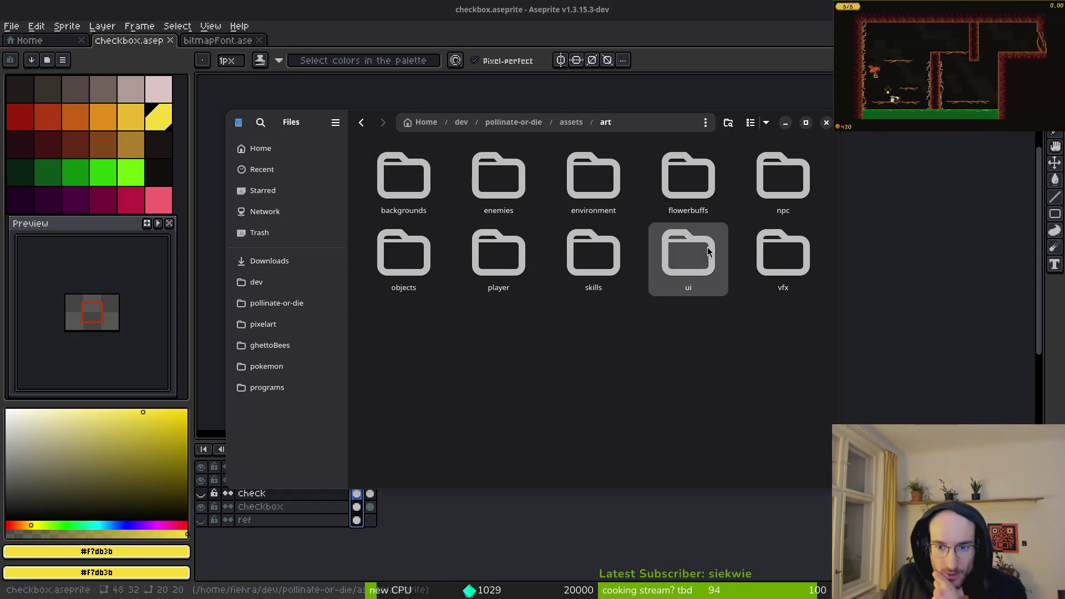
double_click(688, 250)
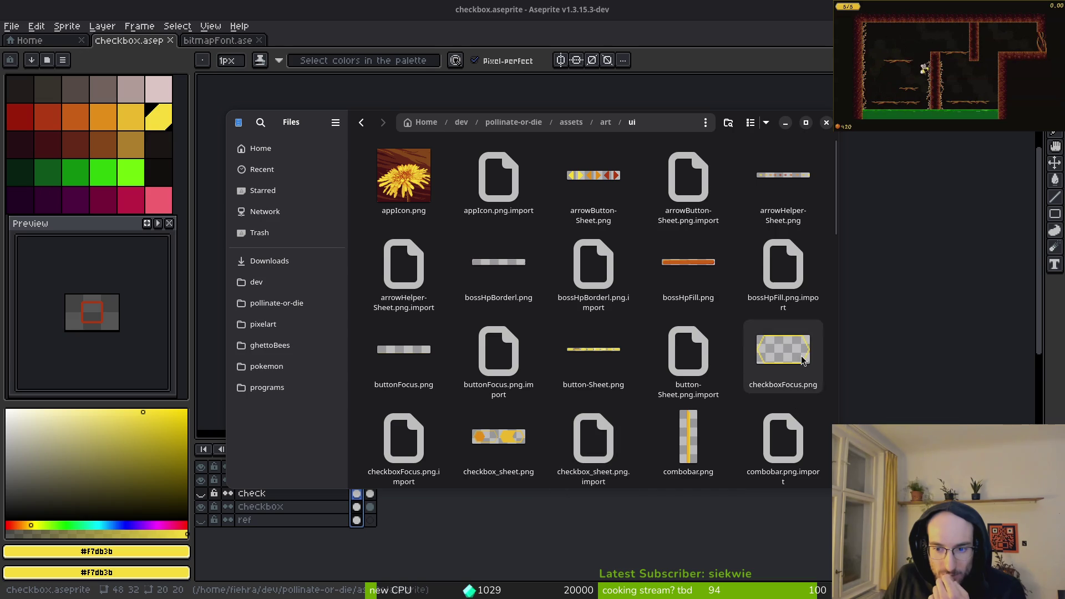
click(783, 352)
key(Return)
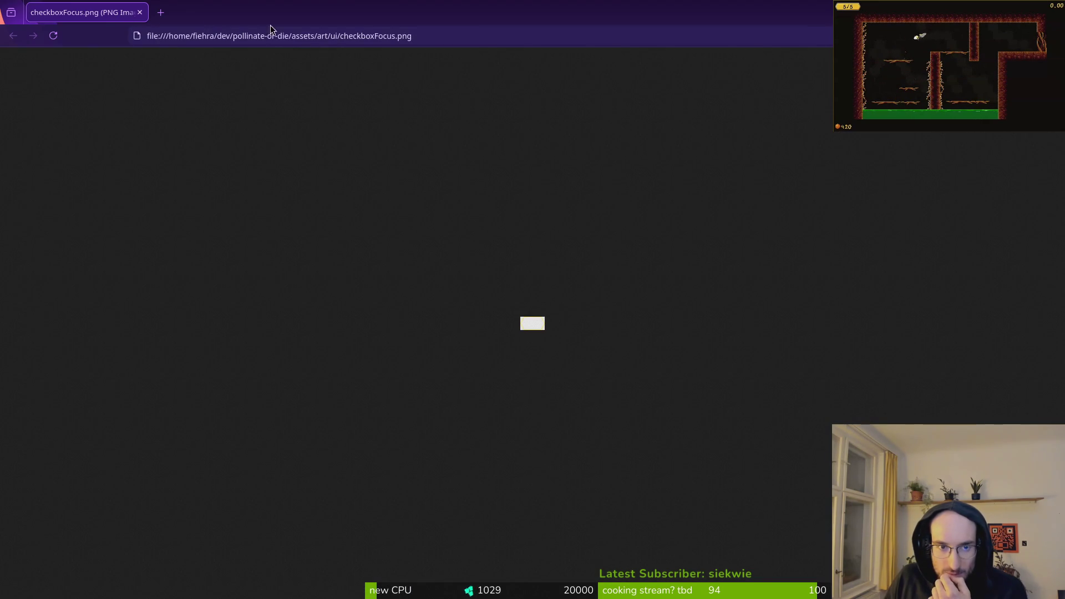
key(ctrl+w)
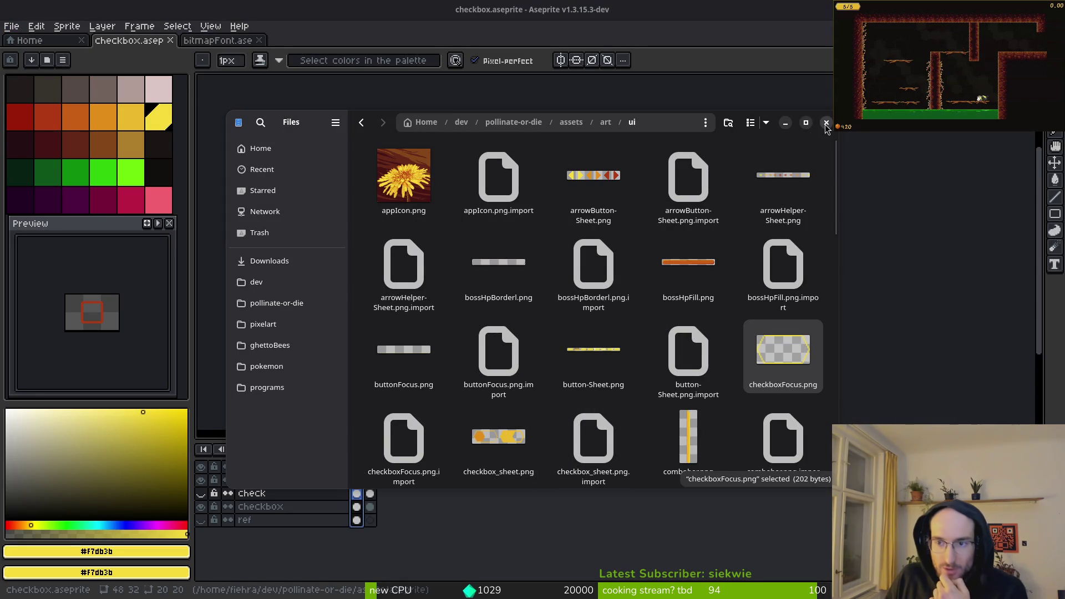
key(Escape)
key(ctrl+w)
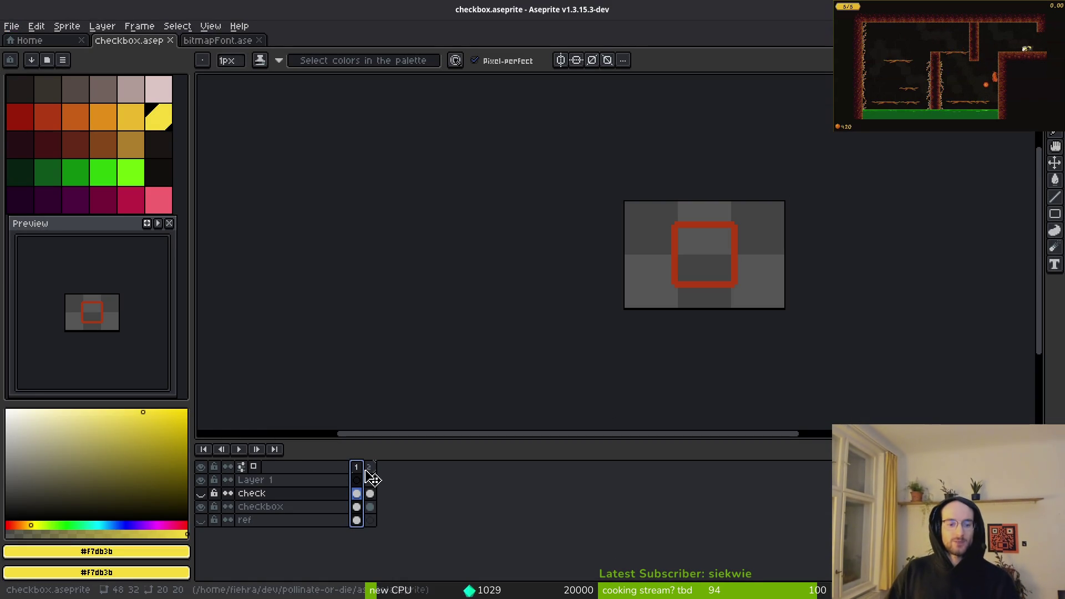
Step: Insert a new frame for four in total, re-show the check layer, review the frames, and save
key(alt+b)
click(356, 467)
click(360, 508)
click(397, 506)
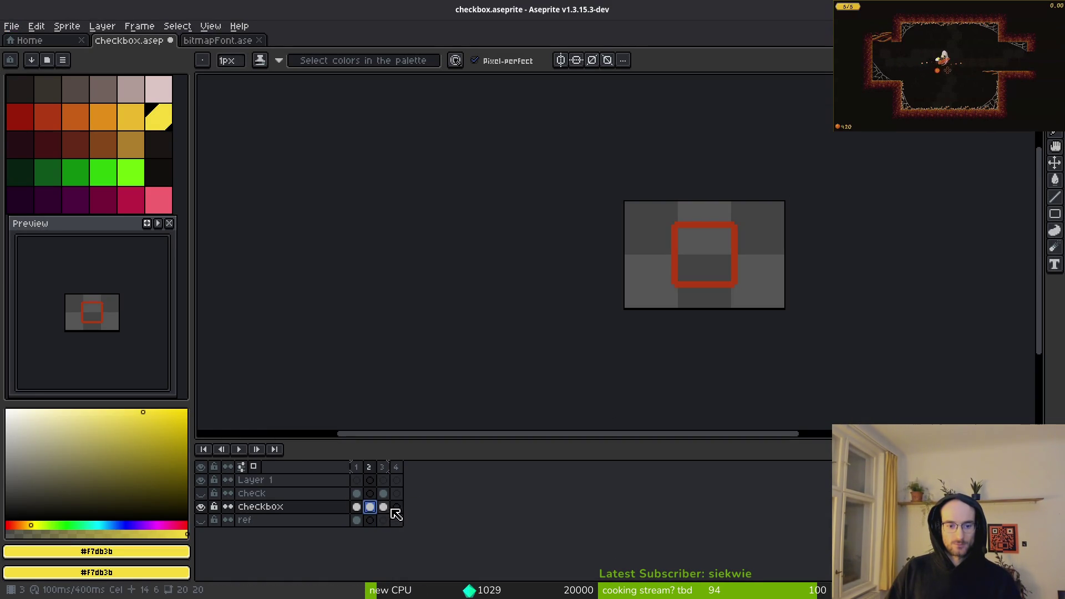
click(356, 467)
click(202, 494)
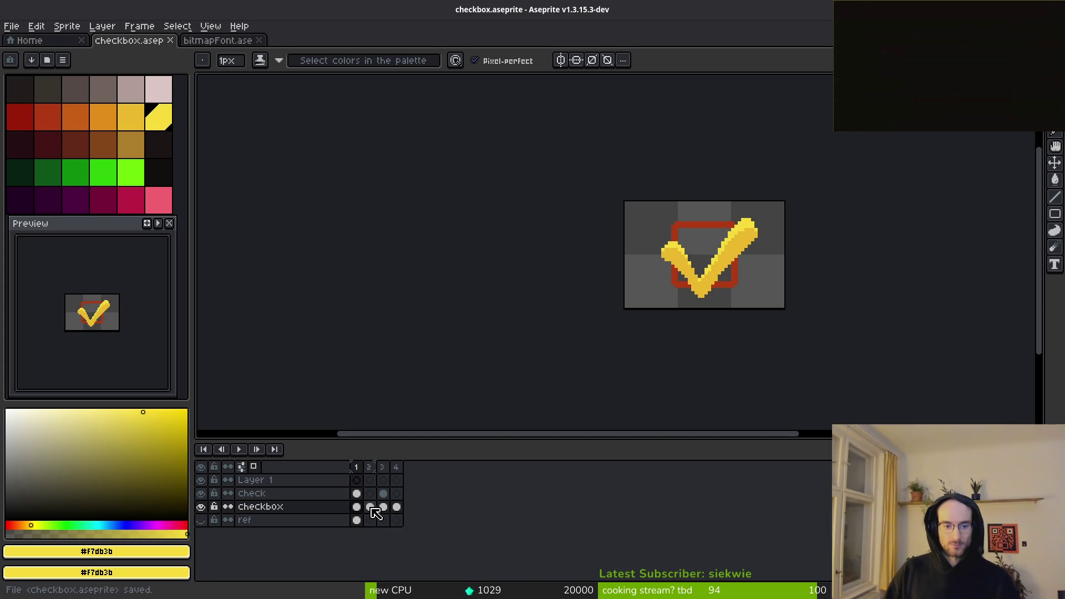
click(370, 468)
click(356, 469)
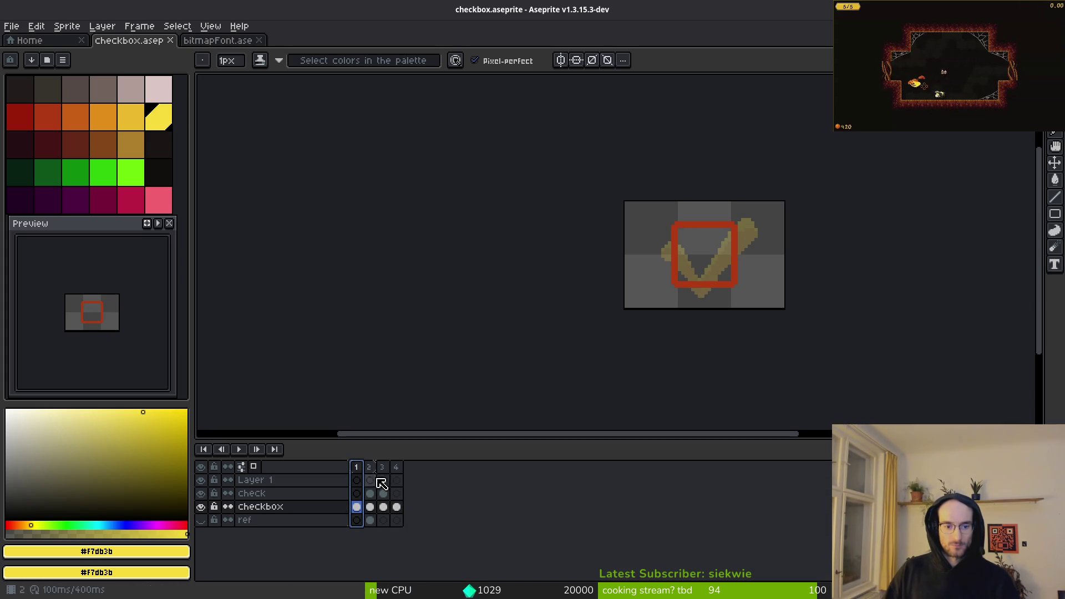
click(396, 469)
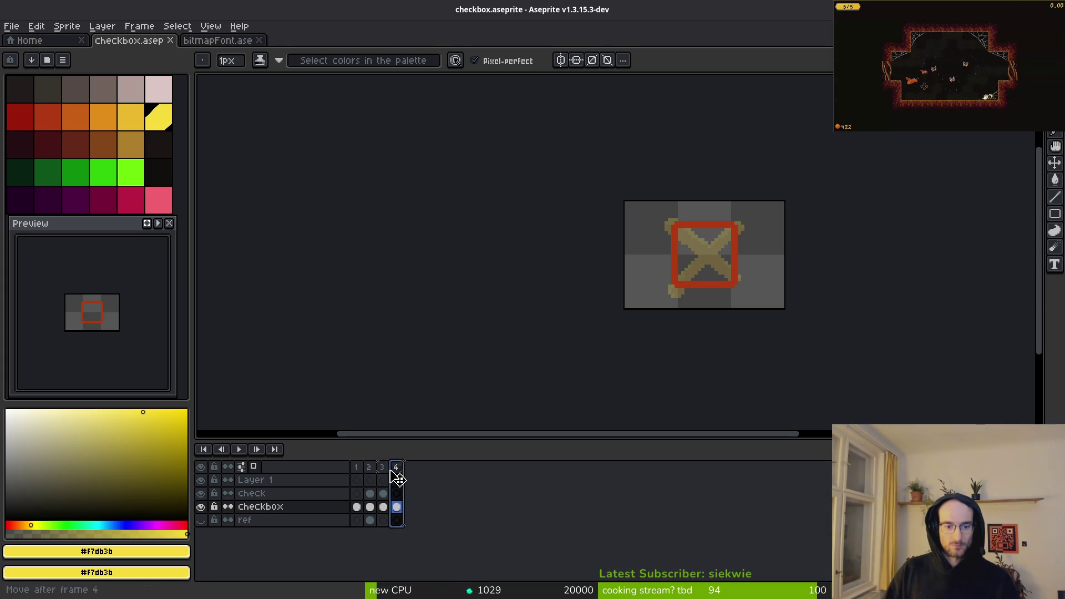
click(382, 469)
key(ctrl+s)
Step: Make frames 1–2 and 3–4 loop sections and rename the frames 3–4 tag to X
drag(357, 467, 373, 474)
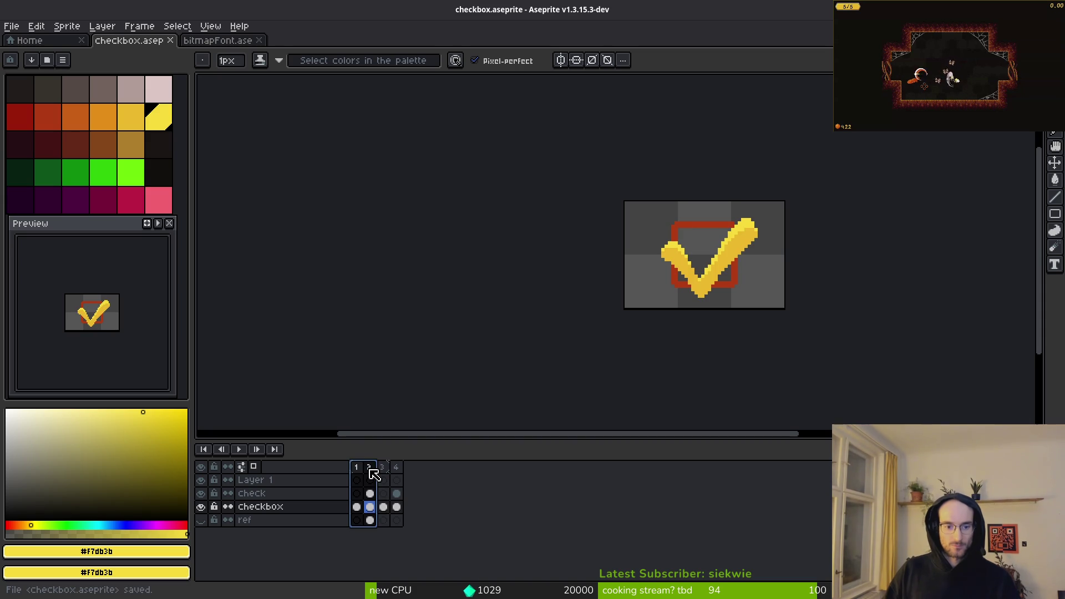
right_click(370, 472)
click(391, 542)
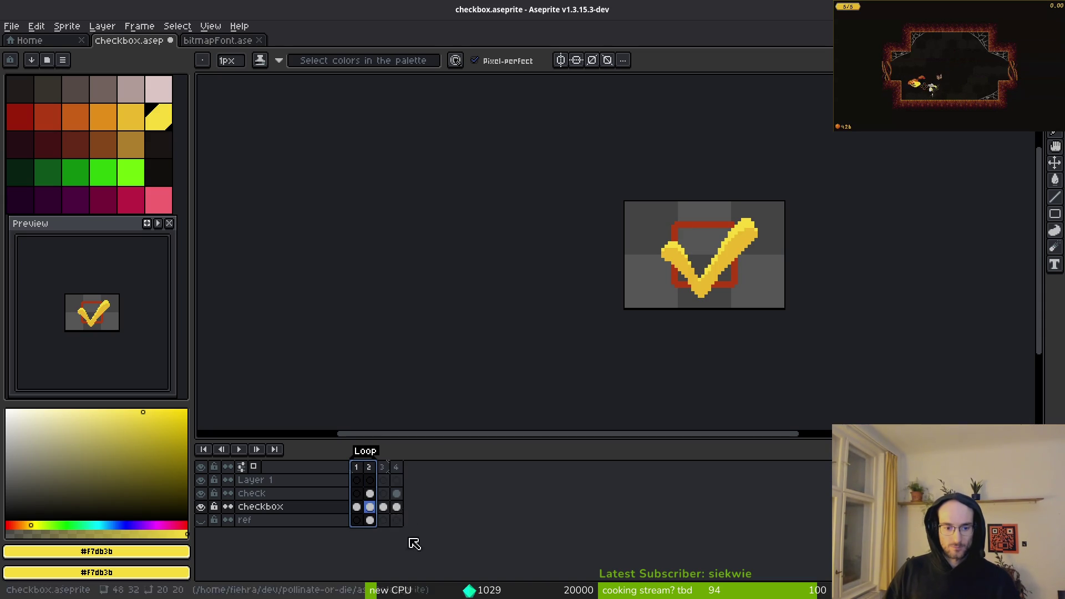
drag(382, 468, 401, 475)
right_click(400, 476)
click(446, 564)
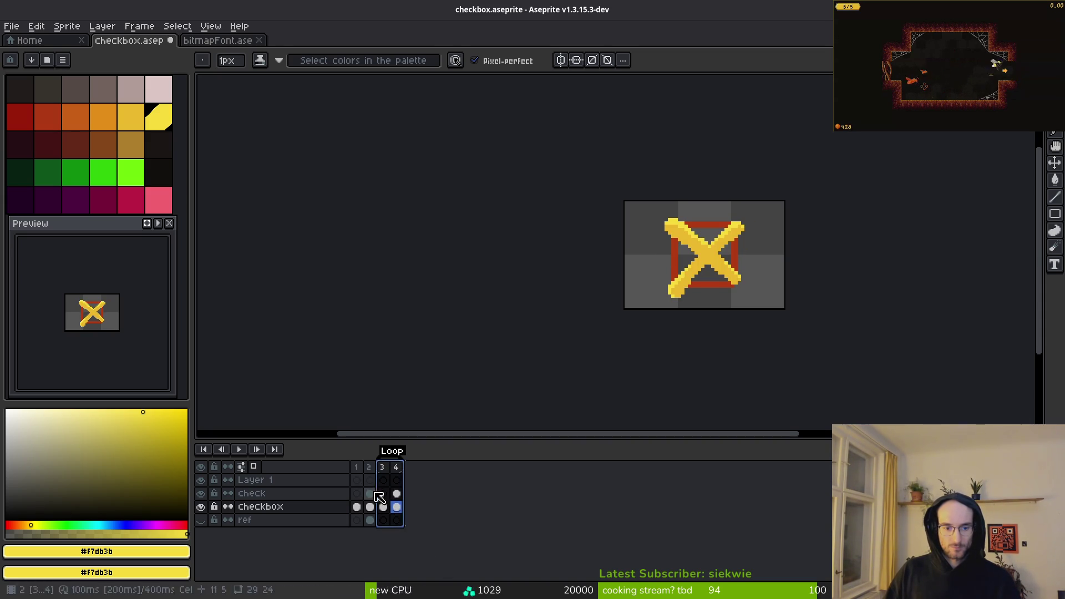
double_click(391, 451)
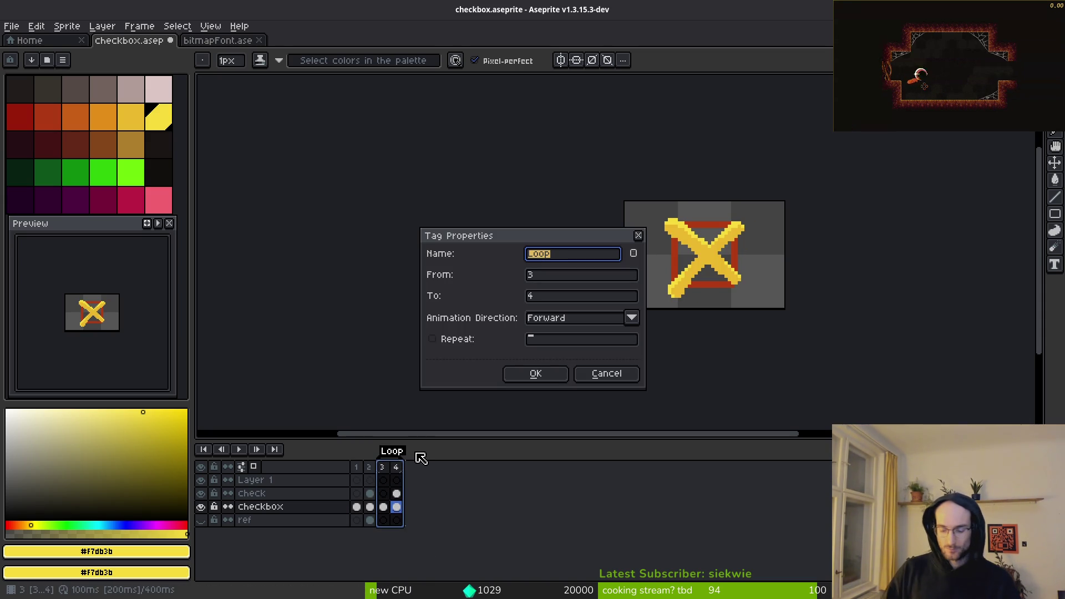
key(Return)
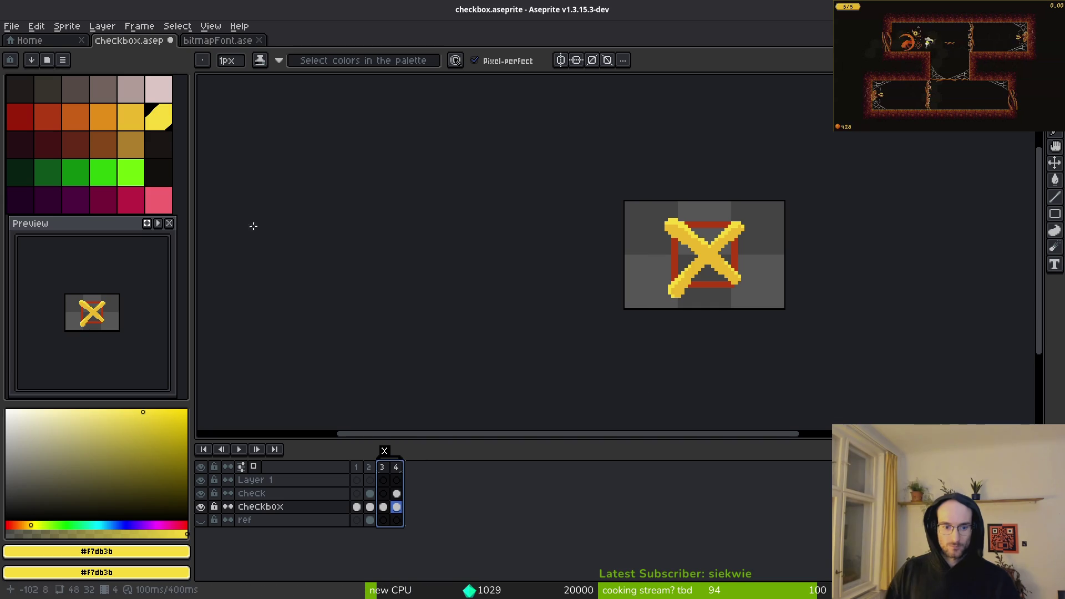
drag(356, 466, 369, 467)
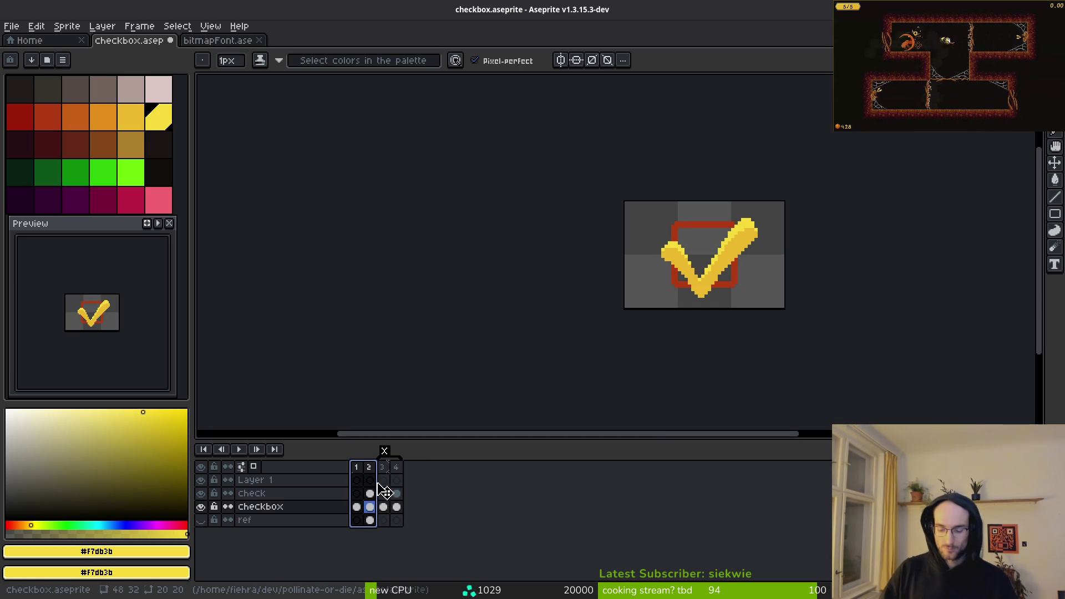
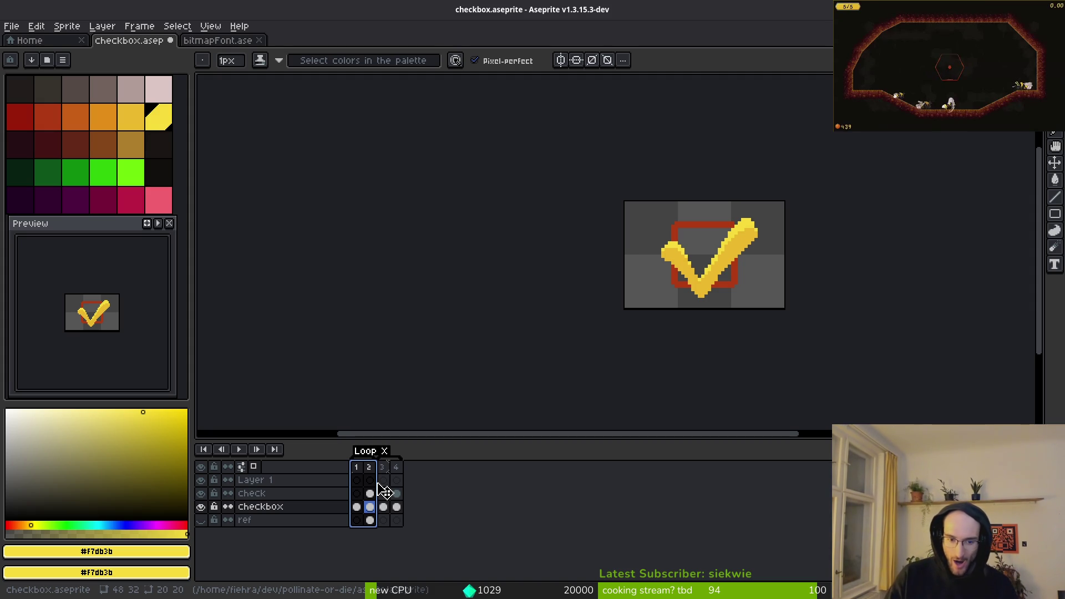
Step: Rename the frames 1–2 tag from Loop to '_/' and select frames 3–4
key(shift+ctrl+t)
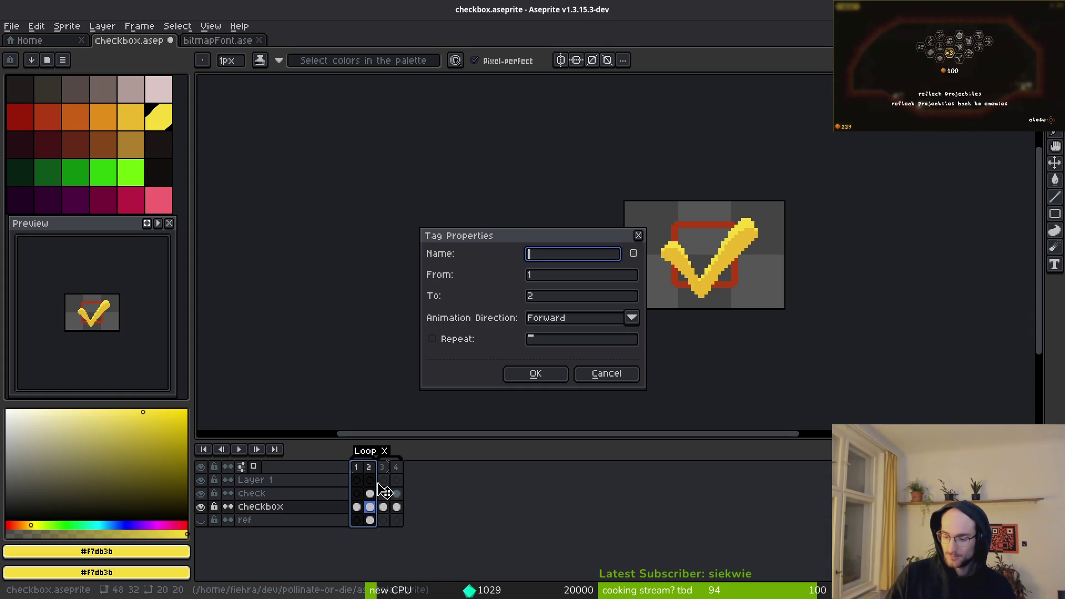
text(/)
key(Return)
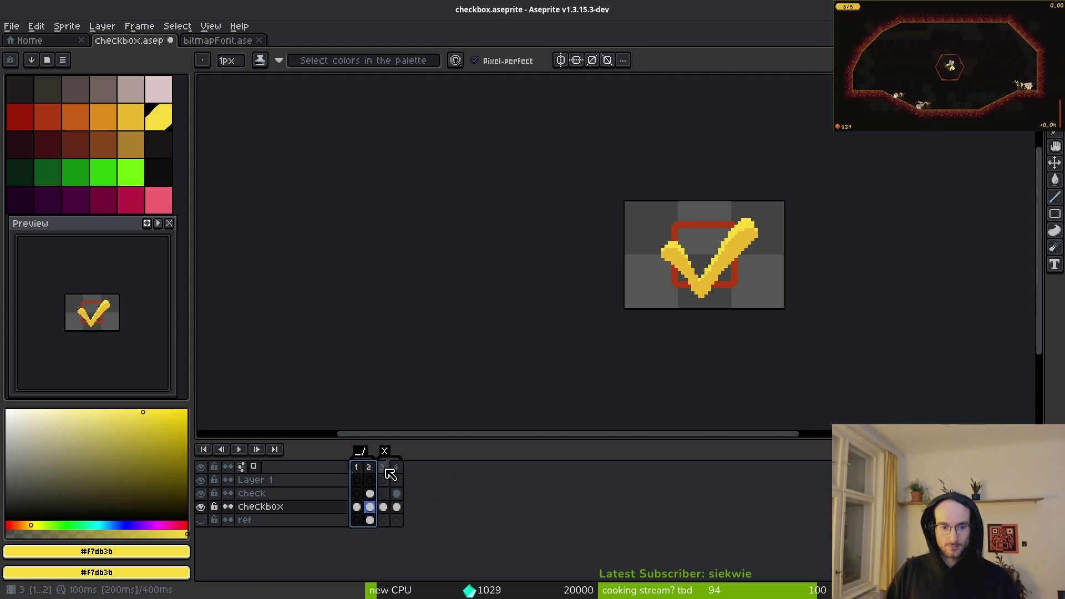
drag(383, 469, 397, 469)
Step: Set up the sprite sheet export for selected frames only, with Open Sprite Sheet enabled
key(ctrl+e)
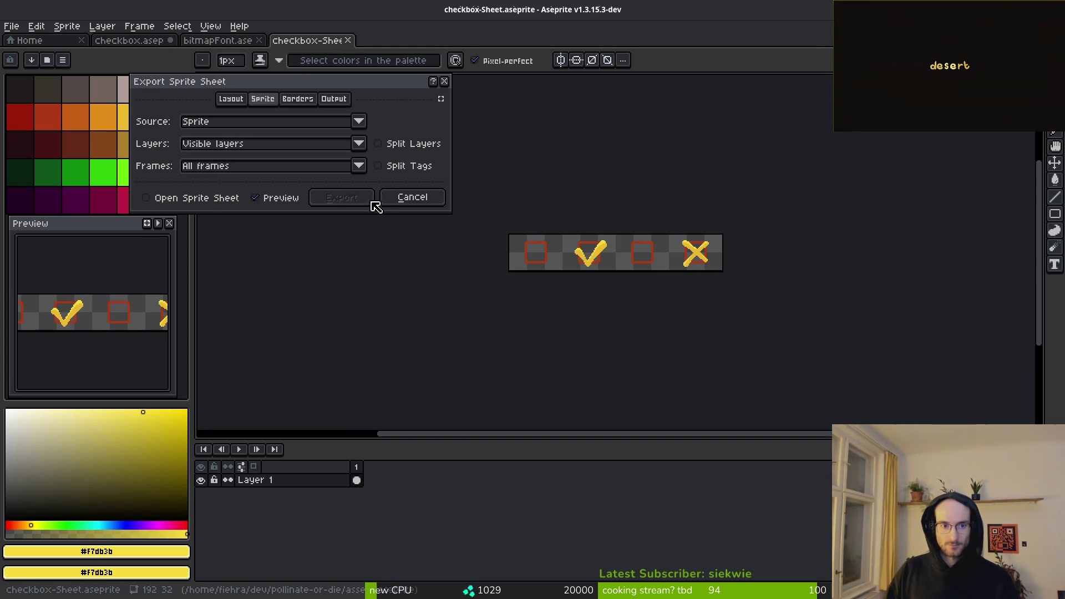
click(412, 197)
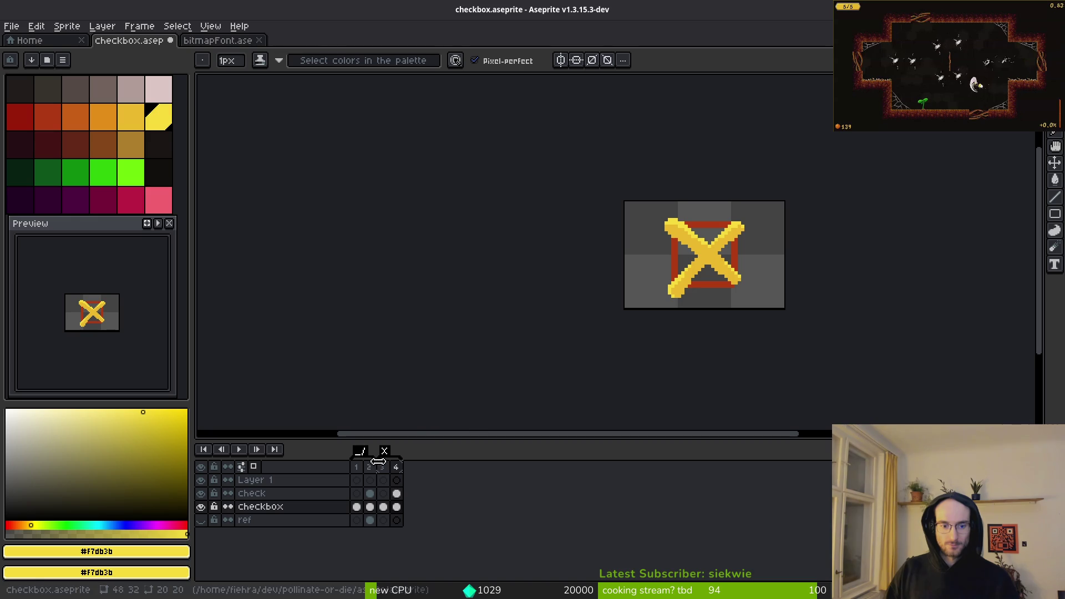
key(ctrl+e)
click(359, 166)
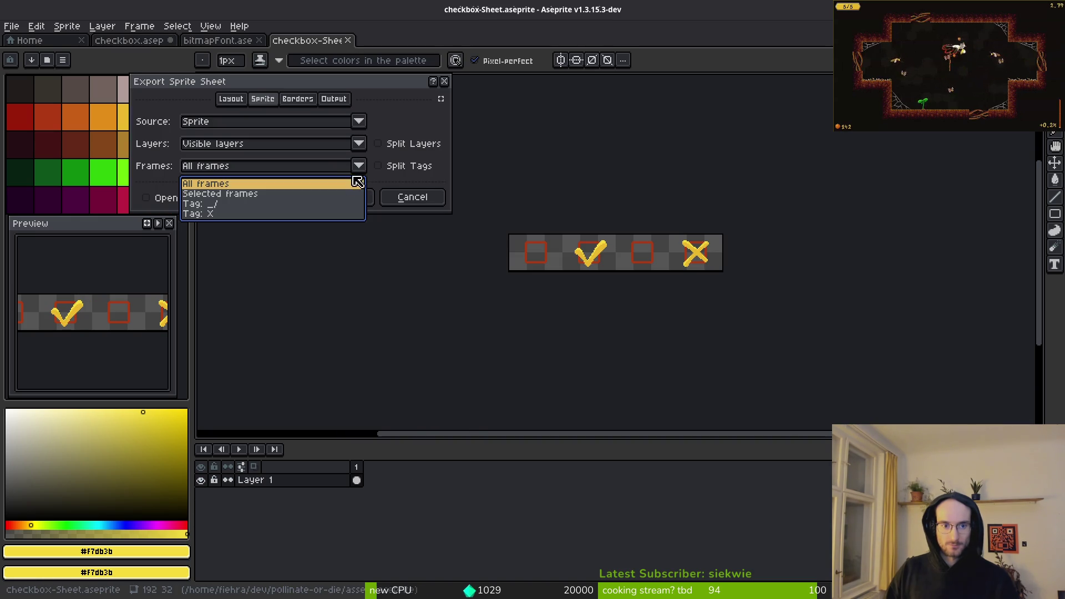
click(216, 194)
click(211, 198)
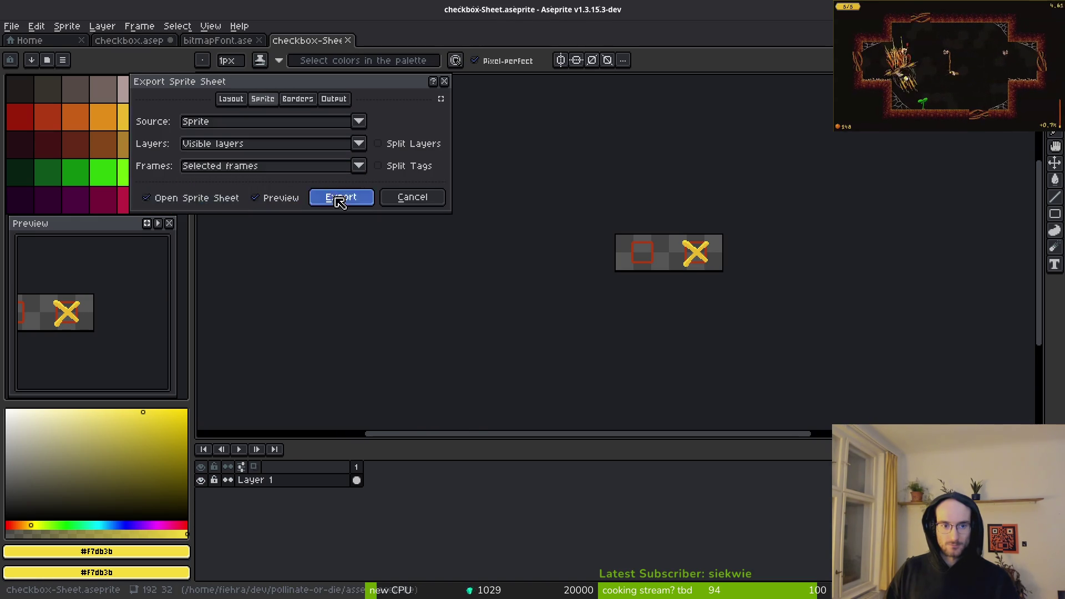
click(347, 198)
key(ctrl+alt+shift+s)
Step: Export the sheet over checkbox_sheet.png in the art/ui folder, confirming the overwrite
click(263, 49)
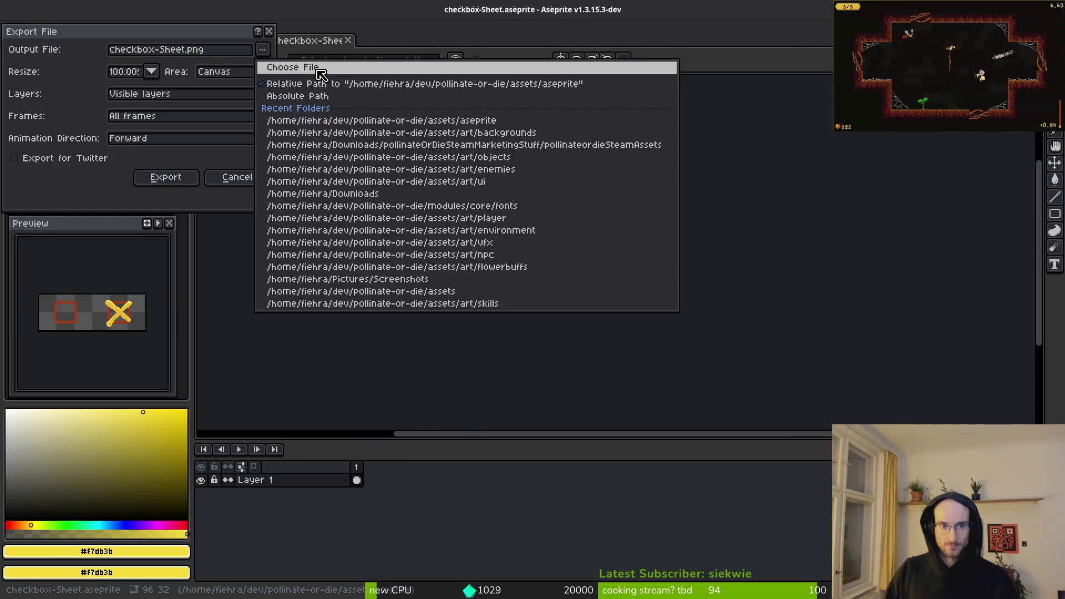
click(302, 66)
double_click(44, 108)
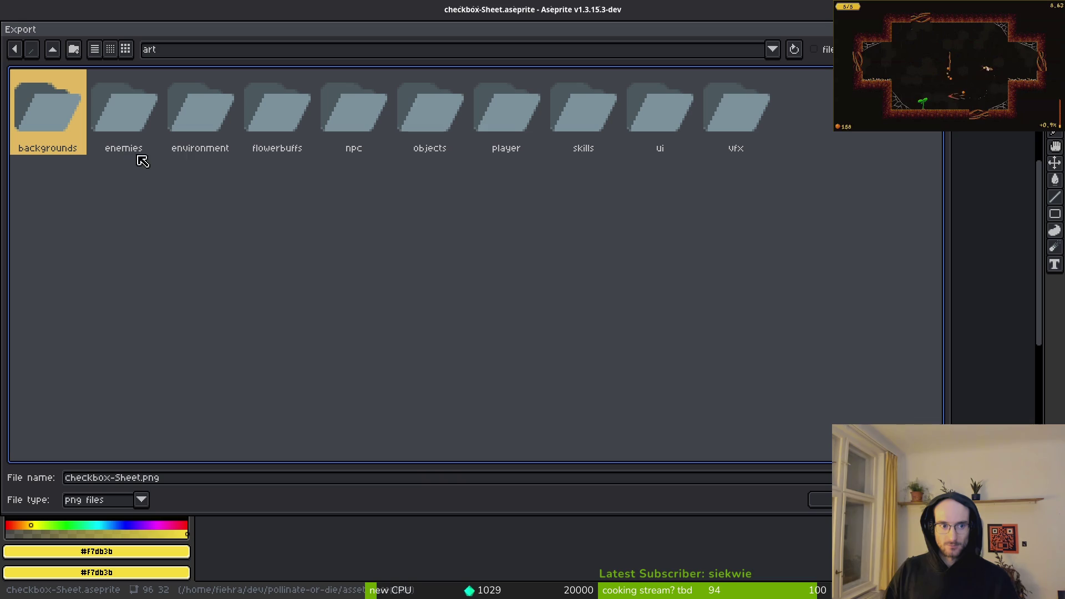
double_click(659, 111)
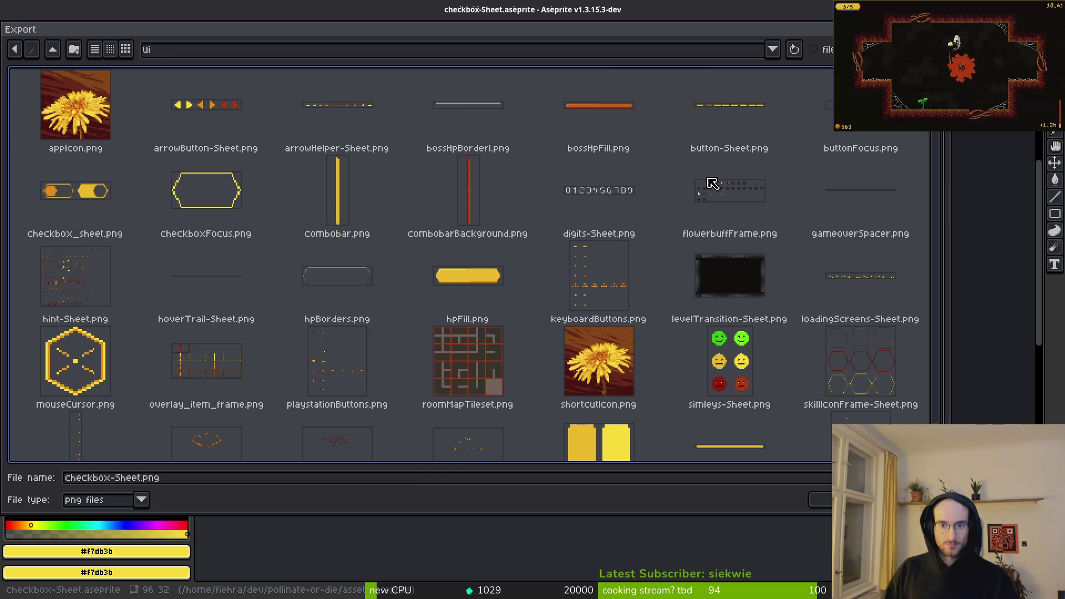
click(140, 222)
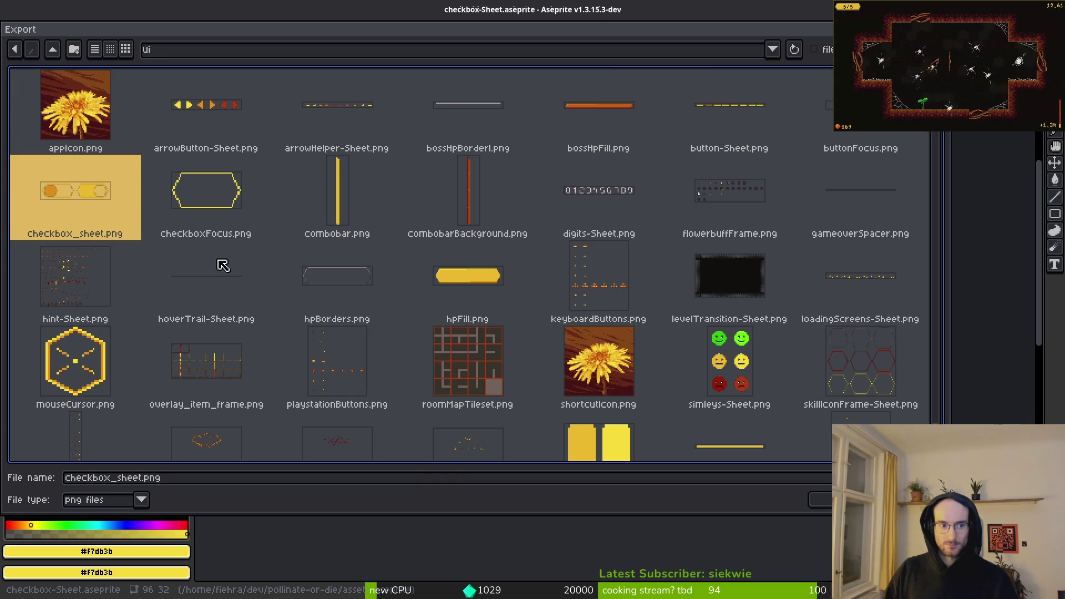
key(Return)
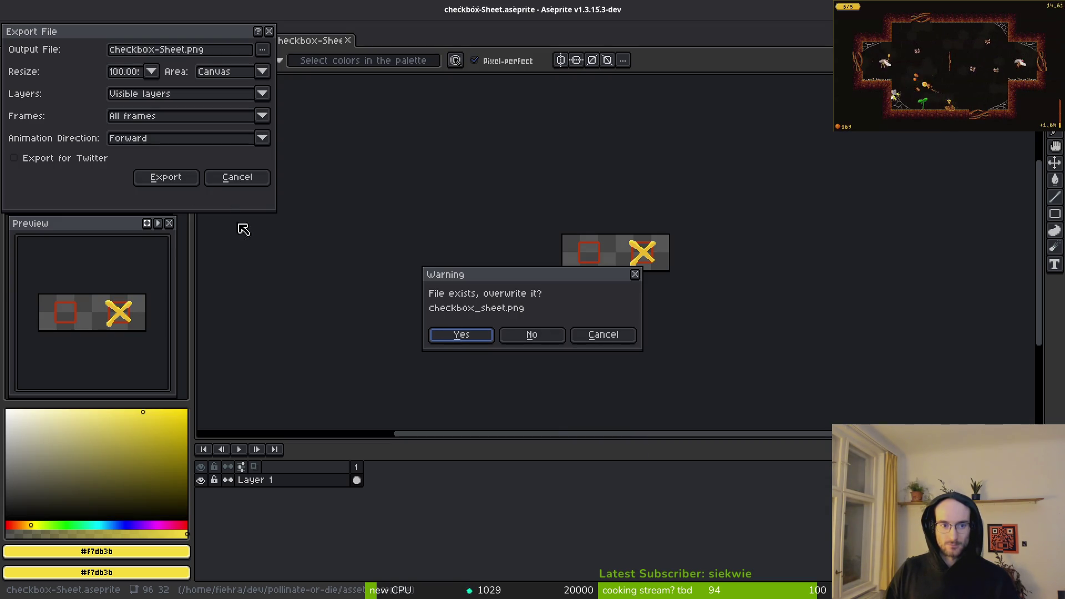
click(473, 339)
click(166, 177)
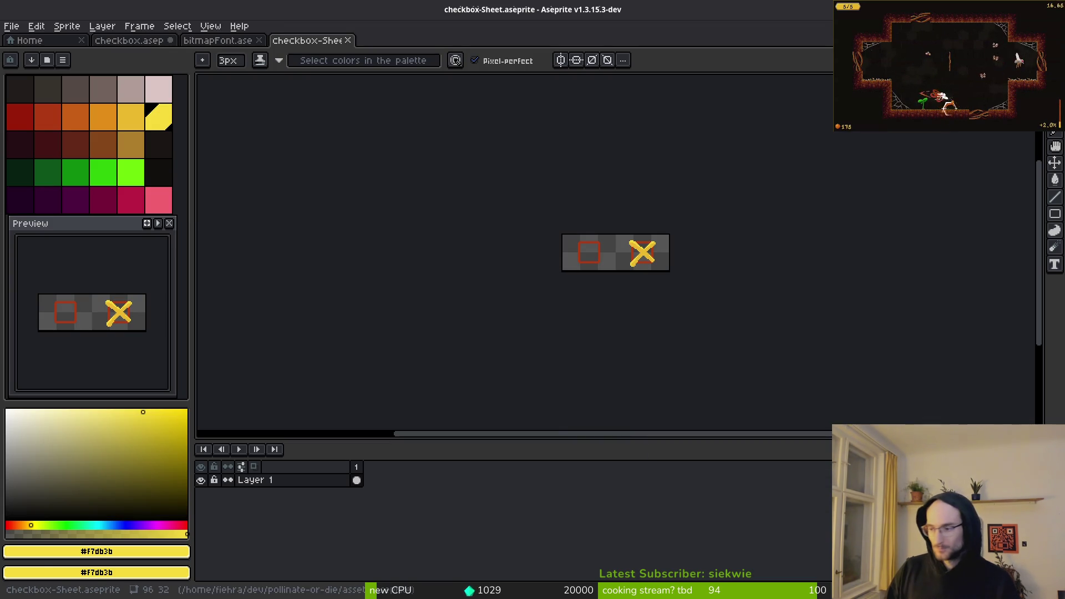
key(alt+Tab)
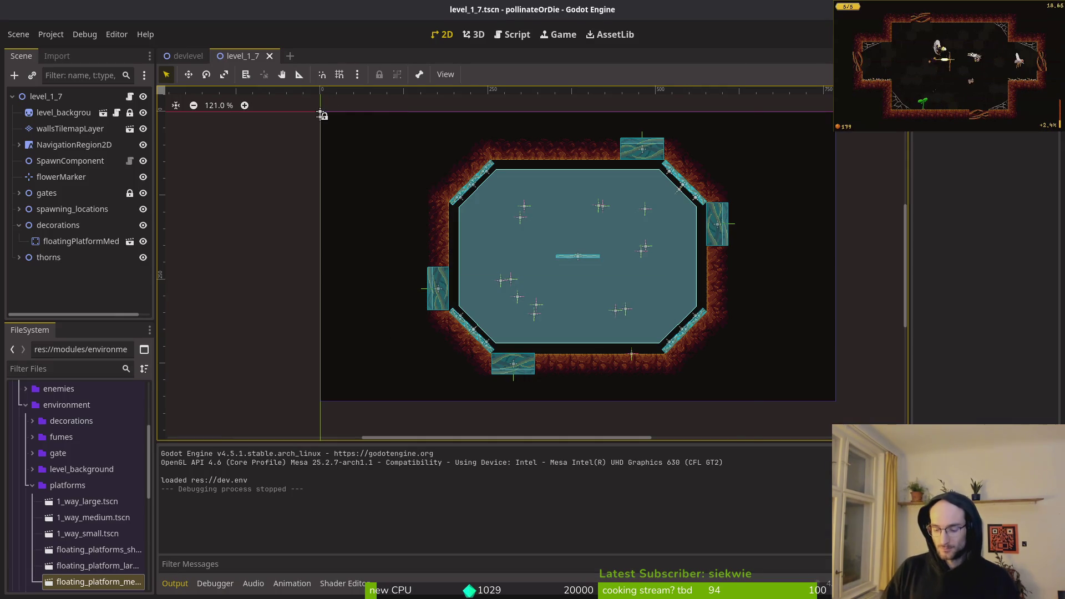
Step: Quick-open custom_check_button.tscn and select its customCheckButton root node
key(shift+alt+o)
text(chekbo)
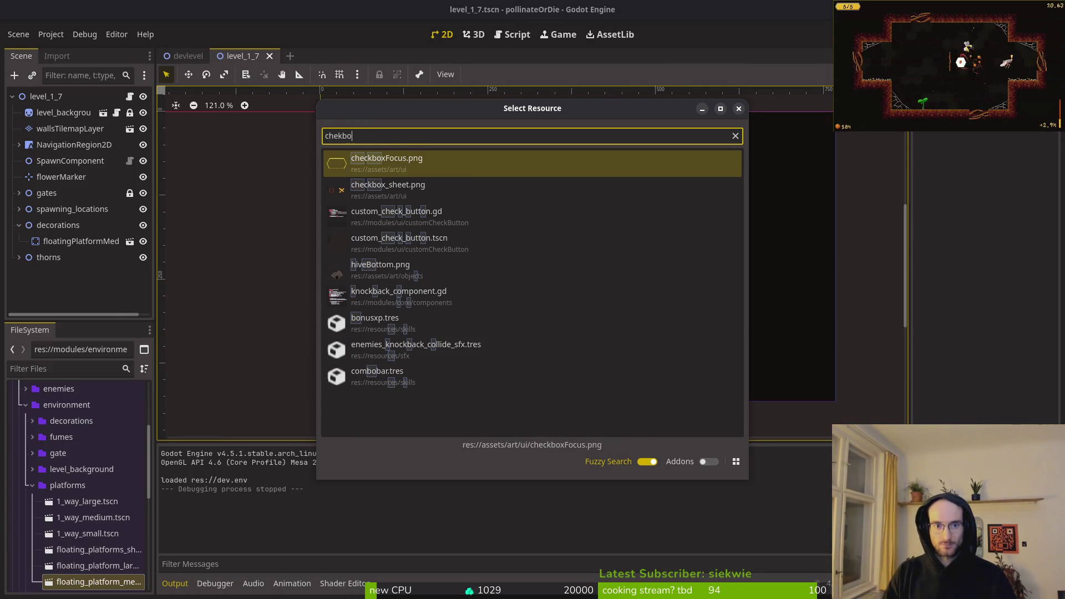
click(533, 190)
key(Down)
key(Down)
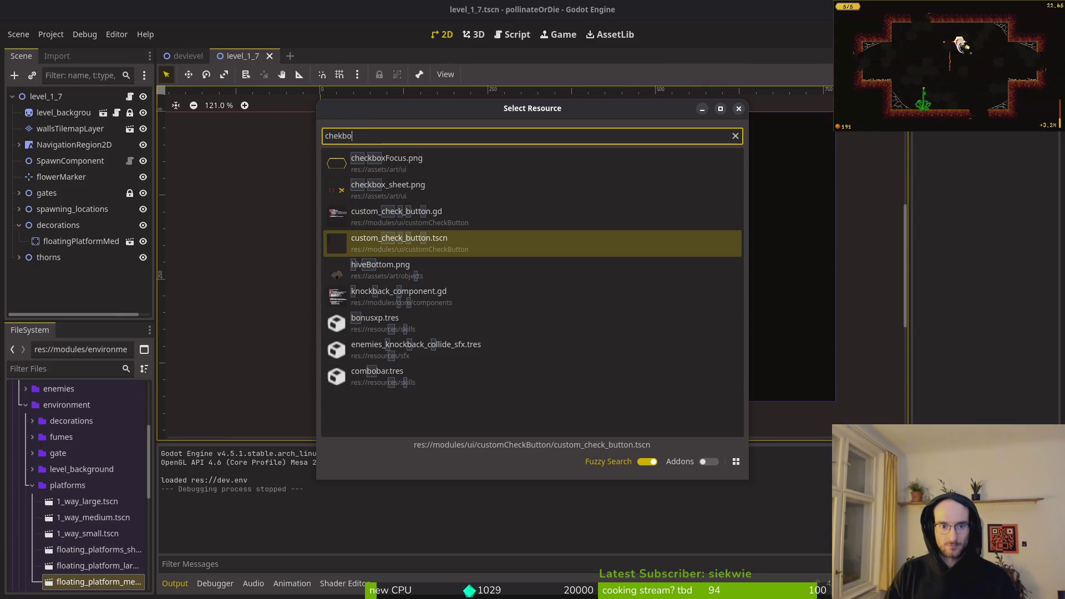
key(Return)
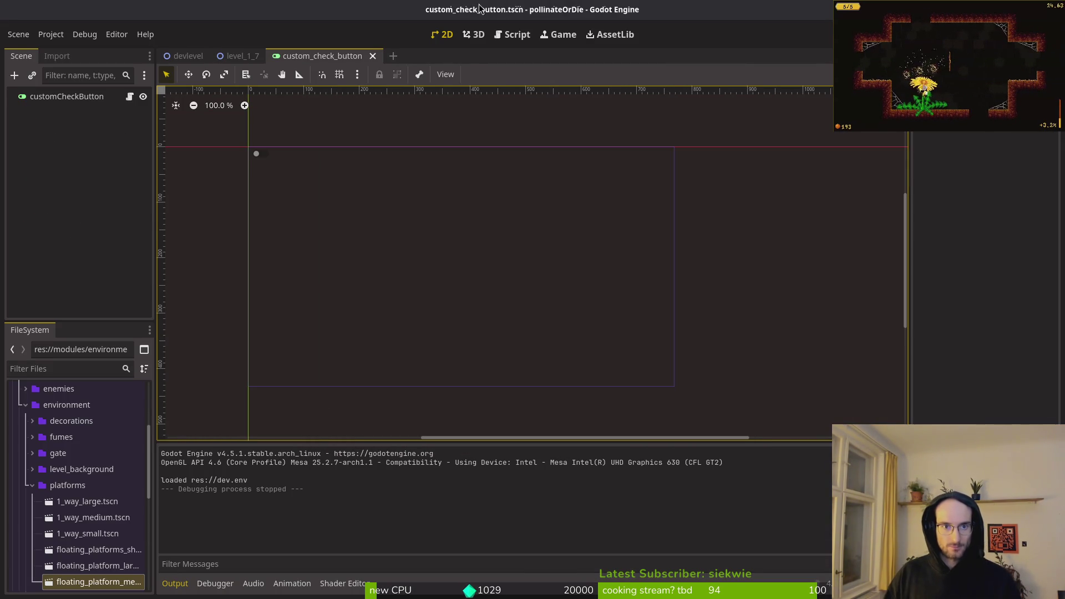
click(62, 96)
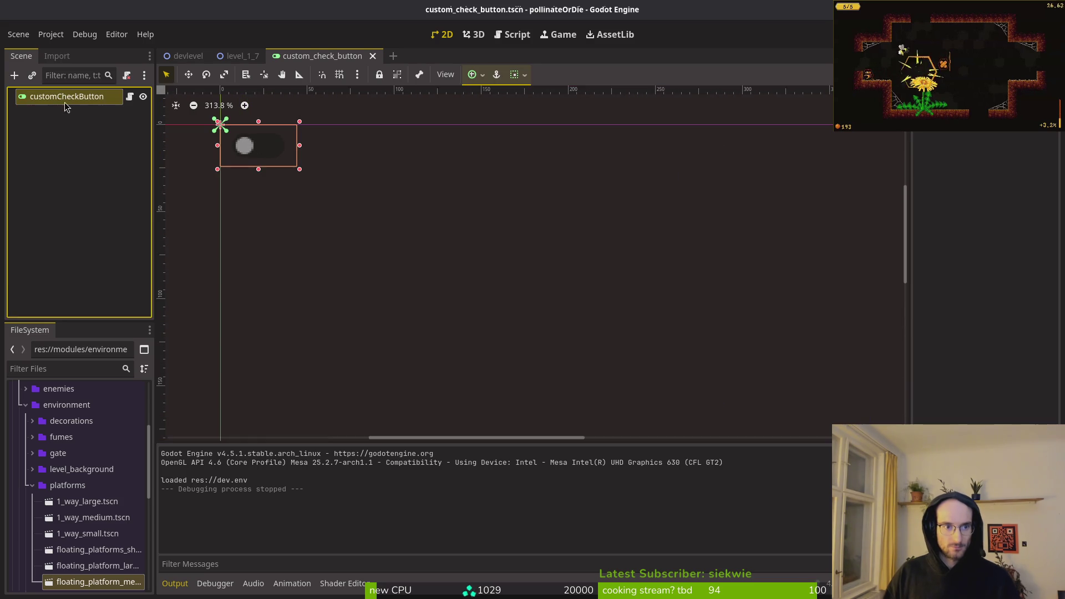
scroll(400, 238, up, 8)
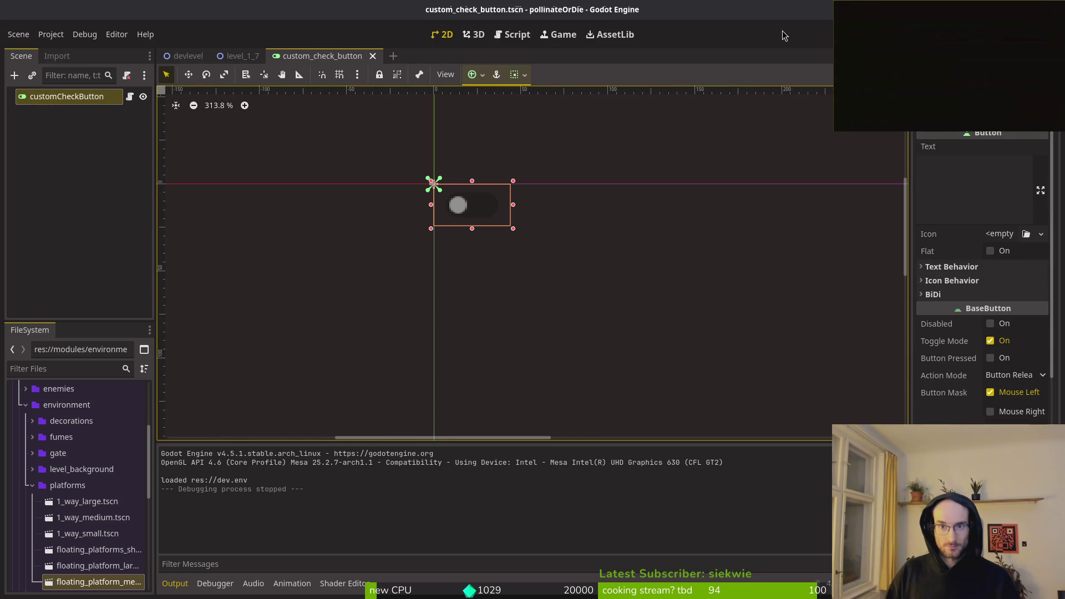
Step: Open settingsOverlay.tscn and select the autoslash checkButton under TabContainer > general
key(ctrl+shift+o)
text(toggle)
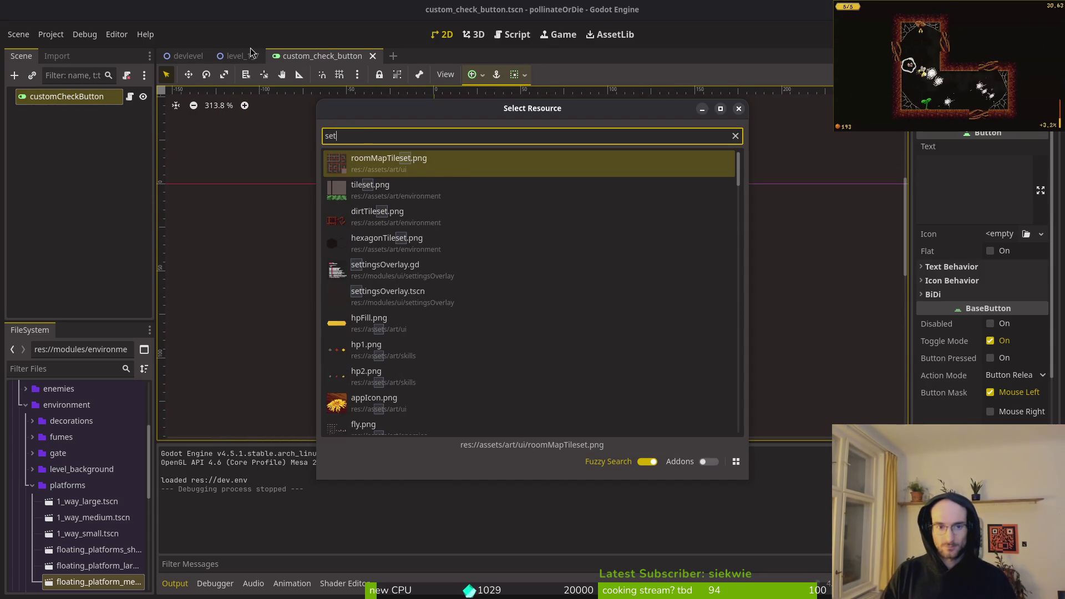
key(Escape)
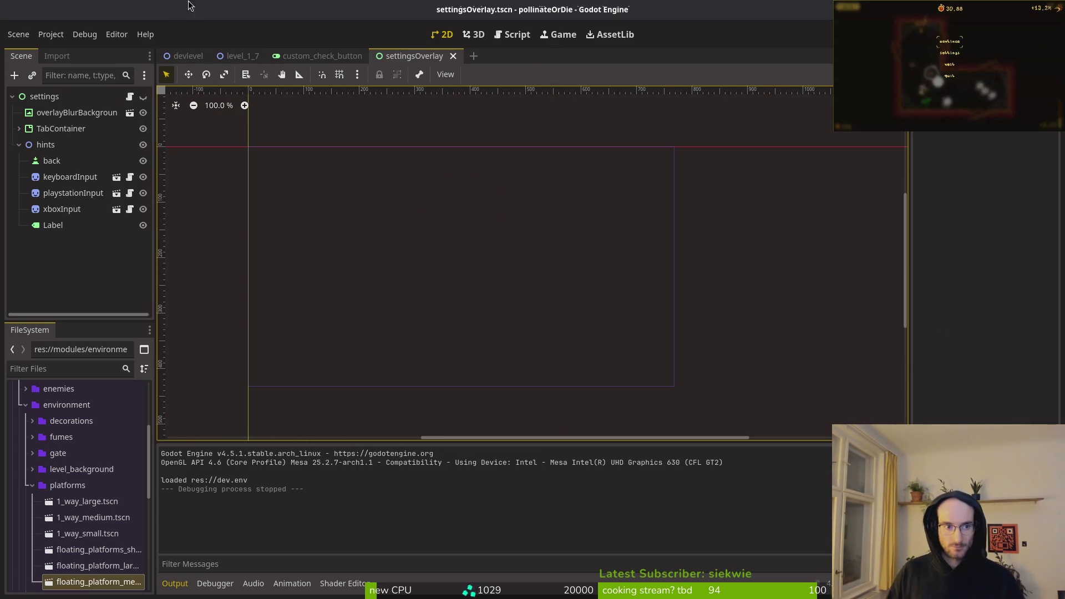
click(19, 128)
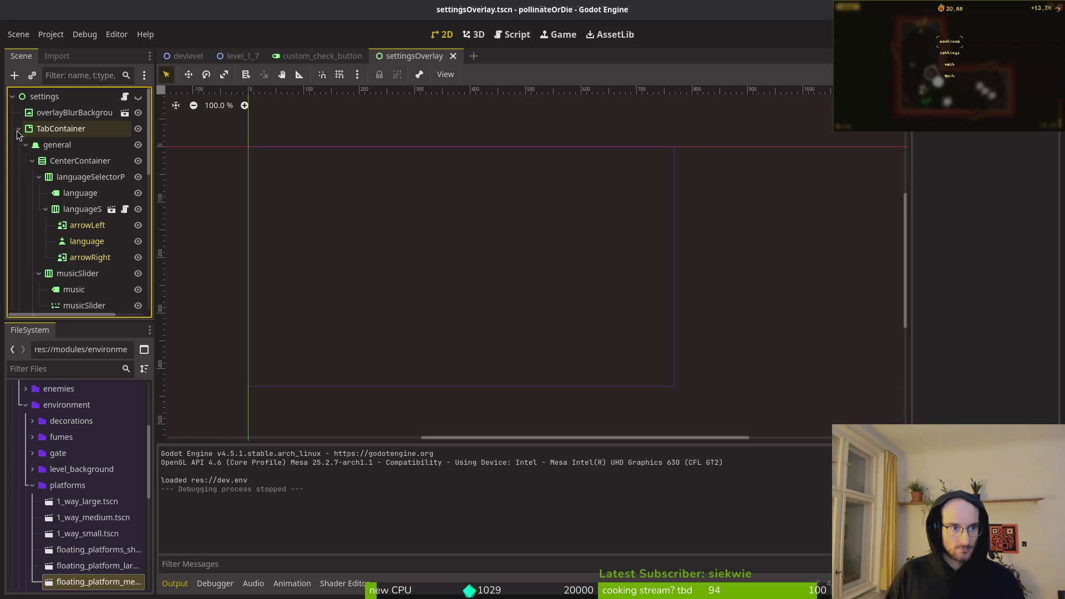
click(32, 160)
click(25, 176)
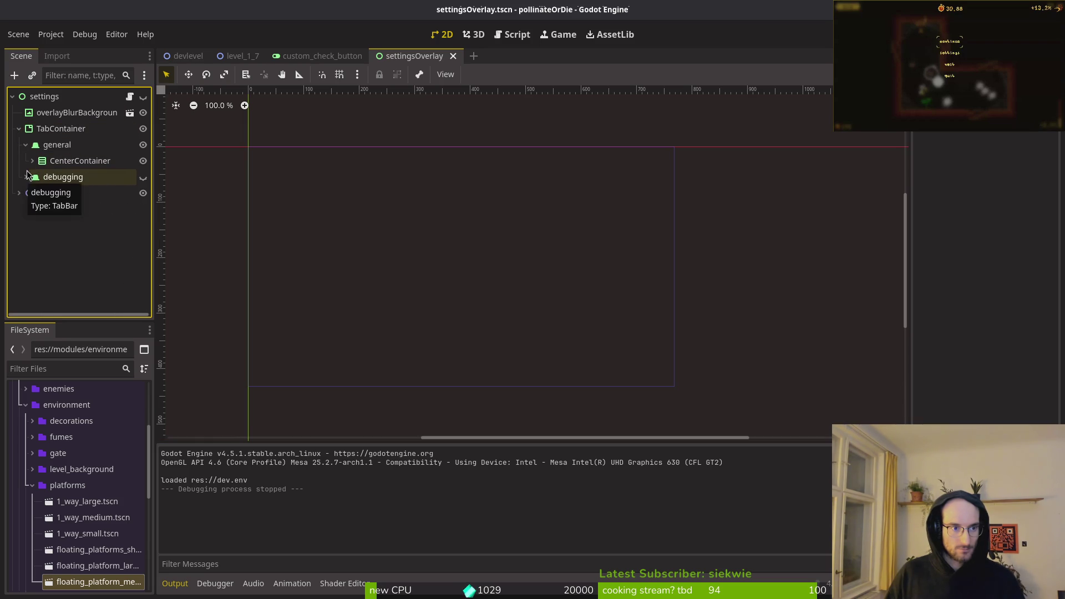
click(32, 160)
click(38, 177)
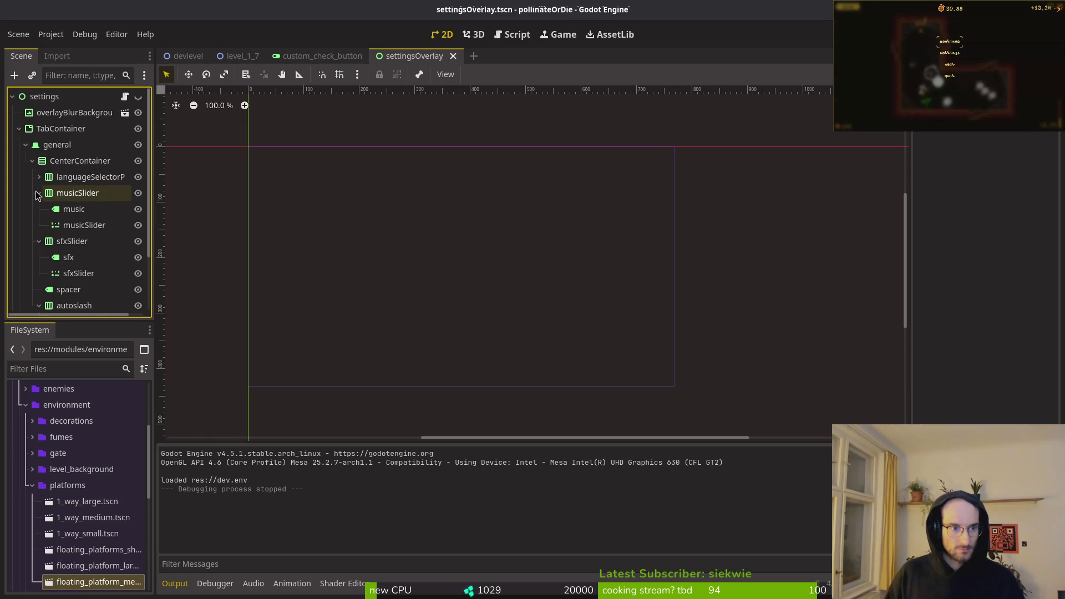
click(39, 192)
click(38, 208)
click(65, 260)
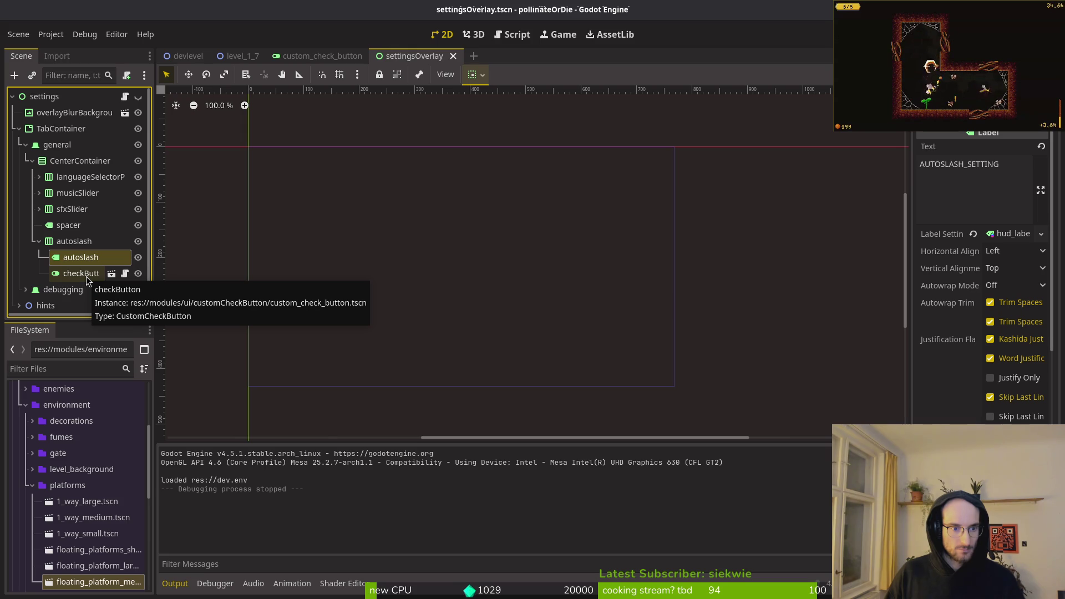
click(86, 278)
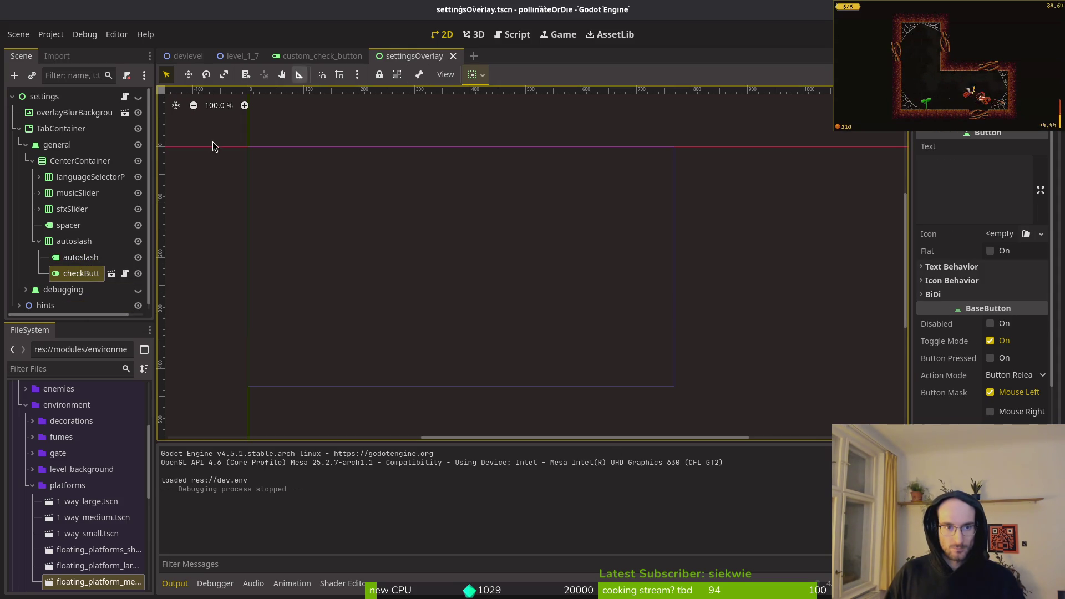
Step: Return to the custom_check_button scene tab
click(111, 274)
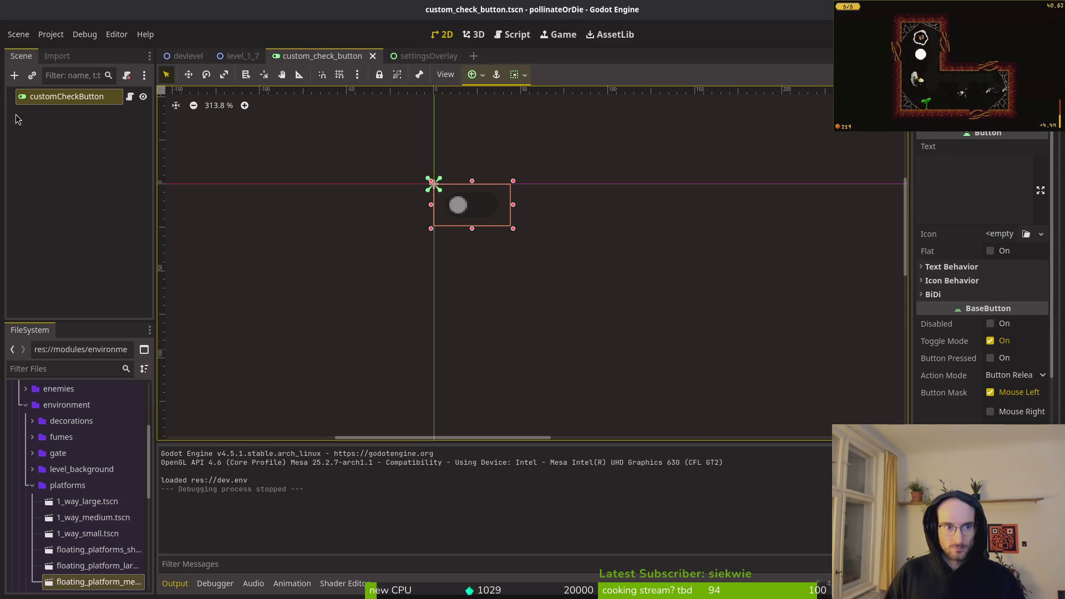
scroll(989, 333, down, 5)
scroll(989, 382, up, 5)
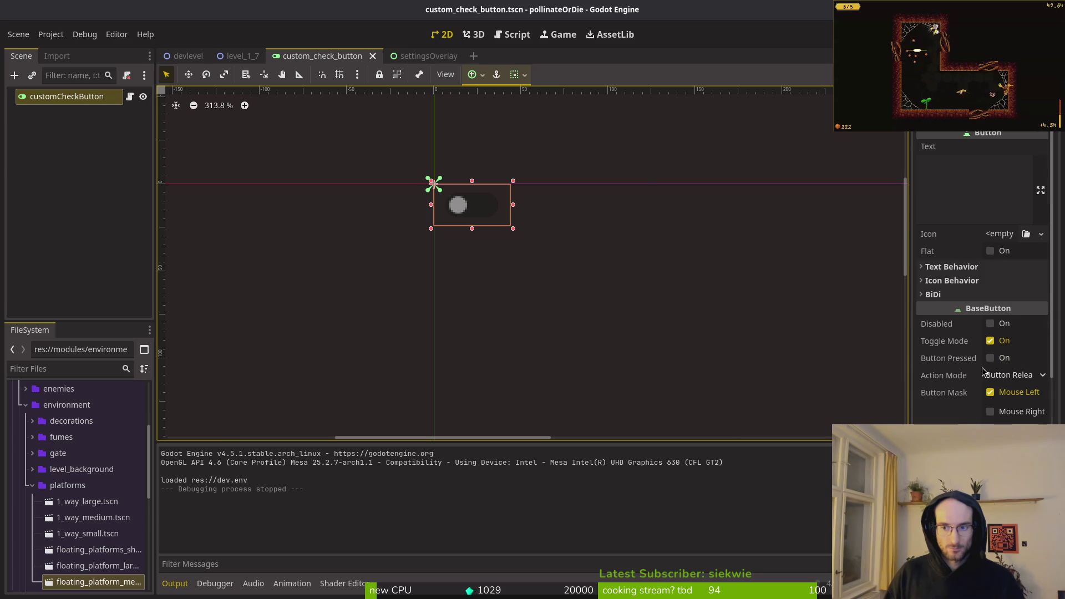
Step: Run the game, open Settings, toggle the auto slash checkbox several times, then close it
key(F5)
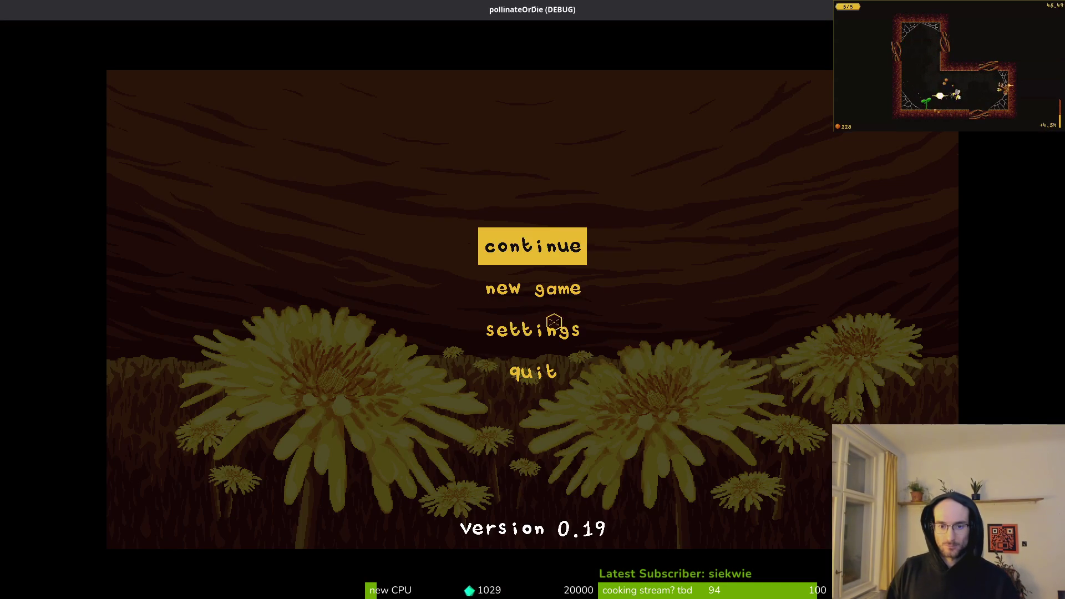
click(552, 325)
click(745, 277)
click(752, 300)
click(748, 284)
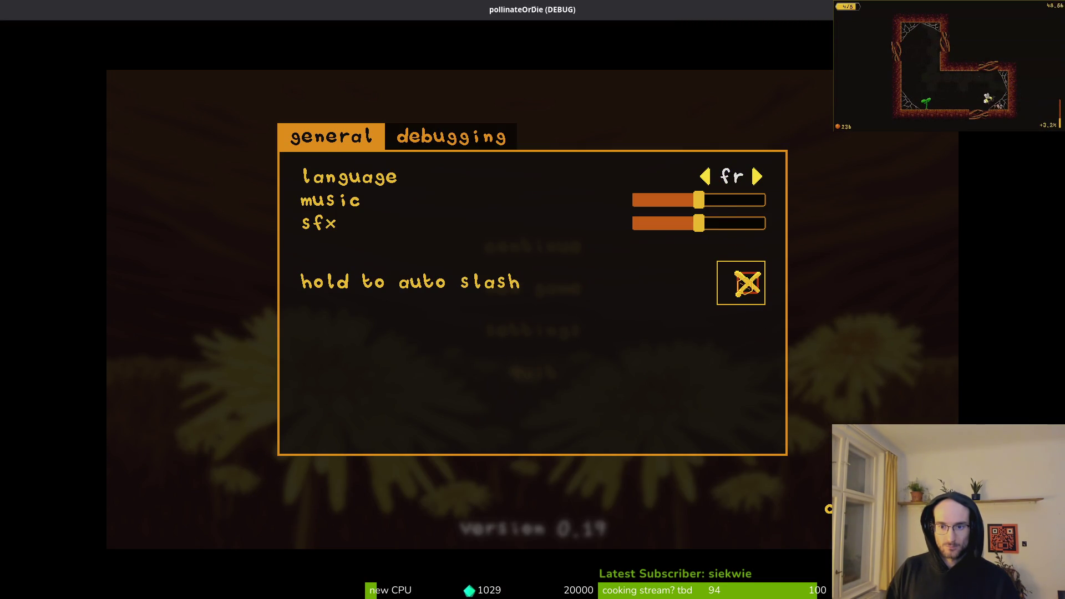
click(746, 286)
click(745, 289)
click(741, 293)
click(742, 293)
click(741, 293)
key(alt+F4)
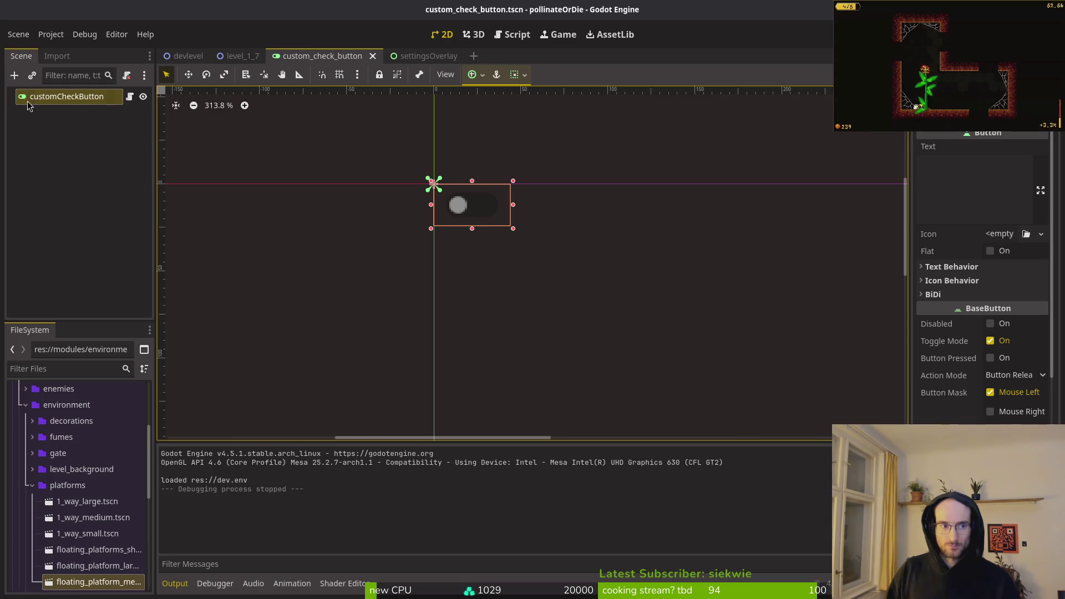
Step: Open mainTheme.tres and bring up the CheckButton type's checked icon texture
scroll(925, 276, down, 5)
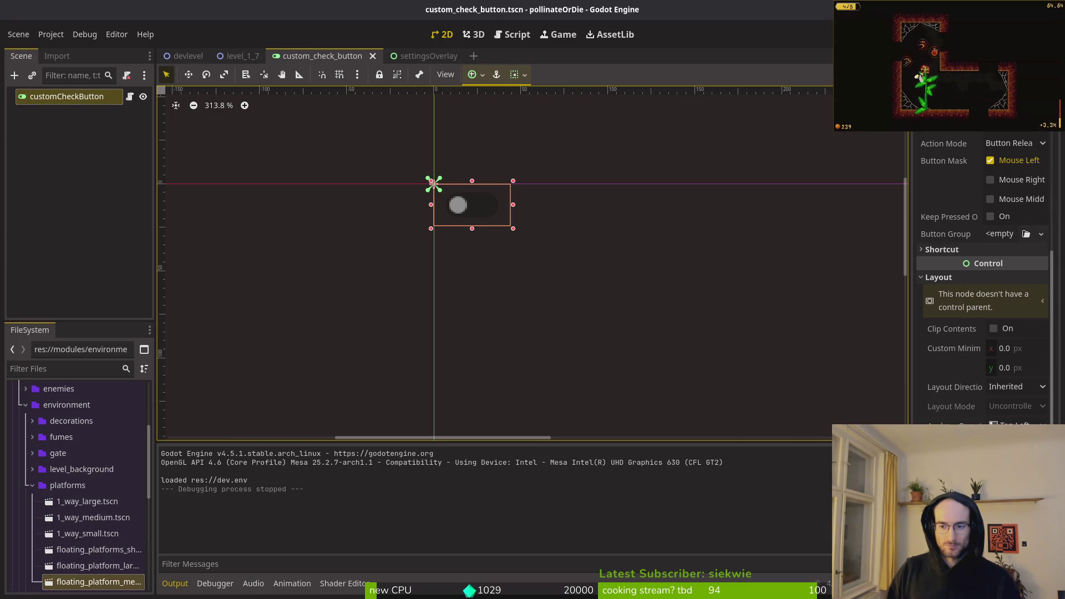
scroll(982, 277, up, 5)
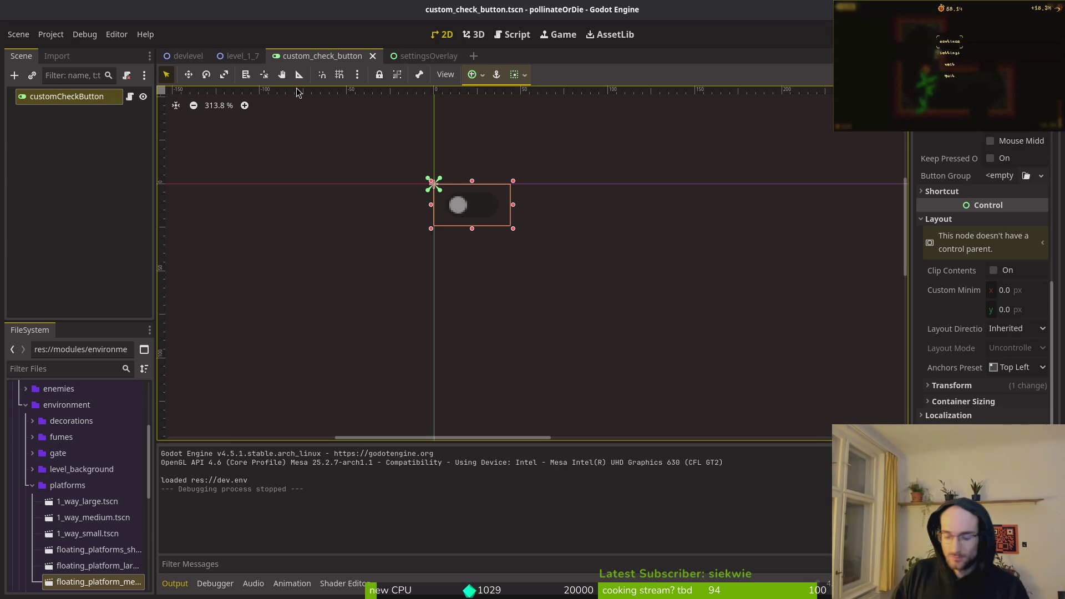
key(shift+alt+o)
text(flo)
key(Escape)
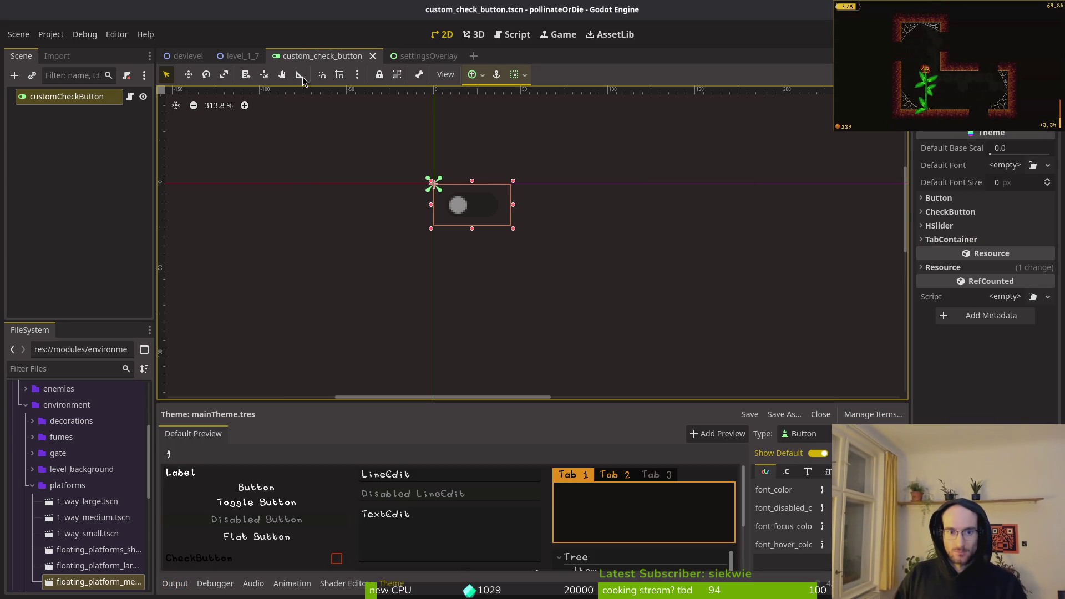
click(813, 438)
click(816, 467)
click(849, 471)
click(888, 490)
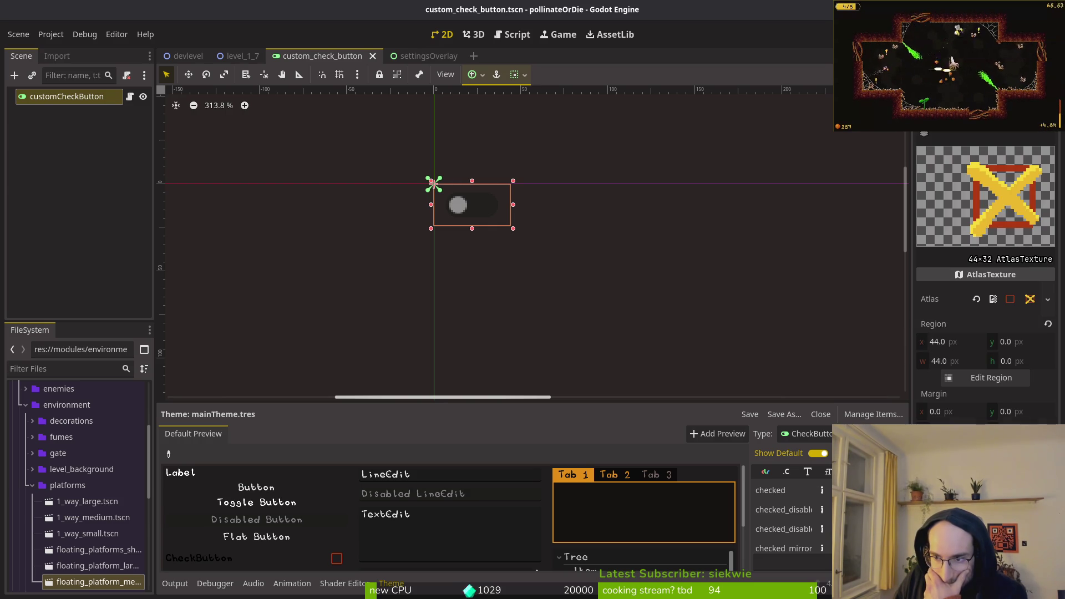
Step: Set the checked icon's region x and width to 48 and save
click(968, 343)
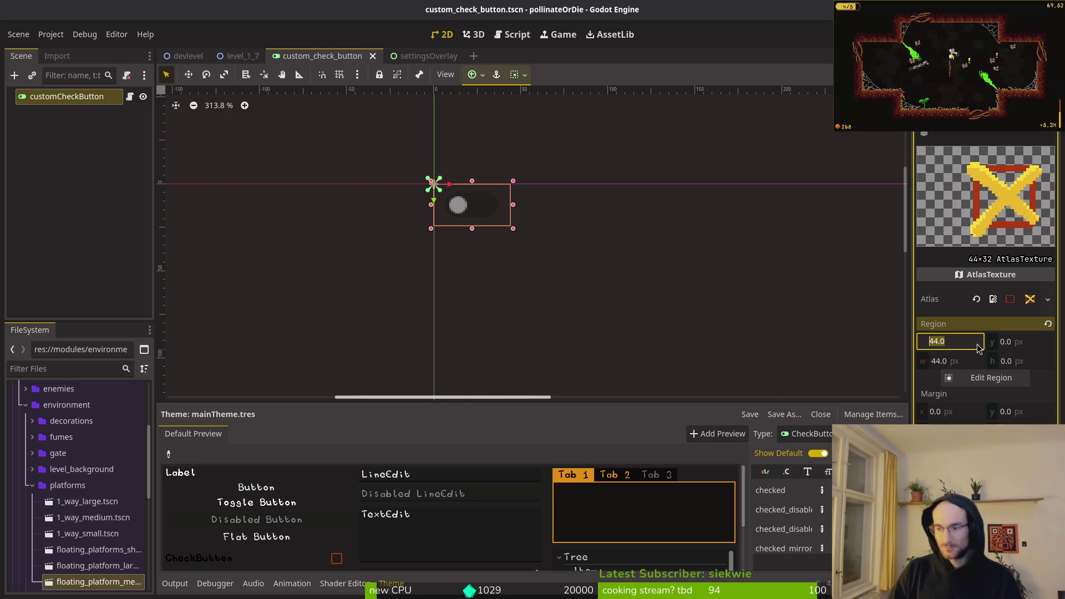
key(alt+Tab)
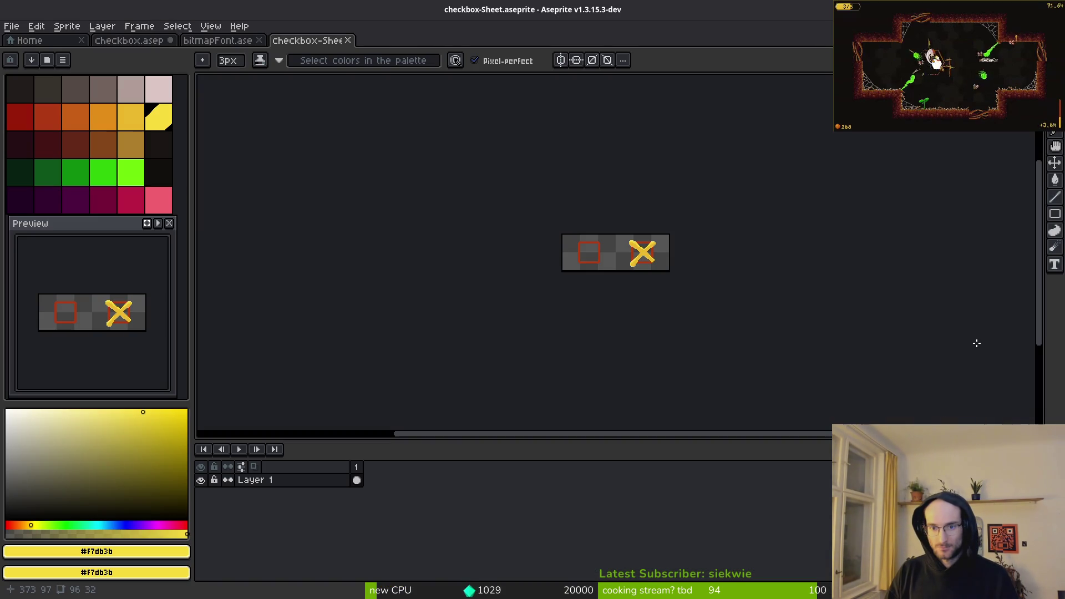
key(alt+Tab)
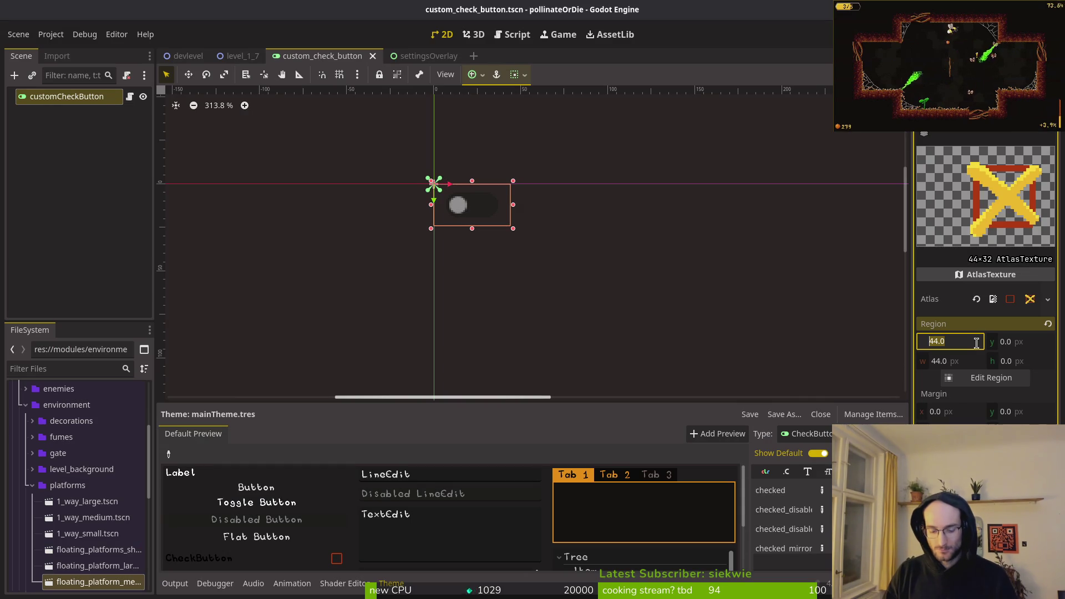
key(Tab)
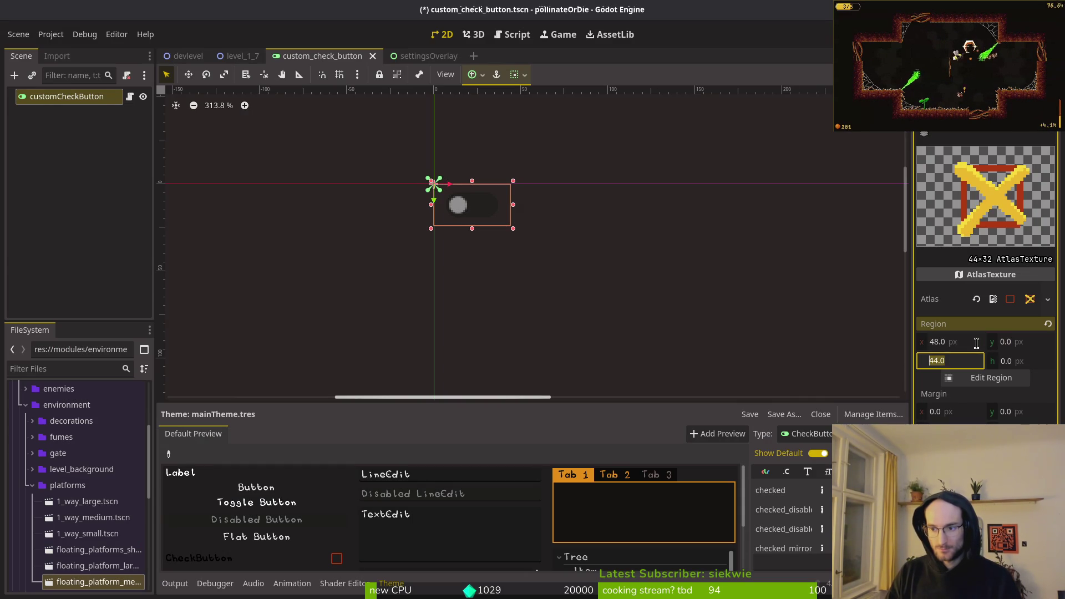
text(8)
key(Return)
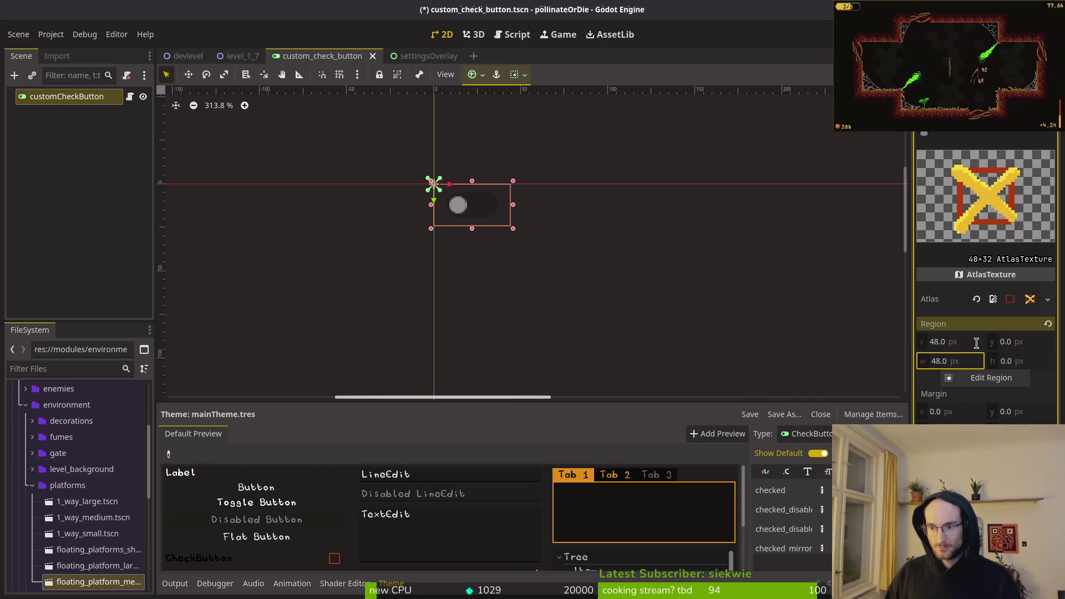
key(ctrl+s)
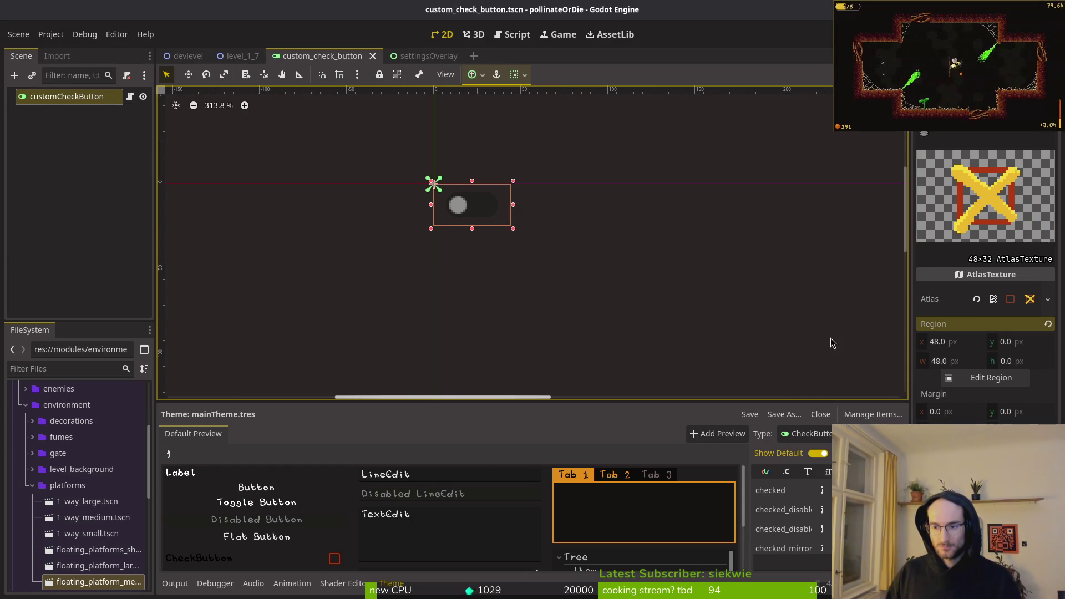
Step: Set the unchecked icon's region width to 48 and run the game
scroll(788, 516, down, 5)
click(788, 517)
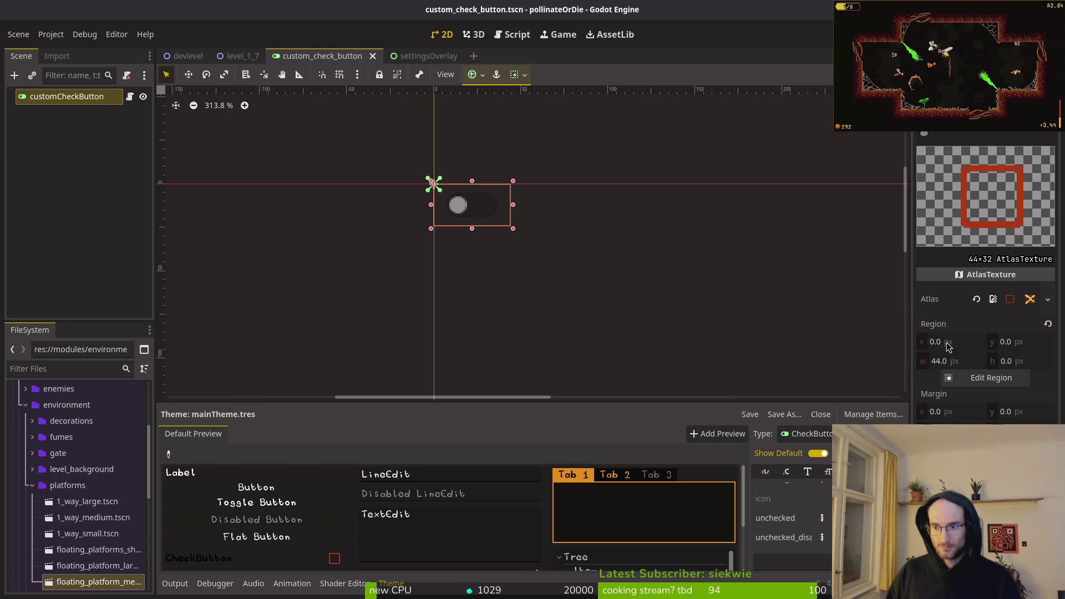
click(955, 360)
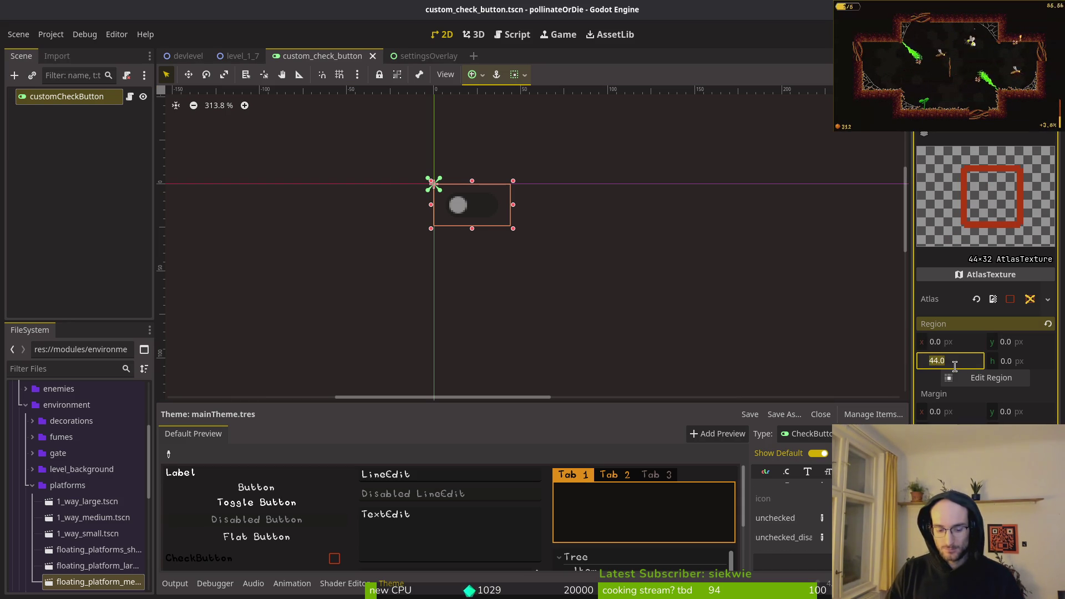
text(48)
key(Return)
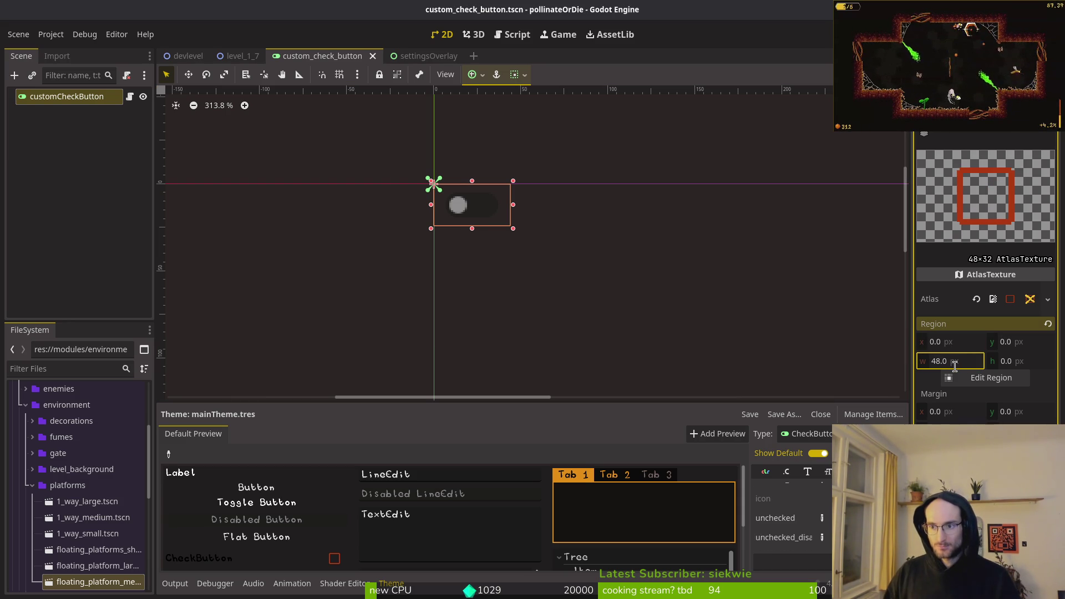
scroll(788, 516, down, 2)
key(F5)
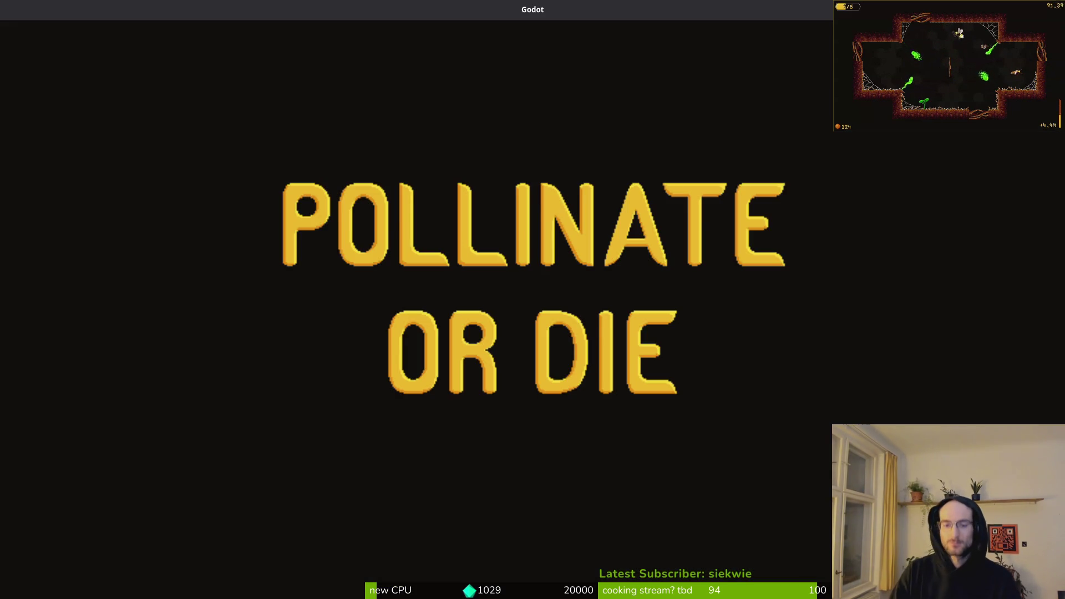
Step: In the game's settings, toggle hold to auto slash on and off repeatedly using the keyboard
key(Down)
key(Down)
key(Return)
key(Up)
key(Down)
key(Down)
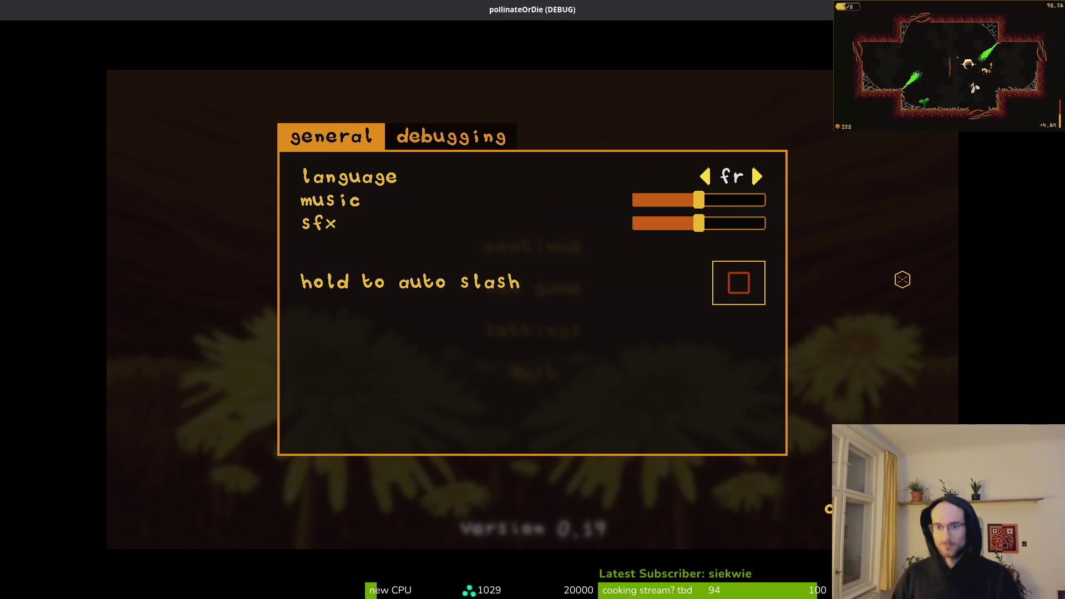
key(Return)
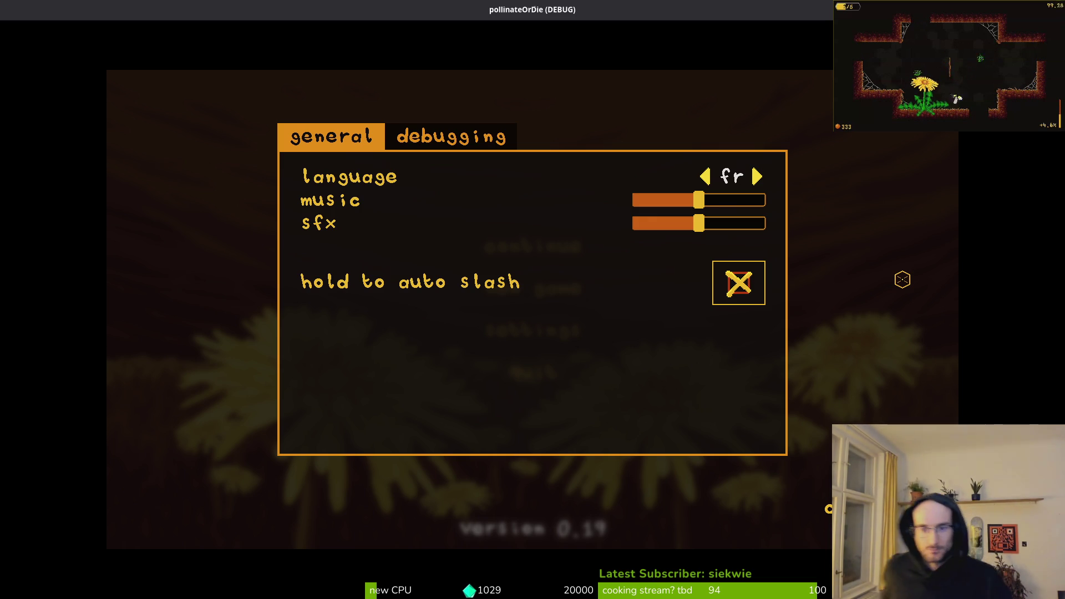
key(Up)
key(Down)
key(Return)
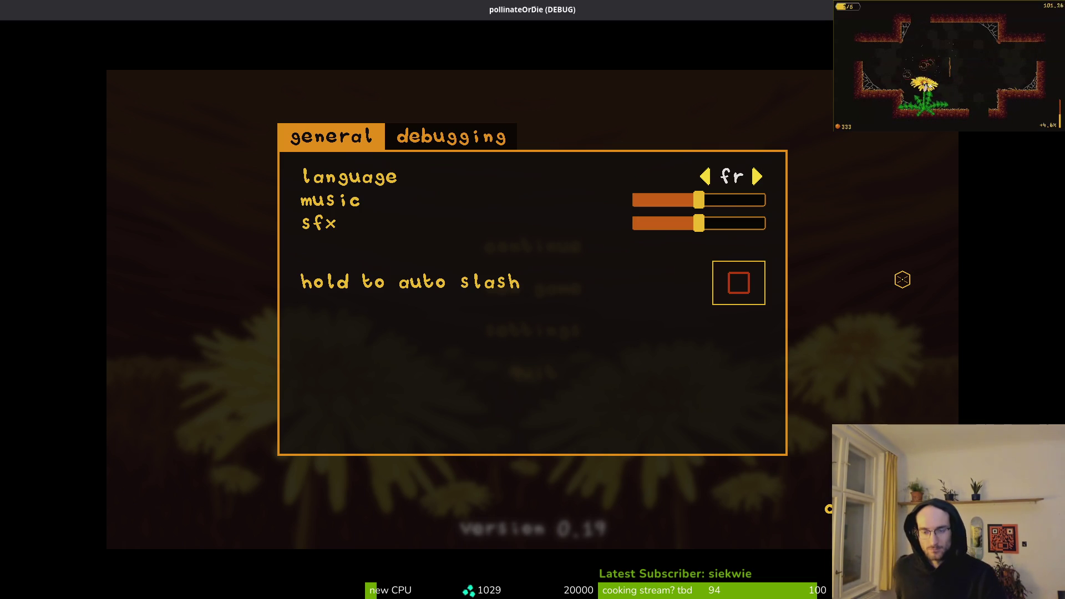
key(Return)
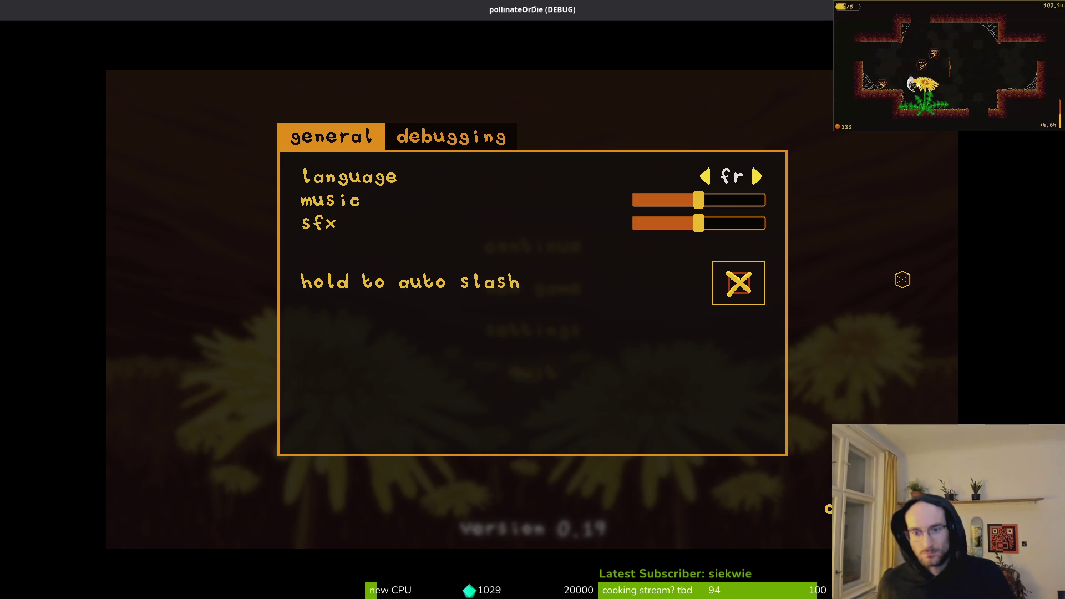
key(Return)
key(Return)
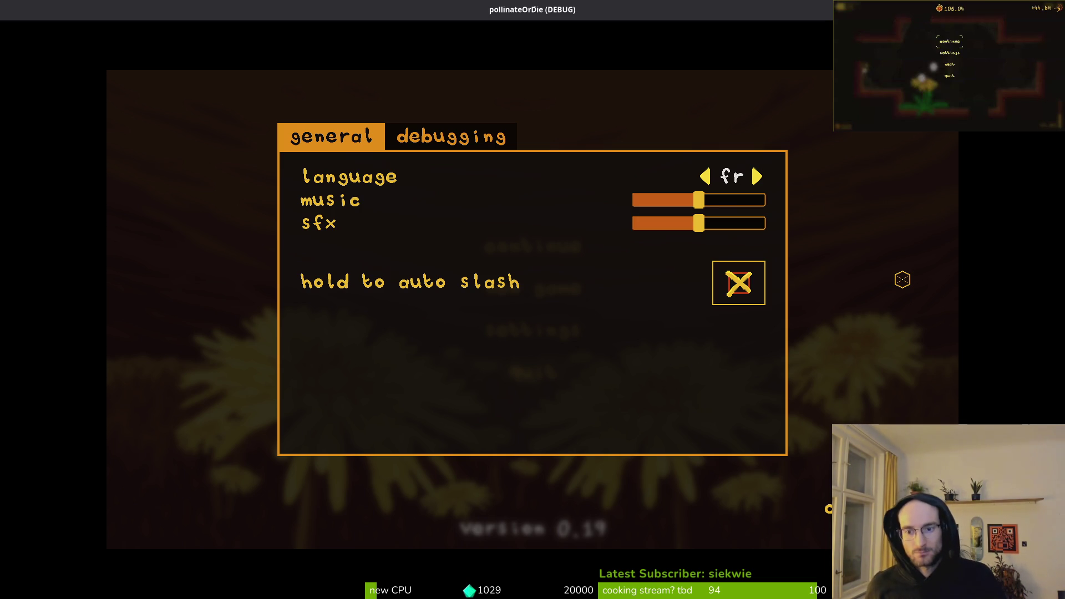
key(Return)
key(alt+Tab)
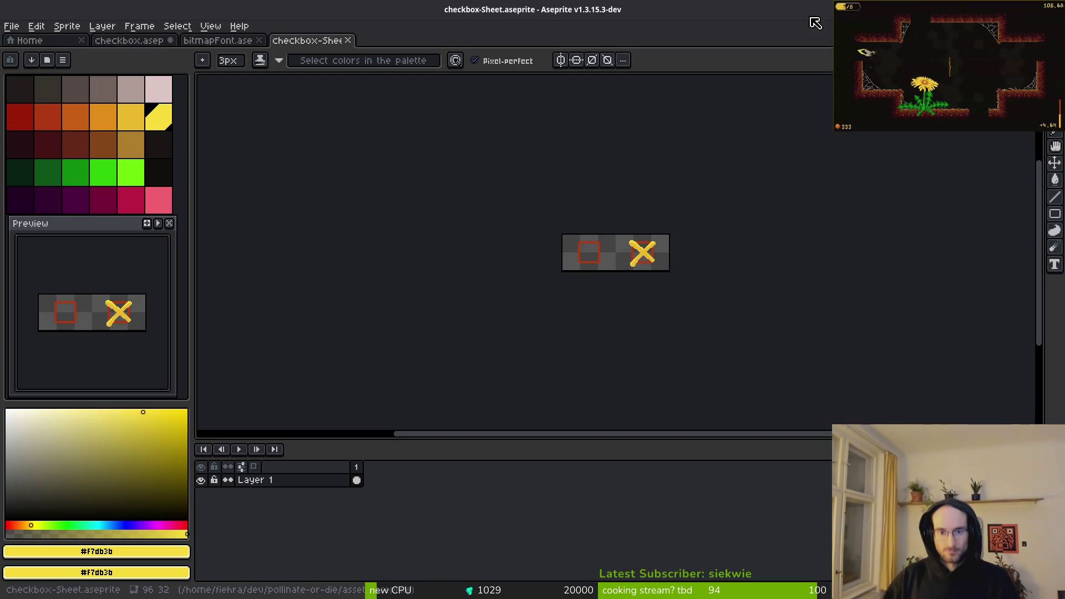
Step: Back on the checkbox sprite, resize the canvas to a 32 px width
click(196, 36)
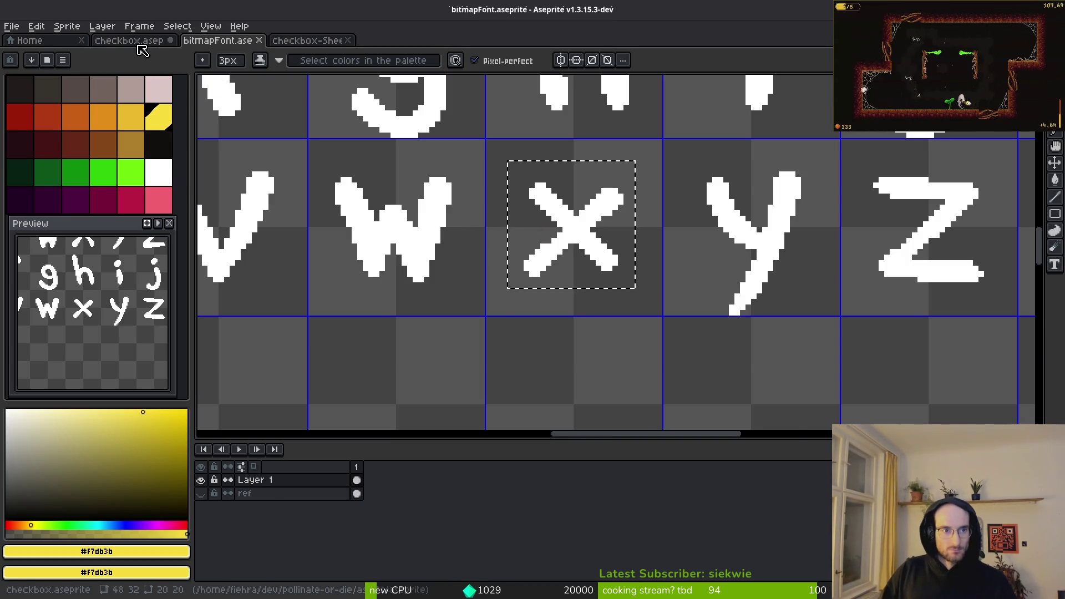
click(136, 42)
key(Left)
key(i)
key(Right)
key(b)
key(ctrl+alt+c)
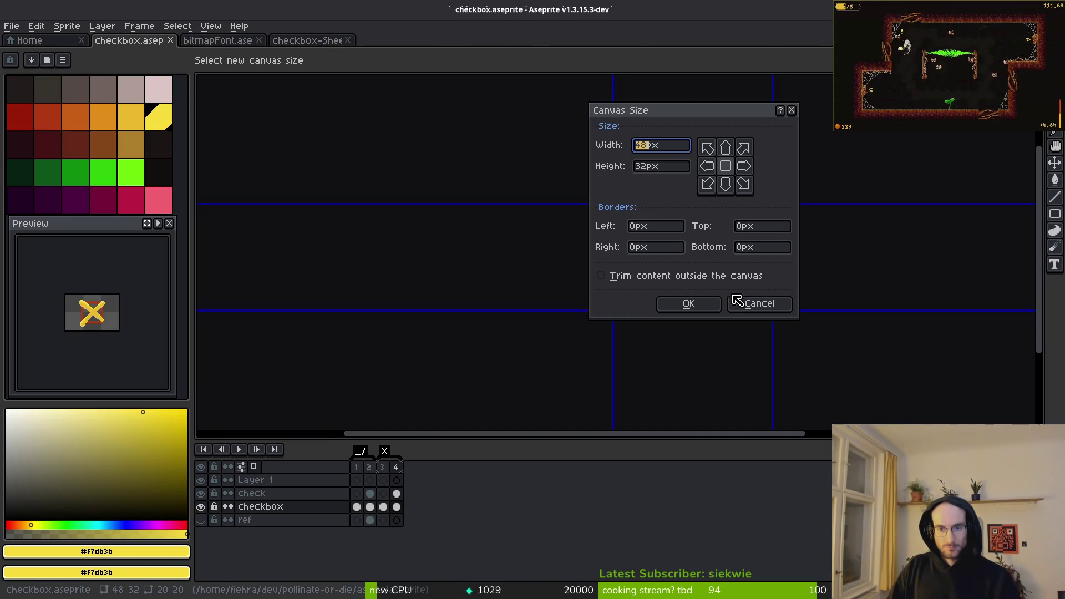
text(32)
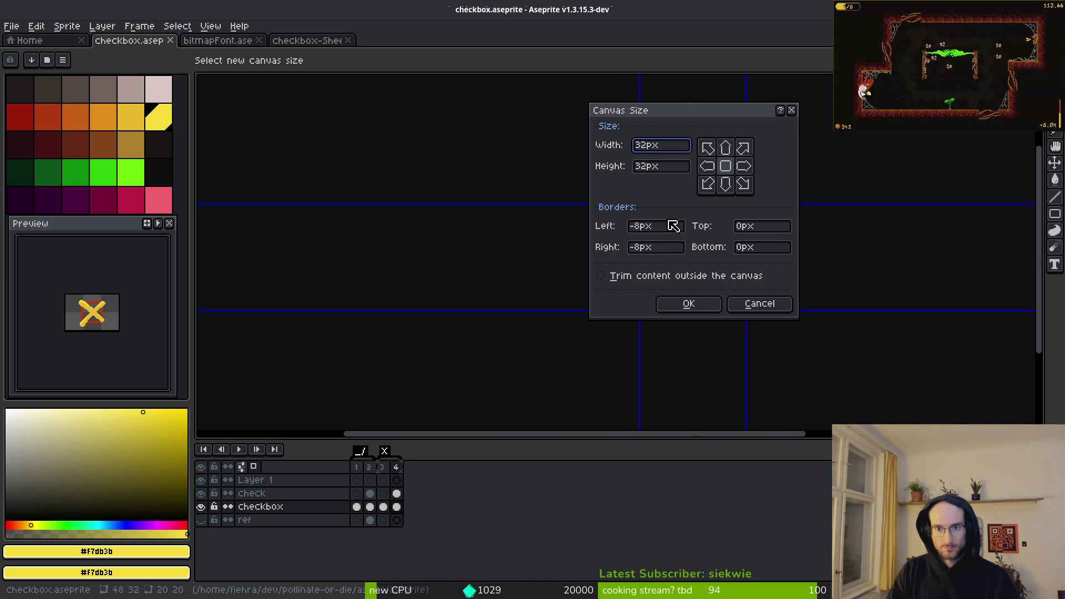
key(Return)
key(Return)
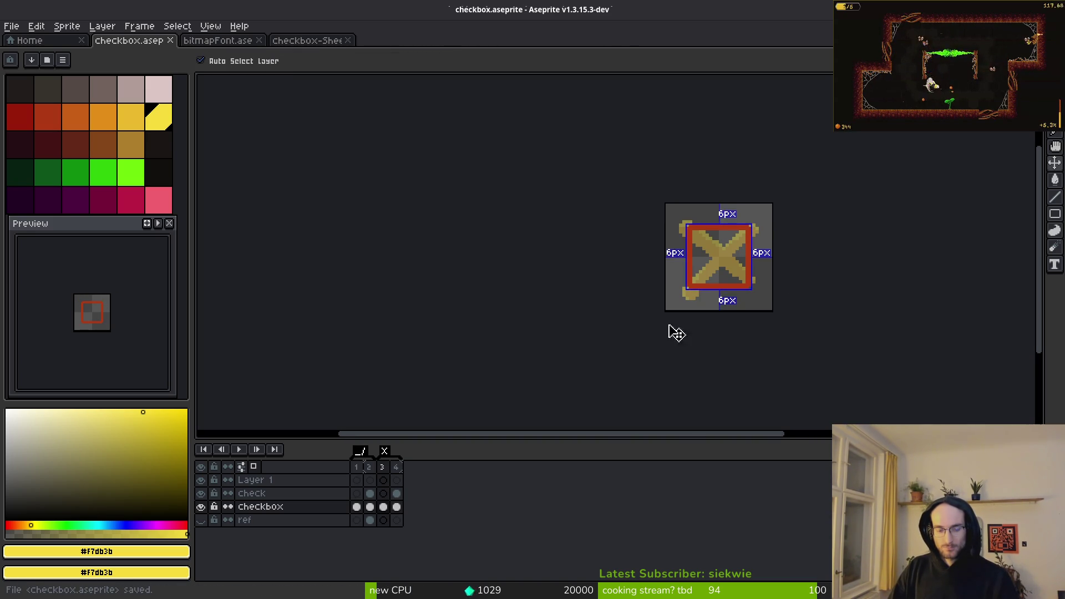
Step: Re-export frames 3–4 over art/ui/checkbox_sheet.png, confirming the overwrite
drag(383, 467, 397, 469)
key(ctrl+e)
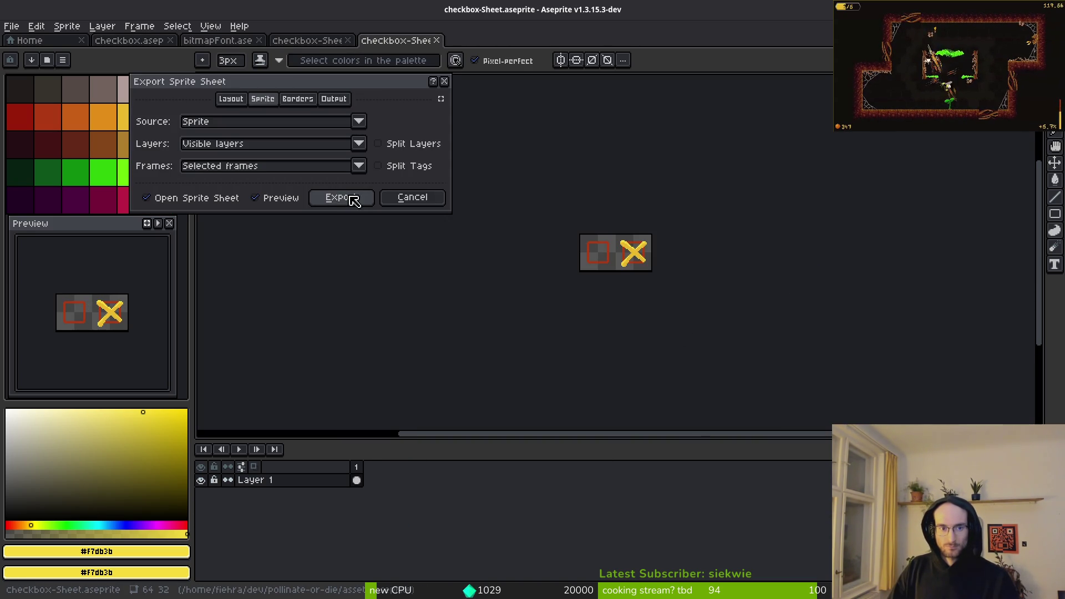
click(344, 198)
key(ctrl+alt+shift+s)
click(263, 50)
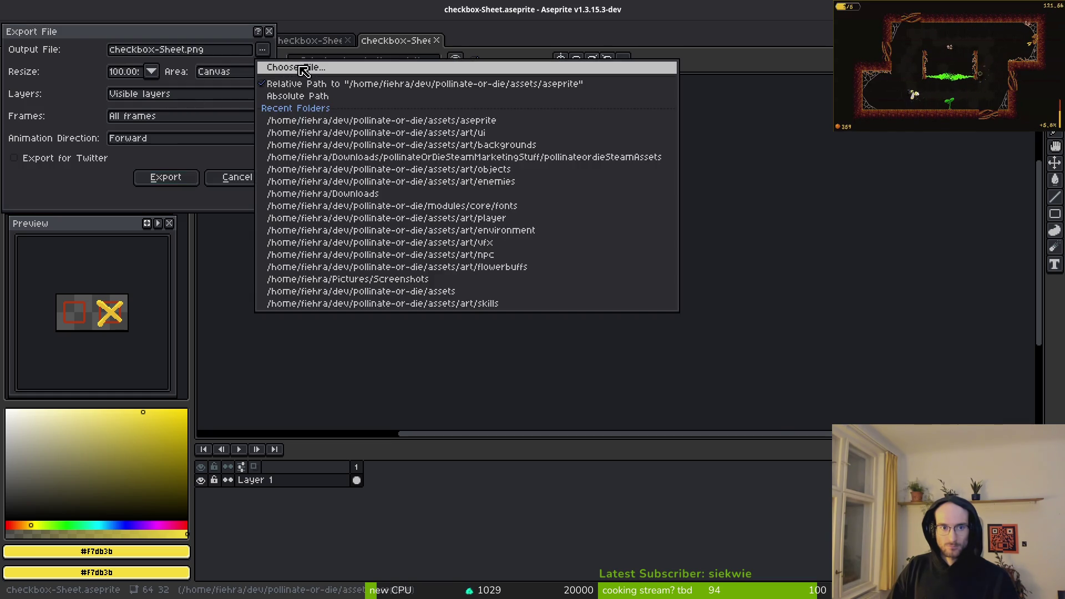
click(300, 70)
click(47, 52)
double_click(65, 97)
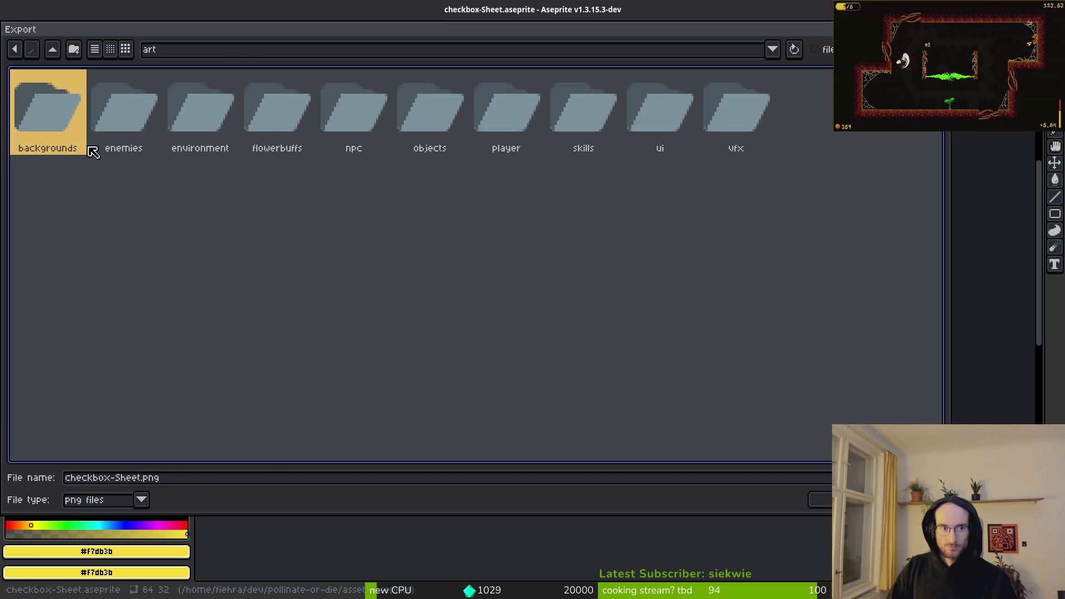
double_click(653, 105)
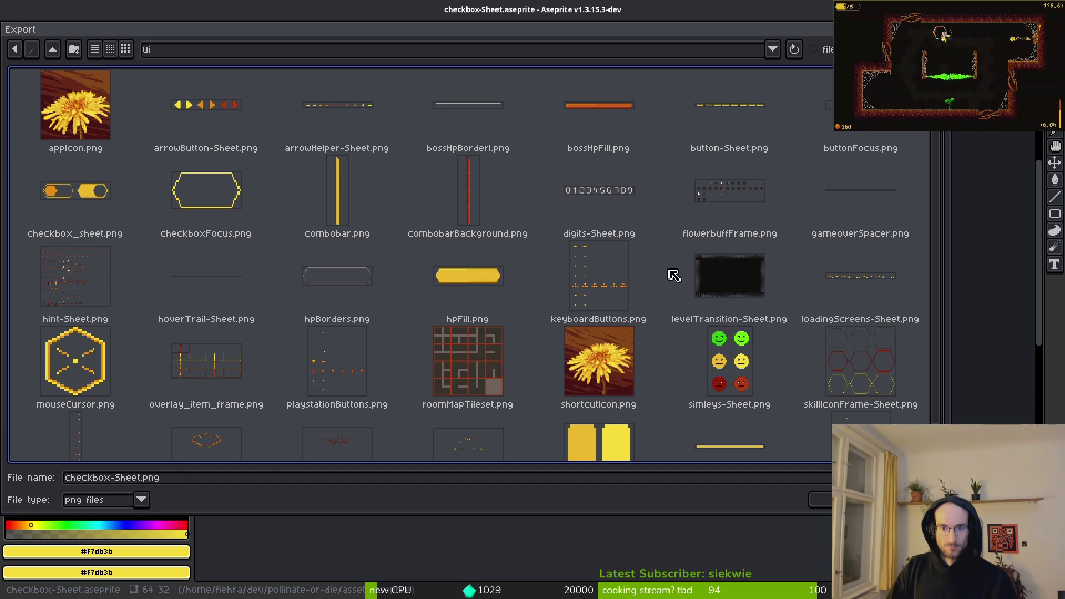
double_click(57, 190)
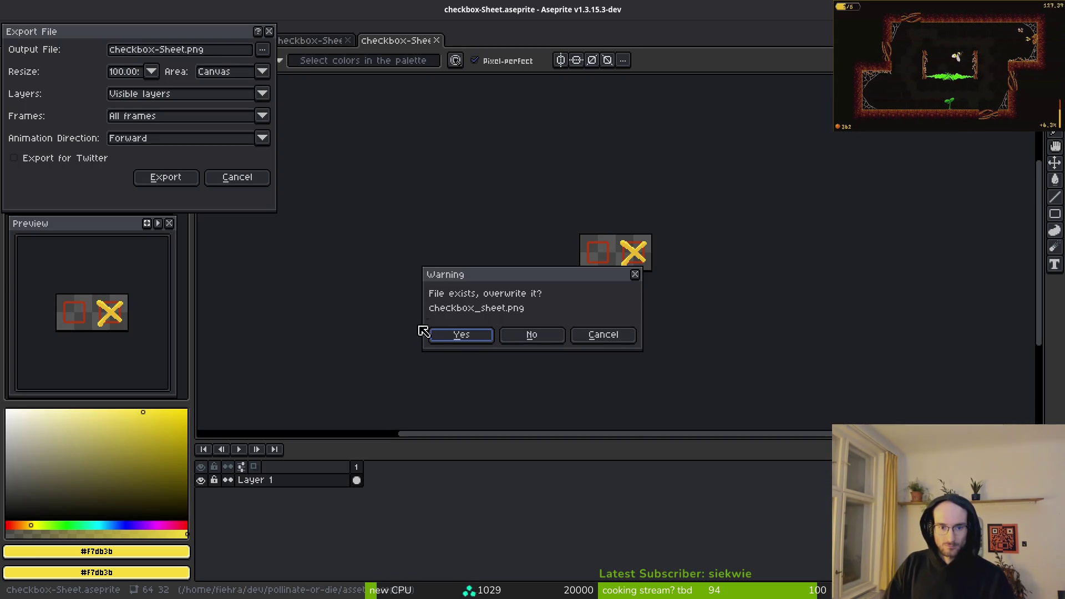
click(456, 337)
click(166, 178)
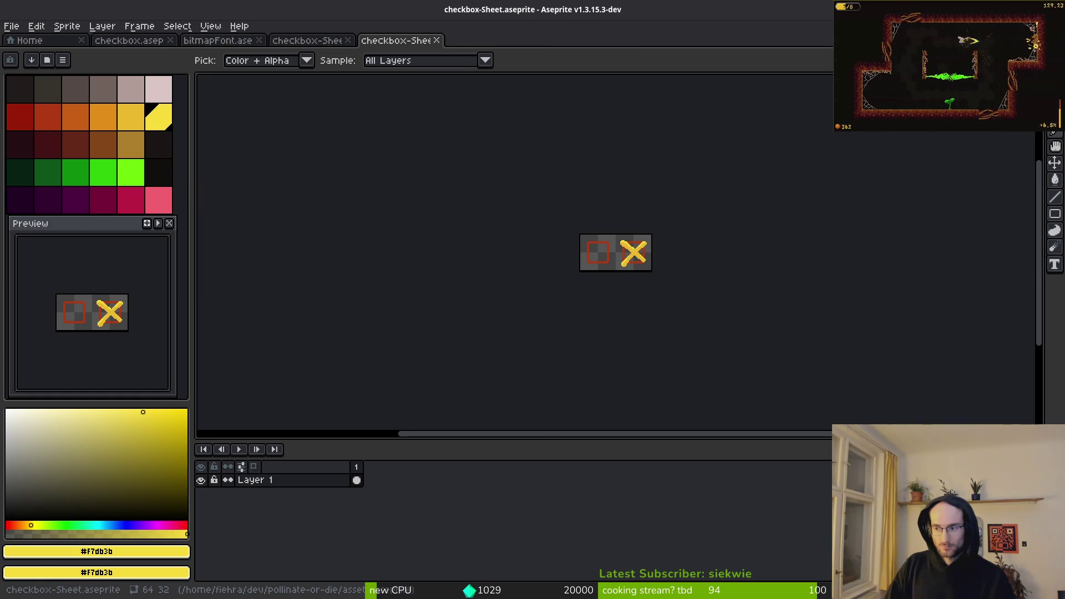
key(alt+Tab)
click(972, 359)
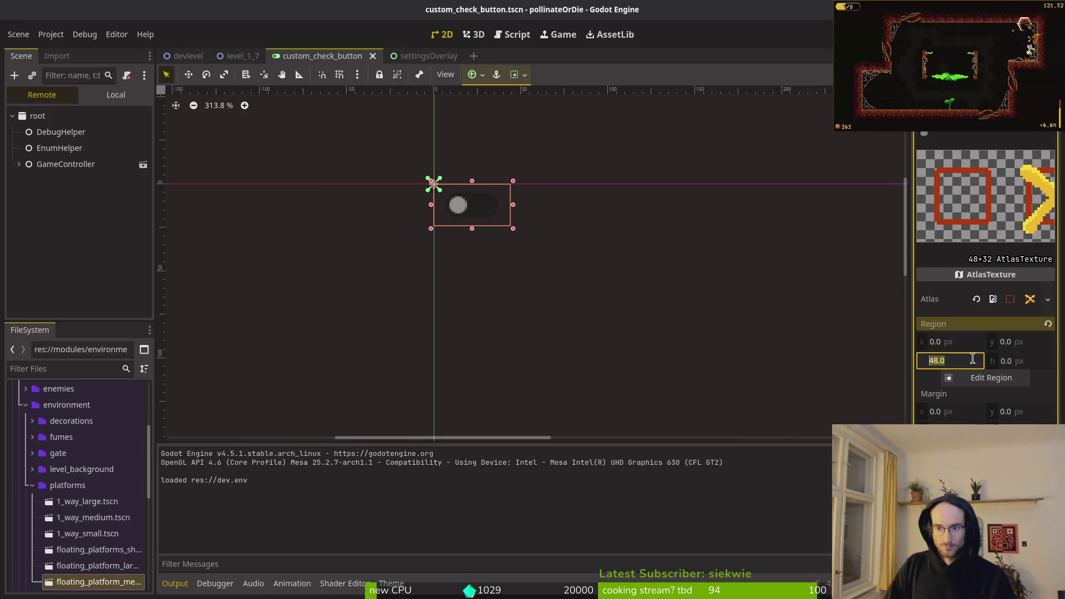
Step: Set the unchecked icon's region width to 32 and inspect the customCheckButton node
text(32)
key(Return)
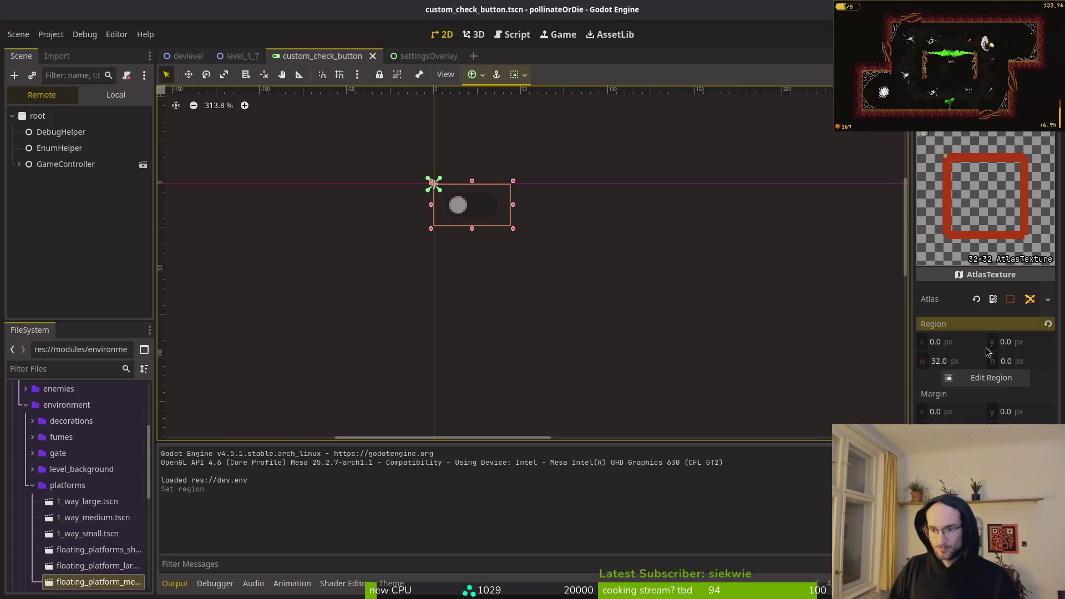
click(108, 96)
click(78, 115)
click(42, 95)
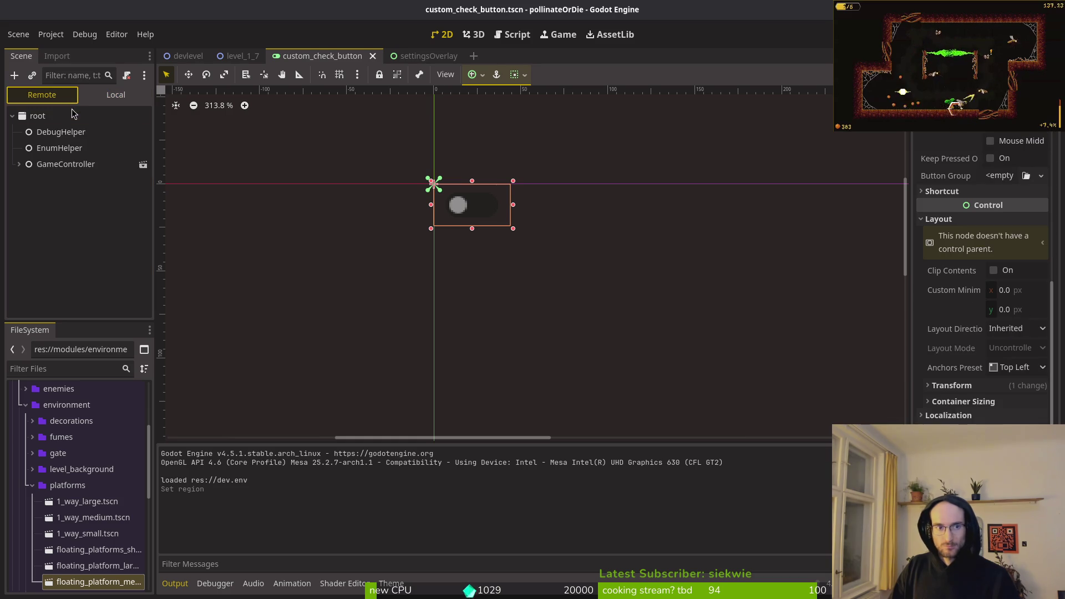
click(116, 95)
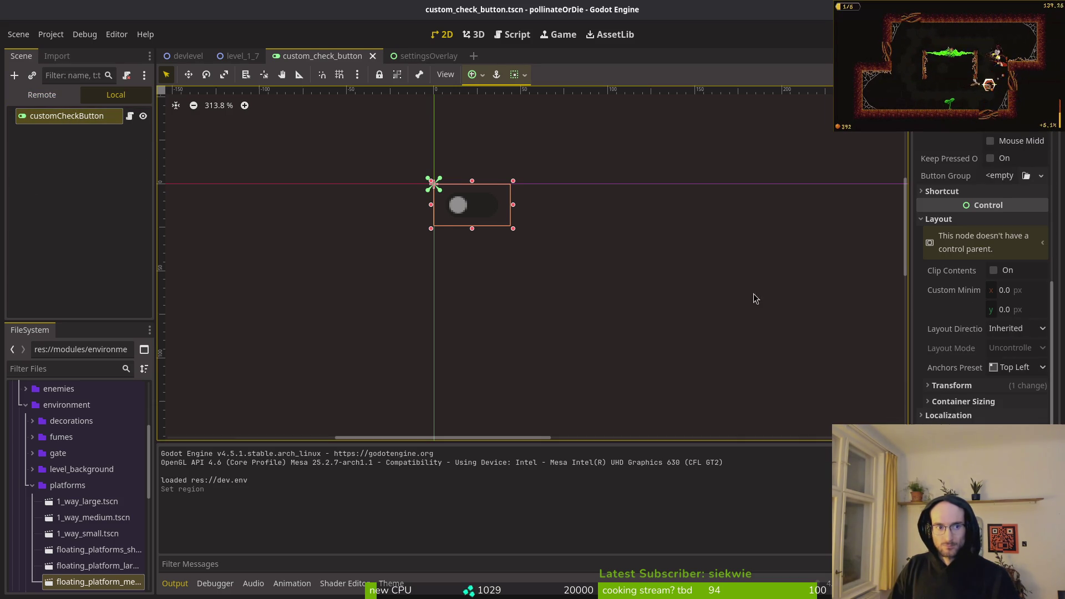
scroll(1024, 299, down, 2)
scroll(1023, 300, up, 10)
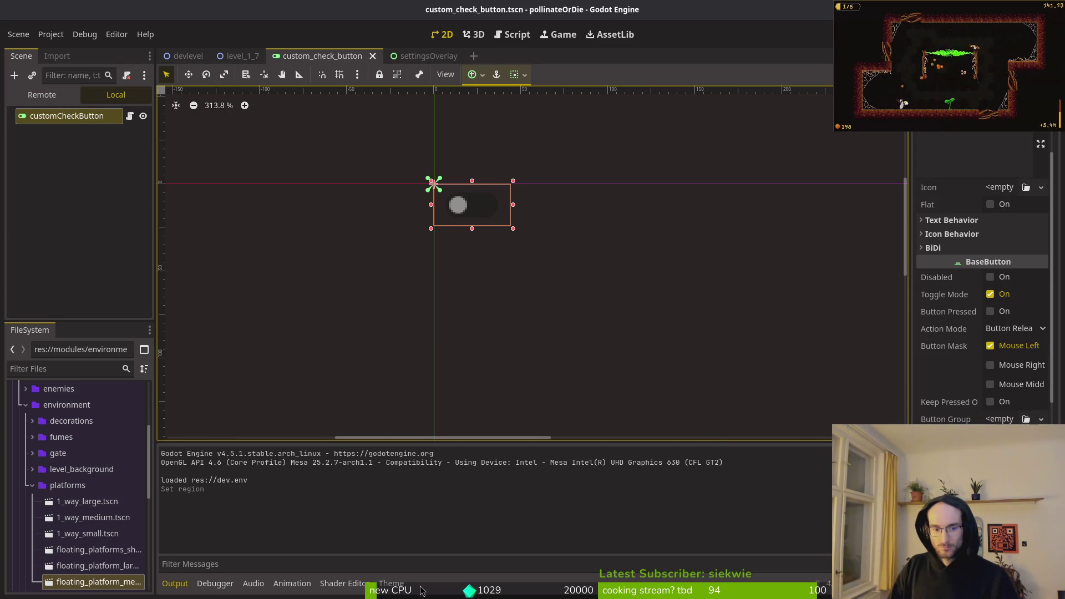
Step: In mainTheme.tres, set the checked icon's region x and width to 32, then run the game
click(393, 584)
scroll(788, 516, up, 1)
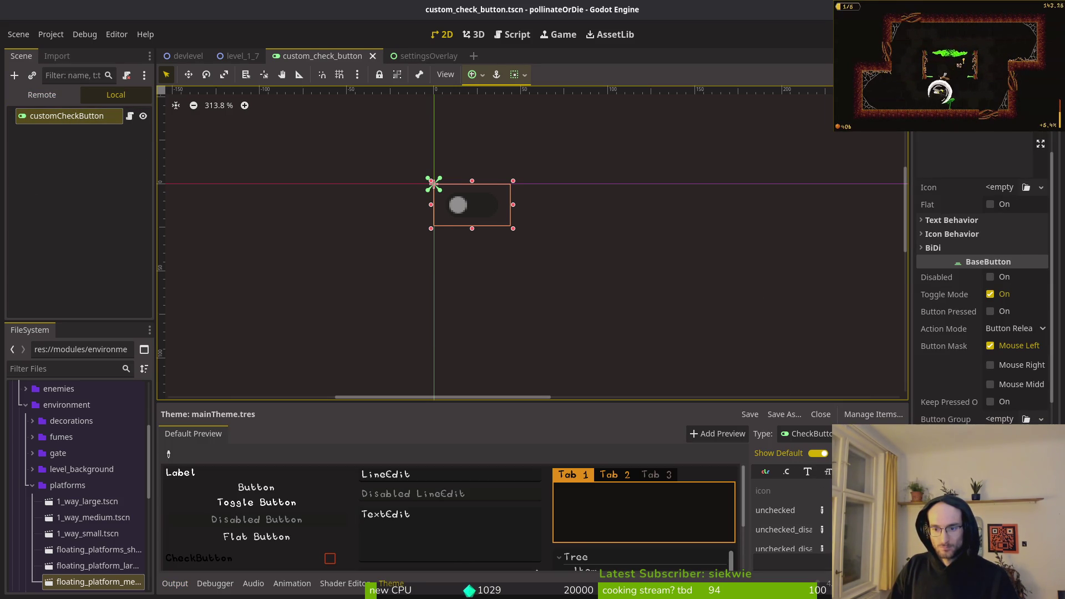
click(822, 510)
scroll(788, 516, down, 3)
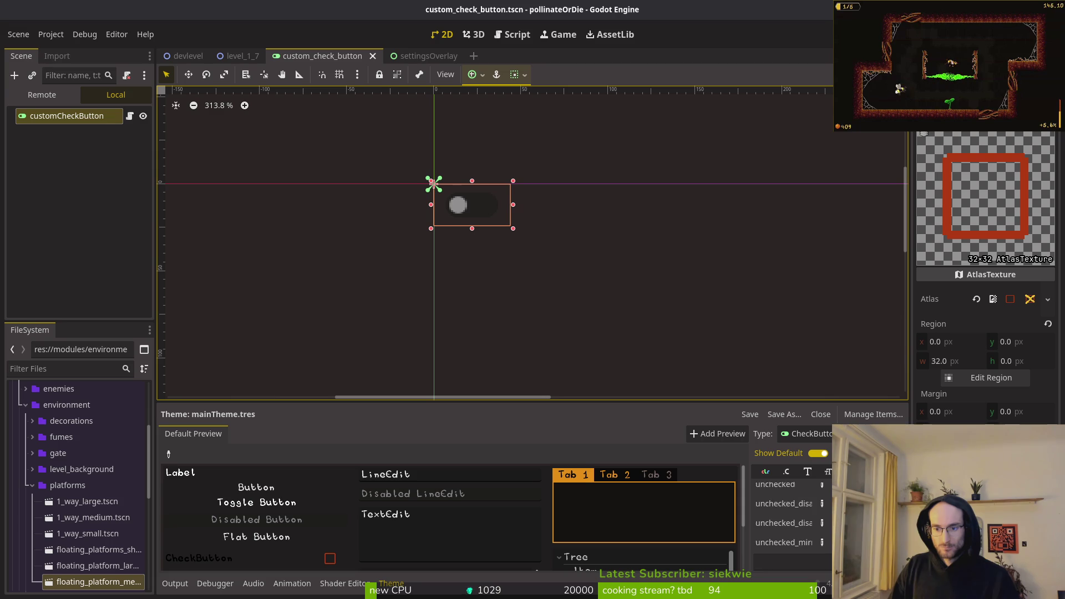
click(822, 491)
click(964, 343)
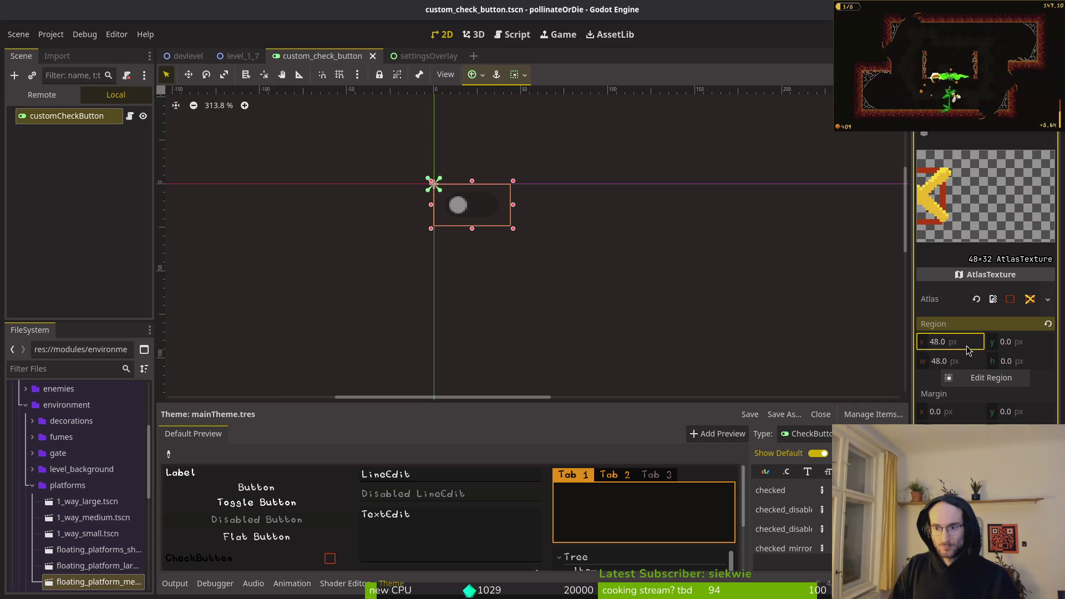
text(32)
key(Tab)
text(32)
key(Return)
key(F5)
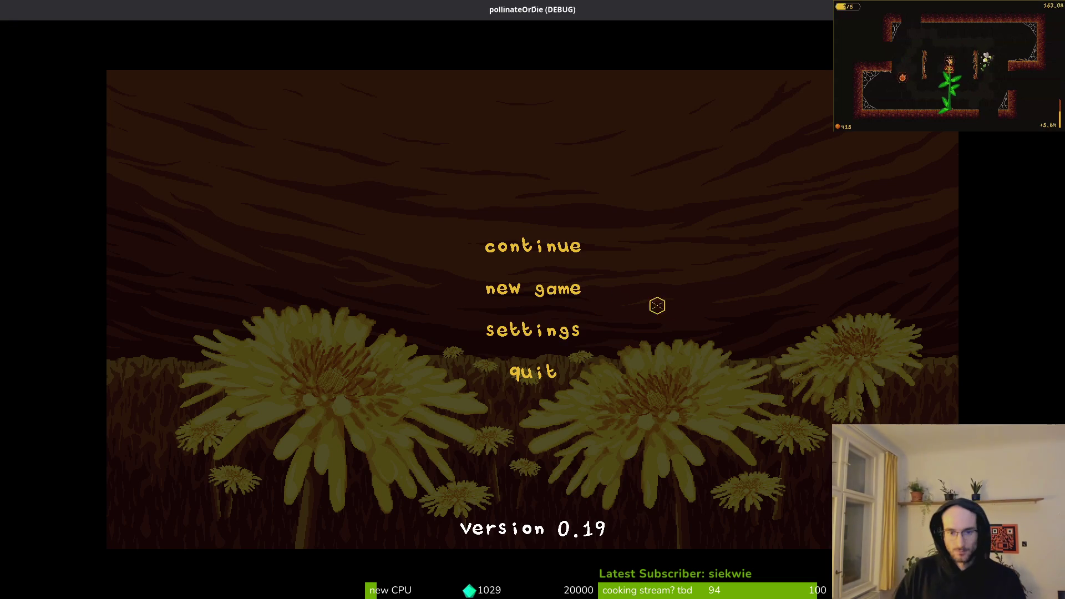
Step: Open the game's settings and toggle 'hold to auto slash' on and off several times with the mouse
click(577, 330)
click(749, 285)
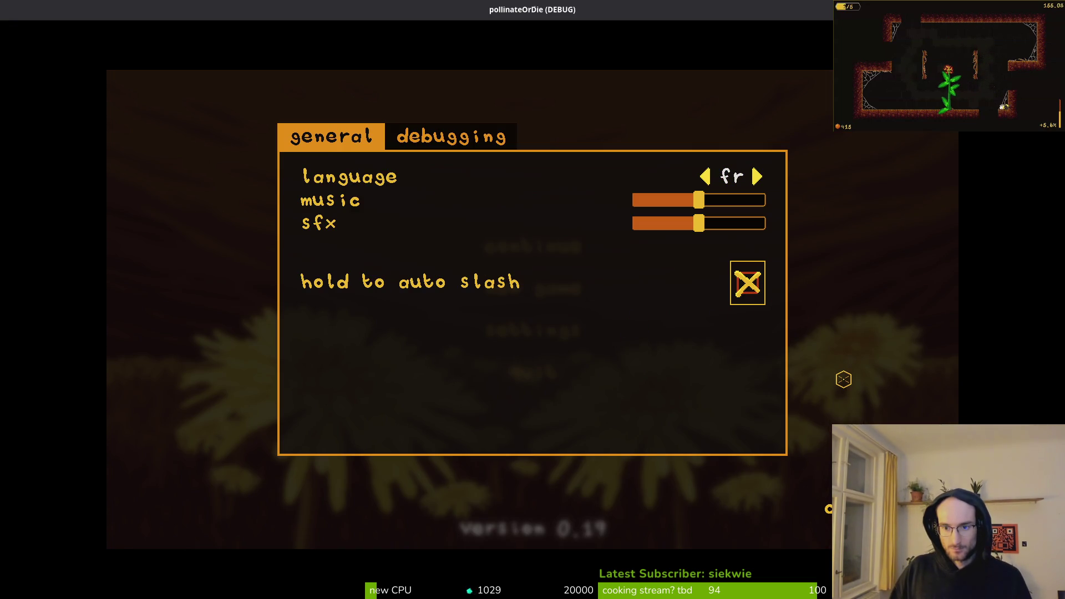
click(748, 283)
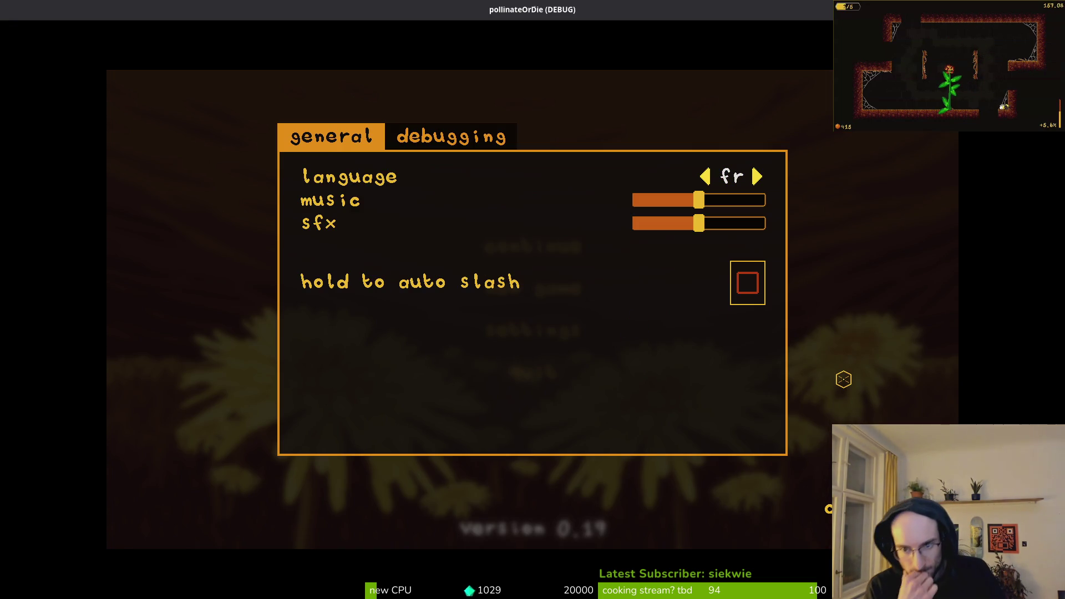
click(747, 283)
click(747, 283)
click(747, 283)
Step: Toggle auto slash twice from the keyboard, then close the game with F8 and return to Aseprite
key(Up)
key(Down)
key(Return)
key(Return)
key(Return)
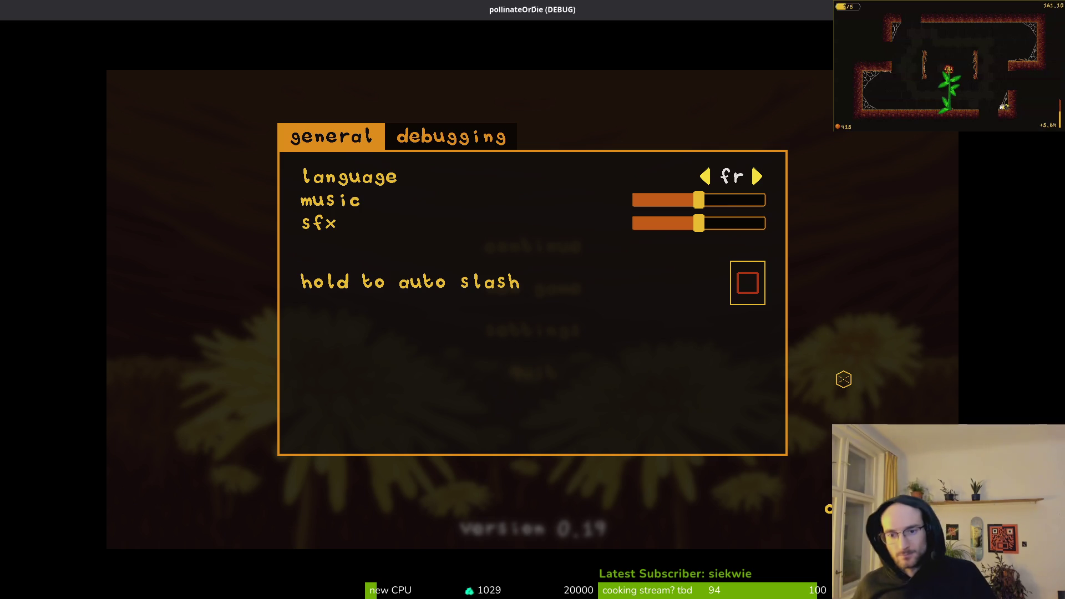
key(Return)
key(Return)
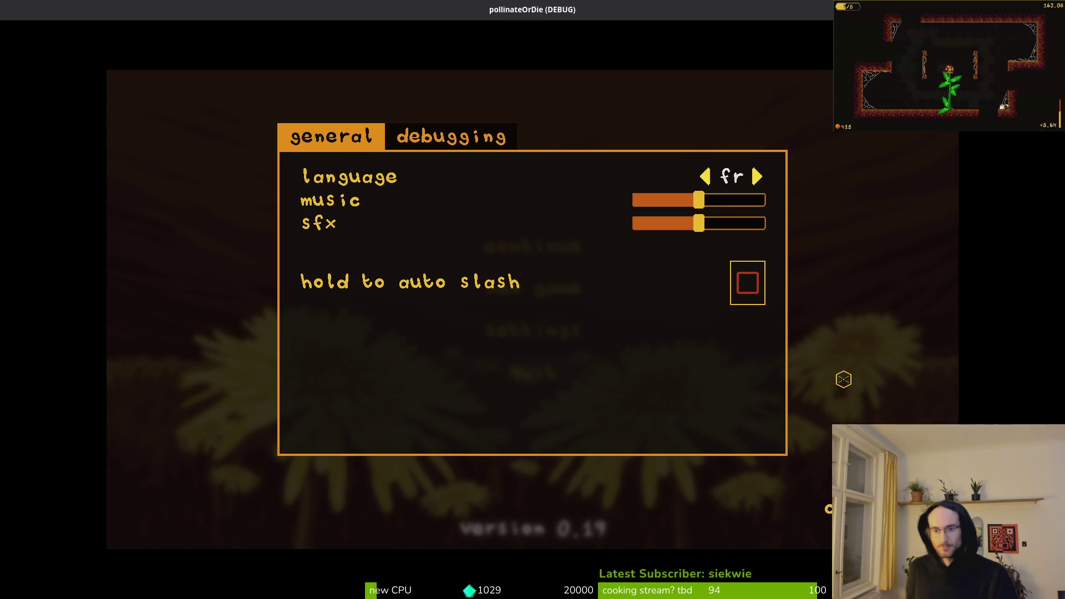
key(F8)
key(alt+Tab)
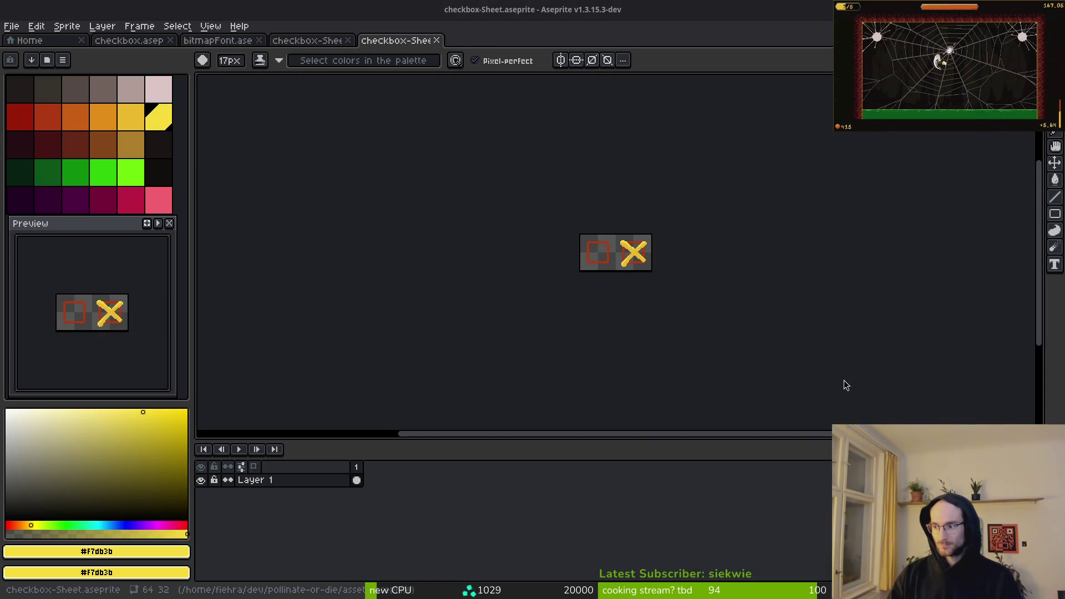
Step: In the terminal, go to the dev/pollinate-or-die project folder and open it in Neovim
key(alt+Tab)
text(cd)
key(Return)
text(cd dev/pol)
key(Tab)
key(Return)
text(nvim .)
key(Return)
Step: Open custom_check_button.gd and line-select the whole _process function
text(chekc)
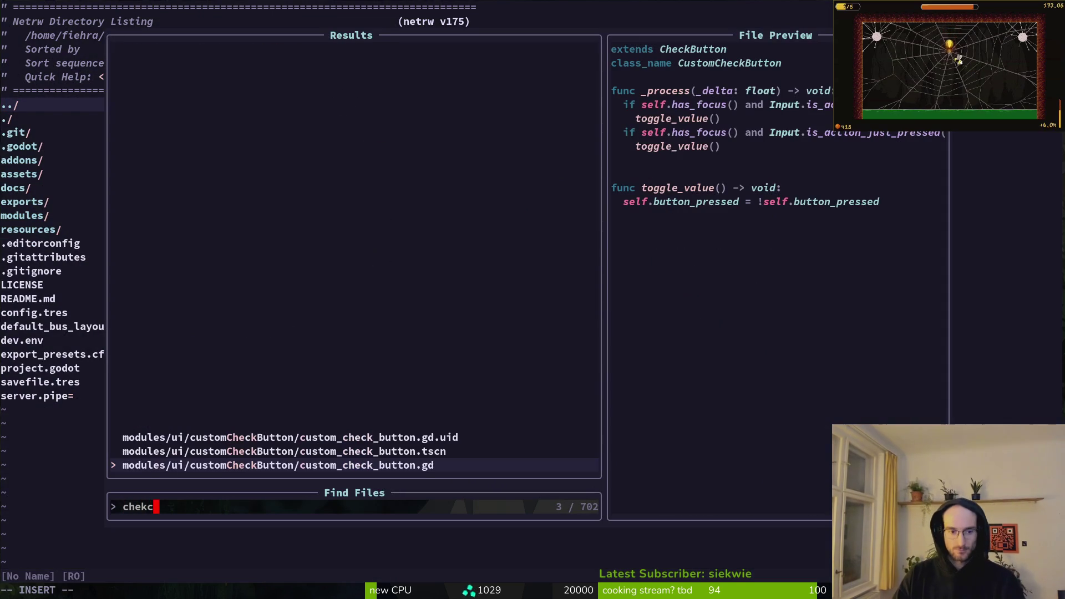
key(Return)
key(j)
key(j)
key(j)
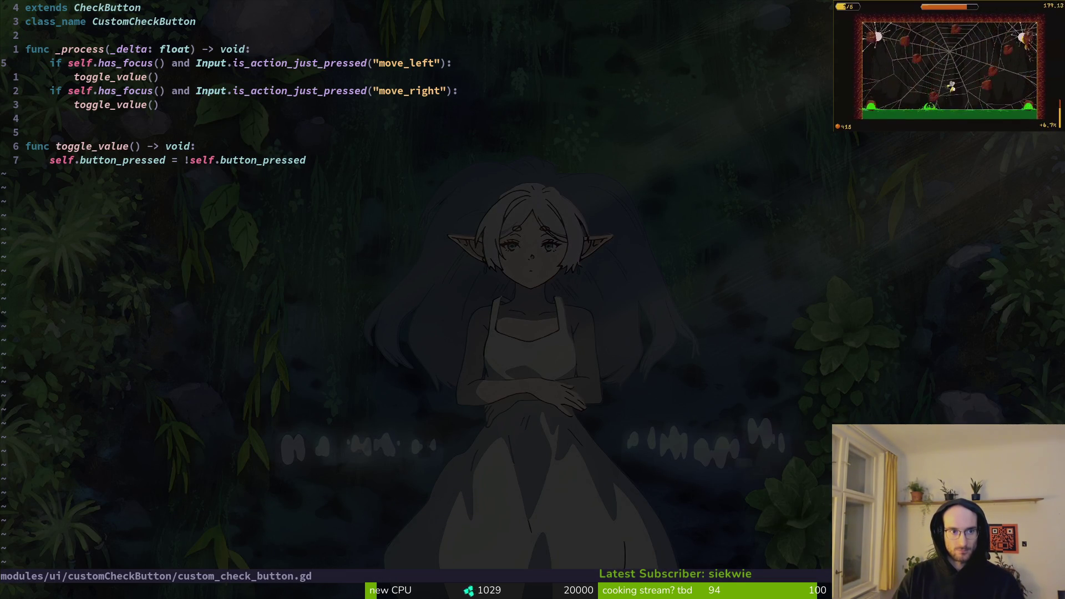
key(j)
key(V)
key(j)
key(j)
key(y)
key(k)
key(k)
key(V)
key(j)
key(j)
key(j)
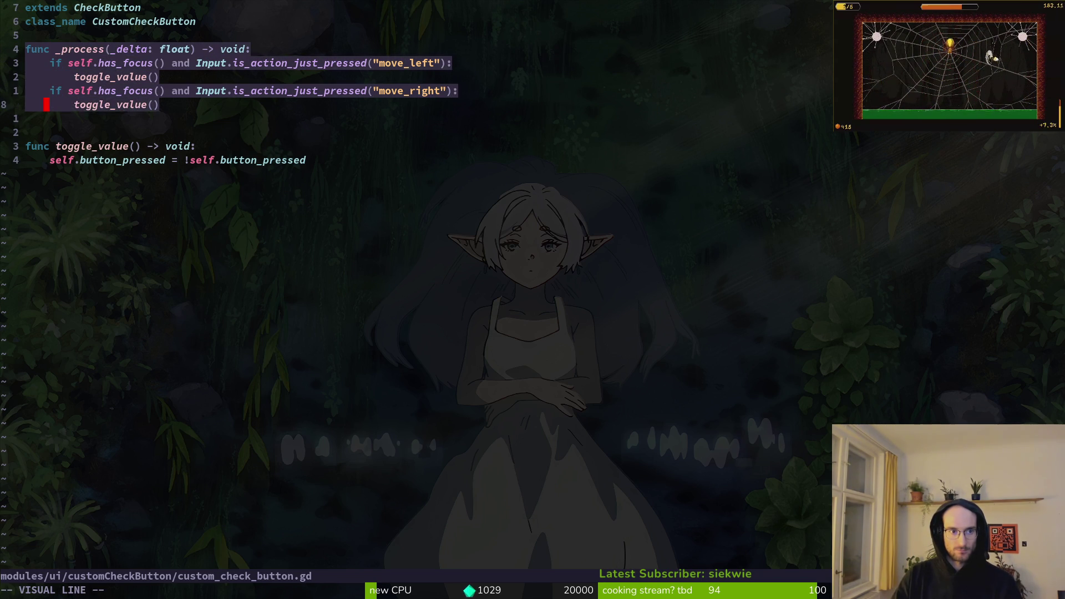
Step: Delete the _process function, save the script with :w, and quit Vim
text(d:w)
key(Return)
text(:q)
key(Return)
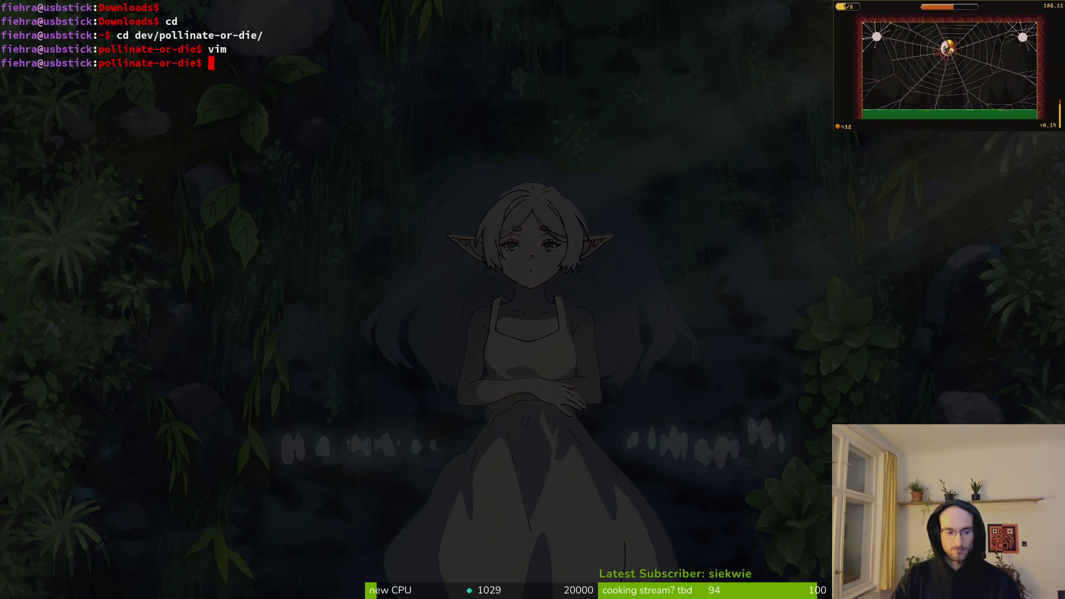
text(ti)
Step: Launch tig and stage custom_check_button.gd for commit
key(Return)
text(tig)
key(Return)
key(alt+Tab)
key(alt+Tab)
key(Return)
key(Down)
key(Down)
key(Down)
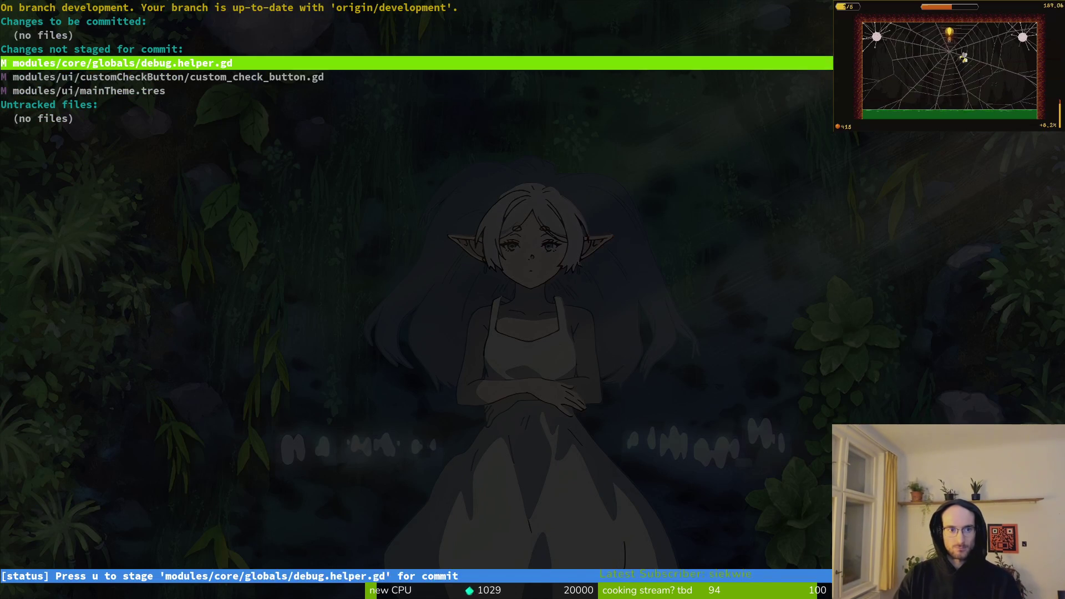
key(Down)
key(Return)
key(u)
key(Up)
Step: Commit with message 'updated checkbox buttons', push to the development branch, and bring back the game window
text(qgit com)
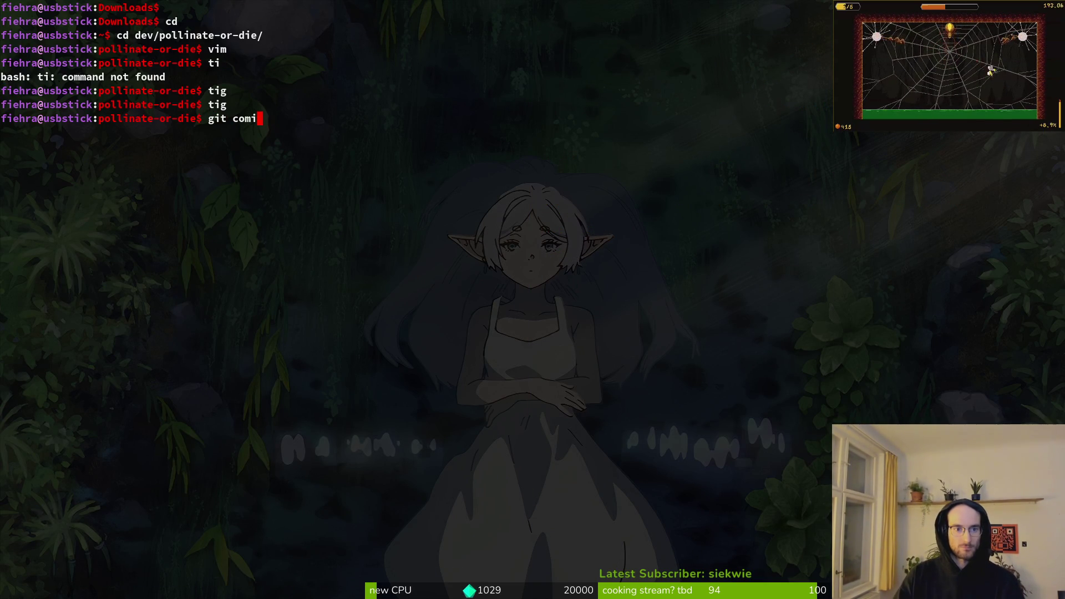
text(-m "up)
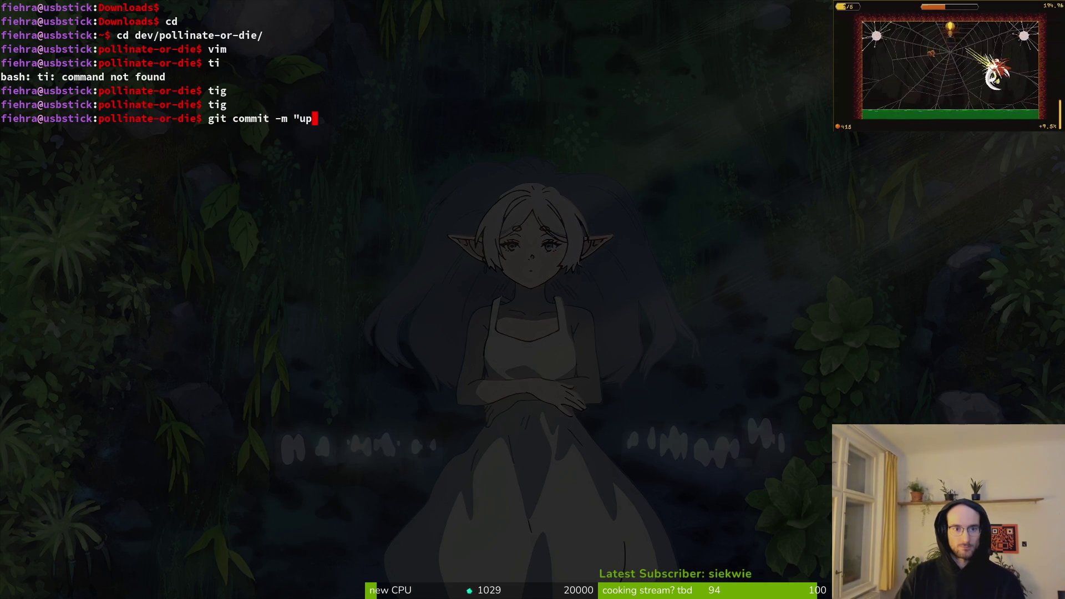
text(datckbox buttons")
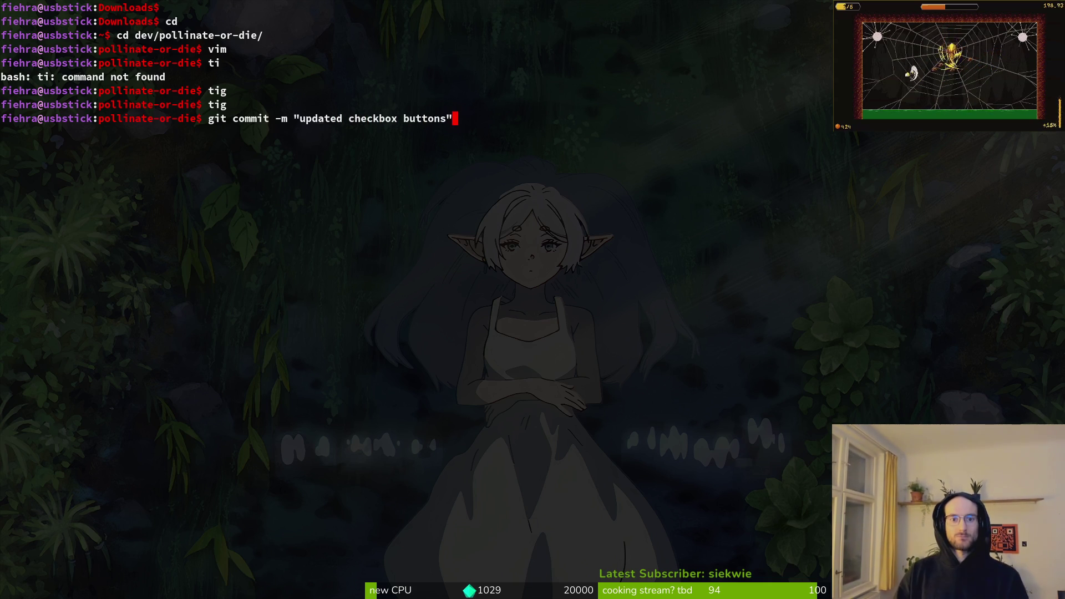
key(Return)
text(git push)
key(Return)
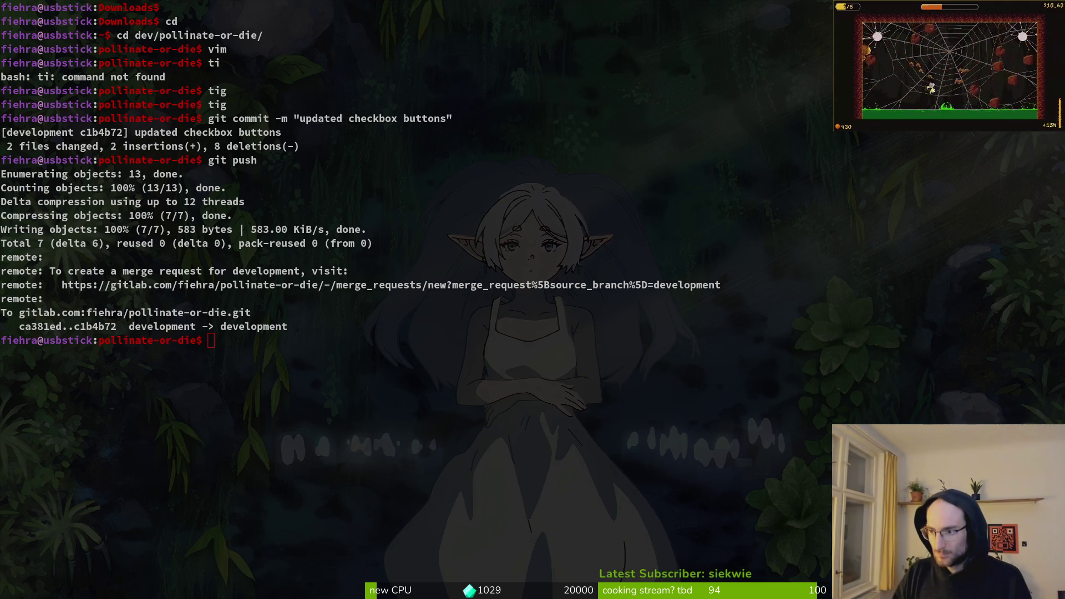
key(alt+Tab)
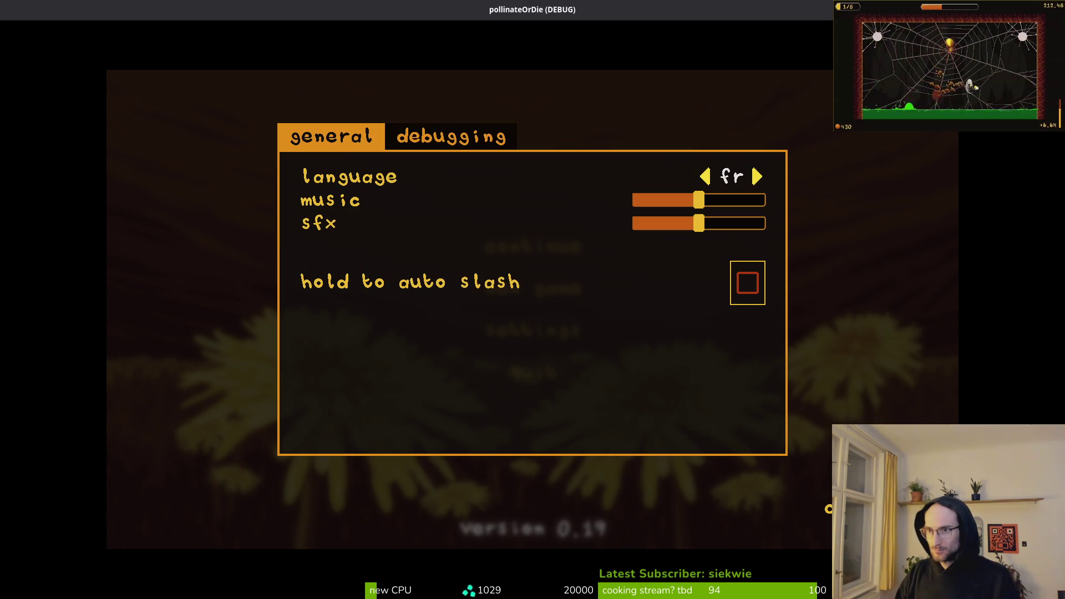
Step: Switch back to the terminal showing commit c1b4b72 'updated checkbox buttons' pushed to development
key(alt+Tab)
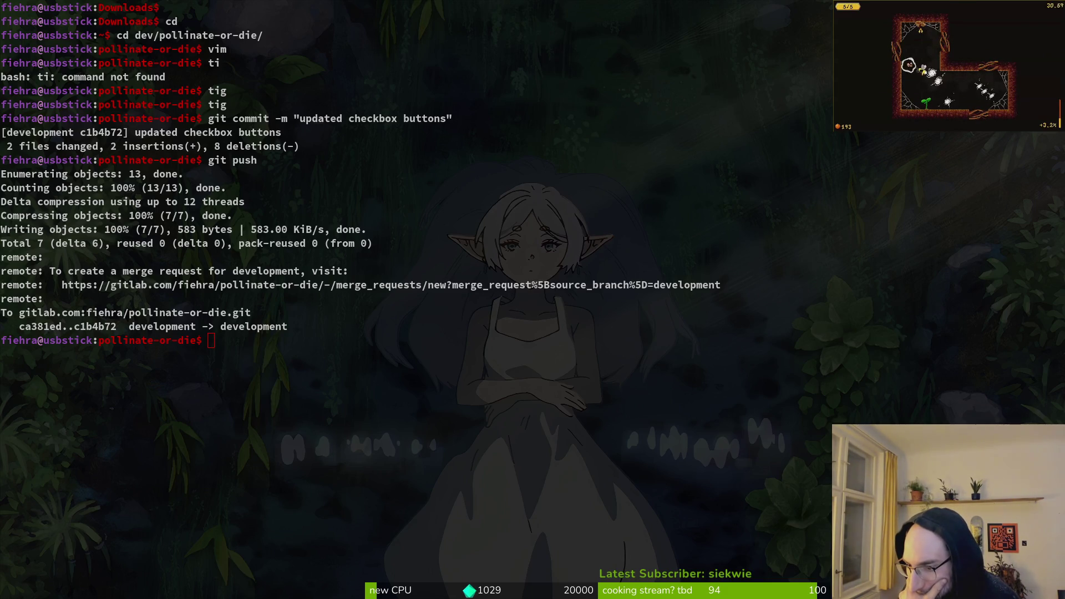
key(Escape)
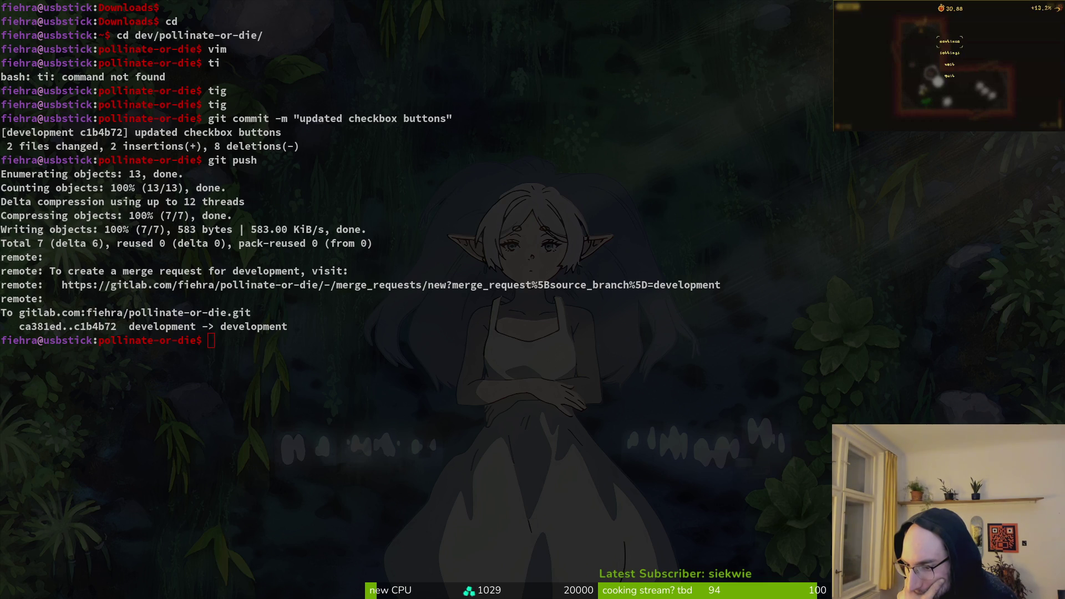
key(Escape)
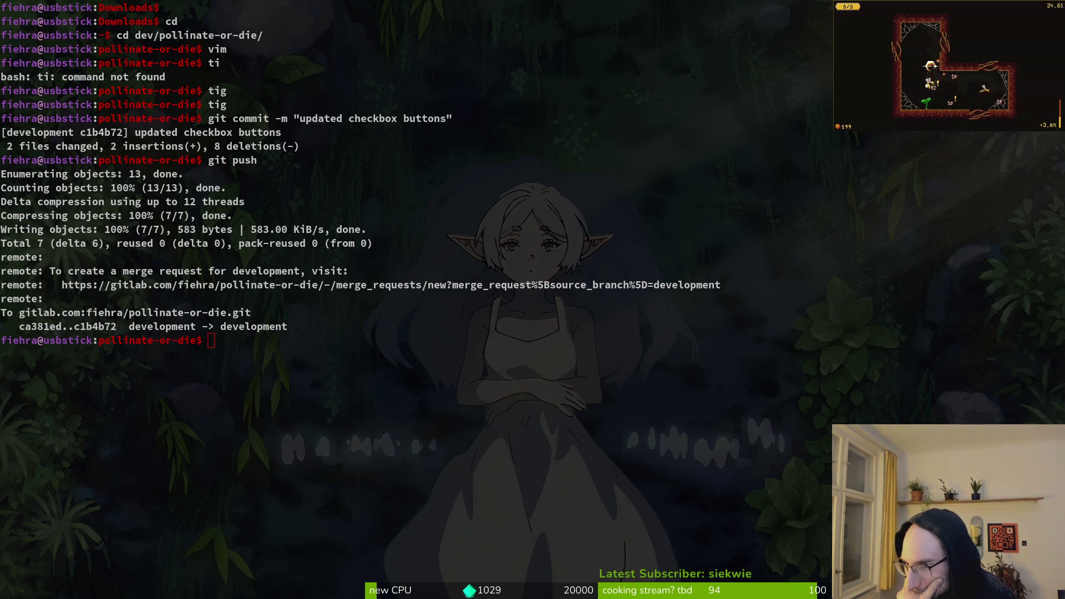
click(221, 259)
text(clear)
key(Return)
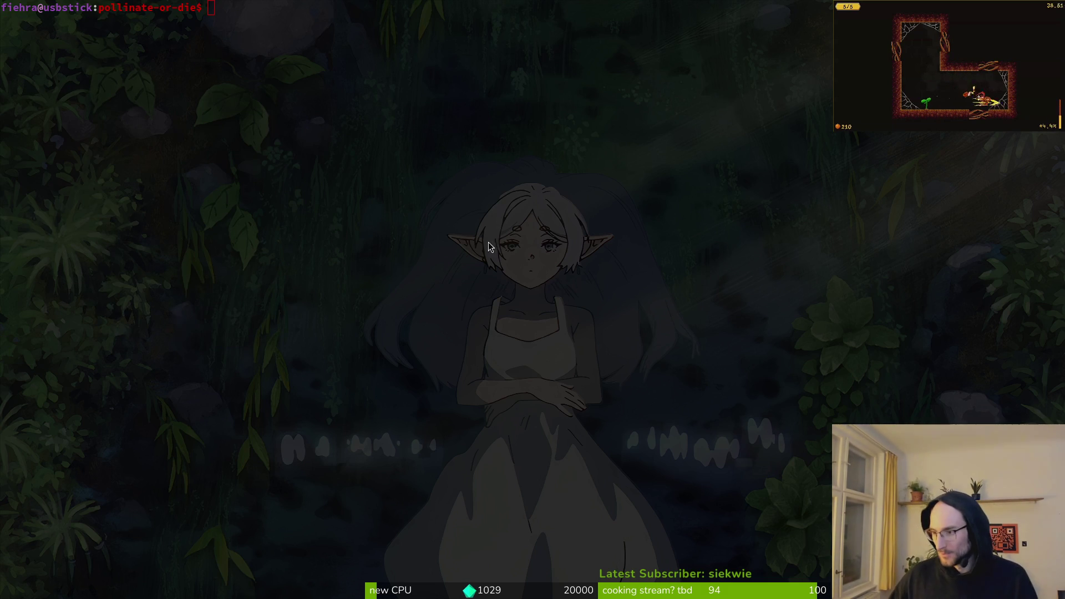
key(super+2)
scroll(488, 311, up, 4)
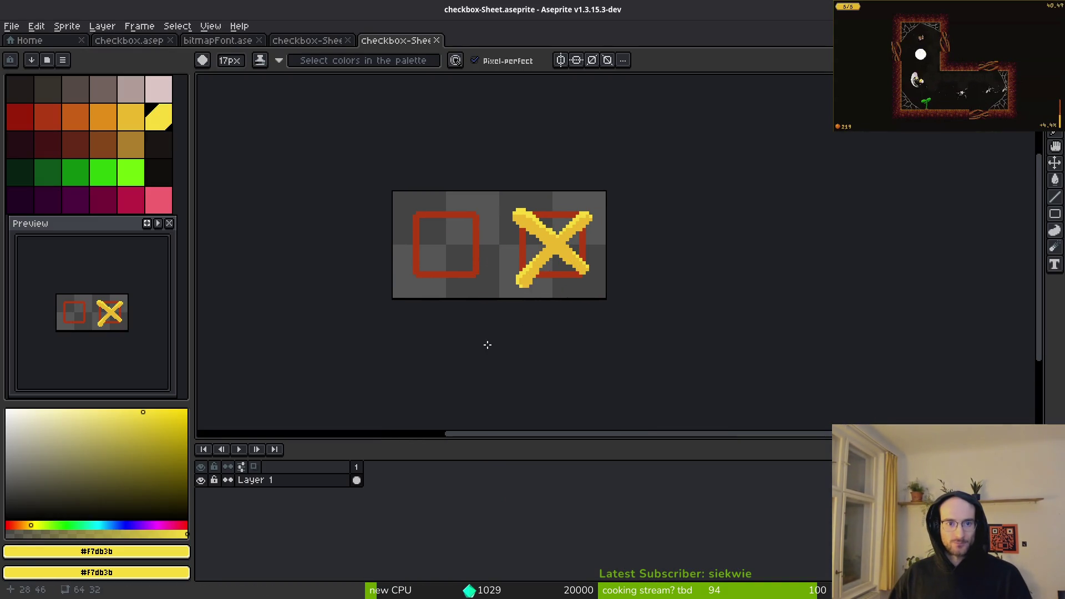
key(alt+Tab)
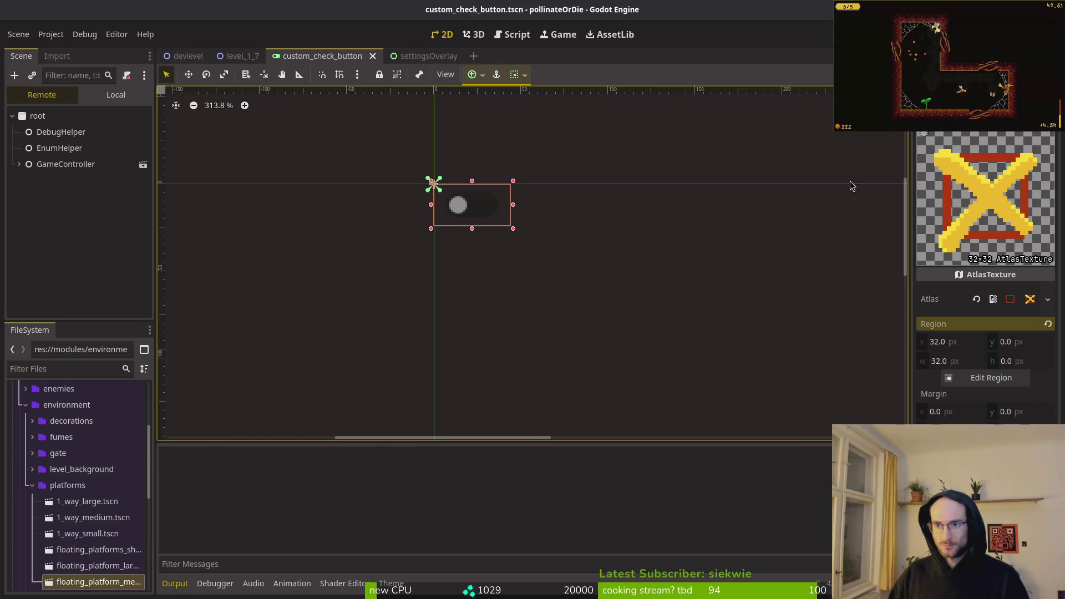
key(F5)
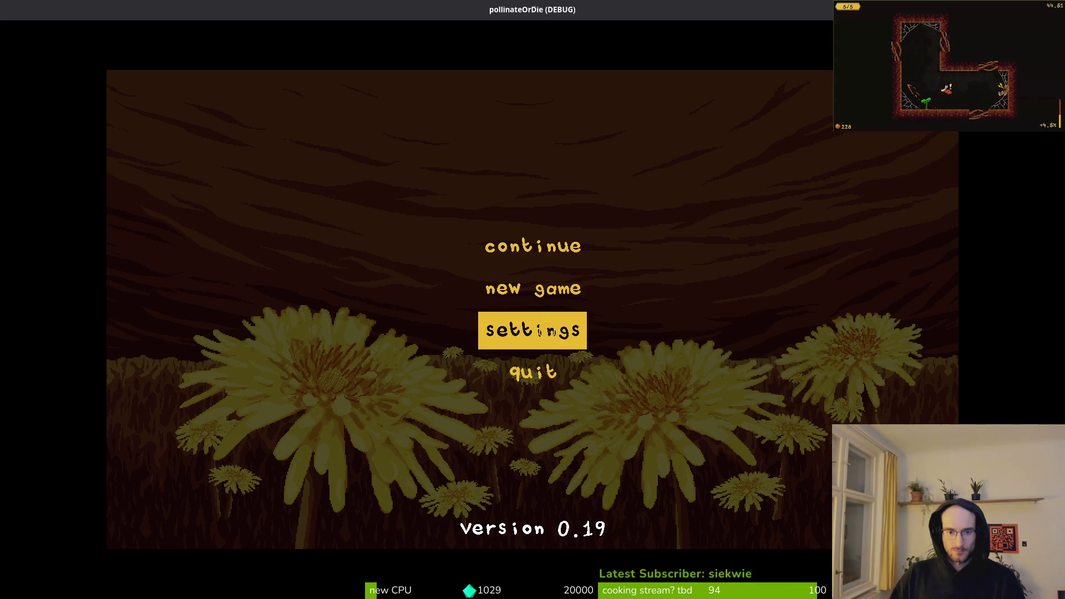
click(545, 330)
click(747, 281)
click(747, 282)
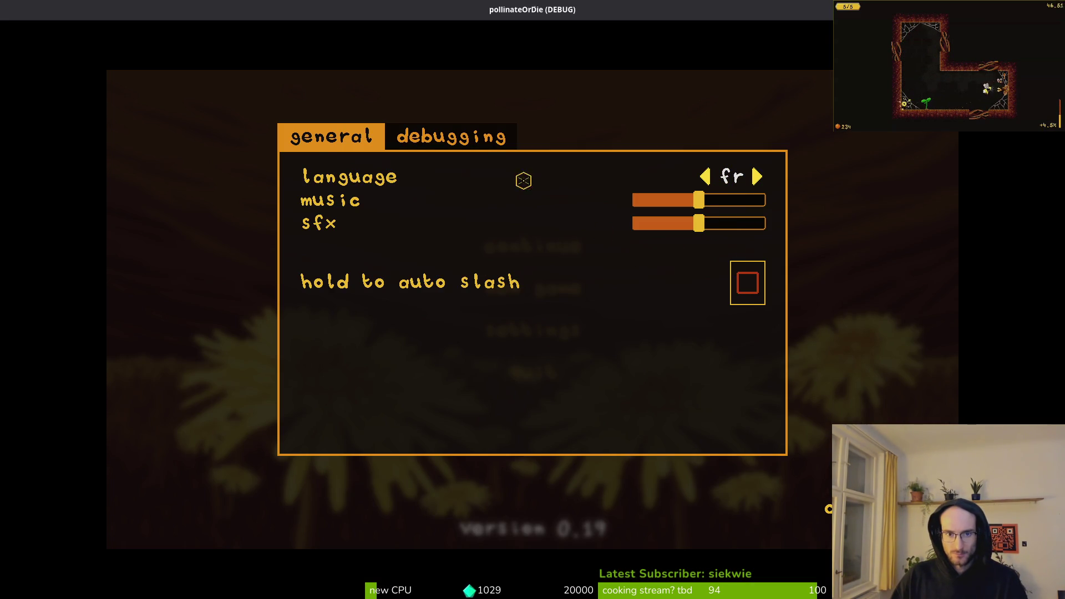
click(478, 137)
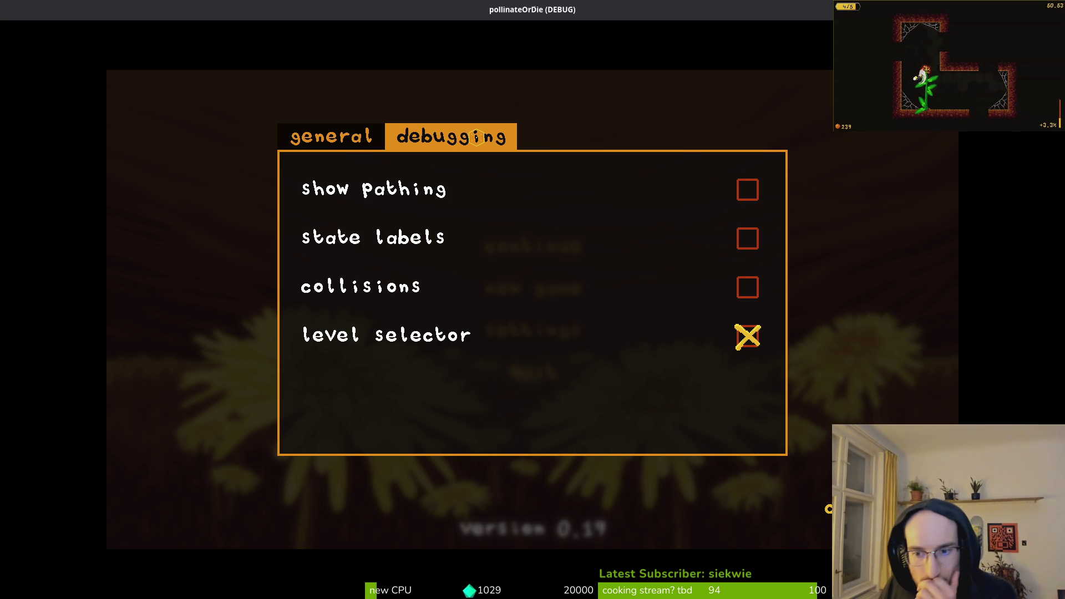
click(348, 135)
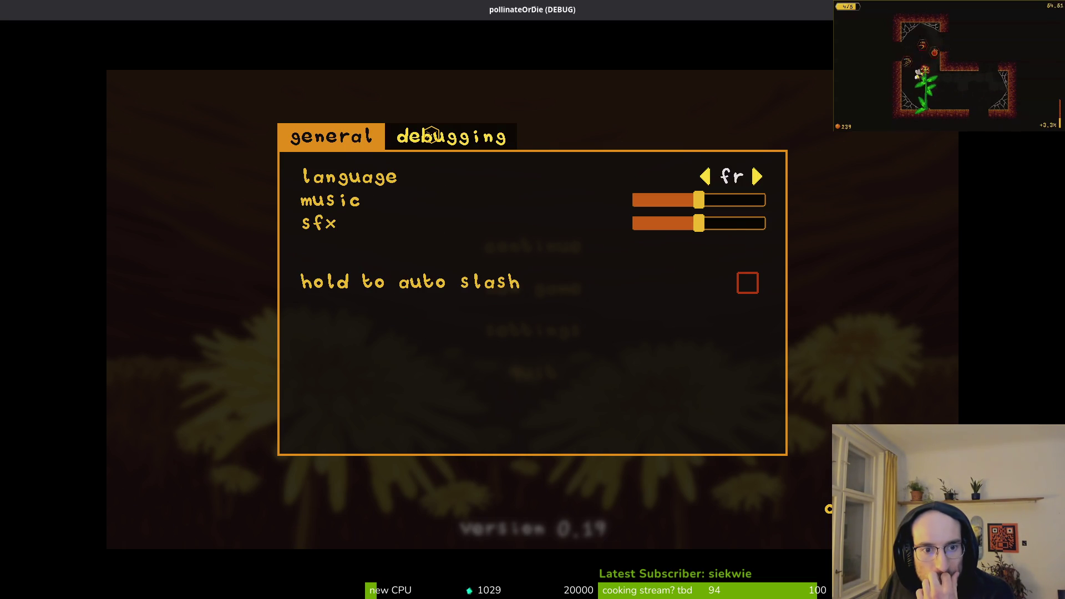
click(432, 135)
click(350, 135)
click(422, 137)
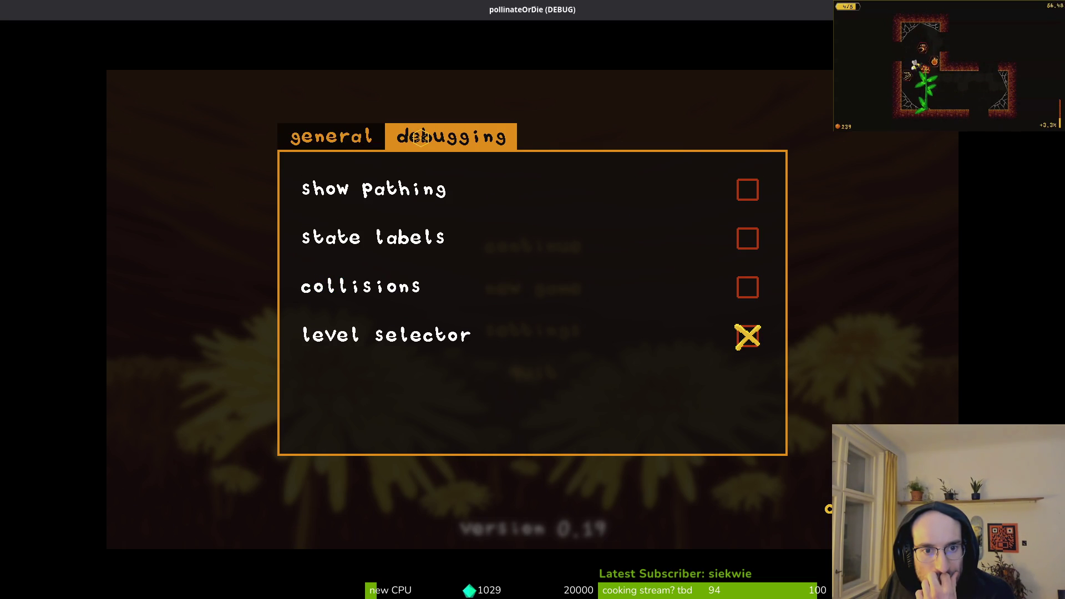
click(331, 135)
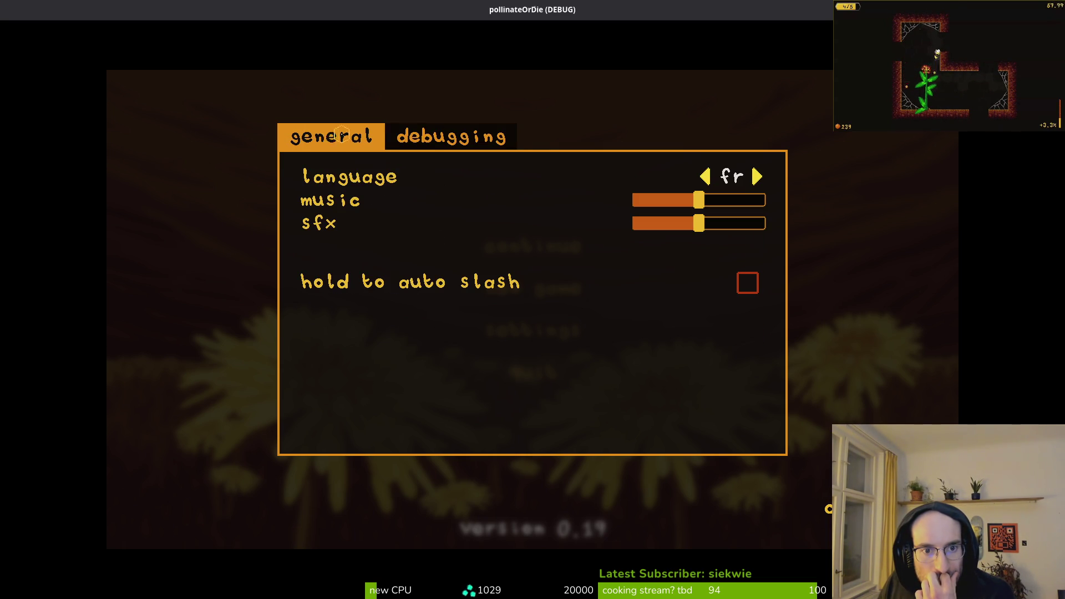
click(422, 136)
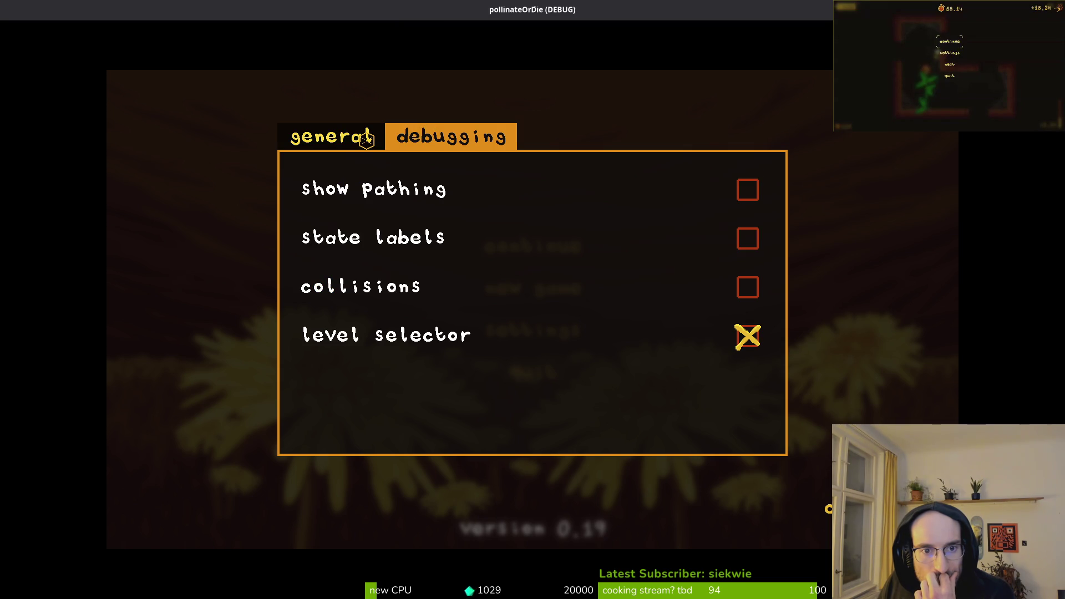
click(366, 139)
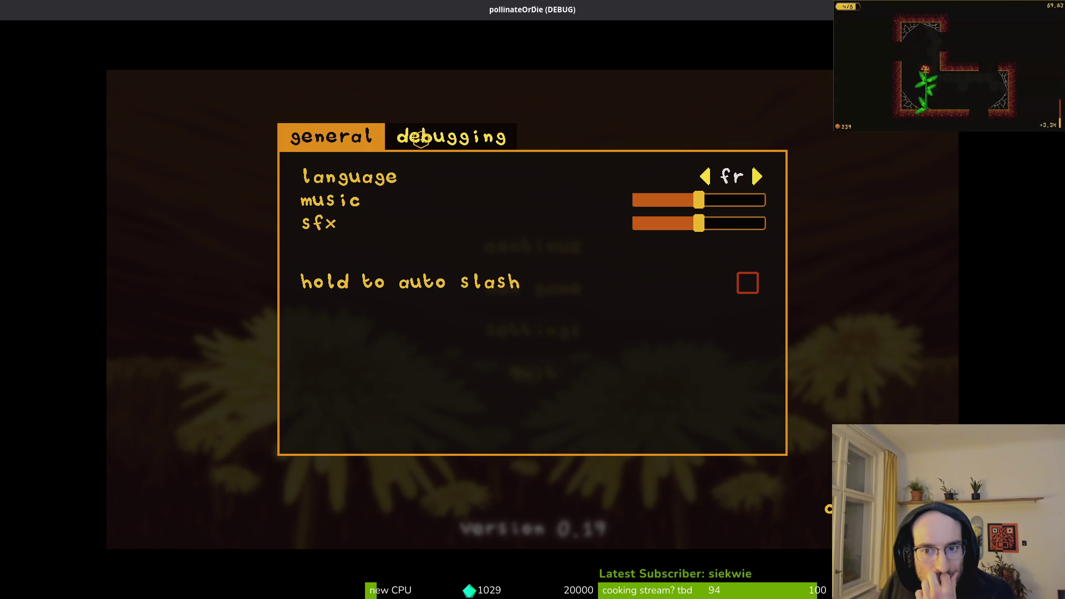
click(422, 138)
click(755, 191)
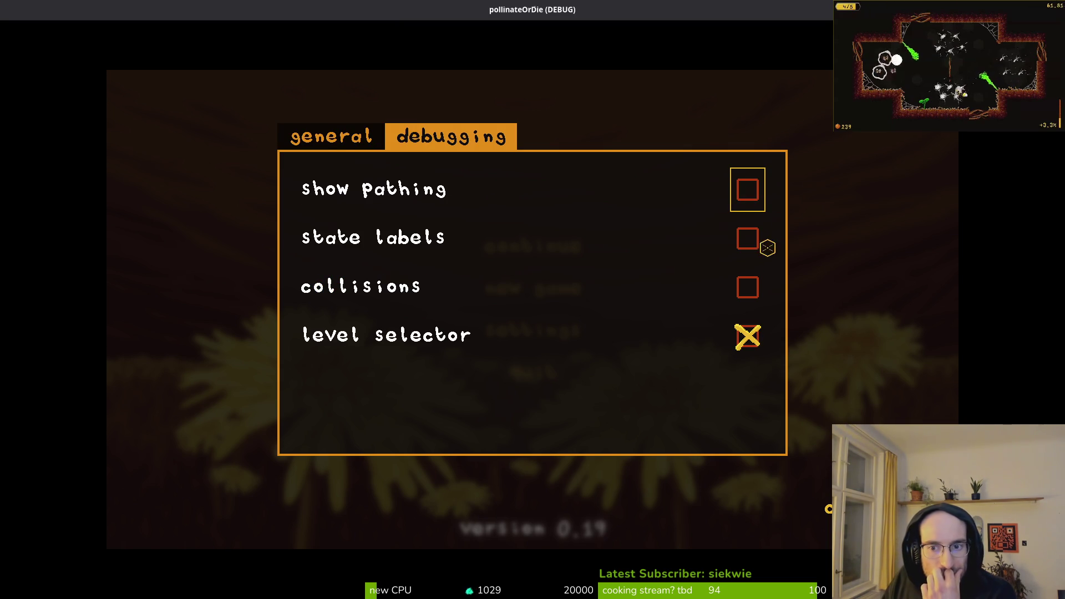
click(330, 136)
click(757, 176)
click(705, 176)
key(F8)
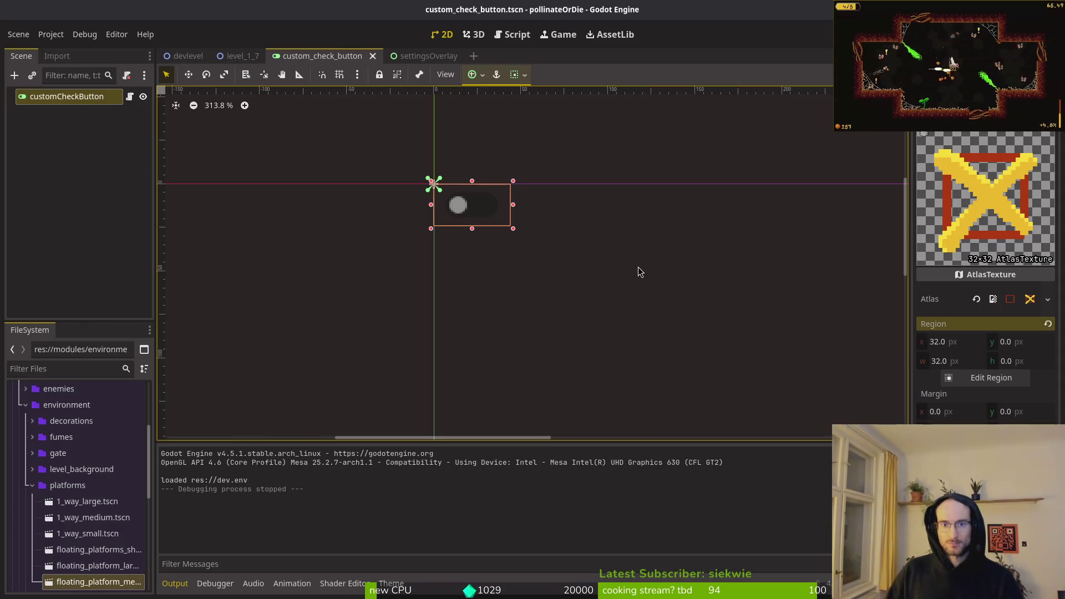
Step: Quick-open language_selector.tscn by searching 'lang' and select the language button node
key(alt+shift+o)
text(las)
key(BackSpace)
text(ng)
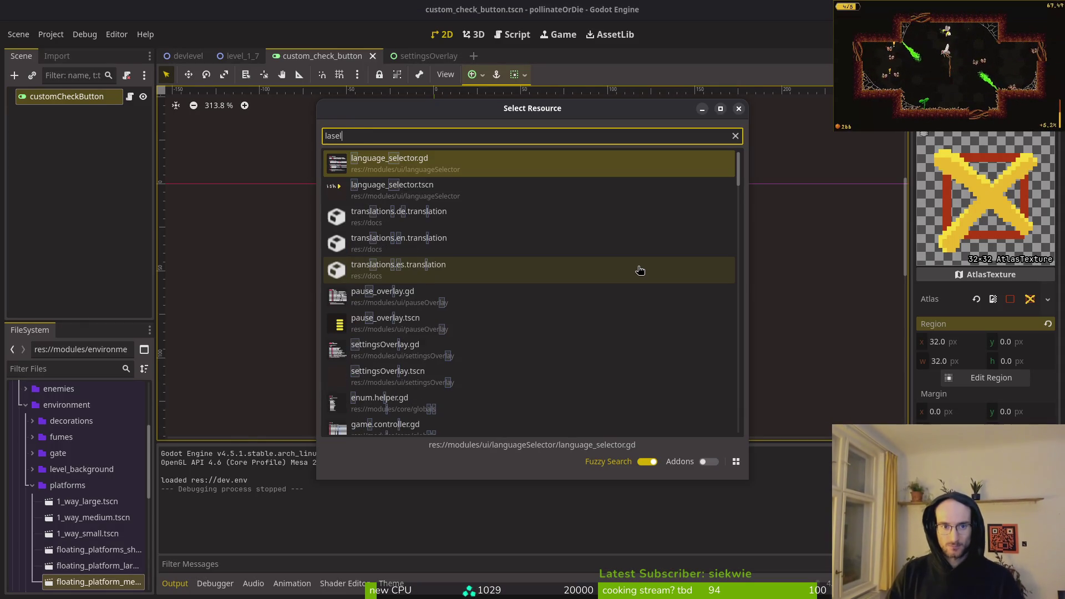
key(Return)
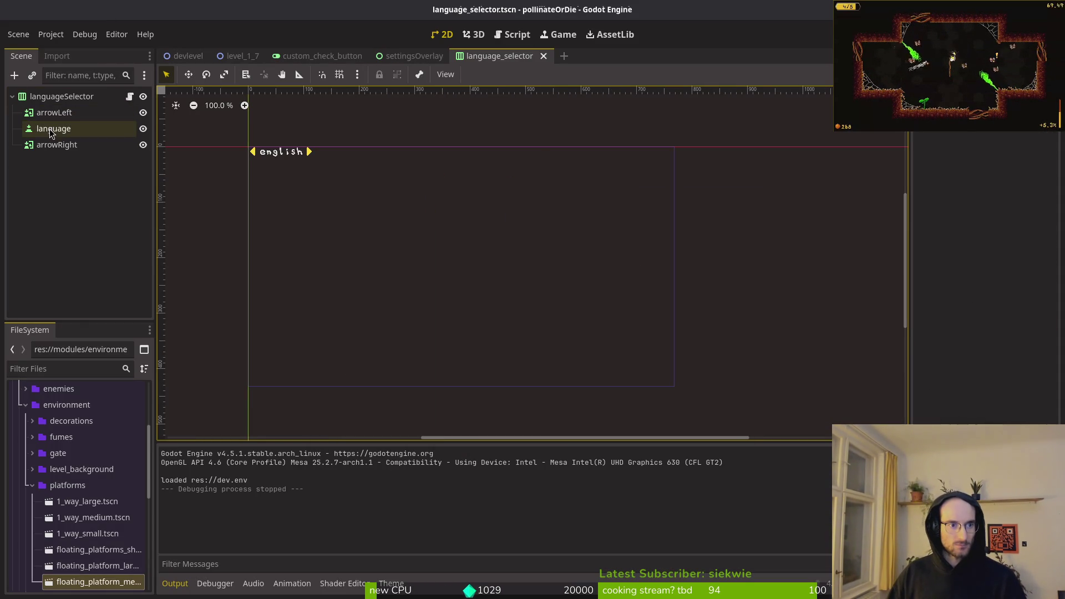
click(53, 129)
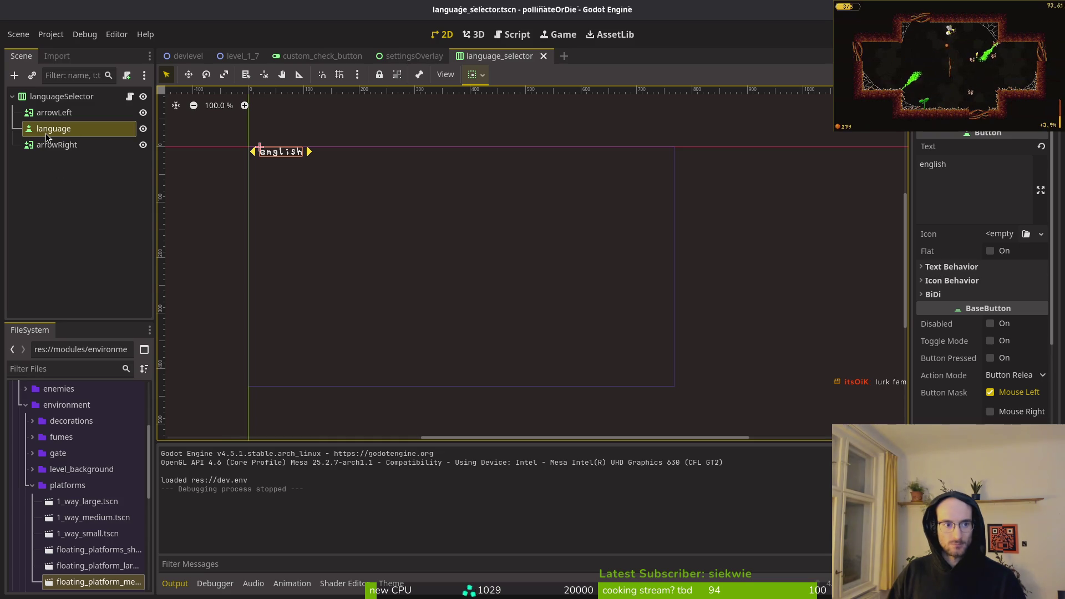
Step: Inspect the language node's Theme Overrides > Colors in the Inspector, briefly opening one colour picker
scroll(749, 225, up, 1)
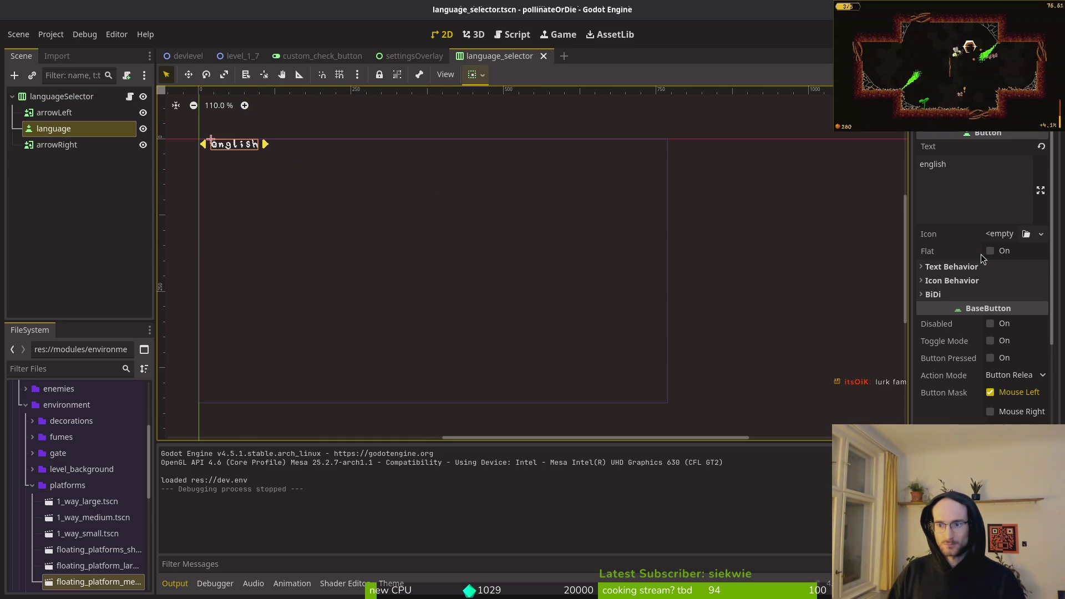
click(966, 268)
scroll(966, 270, down, 5)
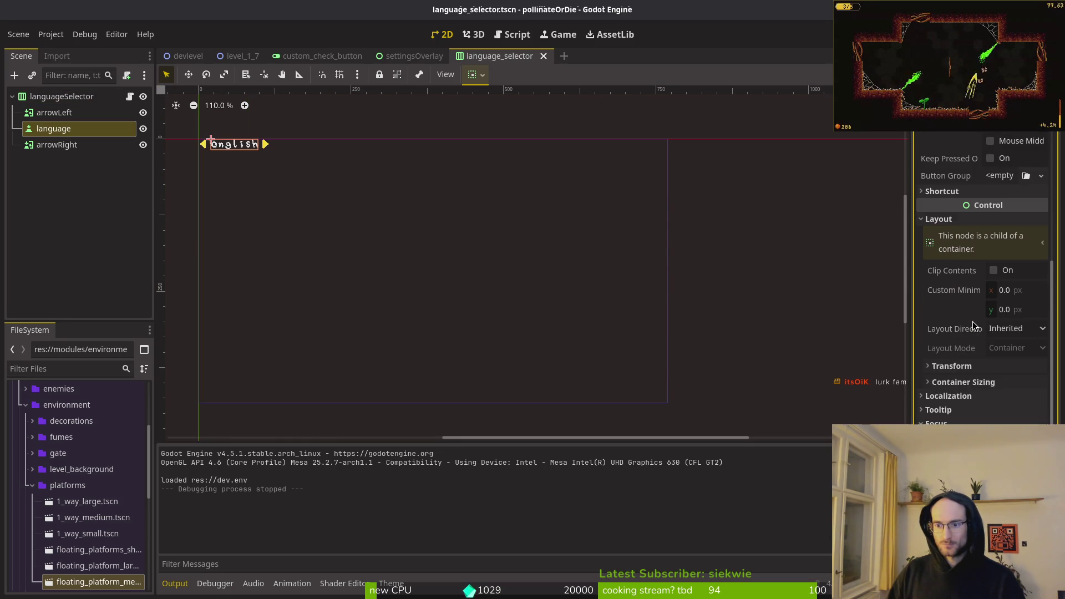
scroll(966, 270, down, 2)
click(958, 407)
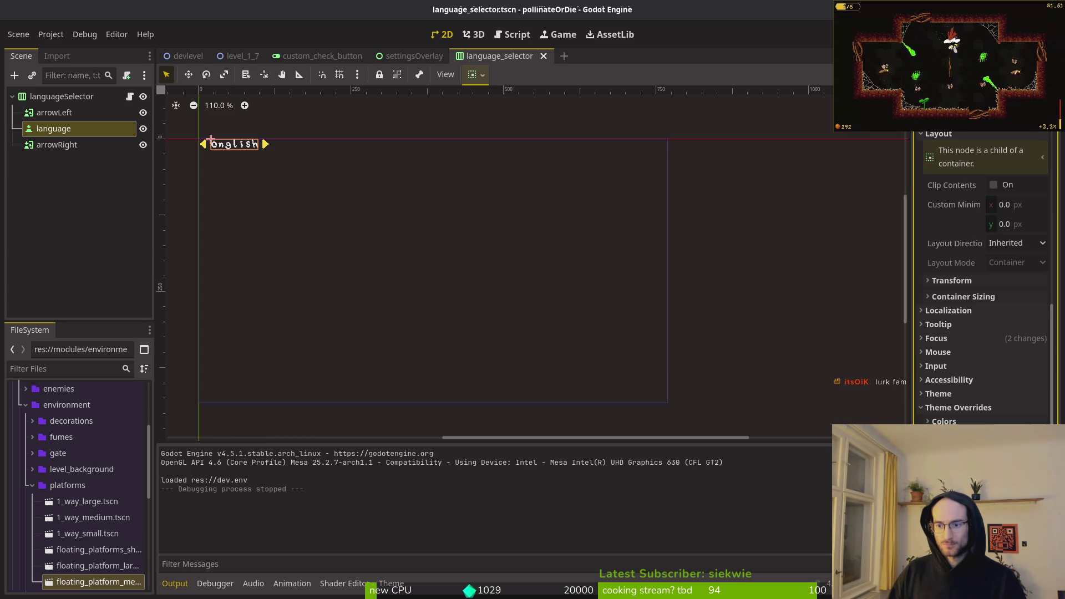
click(950, 421)
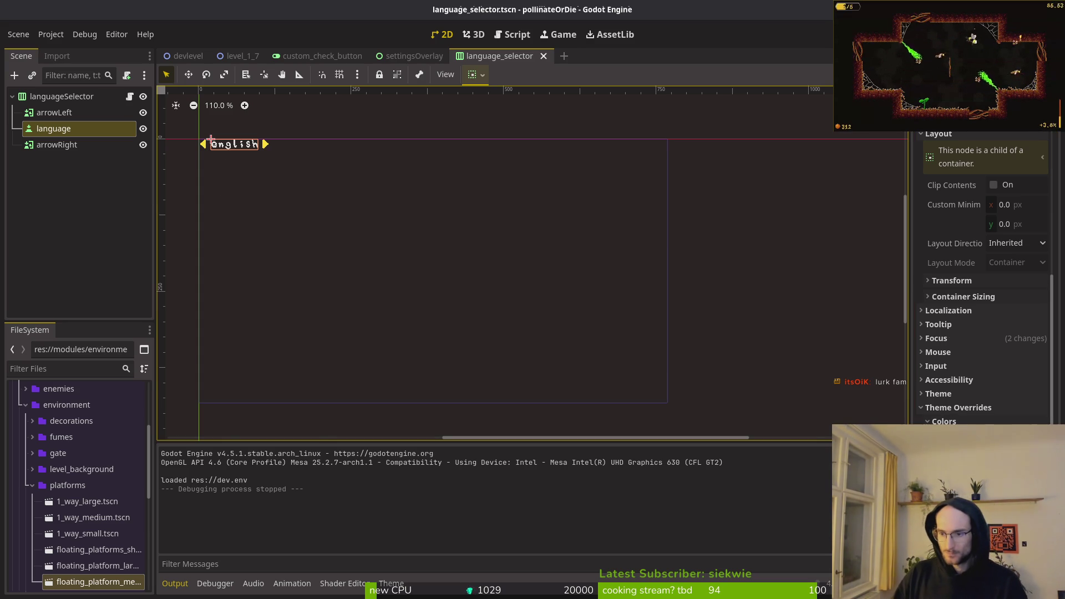
click(1021, 436)
click(853, 417)
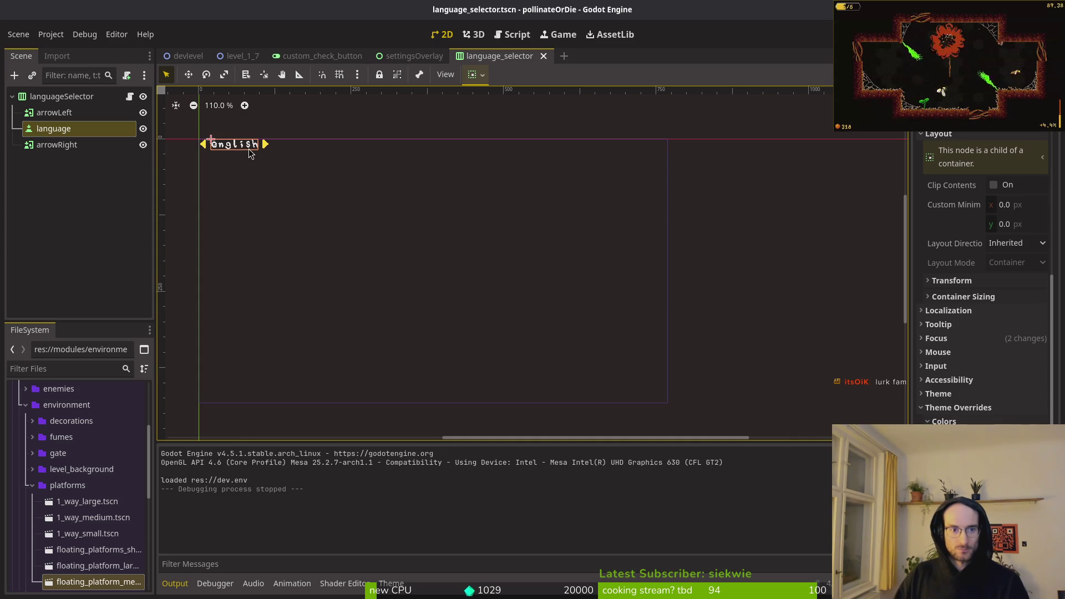
click(53, 113)
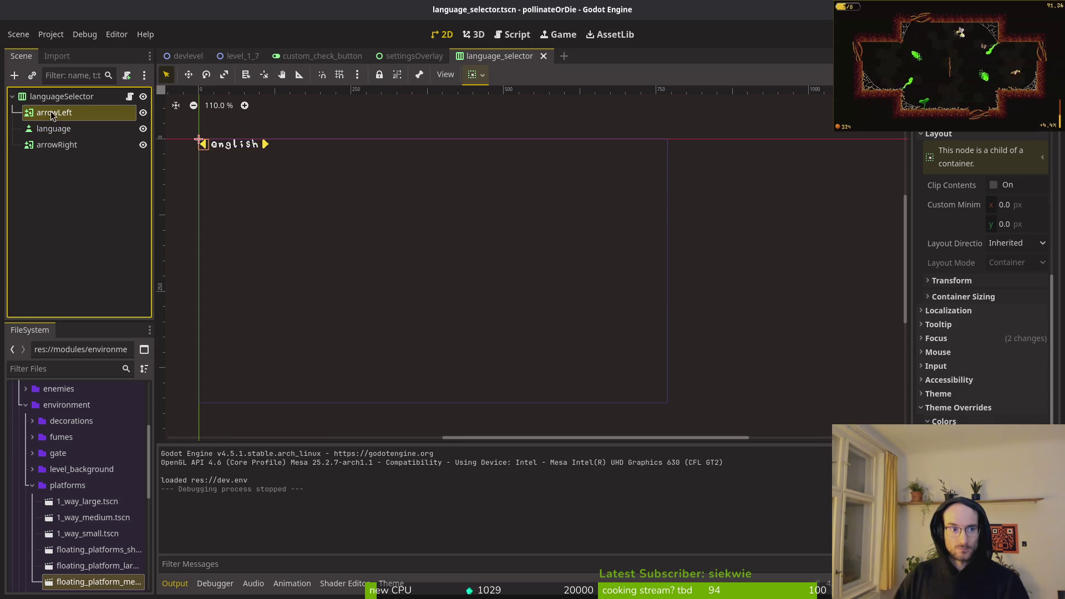
click(54, 129)
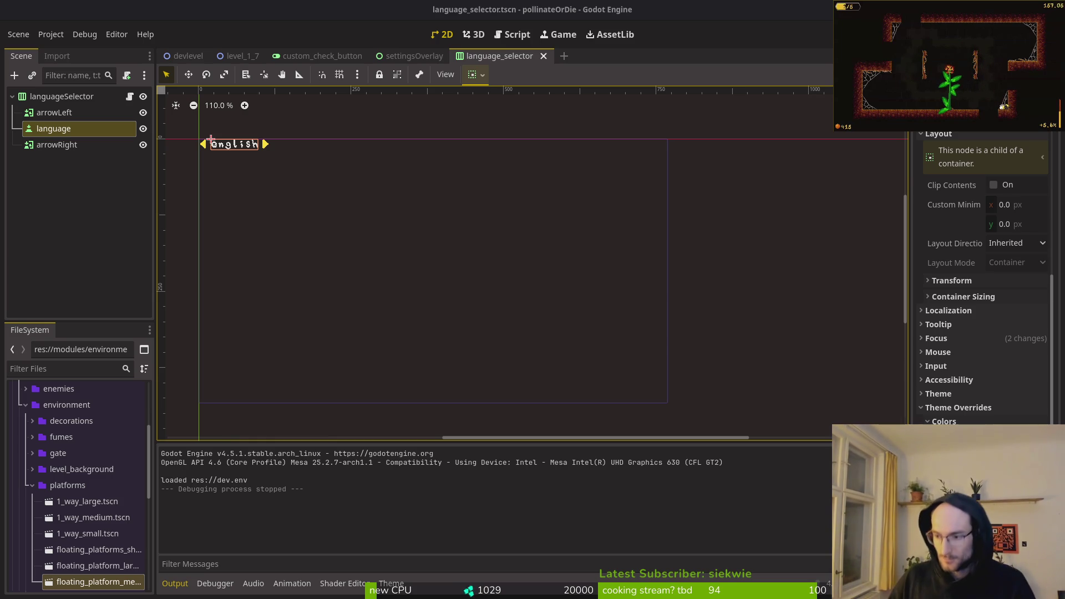
Step: Pan the canvas, save the language_selector scene with Ctrl+S, and switch to checkbox-Sheet.aseprite in Aseprite
drag(394, 212, 457, 217)
key(ctrl+s)
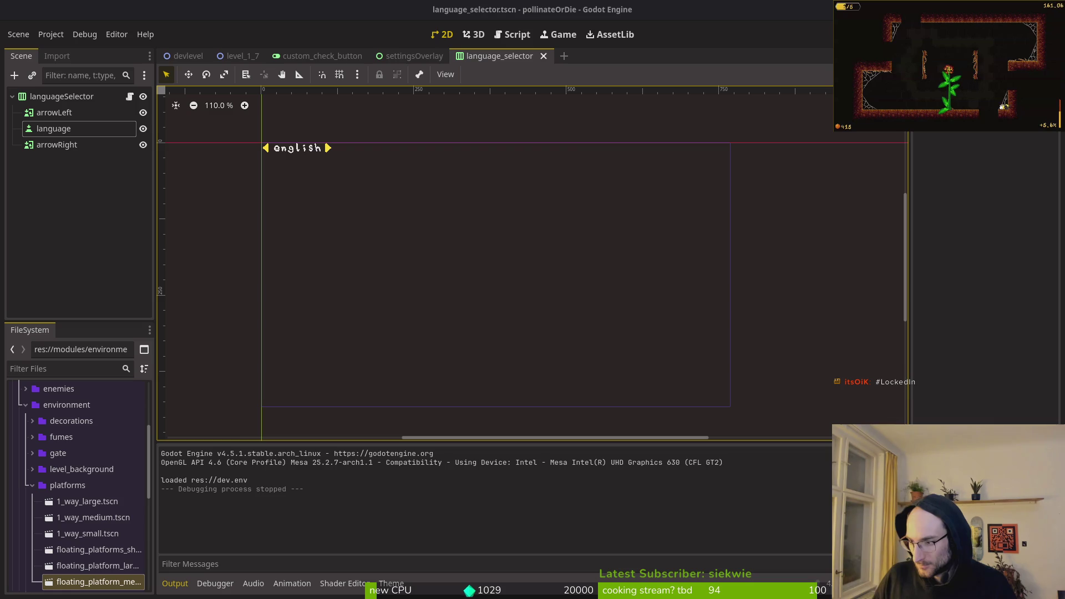
key(alt+Tab)
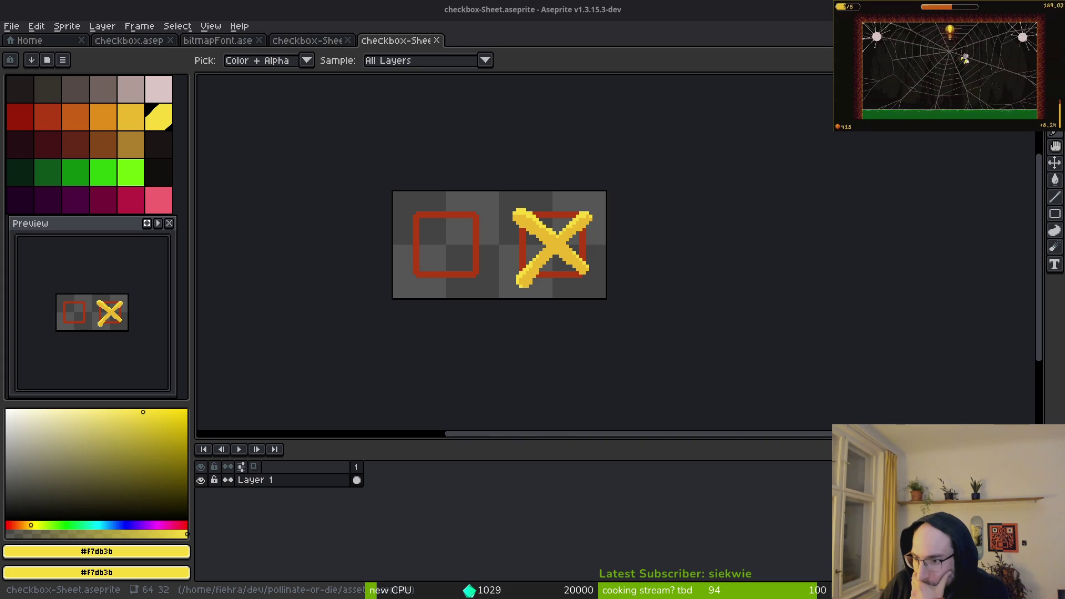
Step: Pick the Pencil tool in Aseprite, then switch through Godot over to the terminal
key(b)
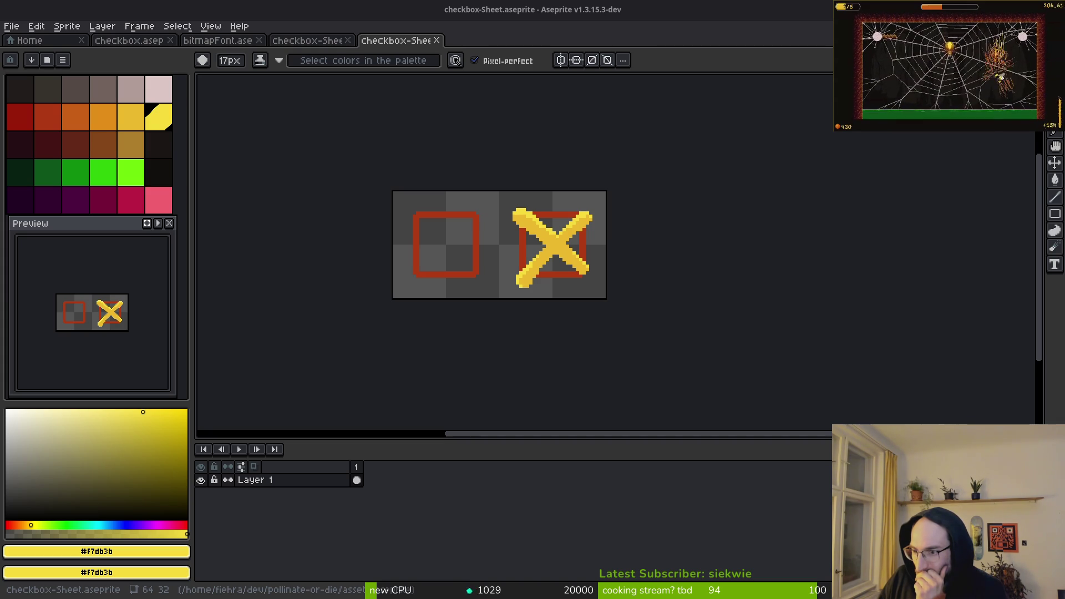
key(alt+Tab)
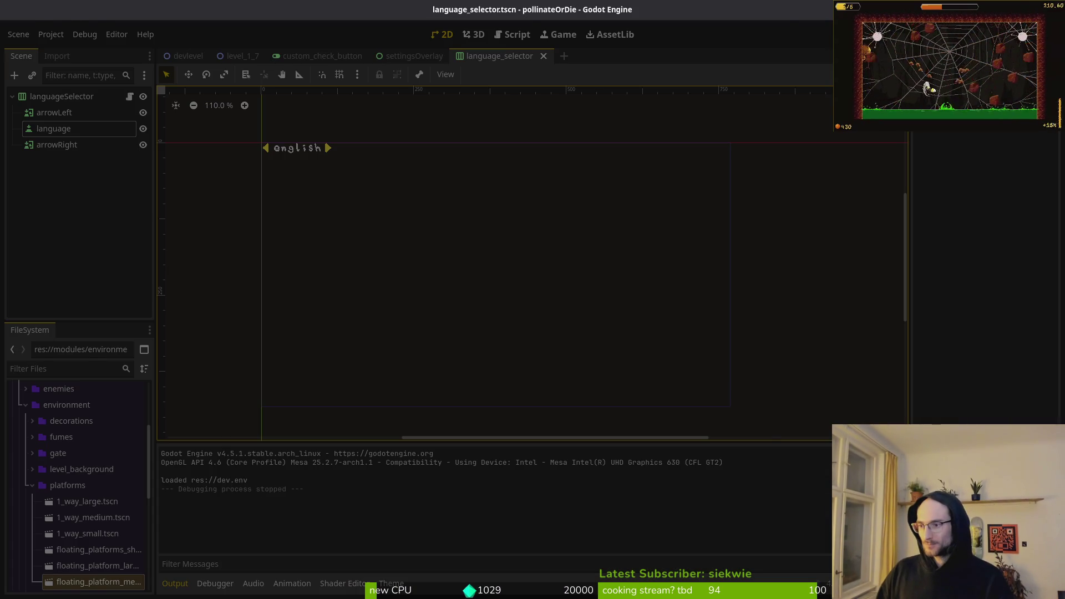
key(alt+Tab)
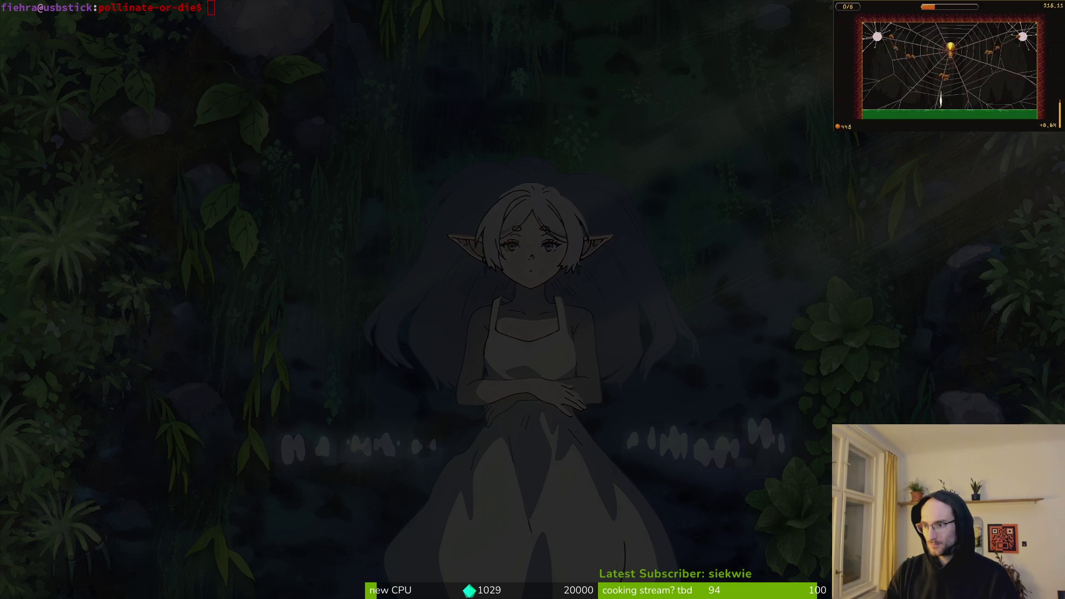
Step: In the browser, open Perplexity in a new tab beside the Steam store page
key(alt+Tab)
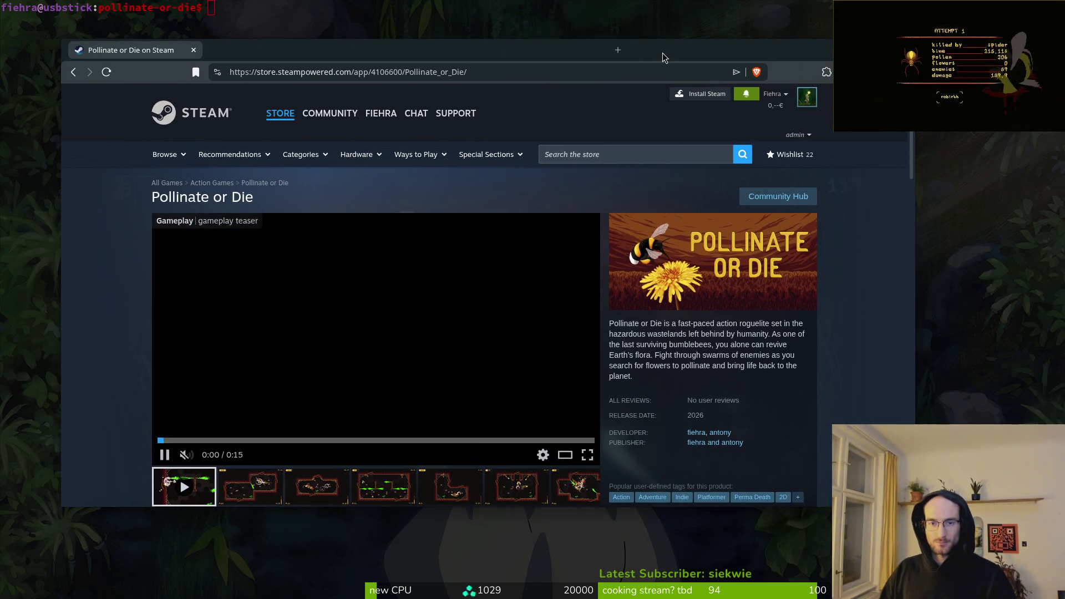
key(ctrl+t)
text(perplexity.ai)
key(Return)
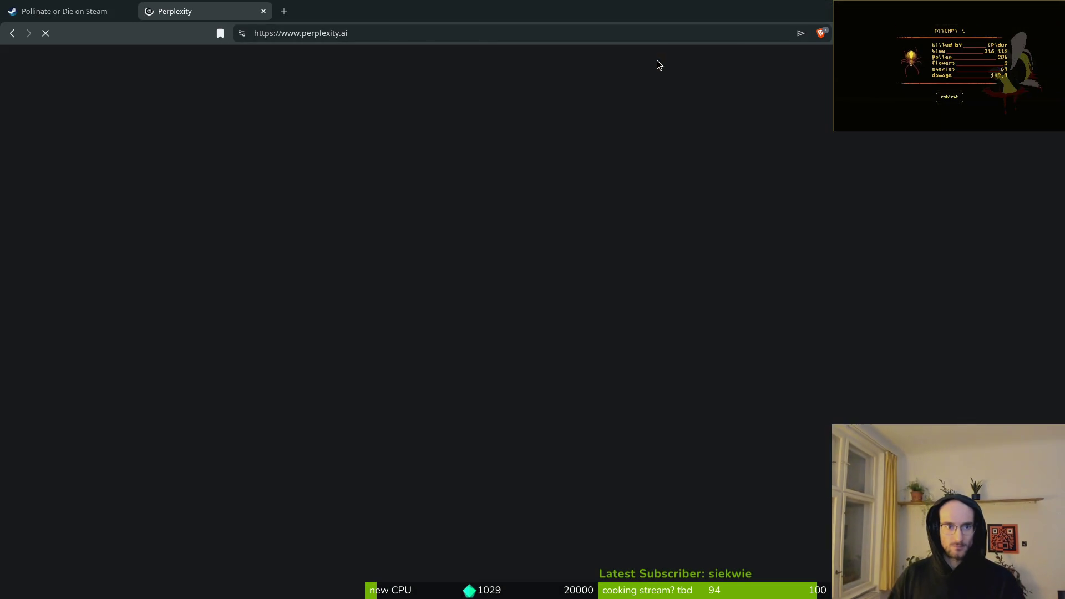
Step: Select the Pollinate or Die description on the Steam page, then return to the Perplexity tab
click(84, 5)
scroll(693, 284, down, 5)
scroll(693, 285, up, 4)
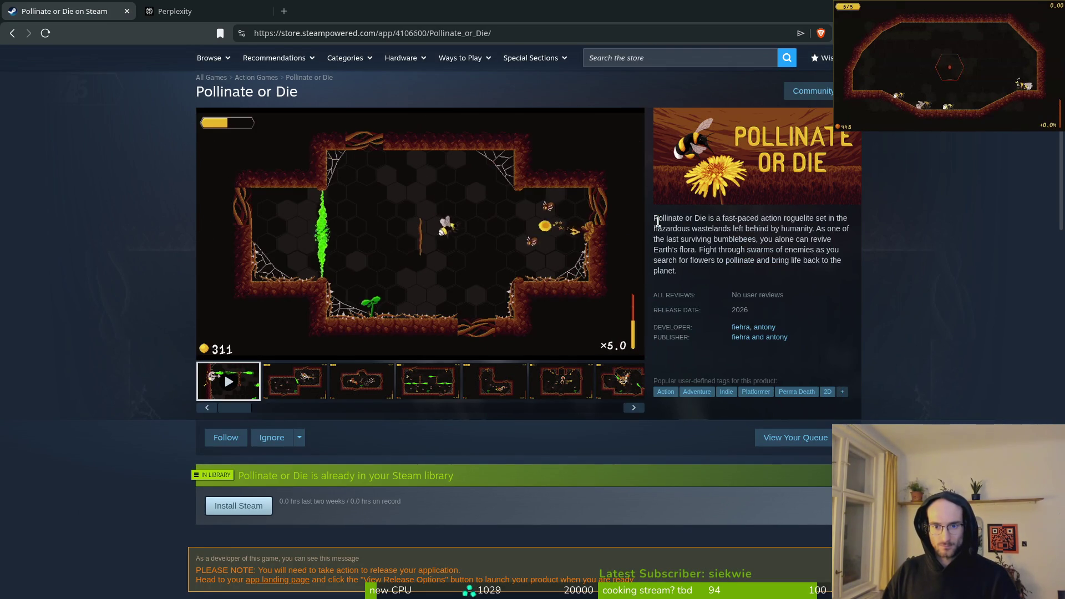
drag(653, 217, 713, 274)
click(184, 11)
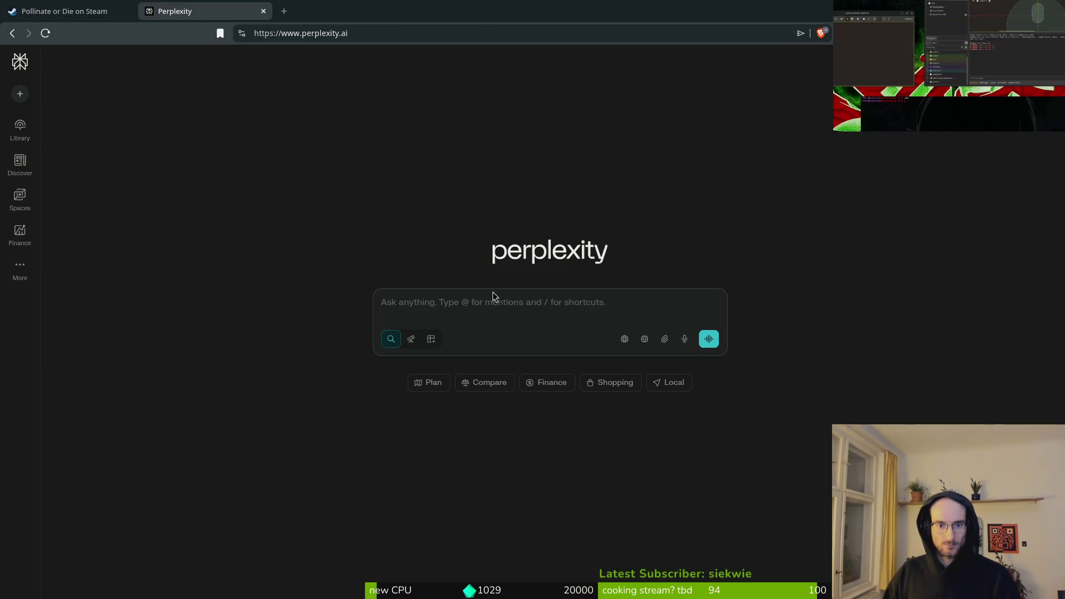
Step: Type a request asking Perplexity to help localize the Steam page, starting with Spanish
text(hey can y)
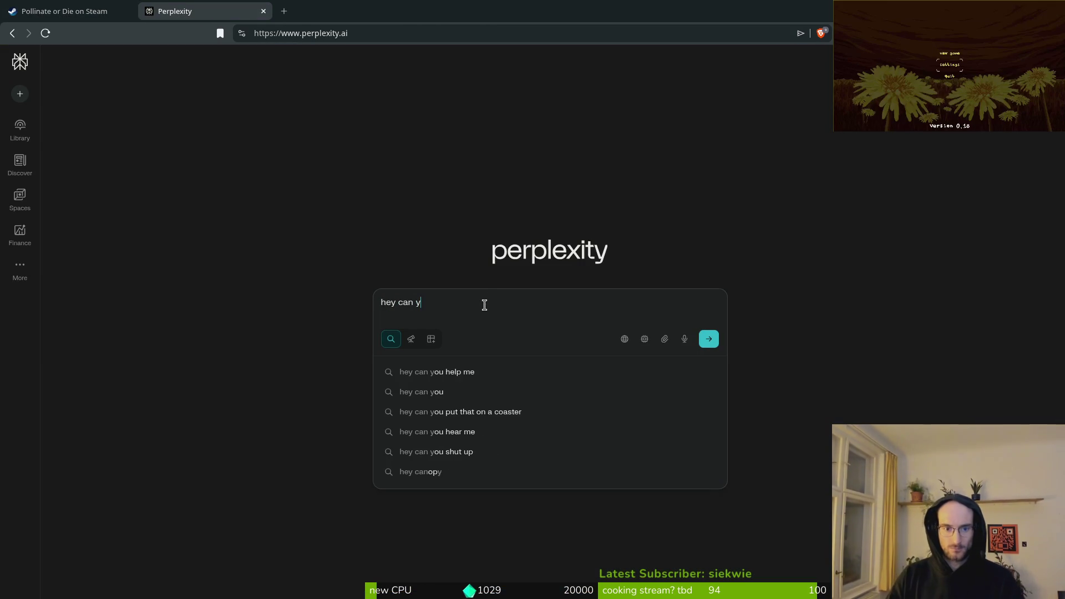
text(ou please help me )
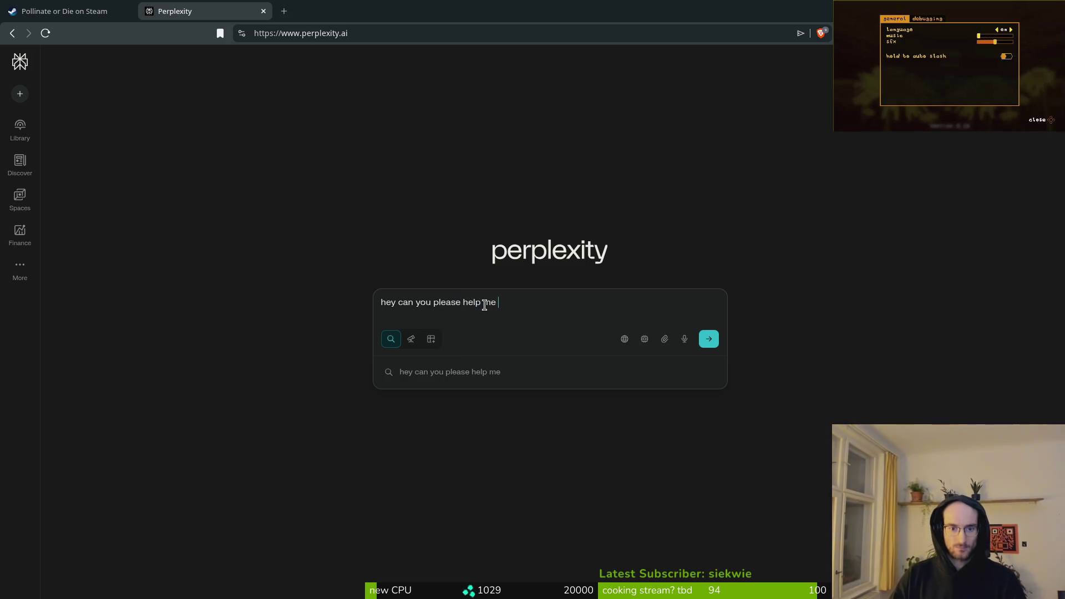
text(localize m stea)
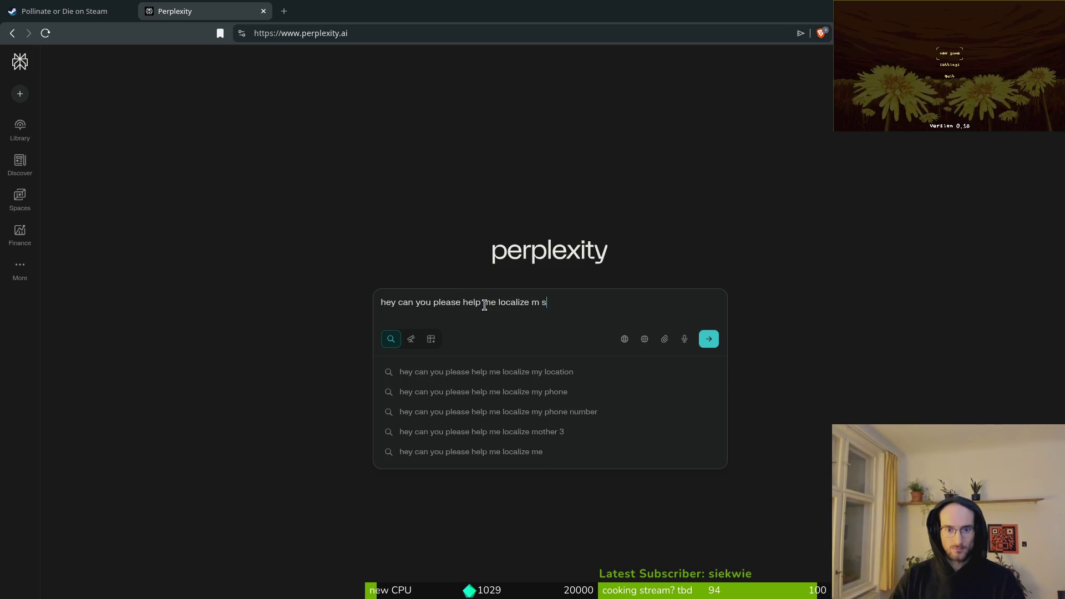
key(BackSpace)
key(BackSpace)
key(BackSpace)
text(y steam)
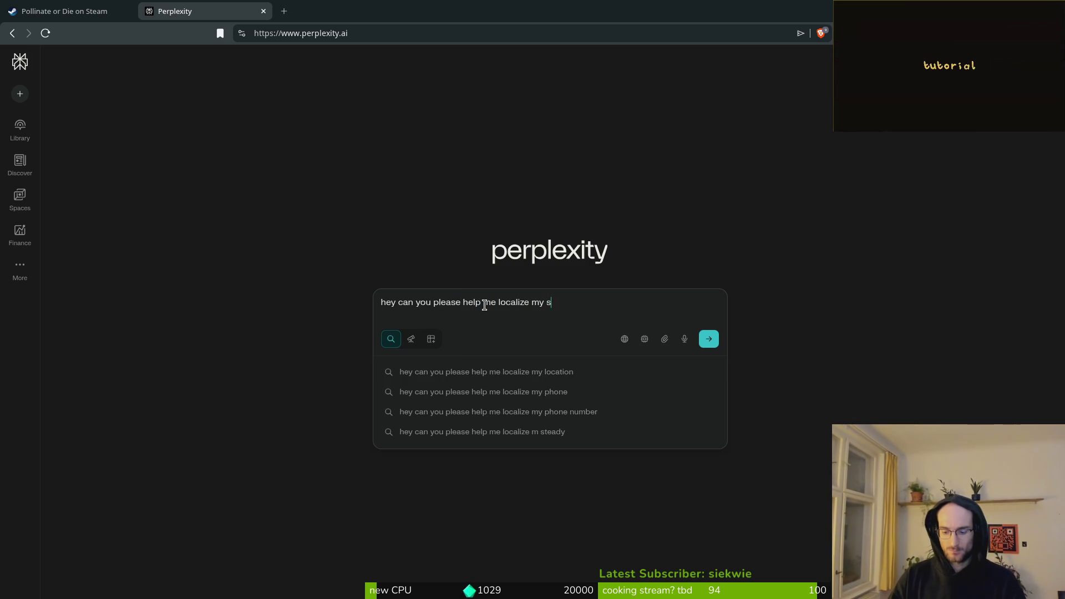
text( page. i )
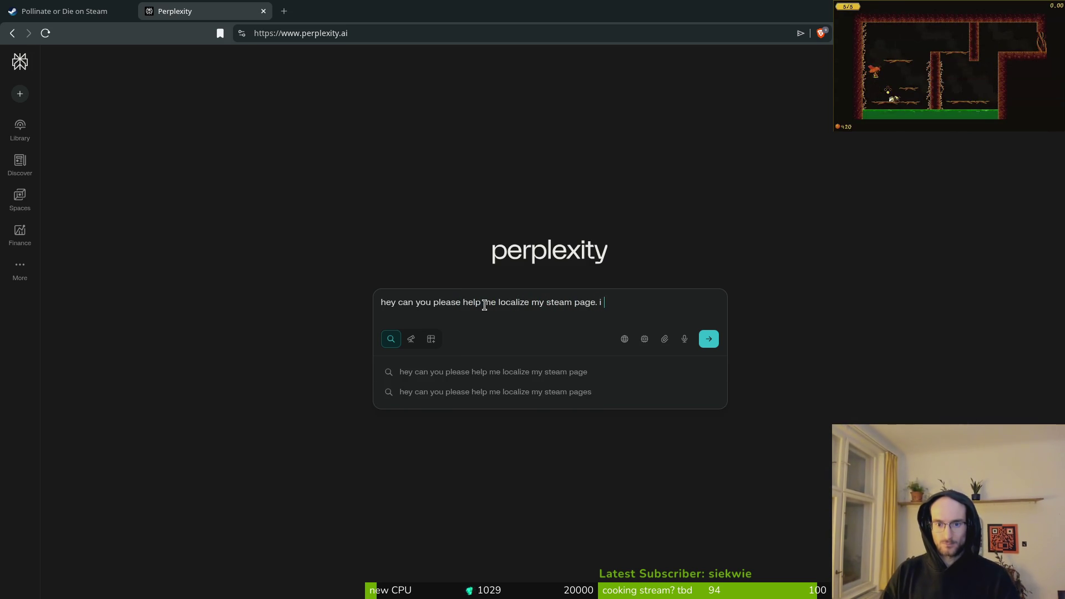
text(will provide the)
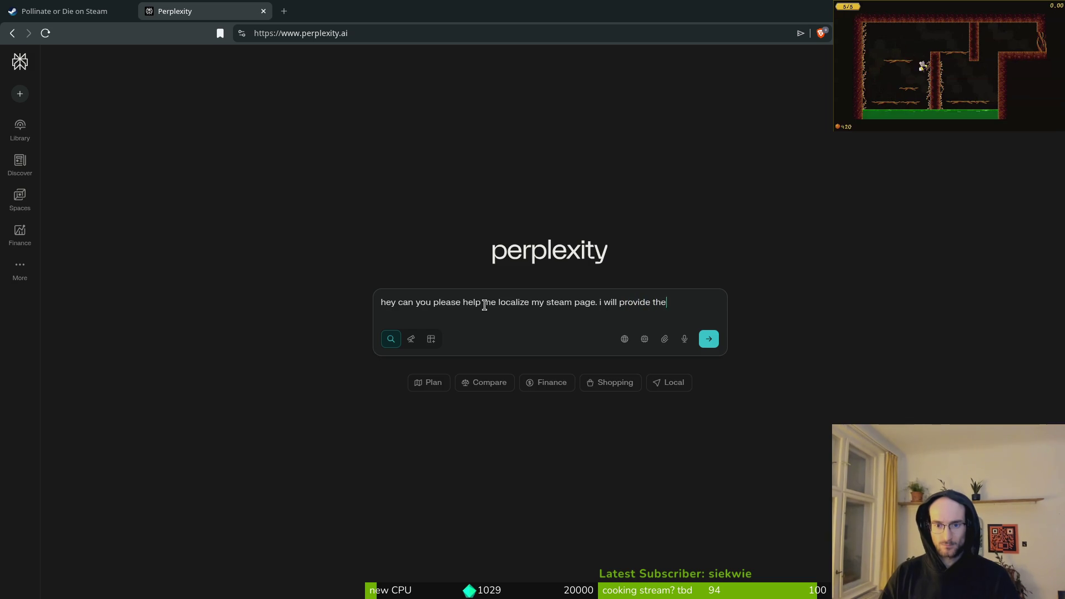
text( texts and we)
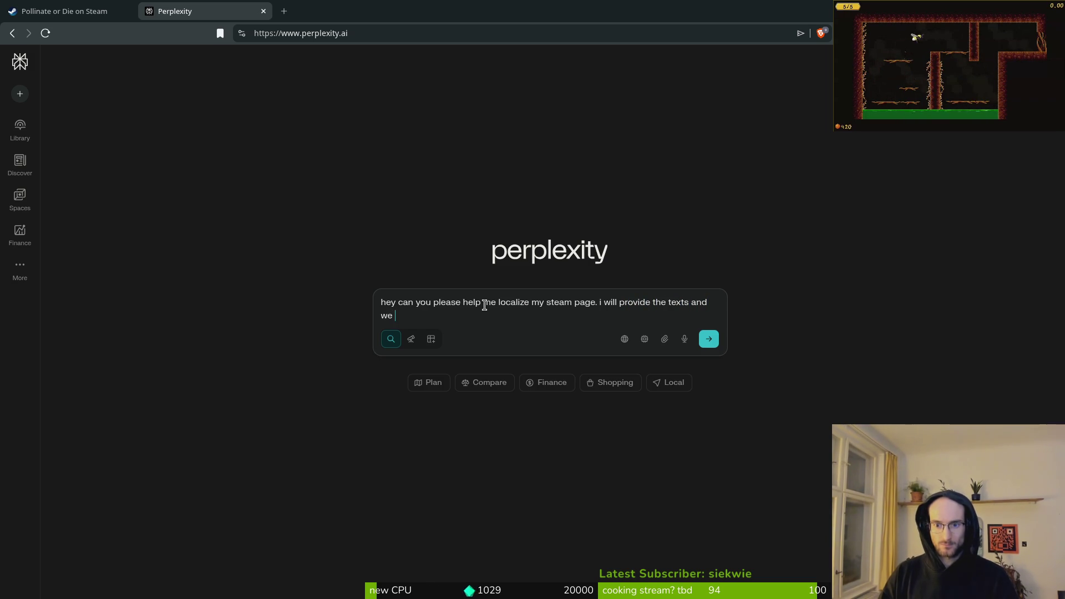
text( wil)
key(BackSpace)
key(BackSpace)
key(BackSpace)
text(il)
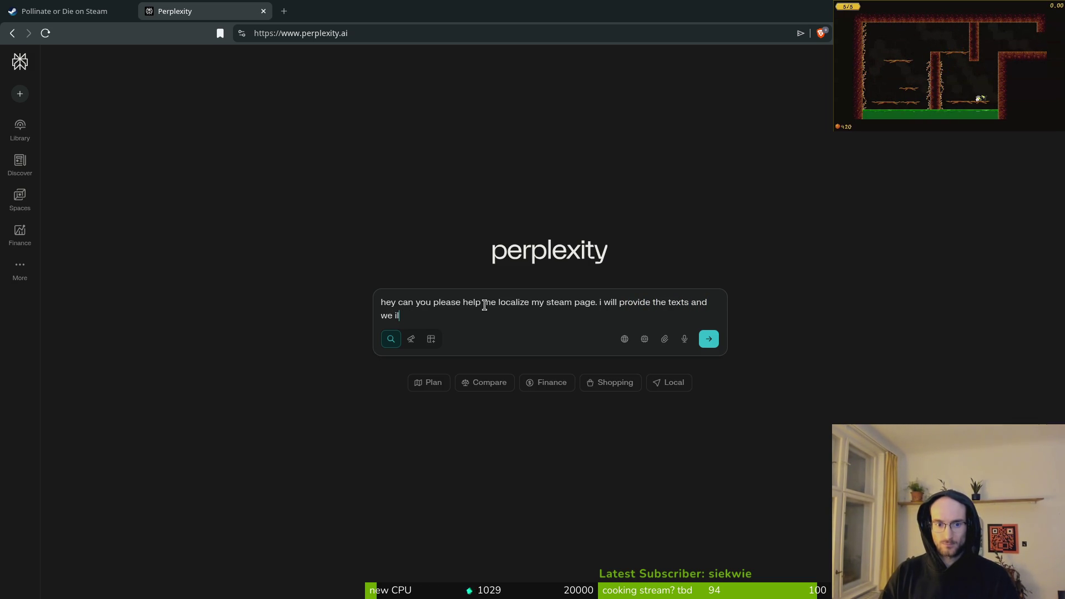
key(BackSpace)
key(BackSpace)
text(will translate )
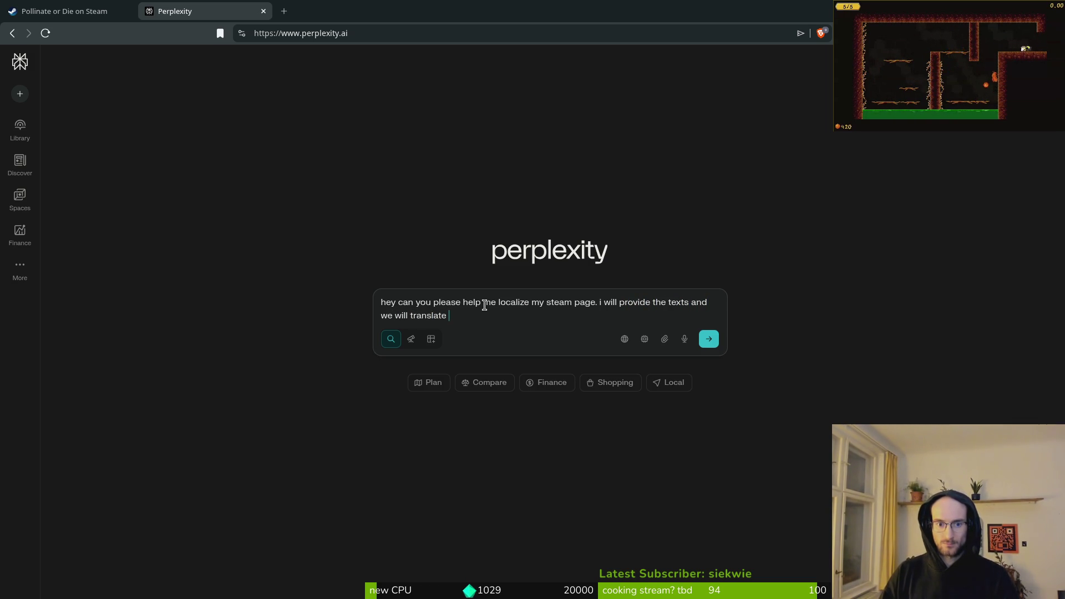
text(them f)
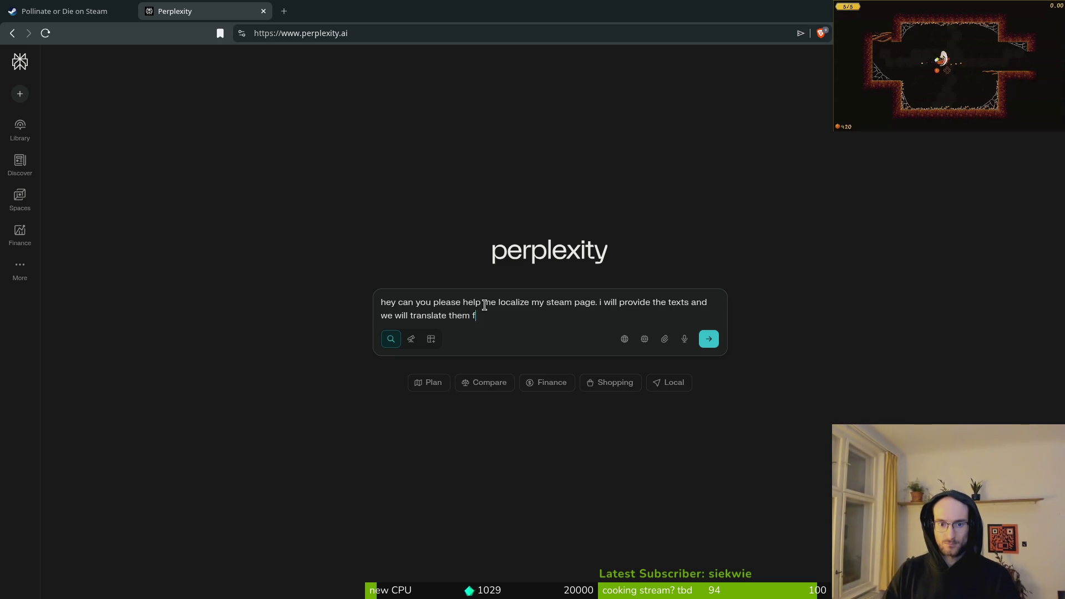
text(or each language )
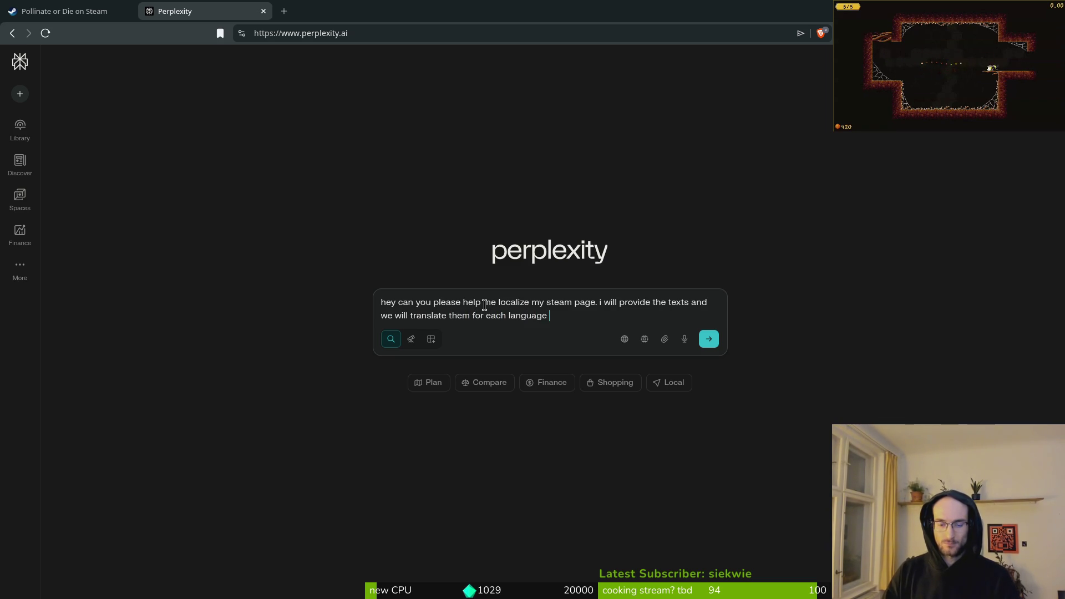
text(seer)
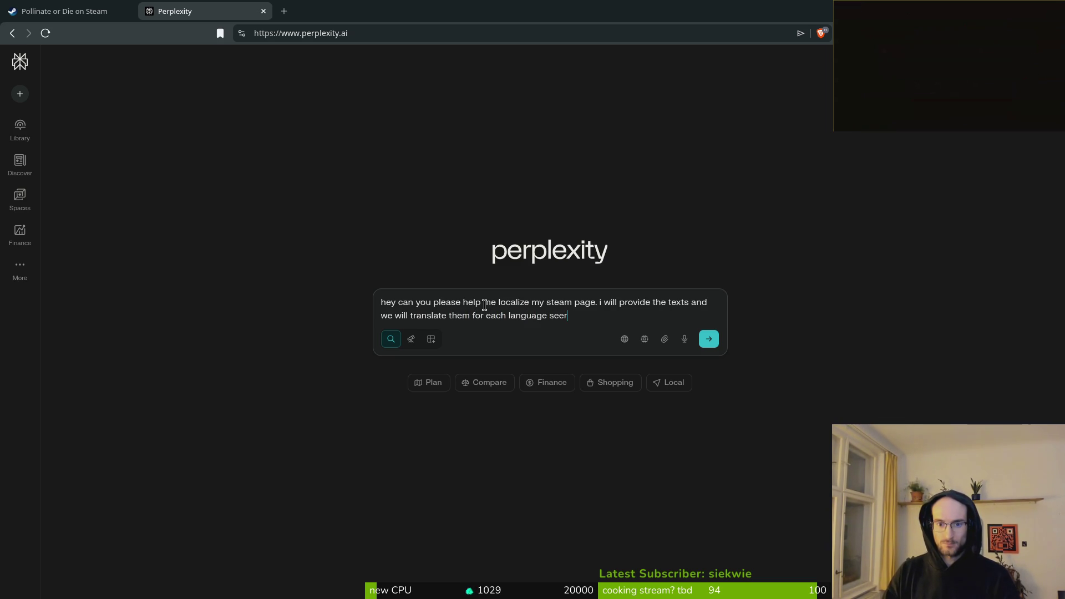
key(BackSpace)
key(BackSpace)
key(BackSpace)
key(BackSpace)
text(in a s)
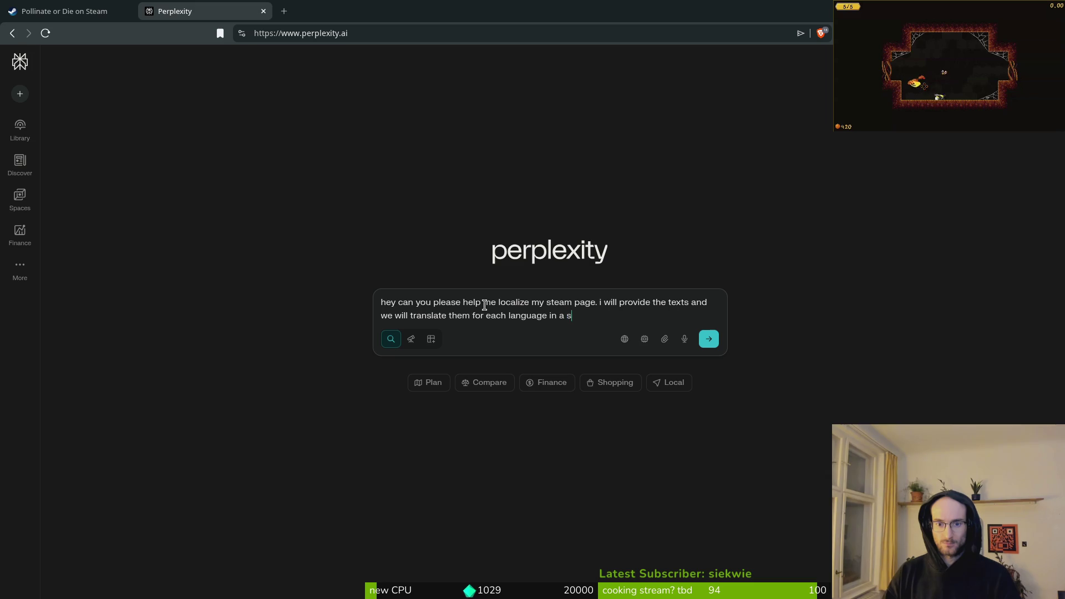
text(eperate message. )
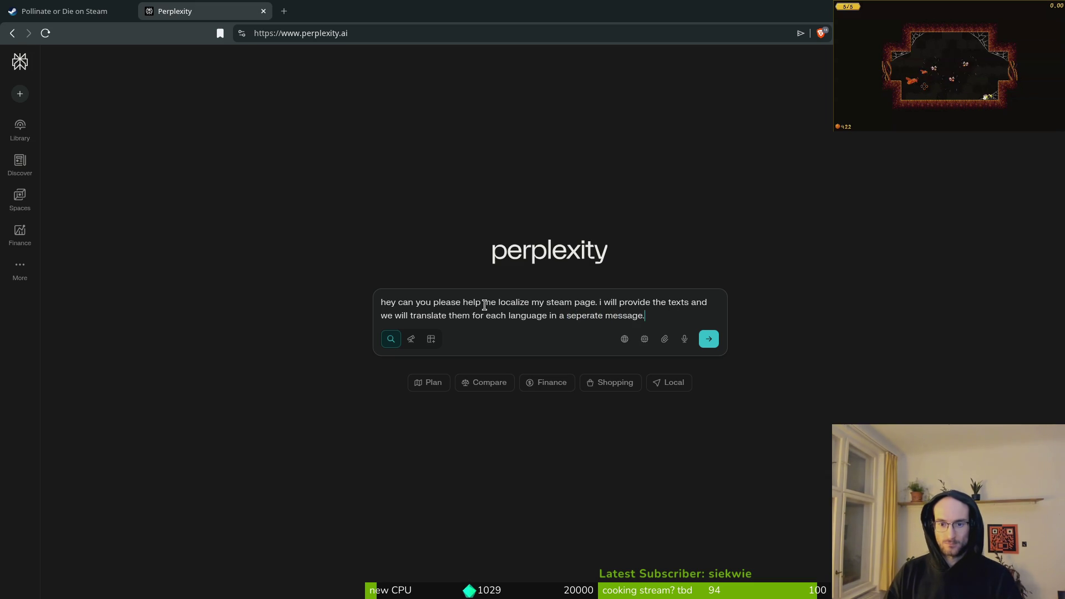
text( this is the)
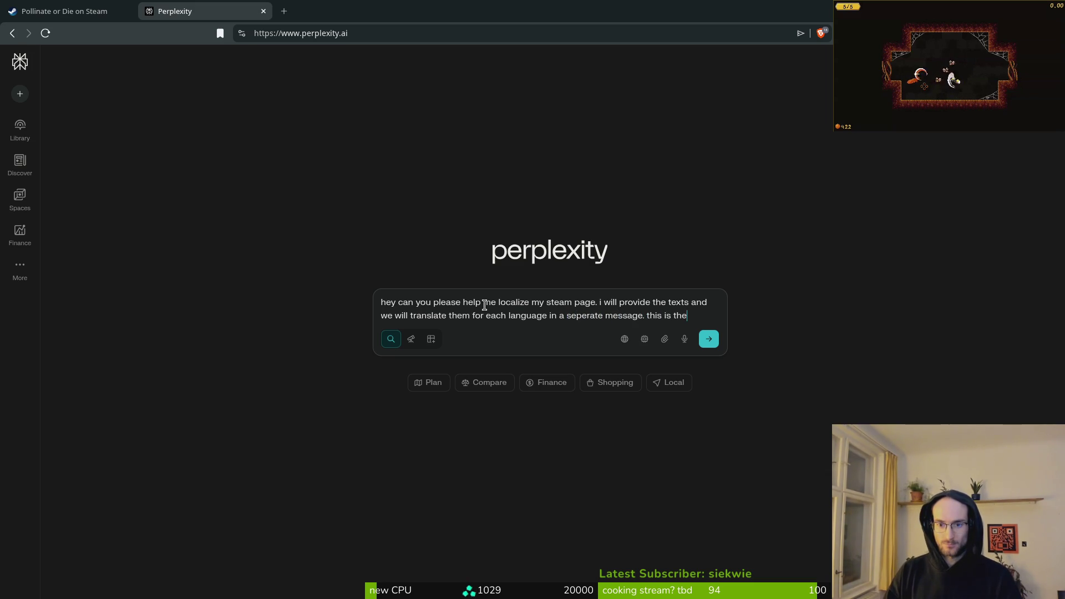
text( text i want ocalizte)
text( first)
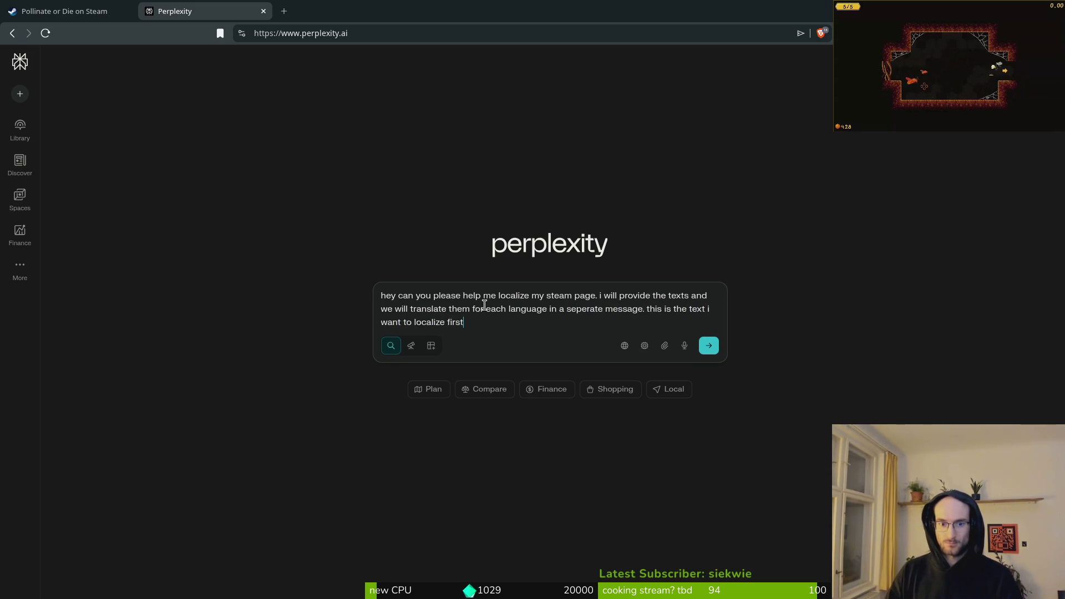
text( into spa)
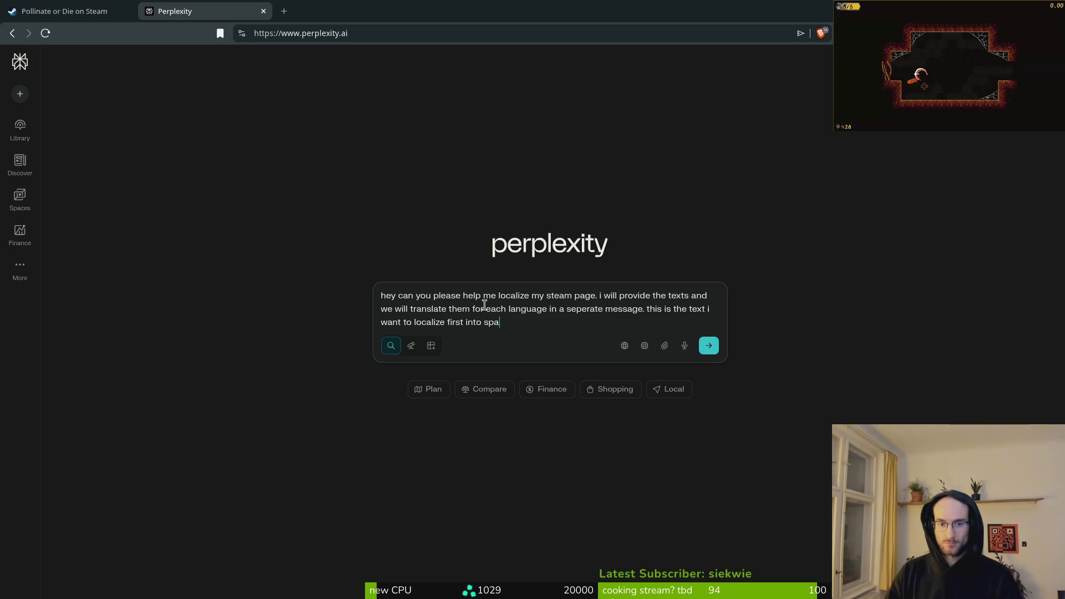
text(nish please)
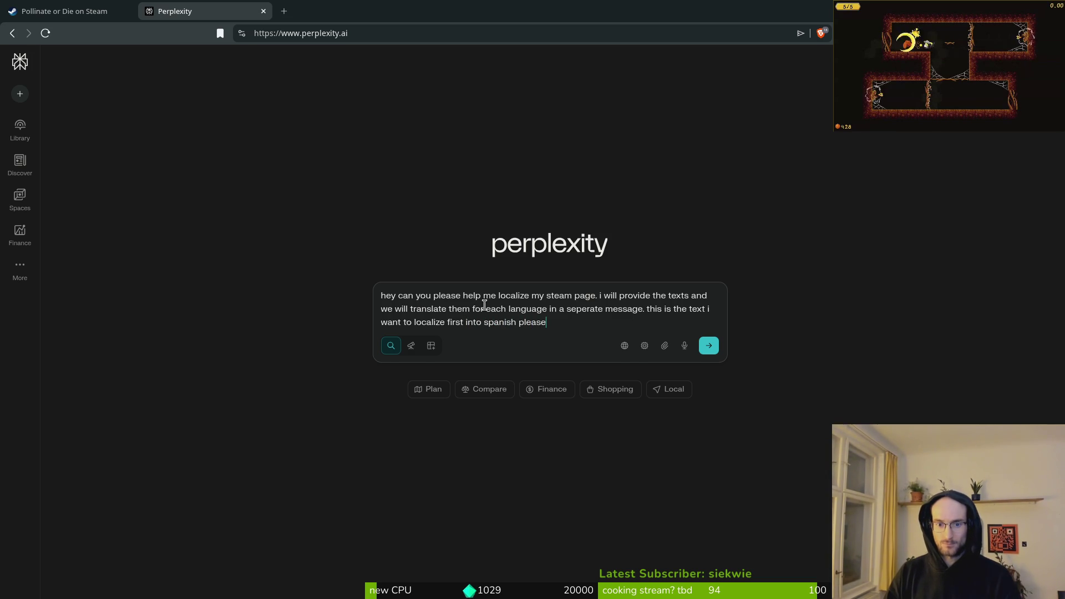
Step: Paste the Pollinate or Die description below the request and send it
key(shift+Return)
key(shift+Return)
text(Pollinate or Die is a fast-paced action roguelite set in the hazardous wastelands left behind by humanity. As one of the last surviving bumblebees, you alone can revive Earth's flora. Fight through swarms of enemies as you search for flowers to pollinate and bring life back to the planet.)
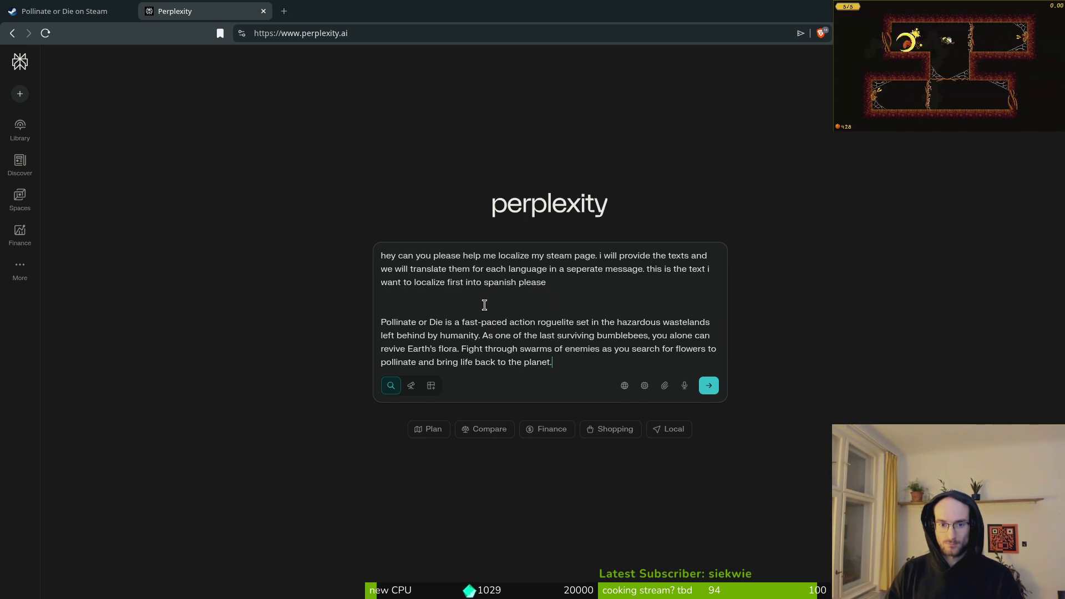
key(Return)
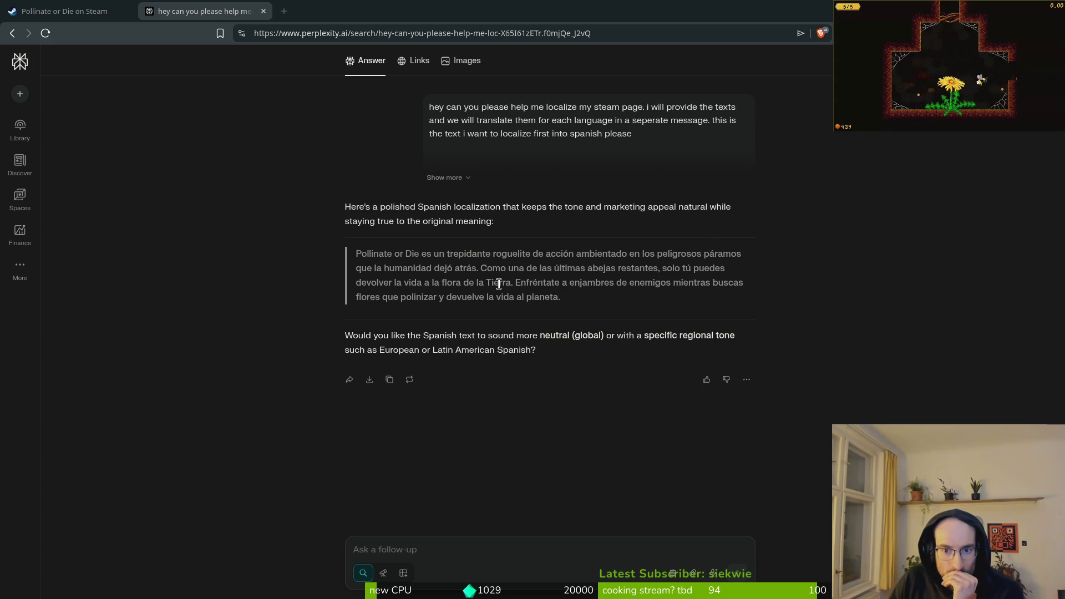
Step: Highlight part of the Spanish translation, then expand the original message to reveal its full English text
drag(659, 269, 552, 270)
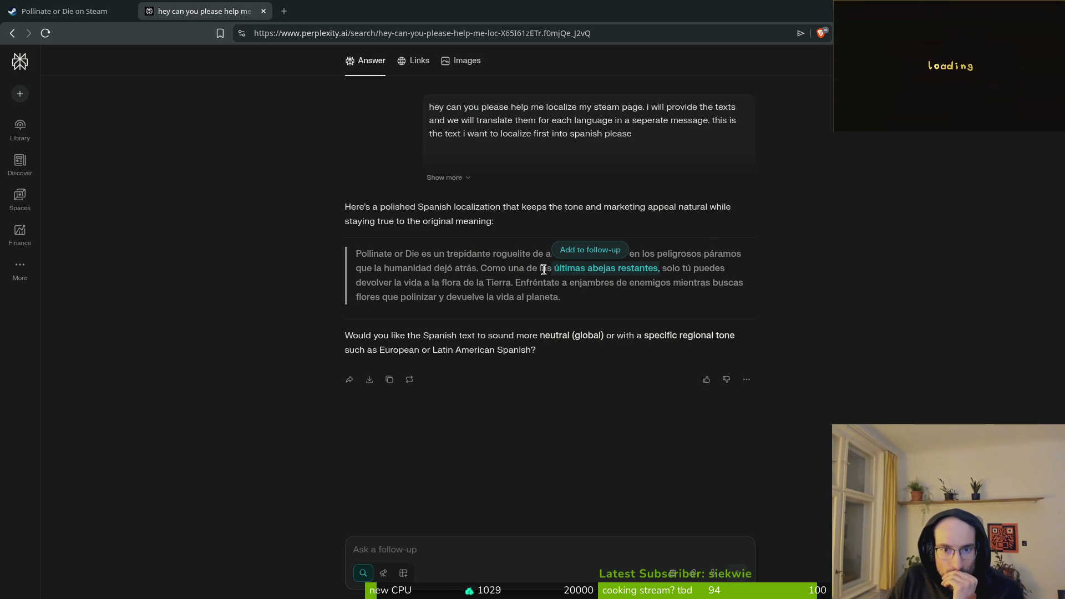
click(444, 177)
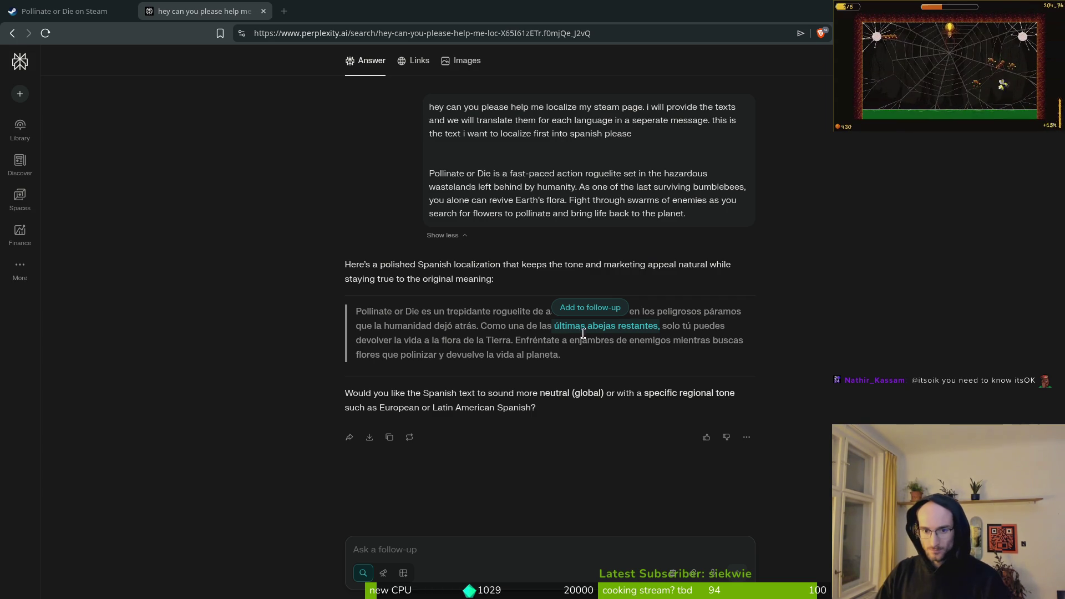
Step: Select the quoted Spanish translation paragraph from its end back to its start
mouse_move(562, 357)
mouse_down()
mouse_move(594, 340)
mouse_move(355, 318)
mouse_up()
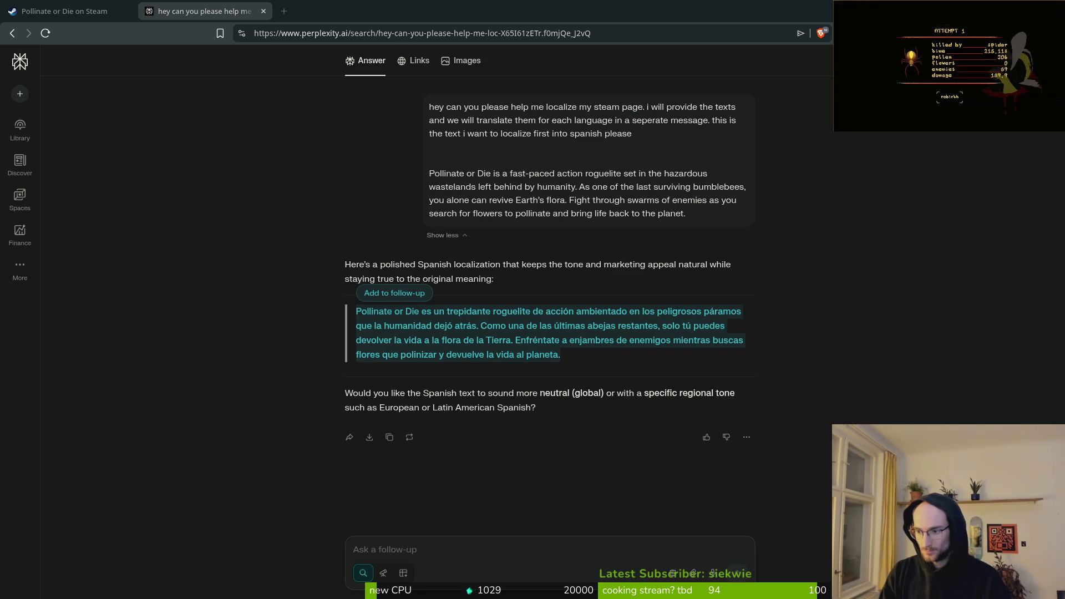
click(471, 550)
text(it needs to be less than)
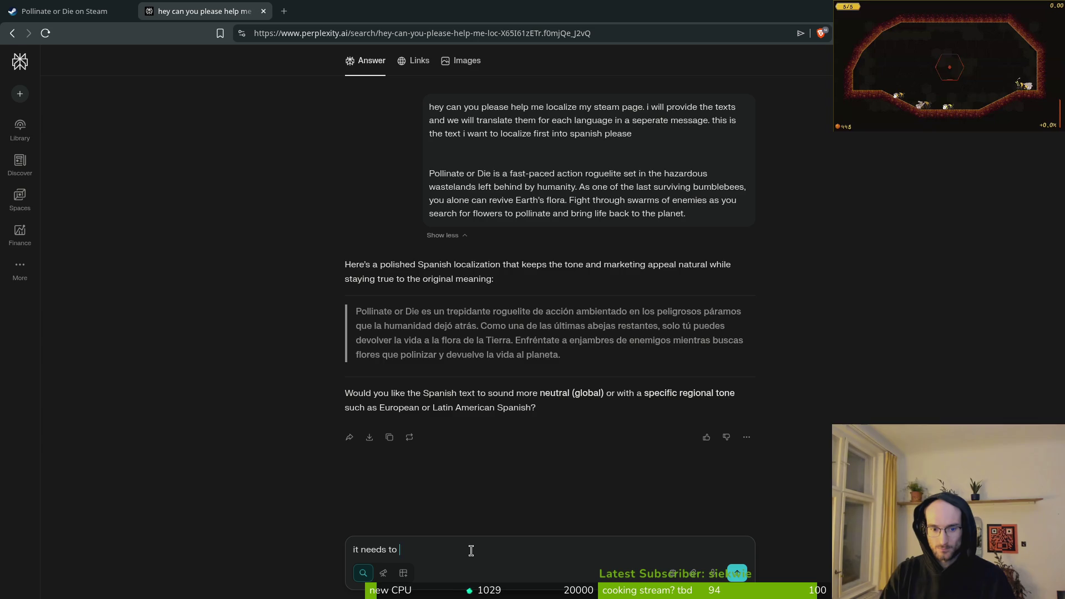
text( 3)
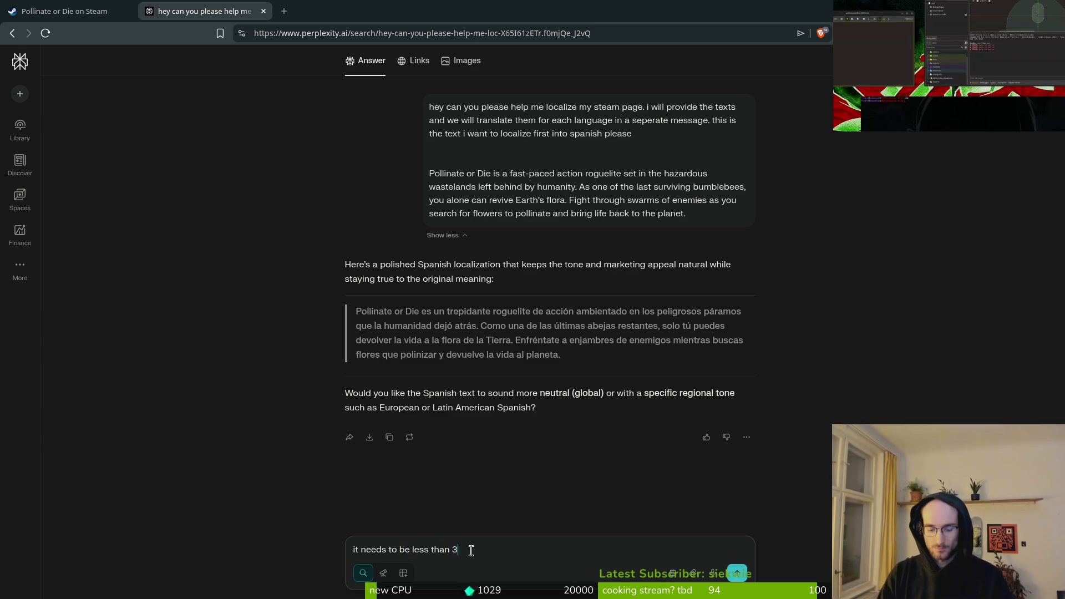
text(00 characters)
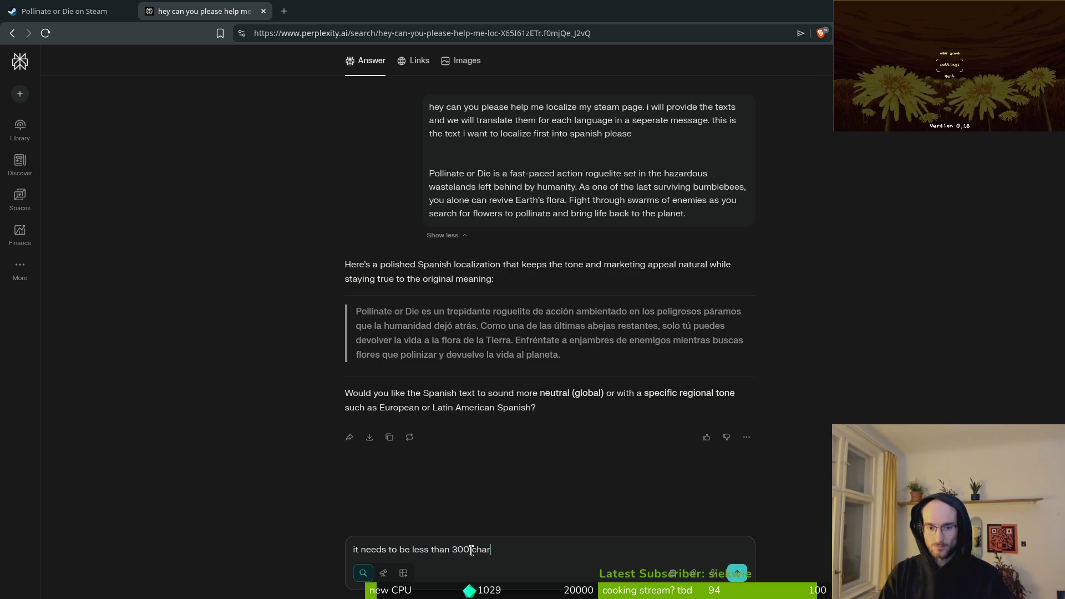
key(Return)
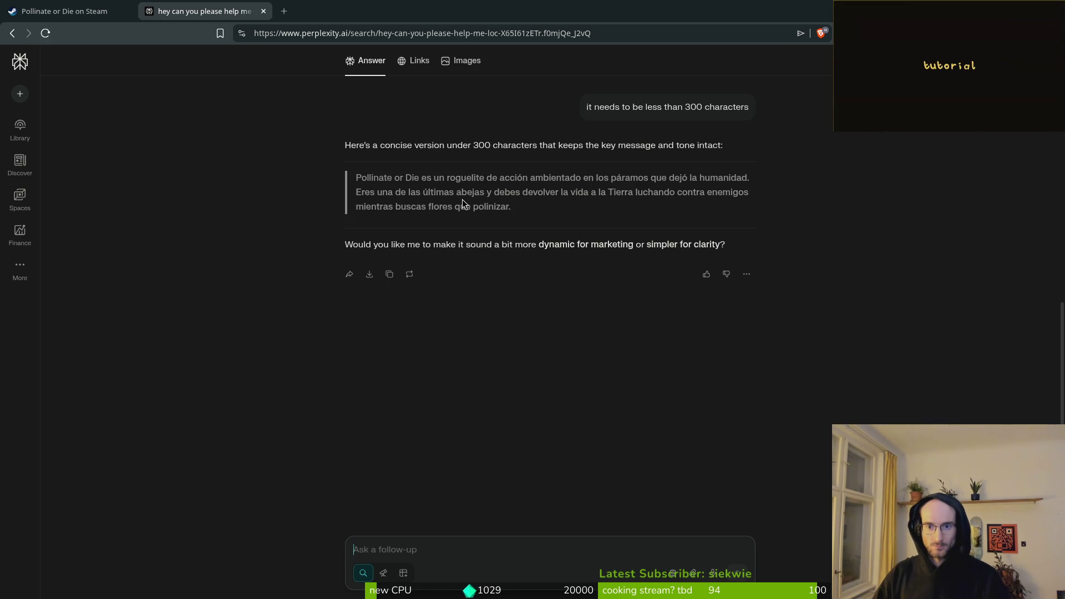
scroll(510, 266, up, 5)
scroll(549, 329, up, 1)
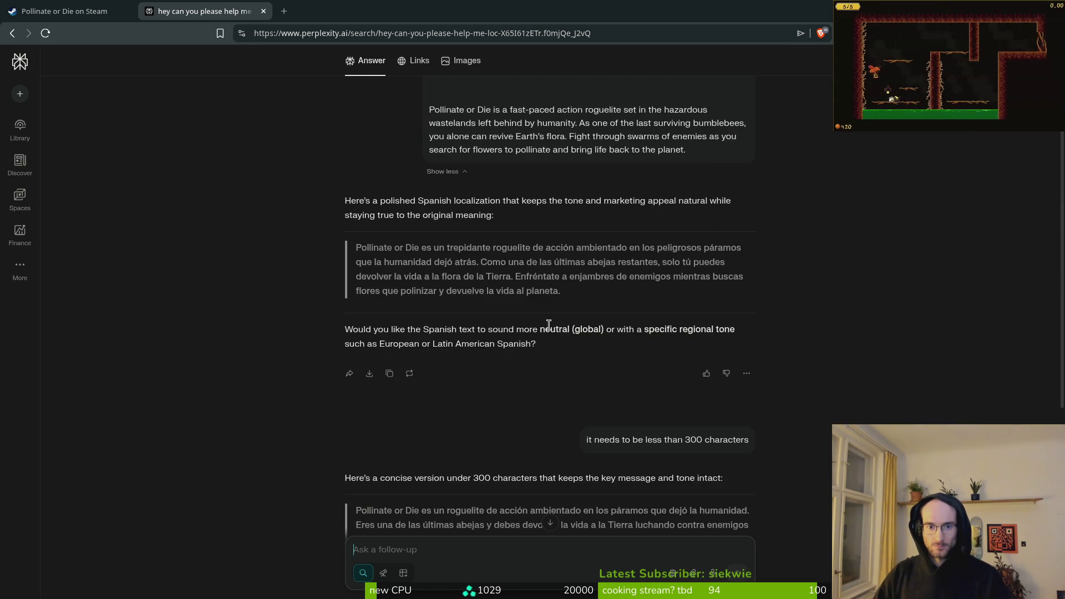
scroll(549, 333, down, 2)
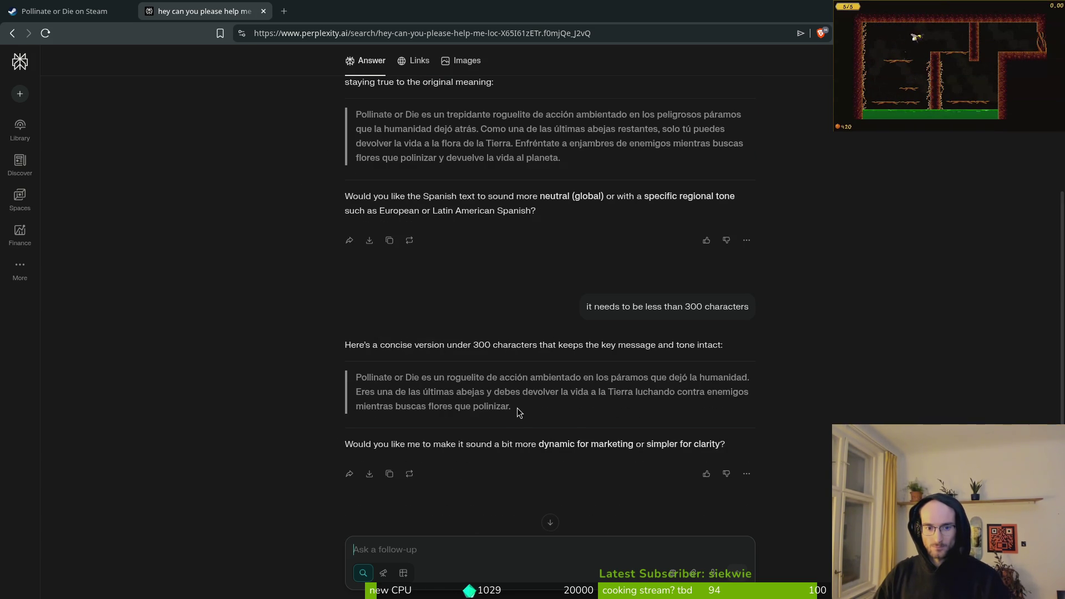
scroll(515, 410, up, 2)
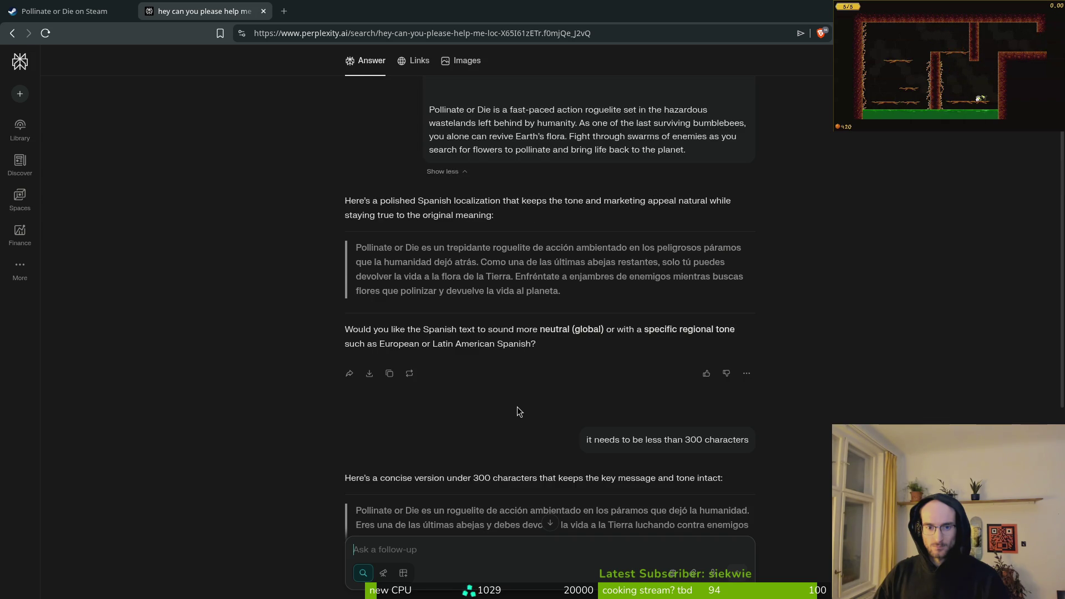
scroll(517, 409, down, 2)
drag(358, 389, 358, 389)
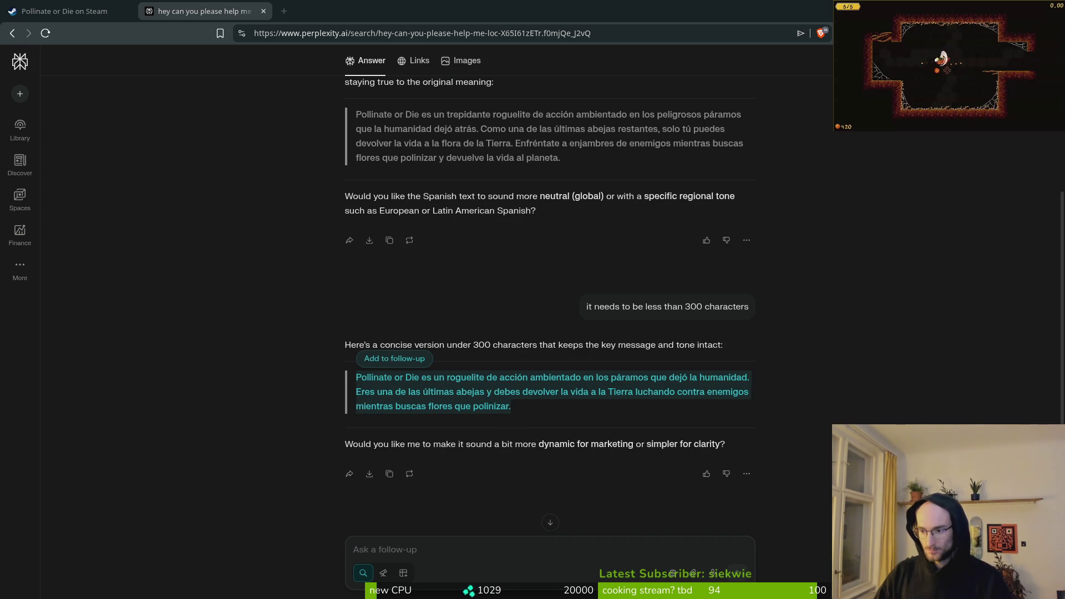
click(482, 549)
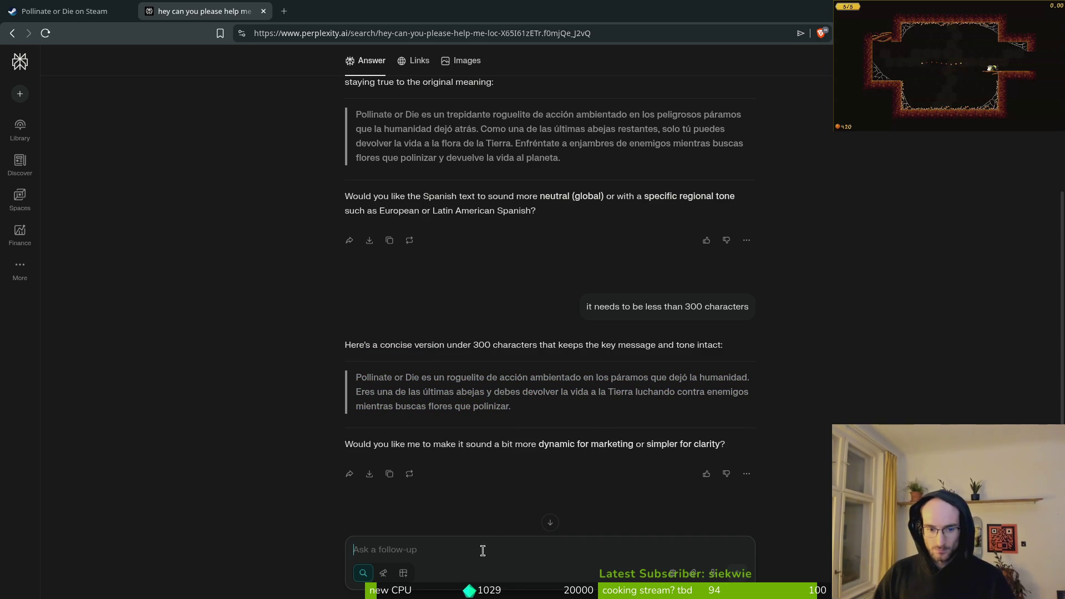
Step: Ask for a slightly longer version of about 280 characters and dismiss the sign-up prompt
text(bi)
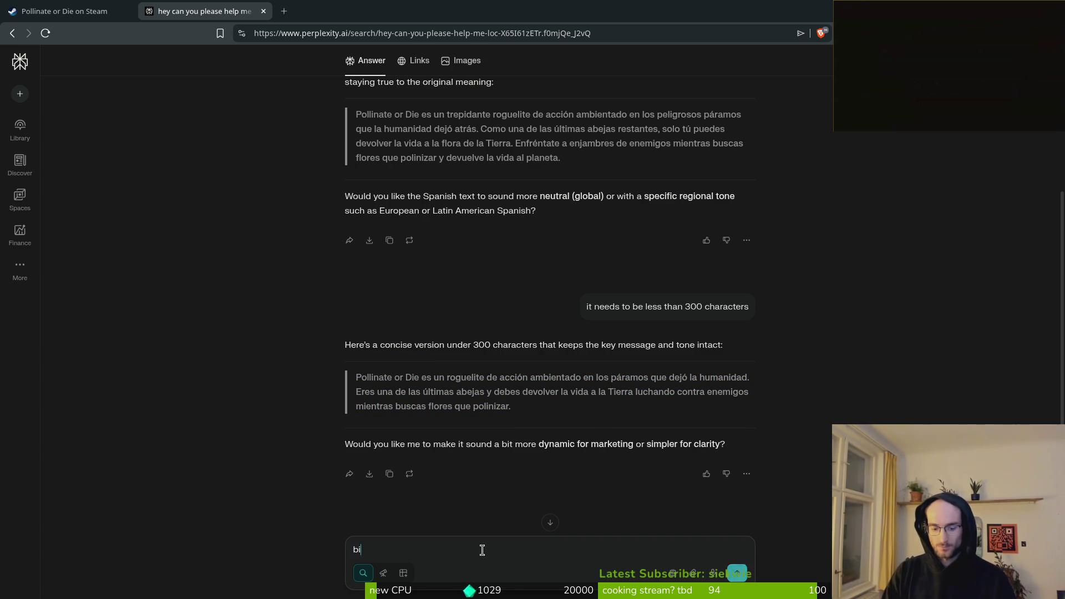
text(t longer maybe around 280 charact)
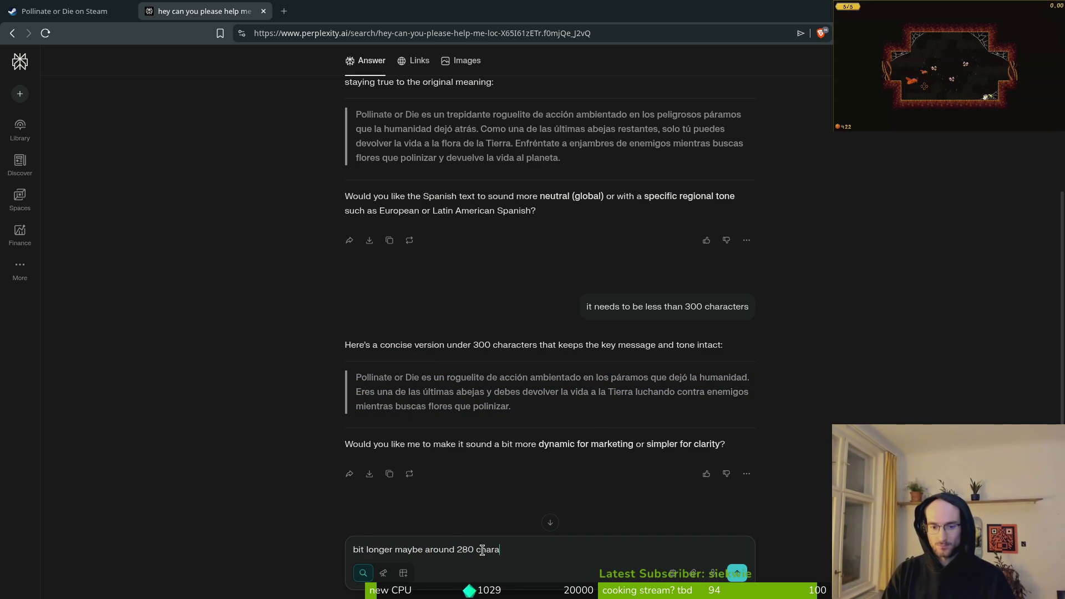
text(ers)
key(Return)
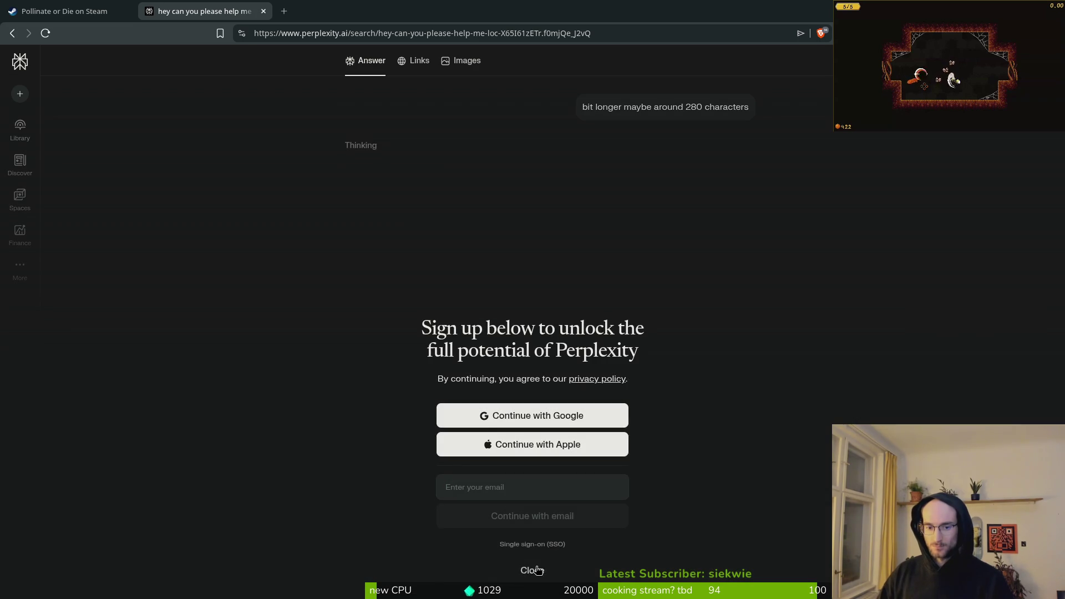
click(531, 568)
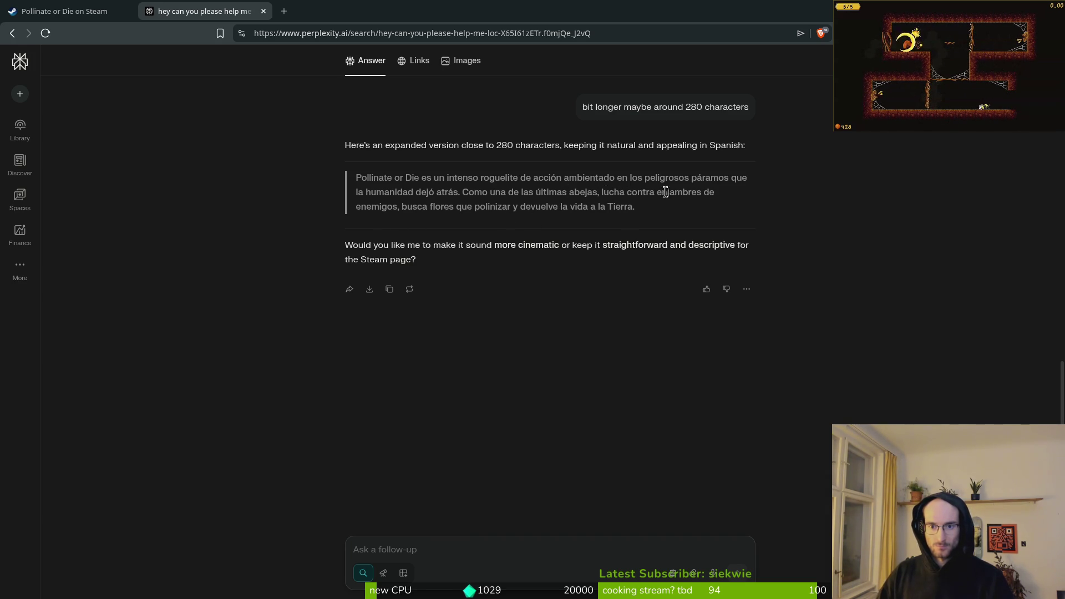
Step: Paste the phrase 'lucha contra enjambres de enemigos' into a follow-up asking what it means
drag(601, 192, 709, 195)
key(ctrl+c)
click(445, 549)
key(ctrl+v)
text(whats this mean?)
key(Return)
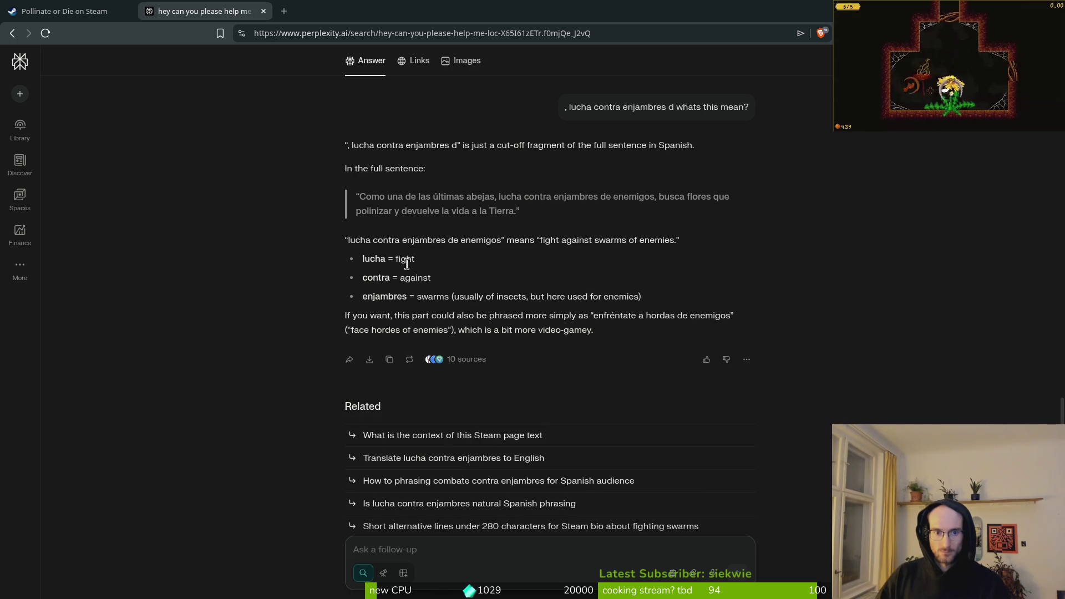
scroll(704, 293, up, 6)
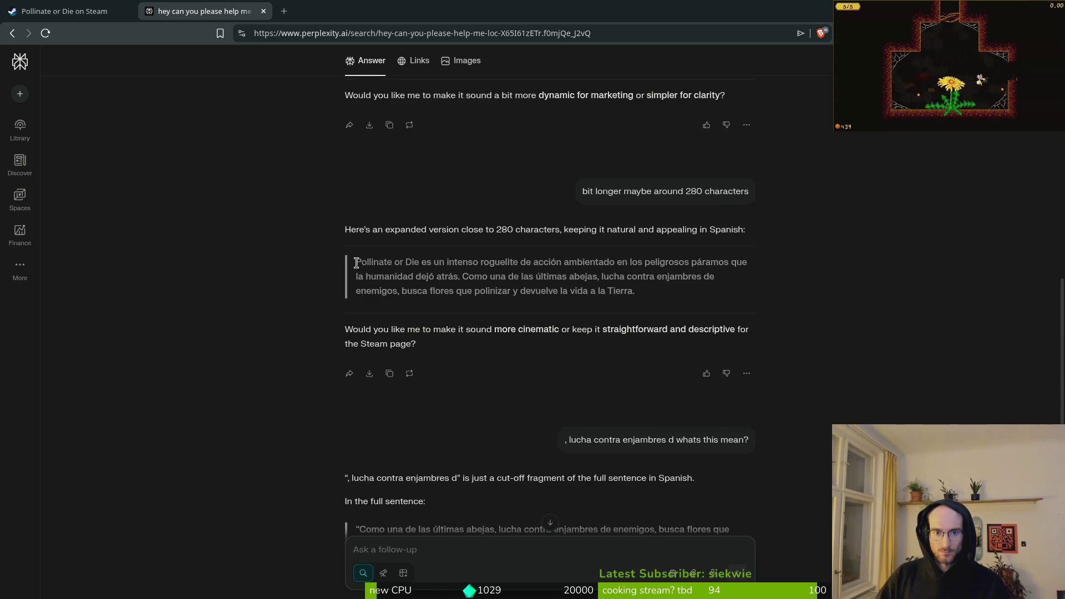
drag(356, 263, 648, 292)
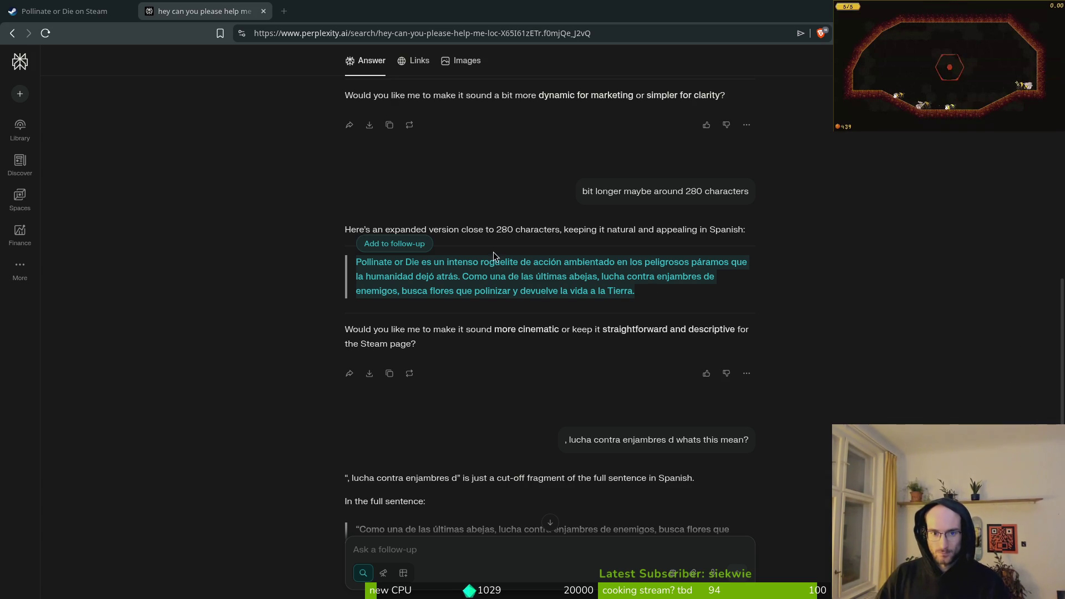
click(498, 229)
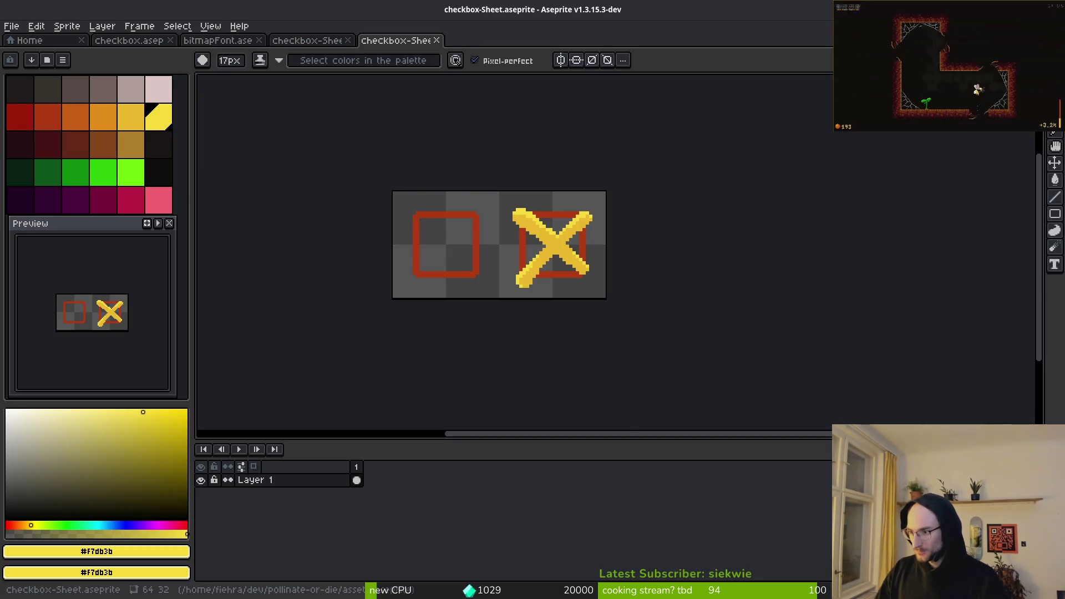
key(alt+Tab)
Step: Close both checkbox-Sheet tabs plus the bitmapFont and checkbox documents in Aseprite, then return to the browser
middle_click(411, 45)
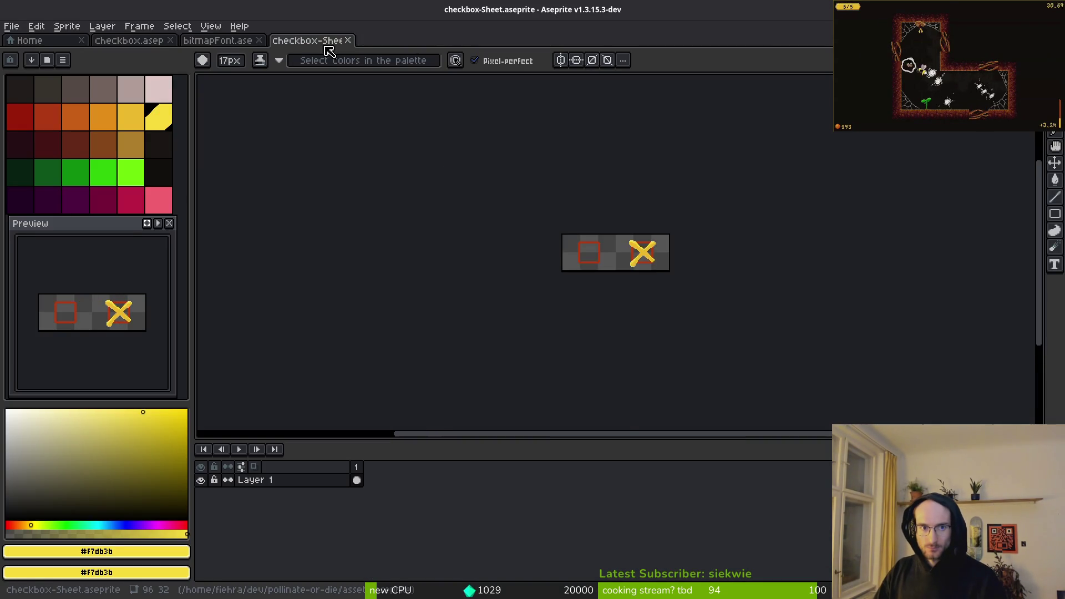
middle_click(328, 47)
middle_click(217, 45)
middle_click(92, 47)
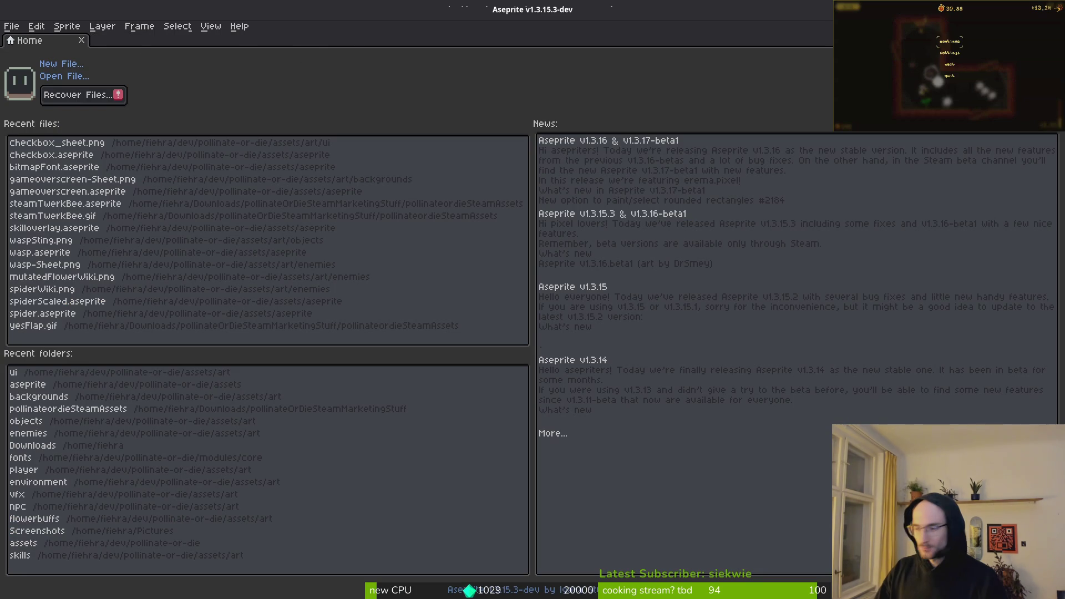
key(alt+Tab)
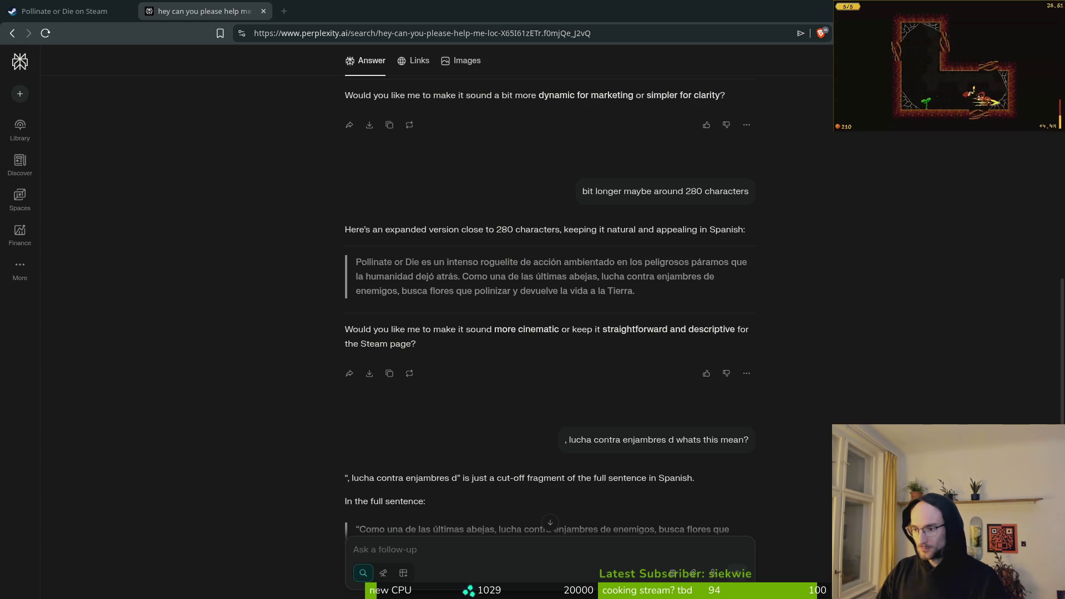
Step: Select both About This Game paragraphs on the Pollinate or Die Steam page, then return to Perplexity
click(76, 8)
scroll(133, 338, down, 5)
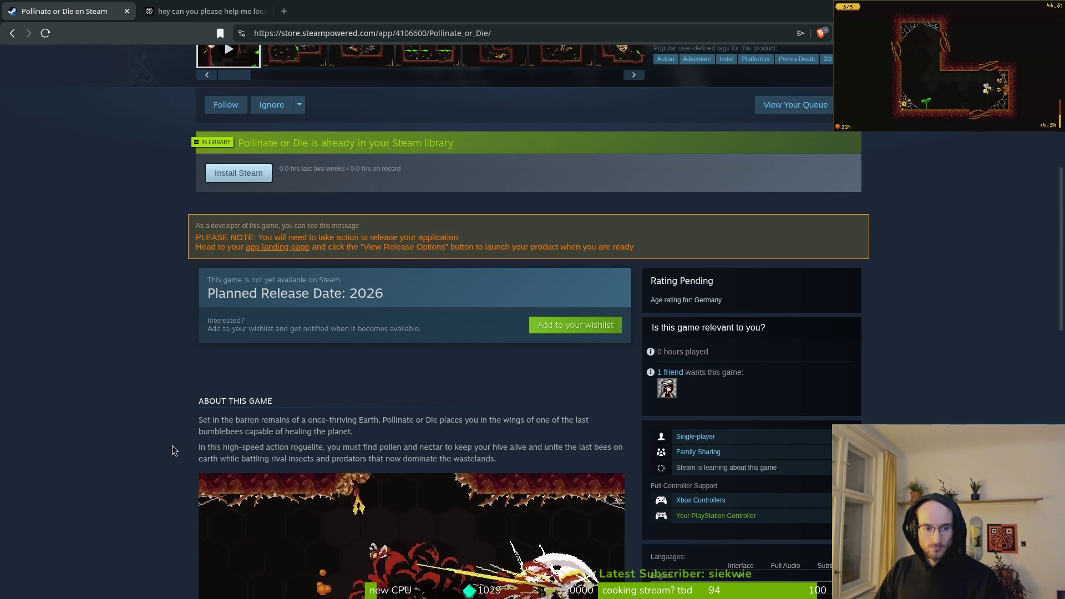
triple_click(203, 443)
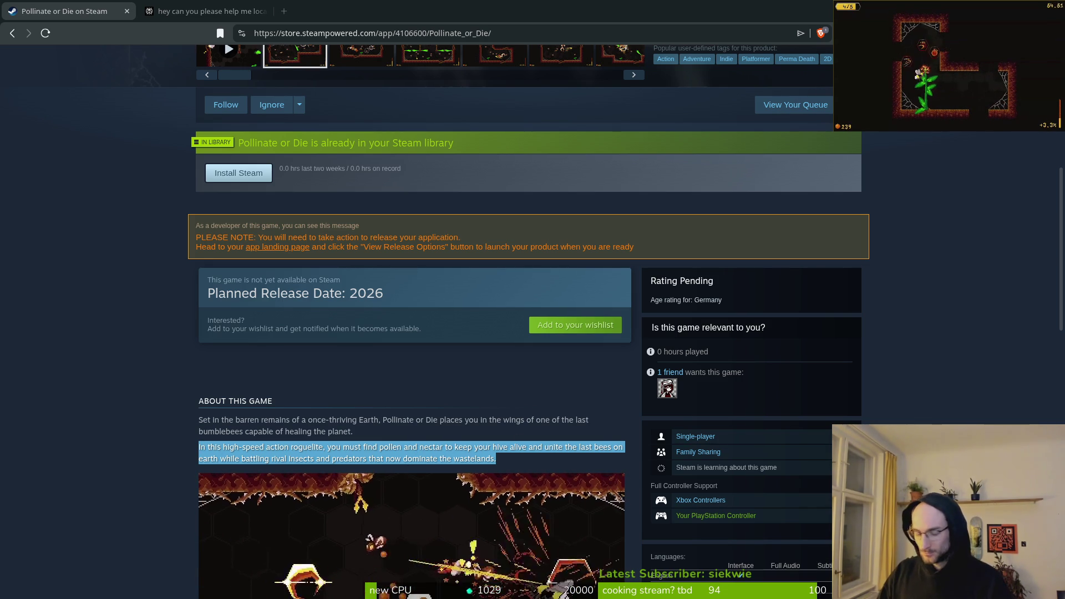
click(507, 467)
drag(506, 467, 194, 443)
click(157, 436)
shift+click(200, 420)
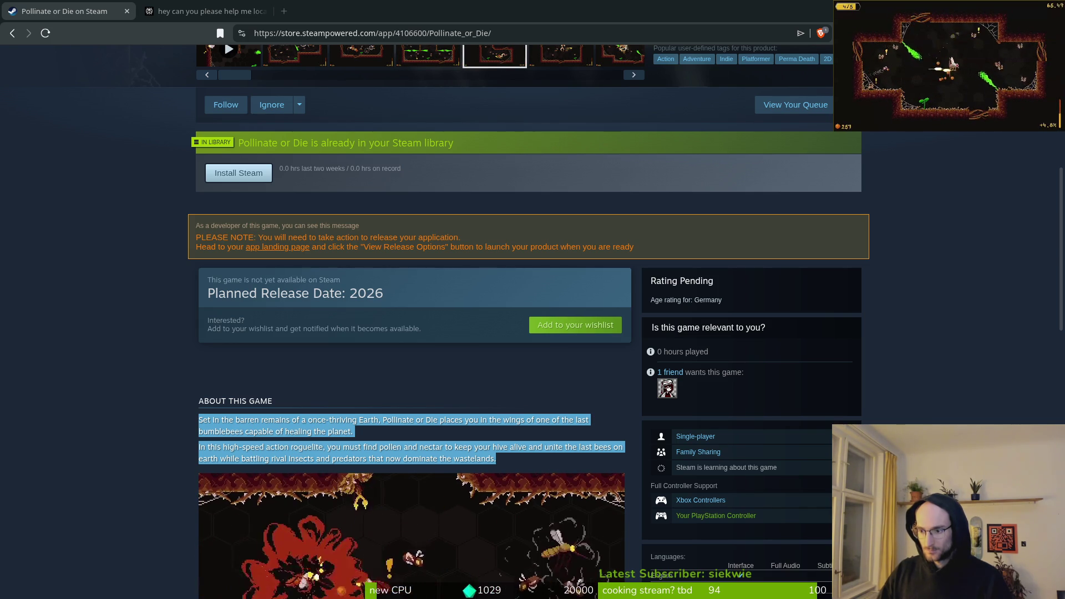
click(213, 5)
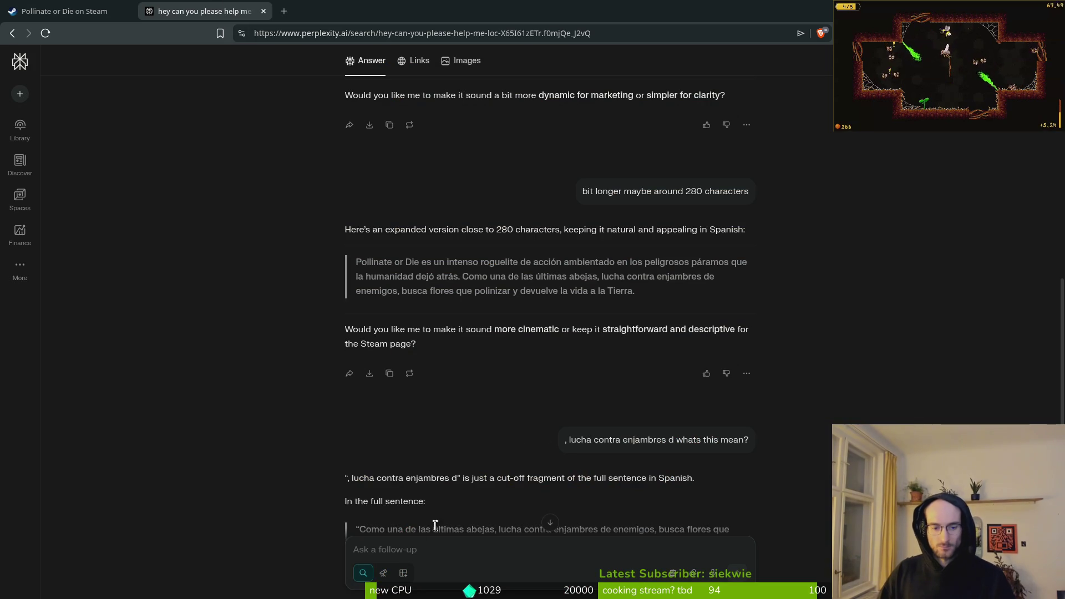
Step: Paste the English About This Game text as a follow-up for Spanish translation
key(ctrl+v)
key(Return)
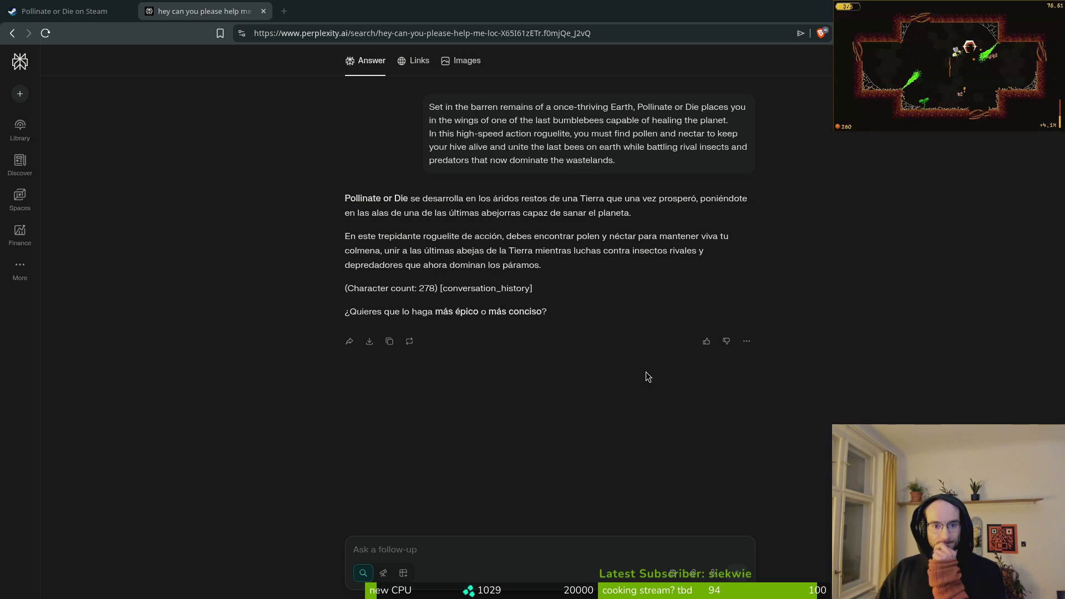
scroll(496, 314, up, 5)
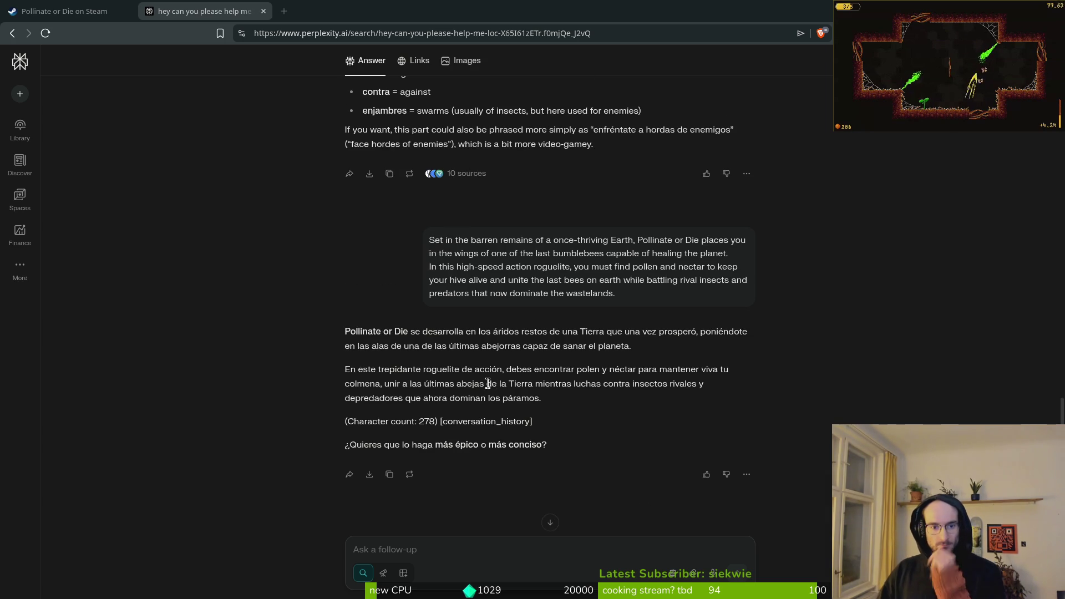
Step: Tell Perplexity there is no character limit, then select the resulting two-paragraph Spanish translation
scroll(417, 544, down, 5)
text(sry)
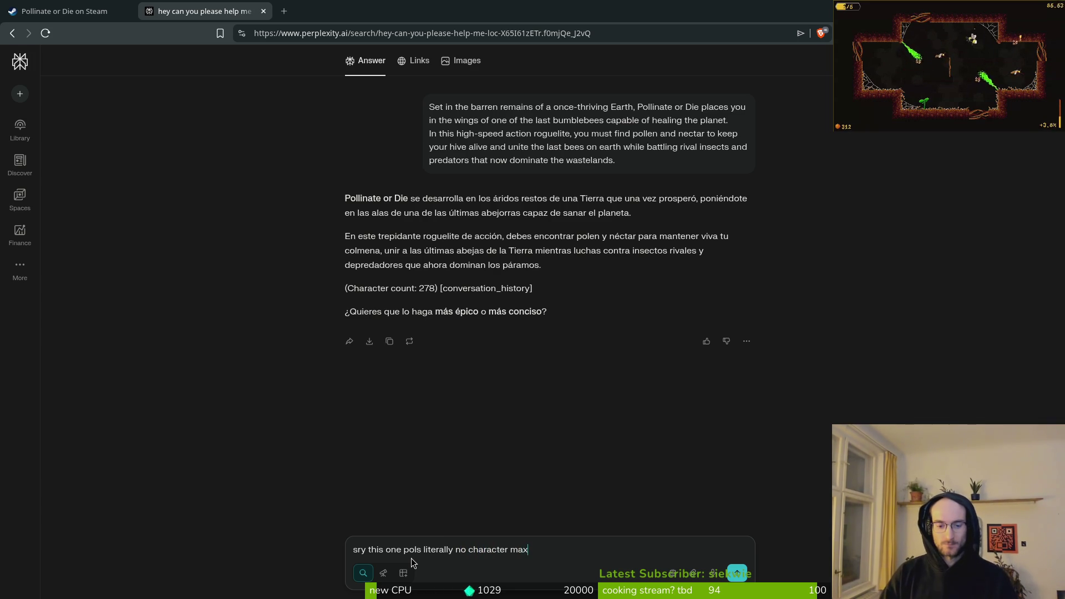
key(Return)
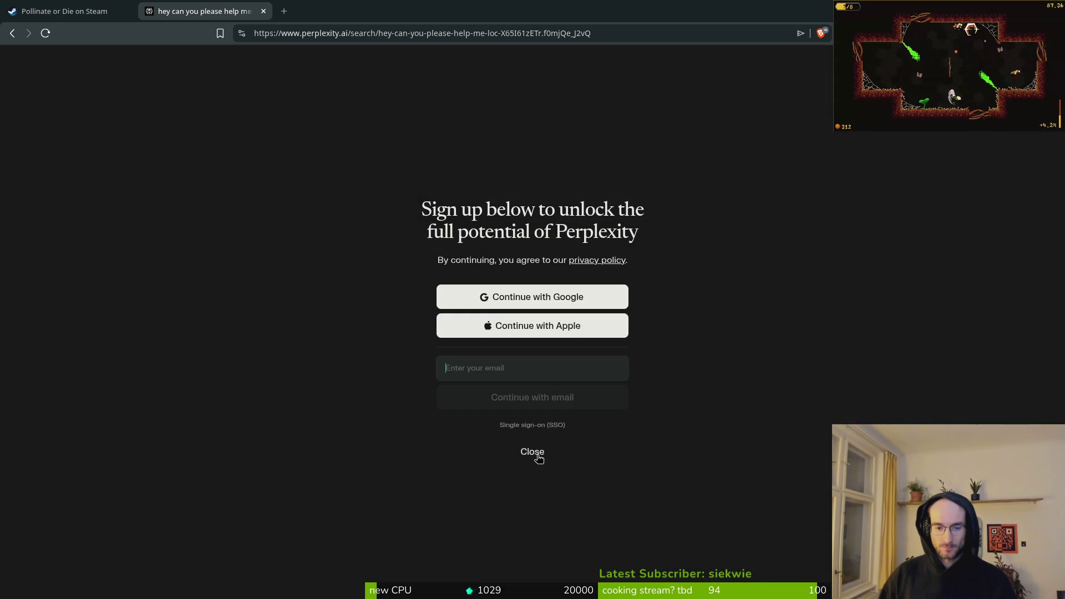
click(534, 453)
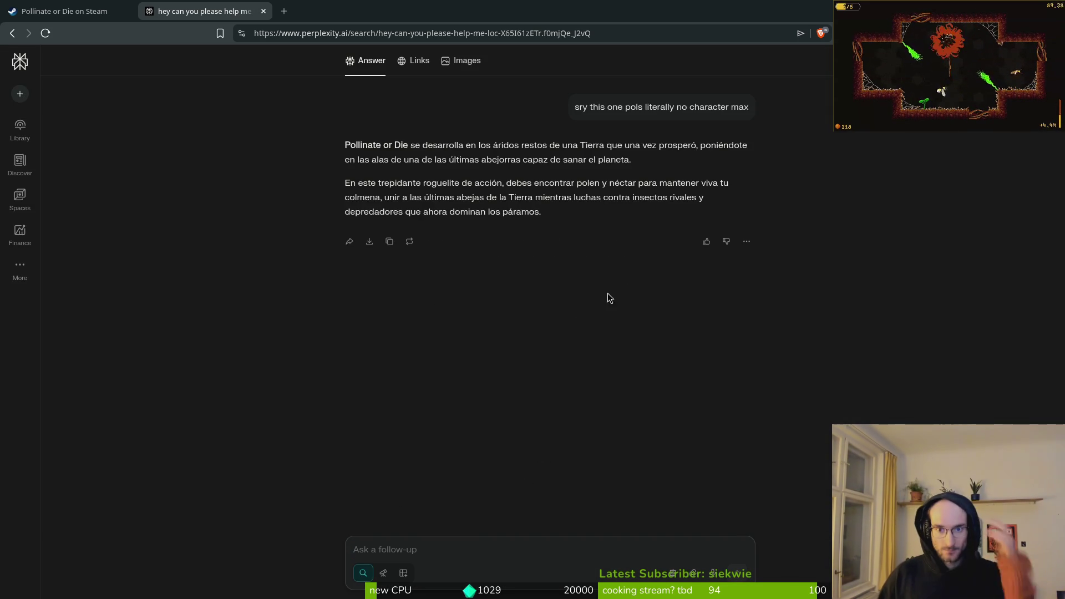
scroll(627, 283, up, 3)
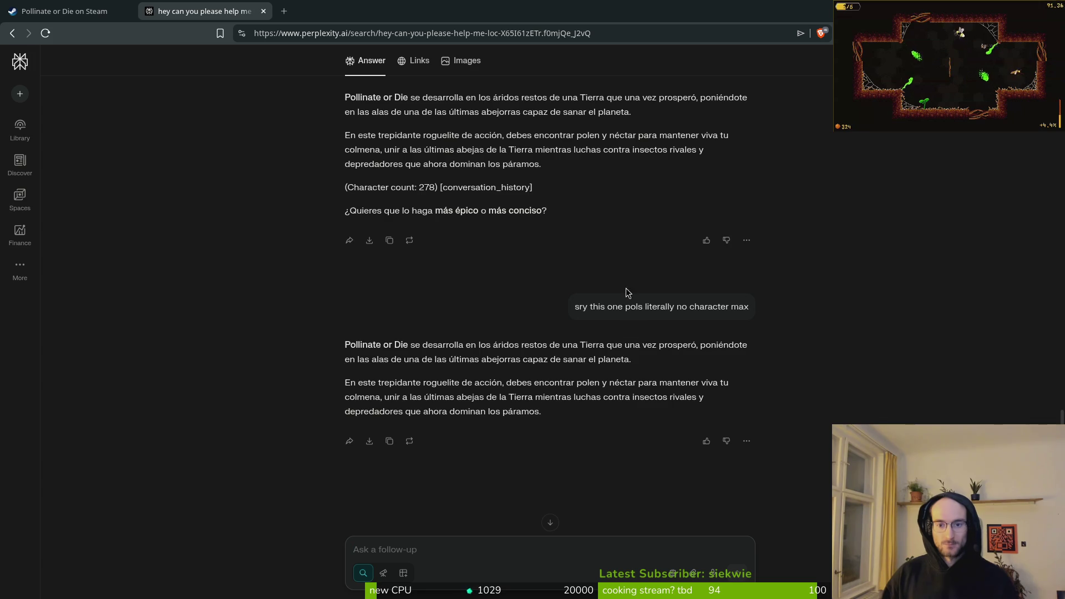
drag(542, 411, 324, 339)
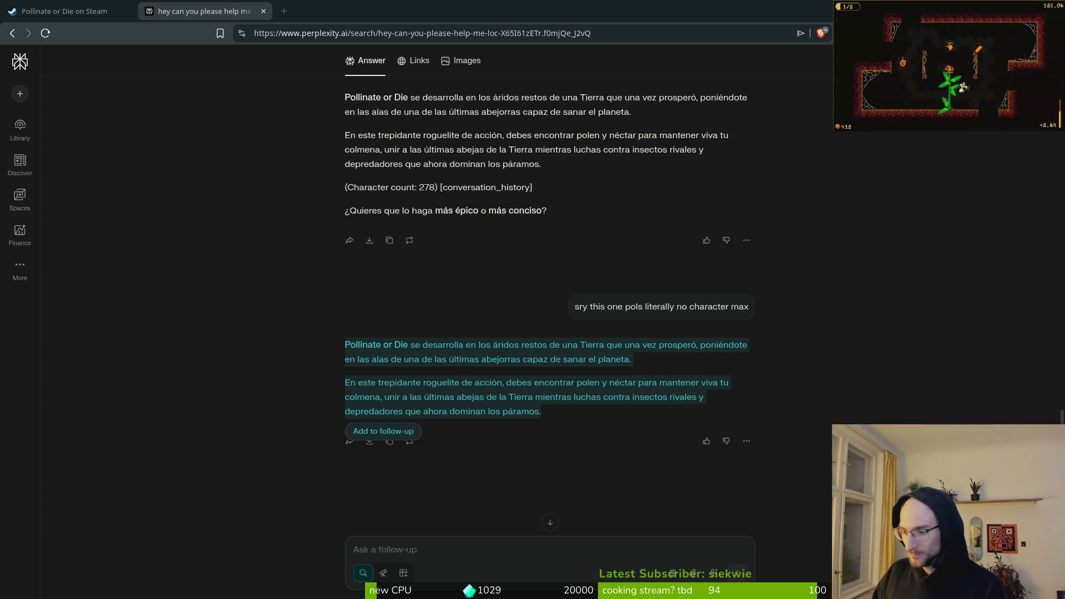
click(67, 11)
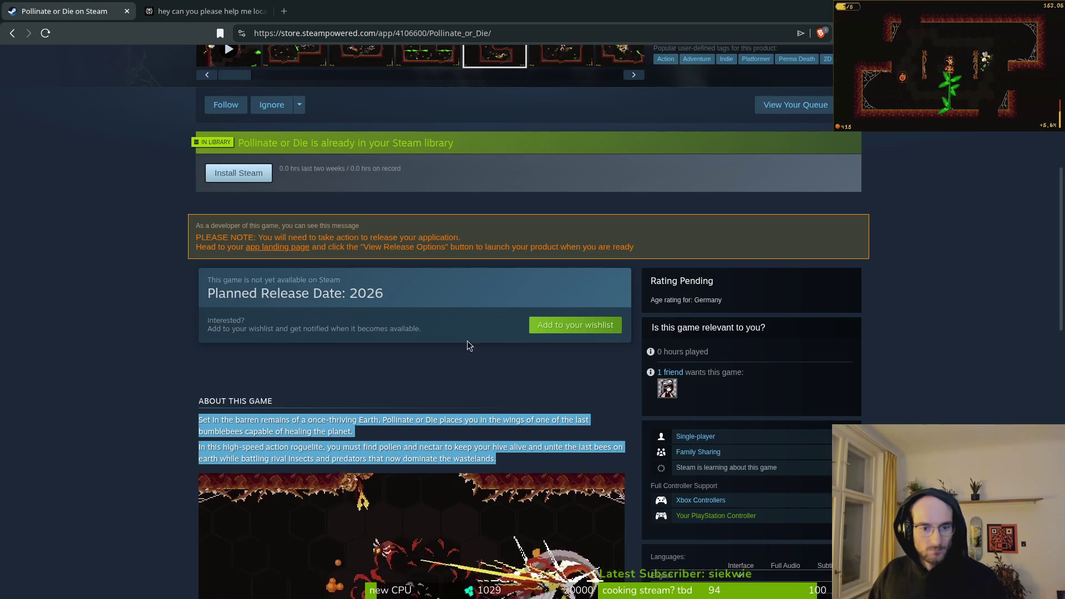
Step: Expand the Steam description and select the Features heading with its bullet list
click(427, 522)
scroll(439, 452, down, 2)
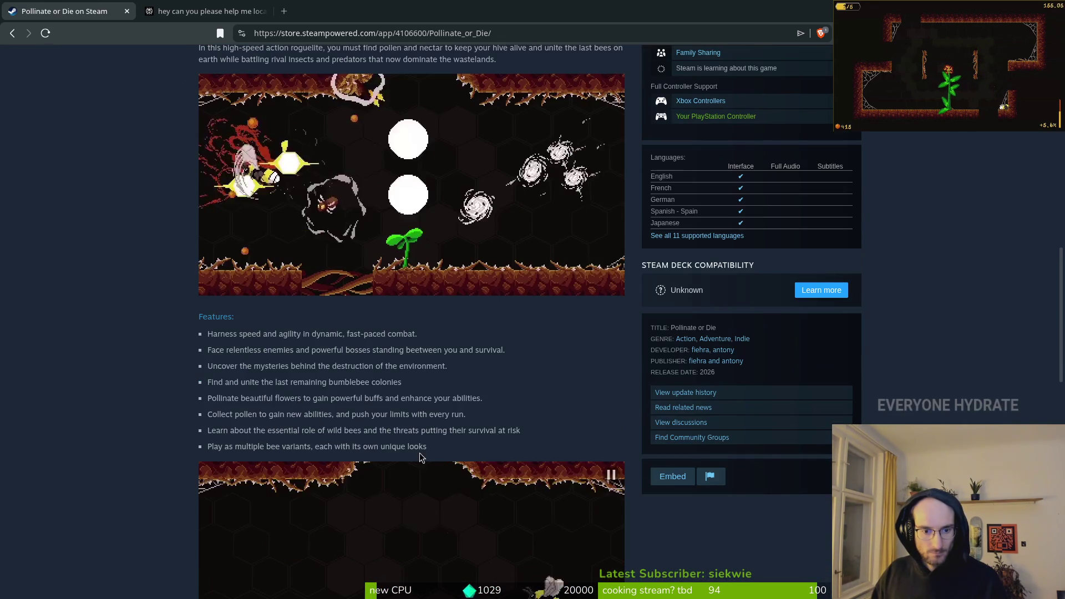
mouse_move(442, 450)
mouse_down()
mouse_move(190, 347)
mouse_move(202, 340)
mouse_move(188, 317)
mouse_move(200, 312)
mouse_up()
key(ctrl+c)
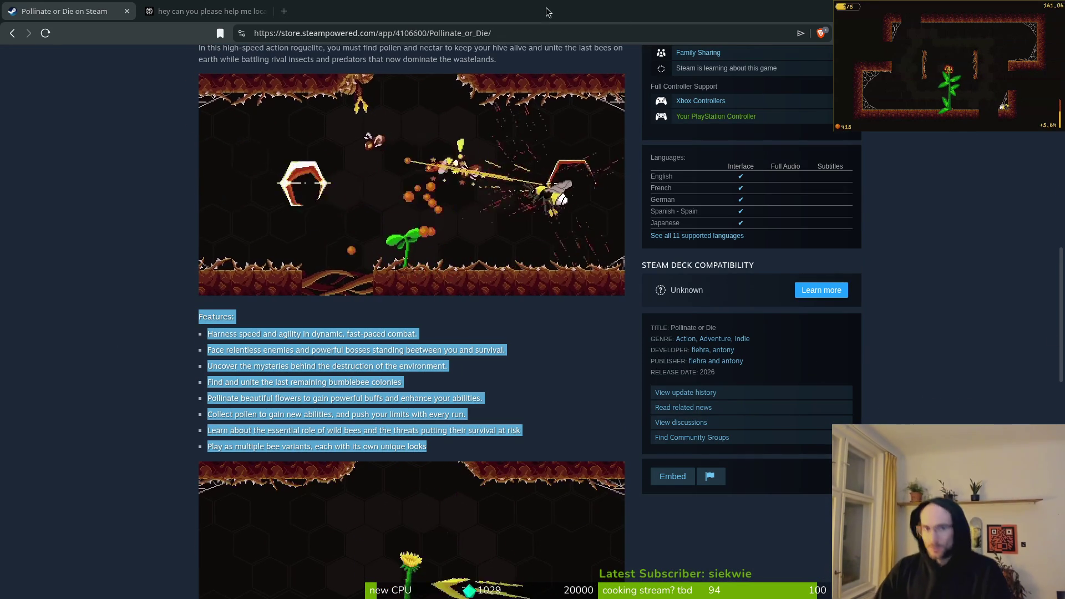
click(237, 6)
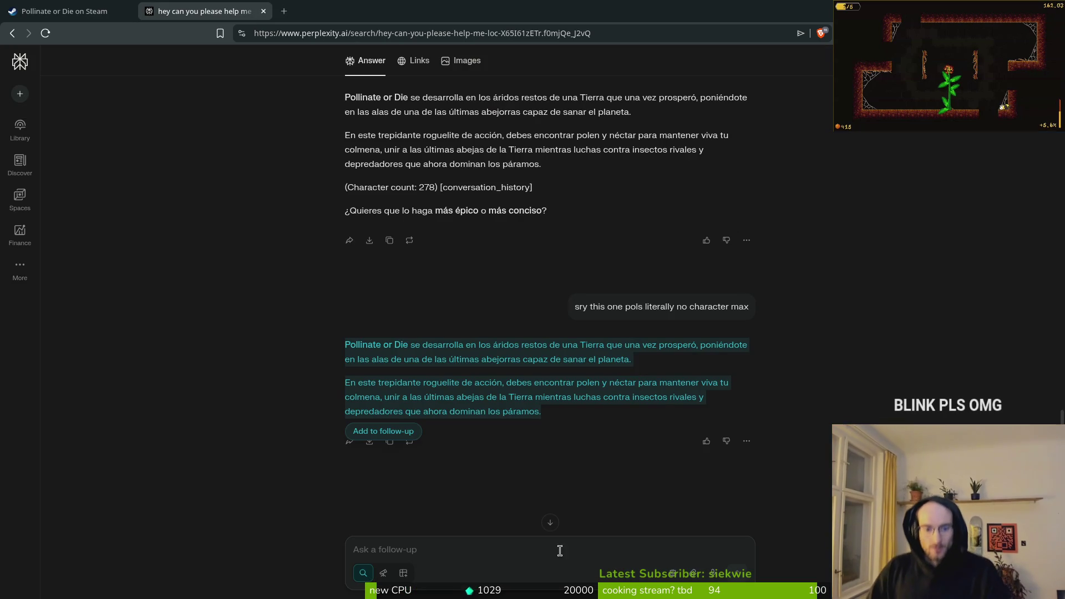
Step: Ask for a Spanish version of the game description's pasted English Features list
click(478, 555)
text(how my gamedesc)
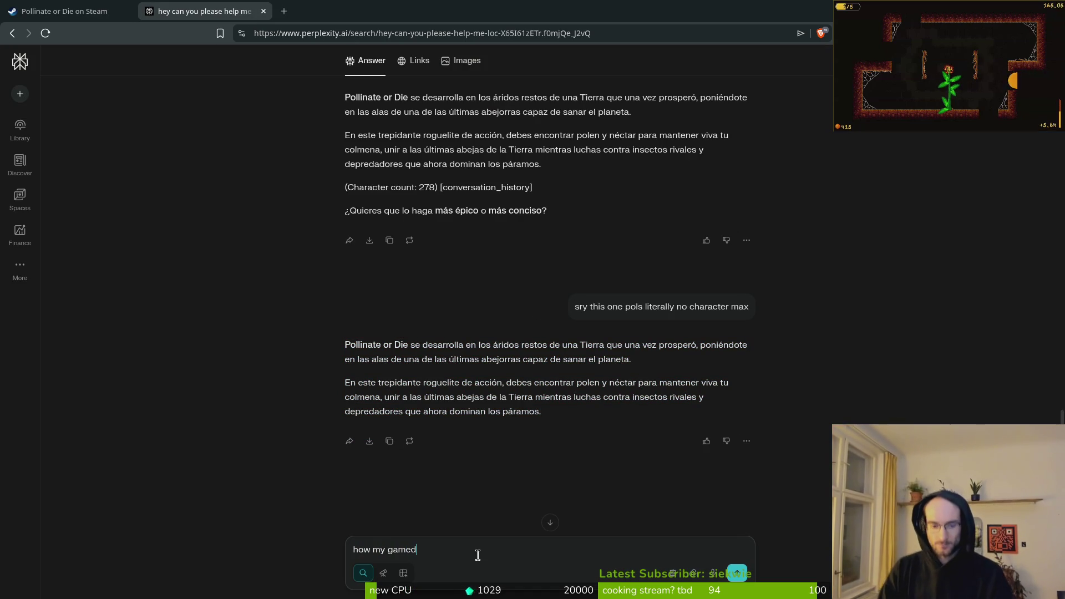
text(r)
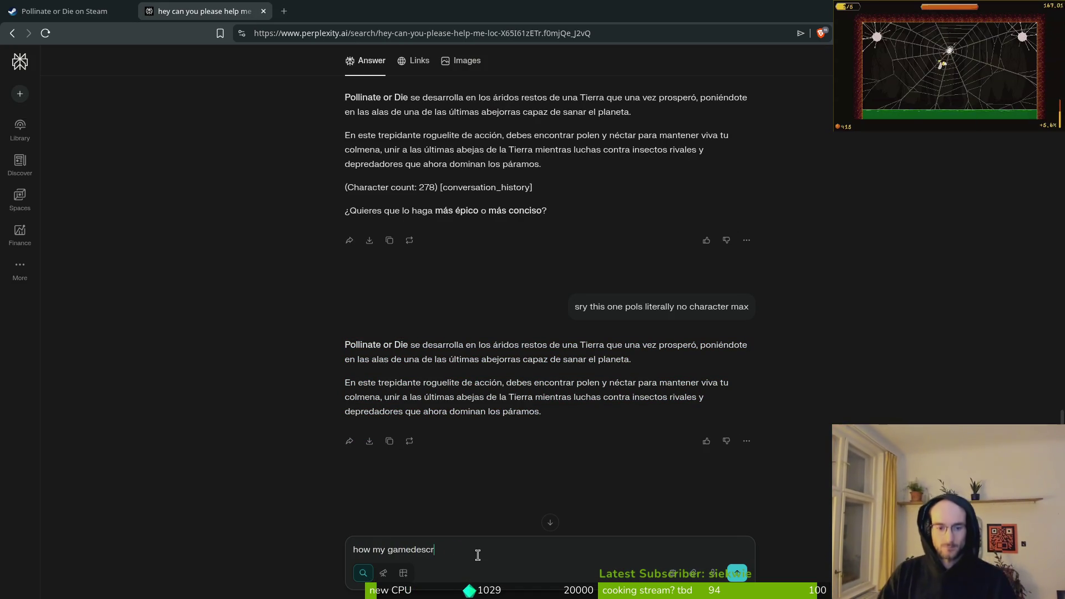
text(kpotiptionplease)
key(shift+Return)
key(shift+Return)
key(ctrl+v)
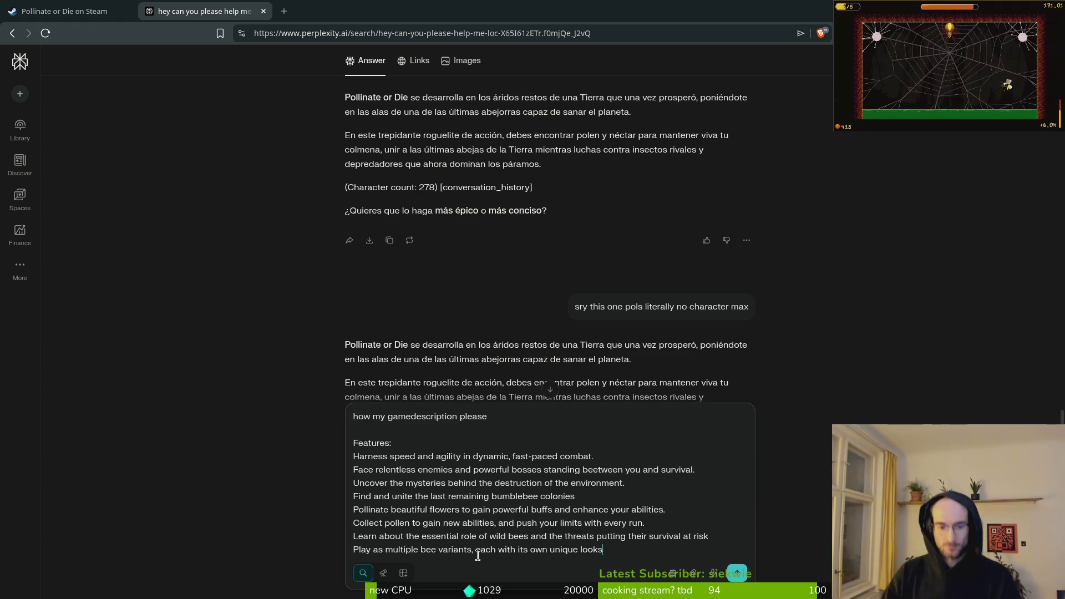
key(Return)
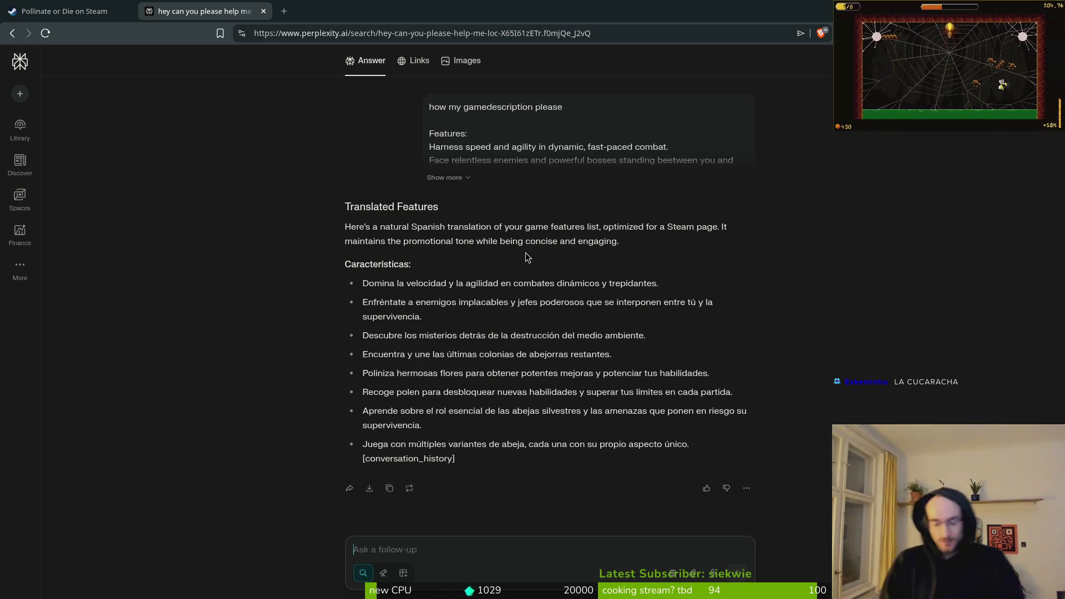
key(ctrl+t)
Step: Go to typer.io, enter a nickname, create a Group Play lobby and copy its invite link
text(typer.io)
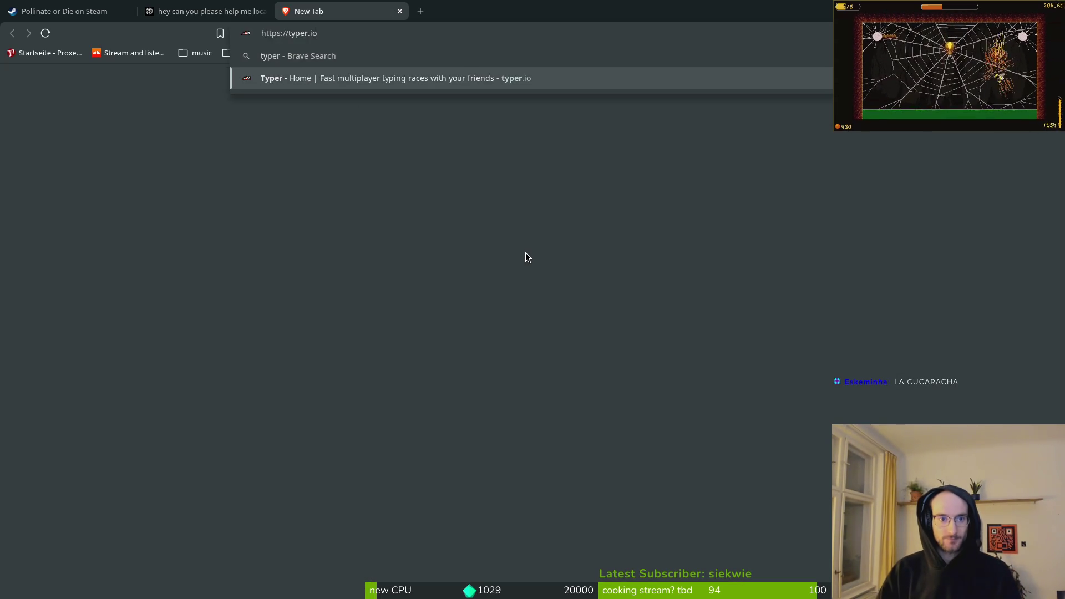
key(Down)
key(Return)
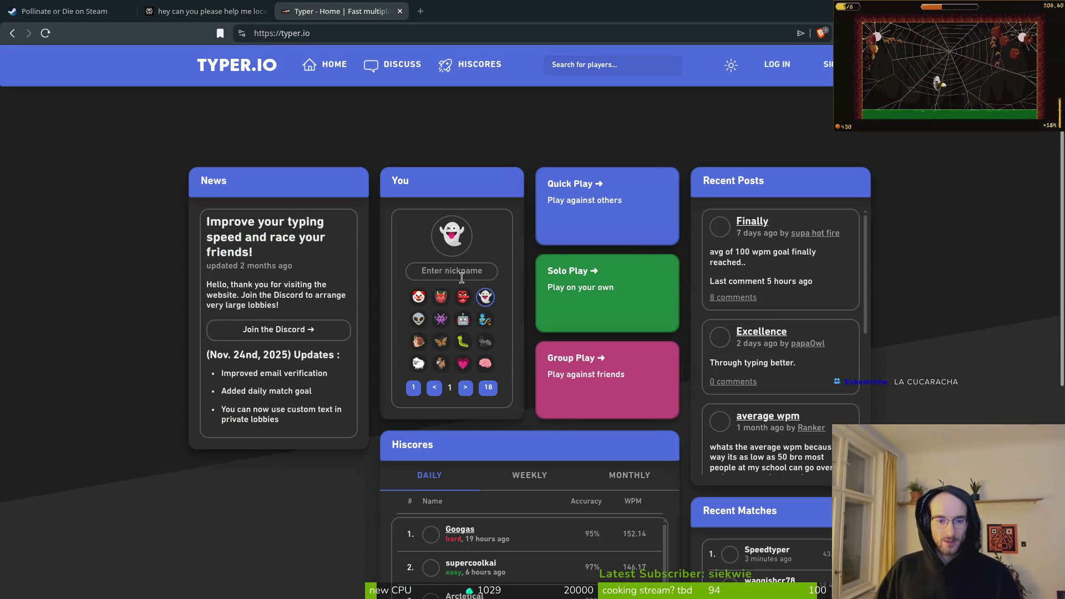
text(fiehra)
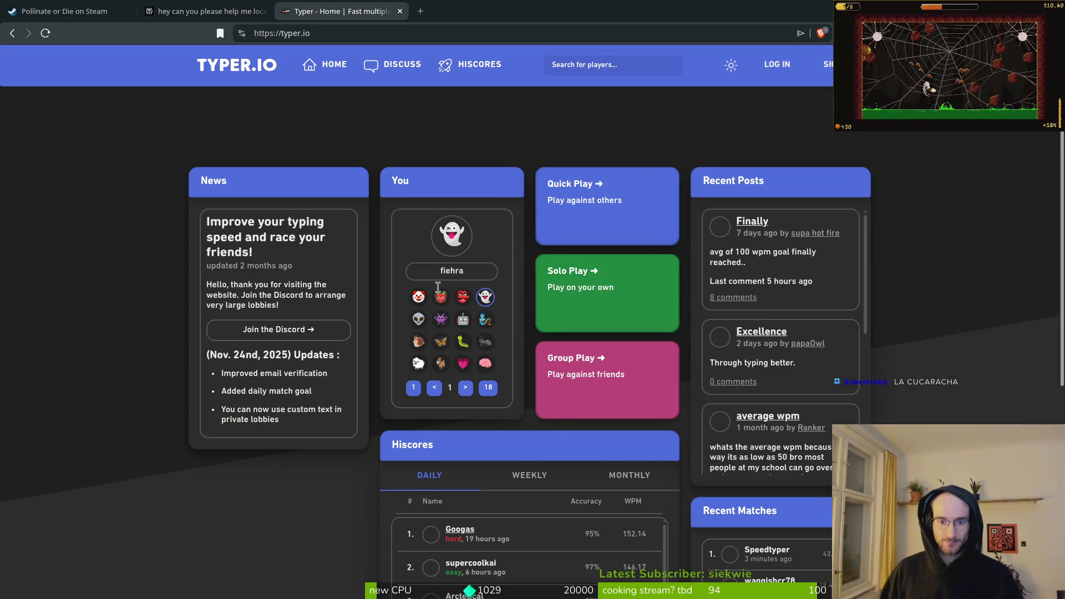
click(576, 381)
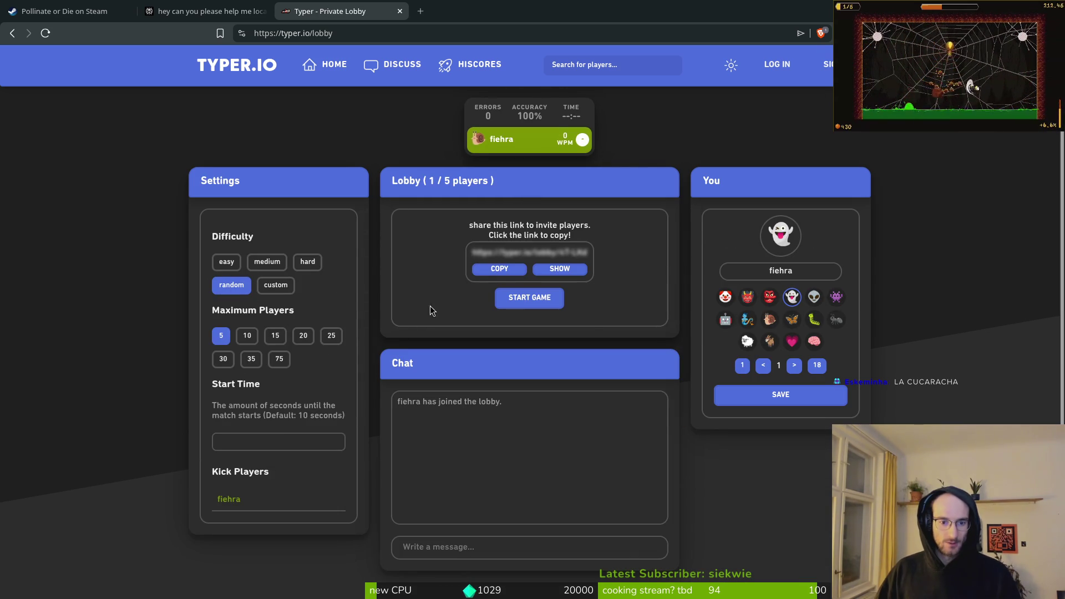
click(492, 270)
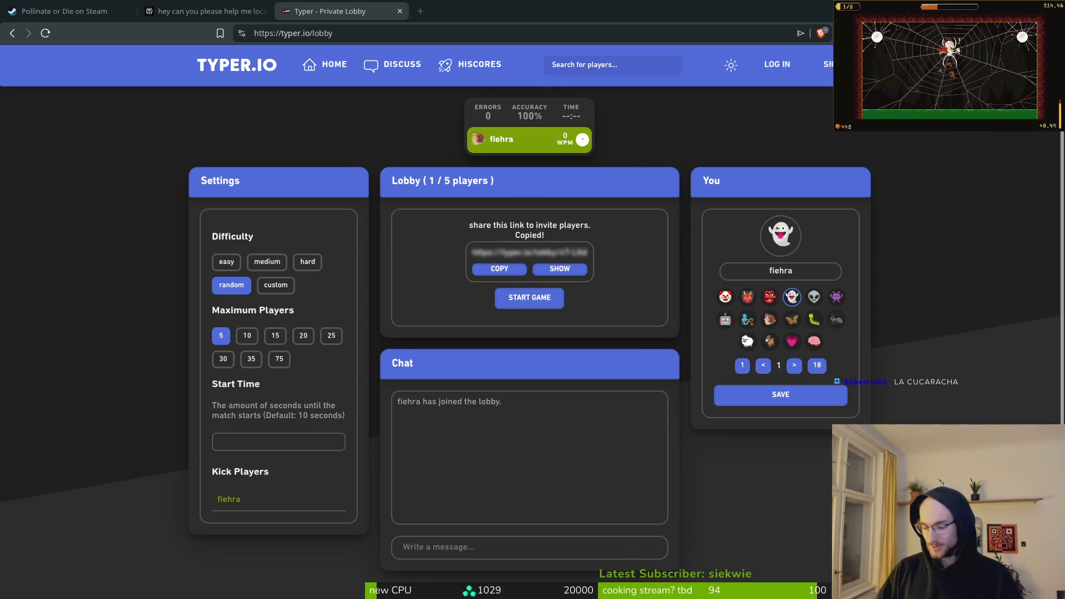
Step: Set Maximum Players to 15, save the bee avatar, and start the race
click(276, 336)
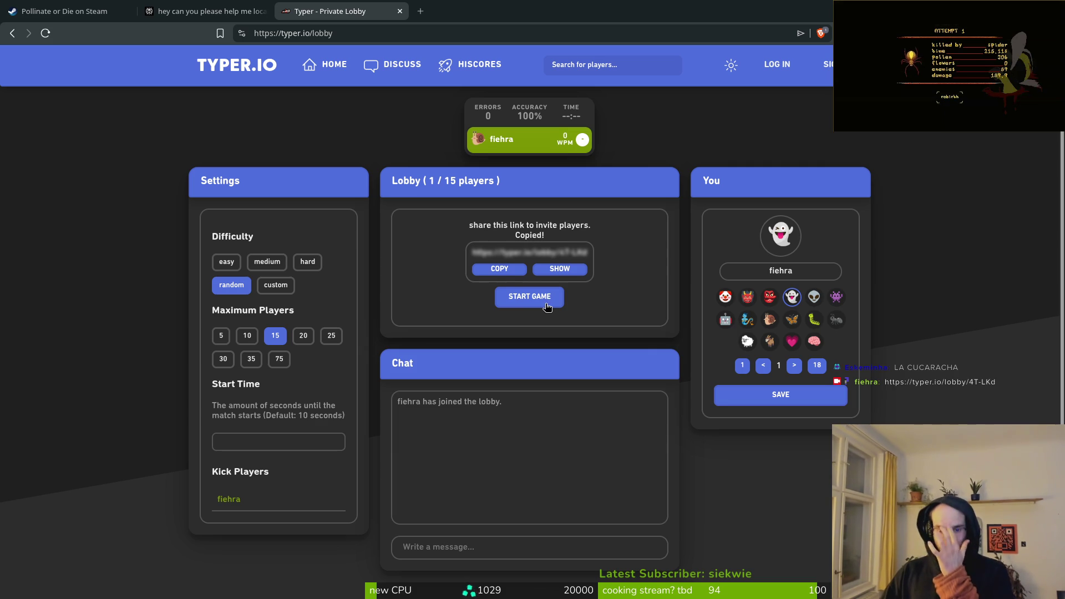
click(797, 368)
click(797, 368)
click(798, 370)
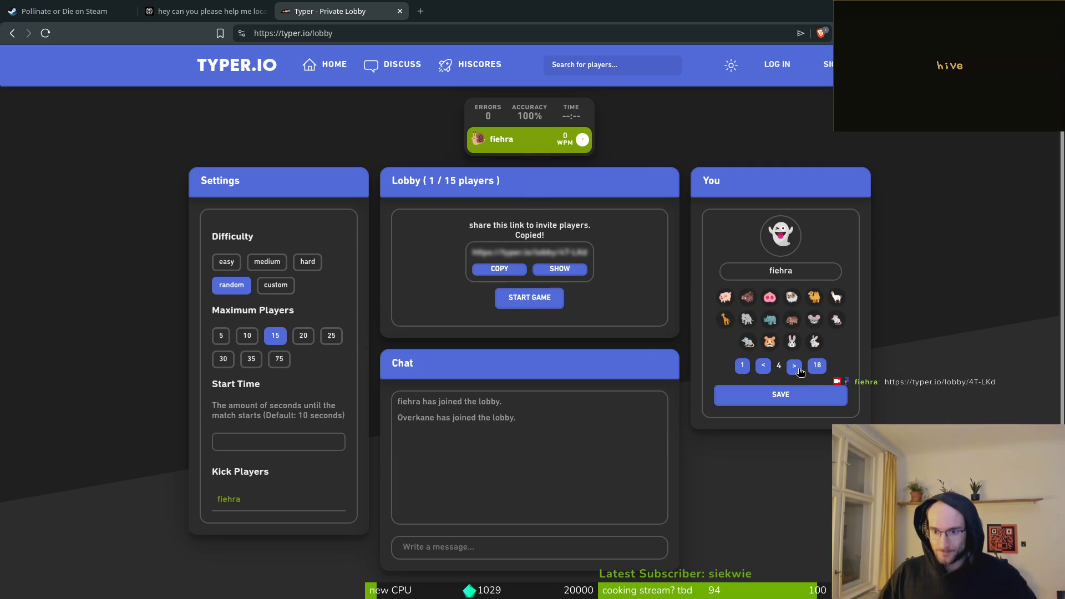
click(799, 370)
click(799, 370)
click(836, 319)
click(812, 396)
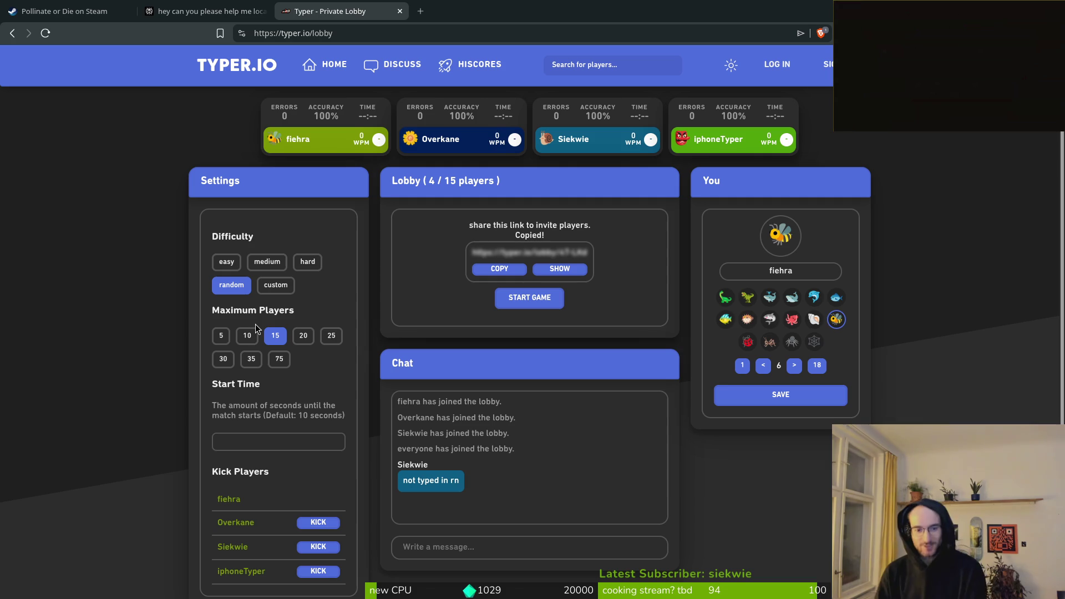
click(545, 300)
click(557, 424)
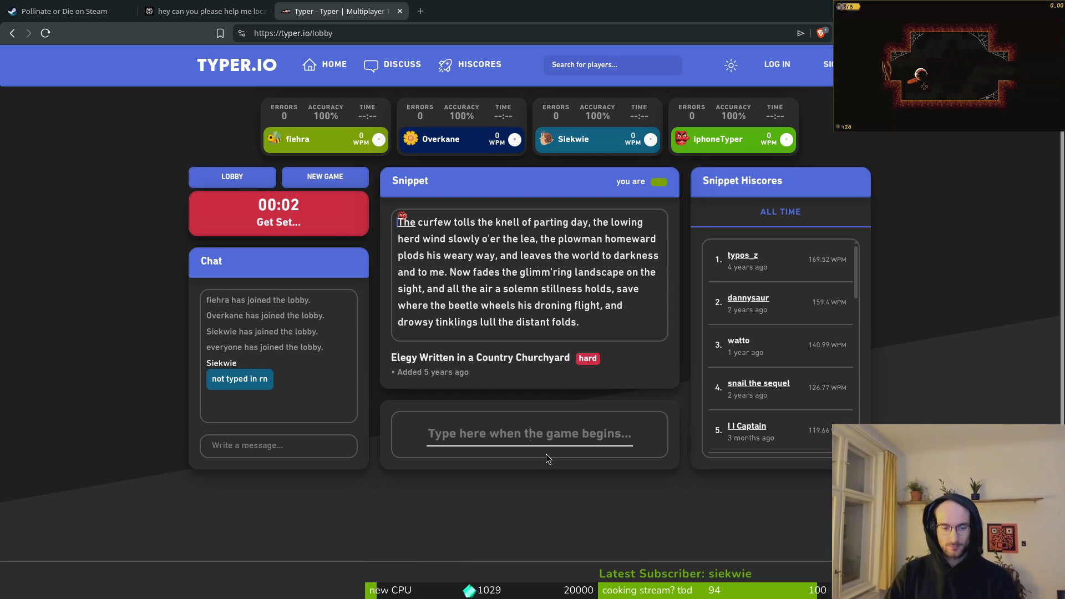
Step: Type the Elegy lines from 'The curfew tolls the knell of parting day' onward, correcting typos
text(T)
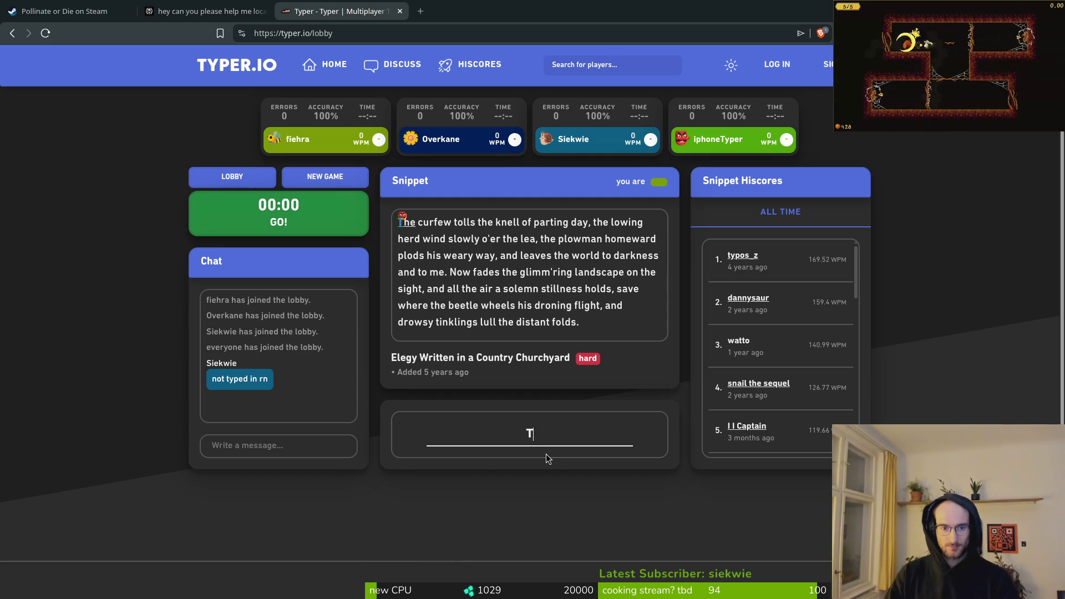
text(he curfew tolls the kneel)
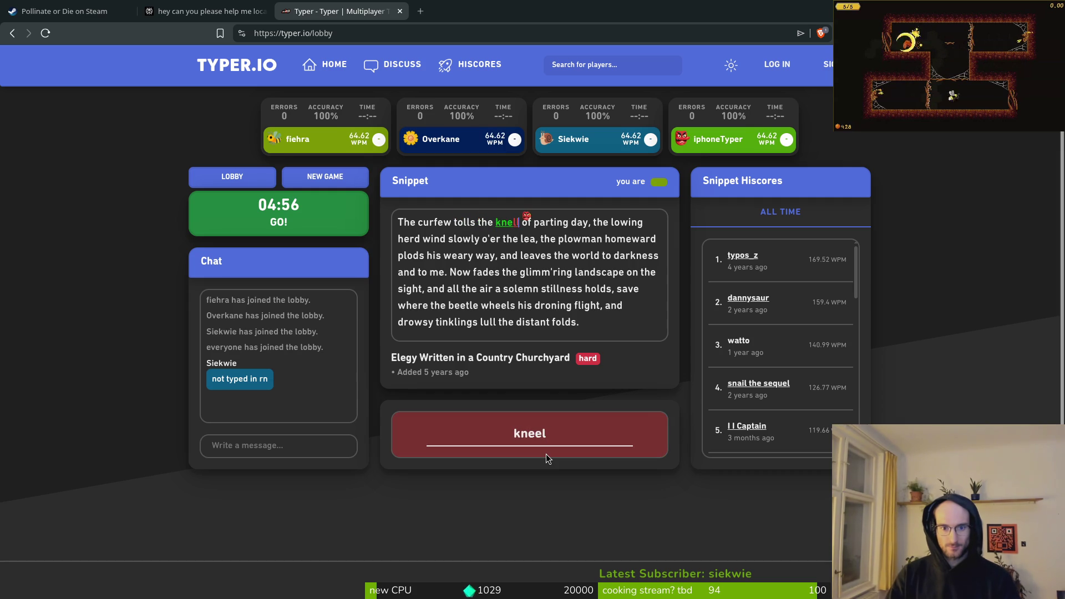
key(BackSpace)
key(BackSpace)
text(ll of parting day, t)
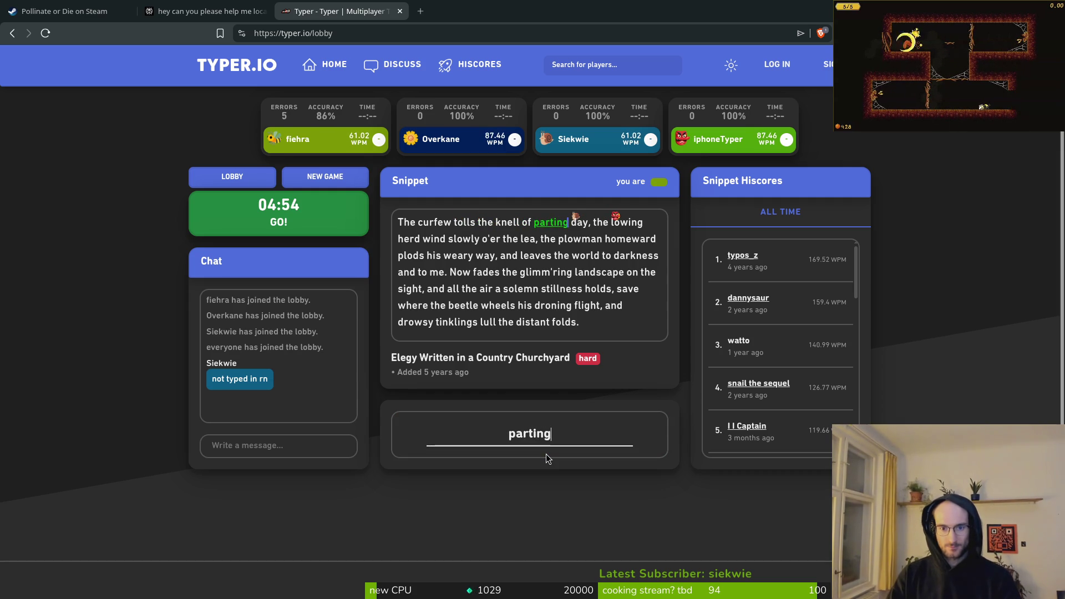
text(he lowing herd wind)
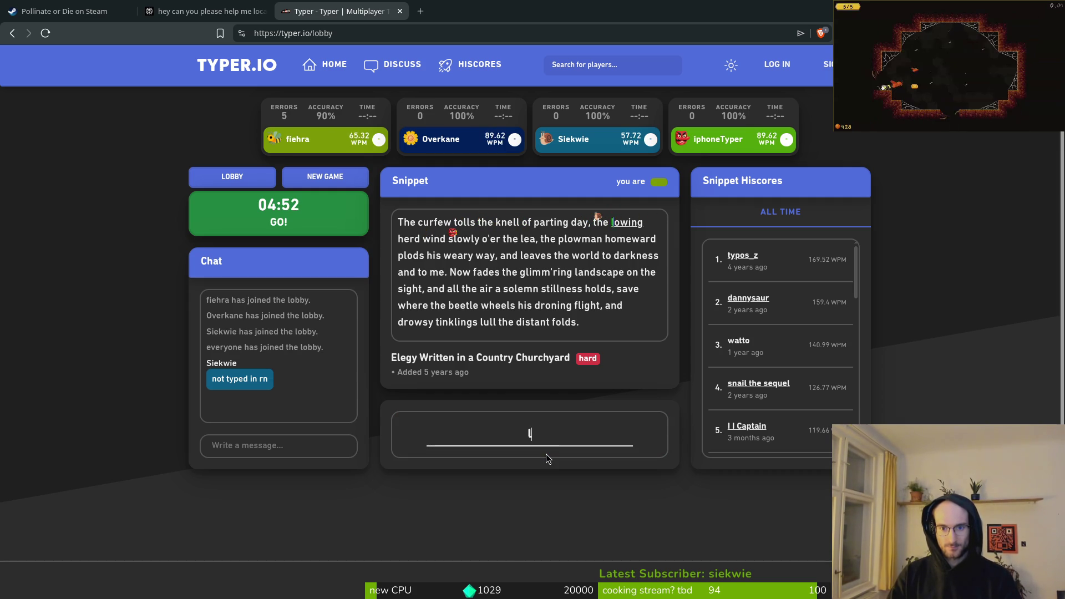
text( s)
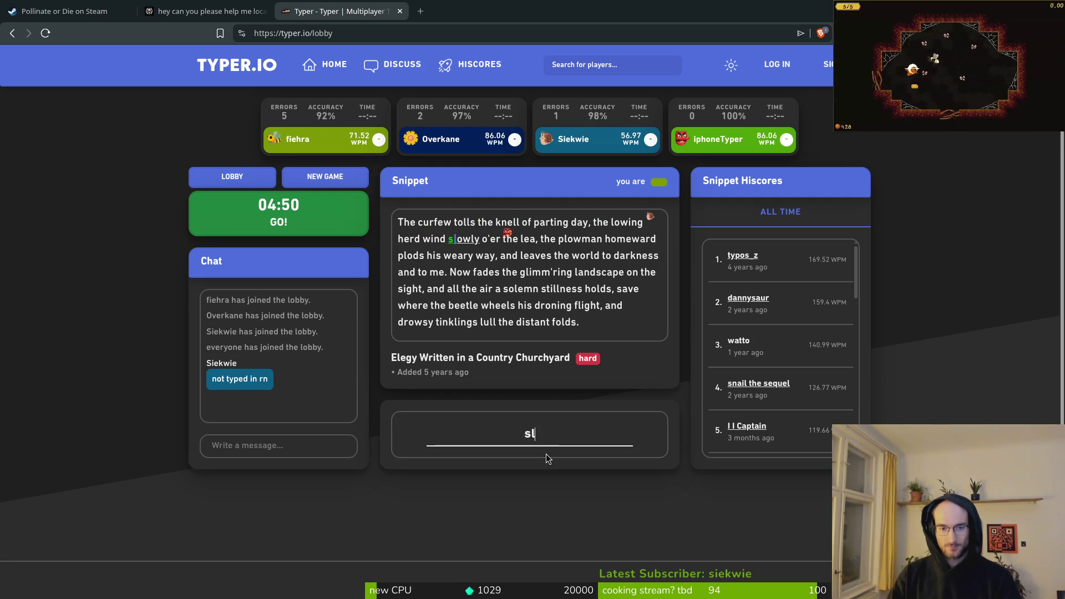
text(ly o'er t)
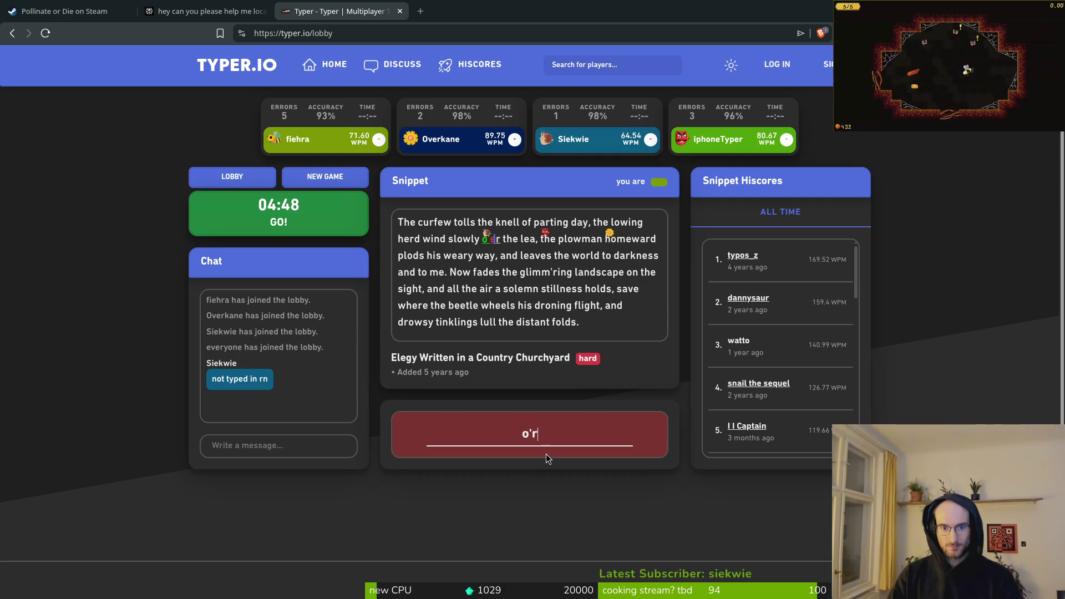
text(he lea, th)
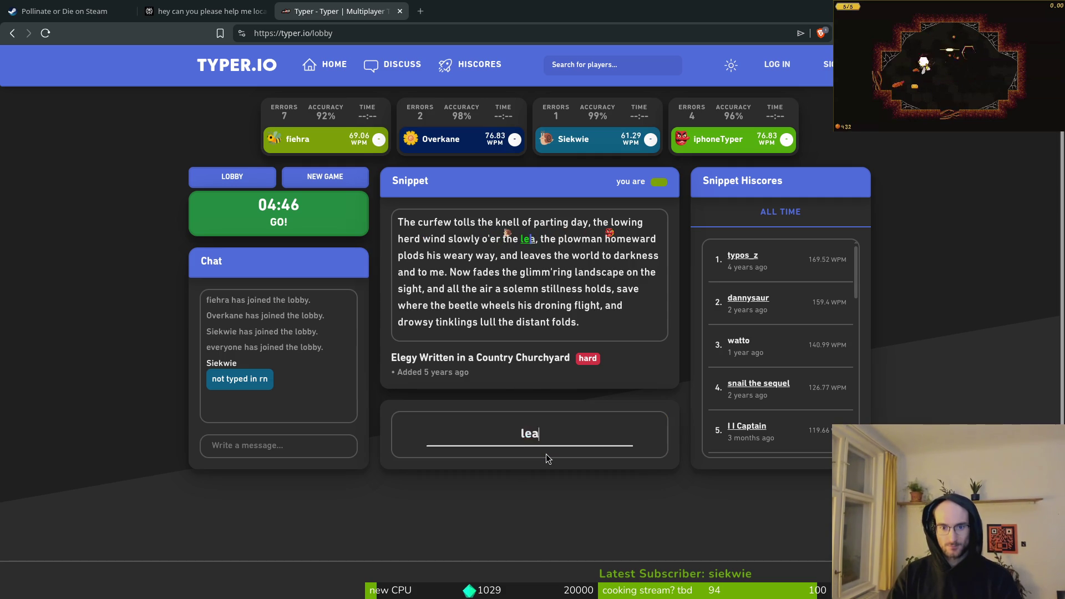
text(e pwman homeward)
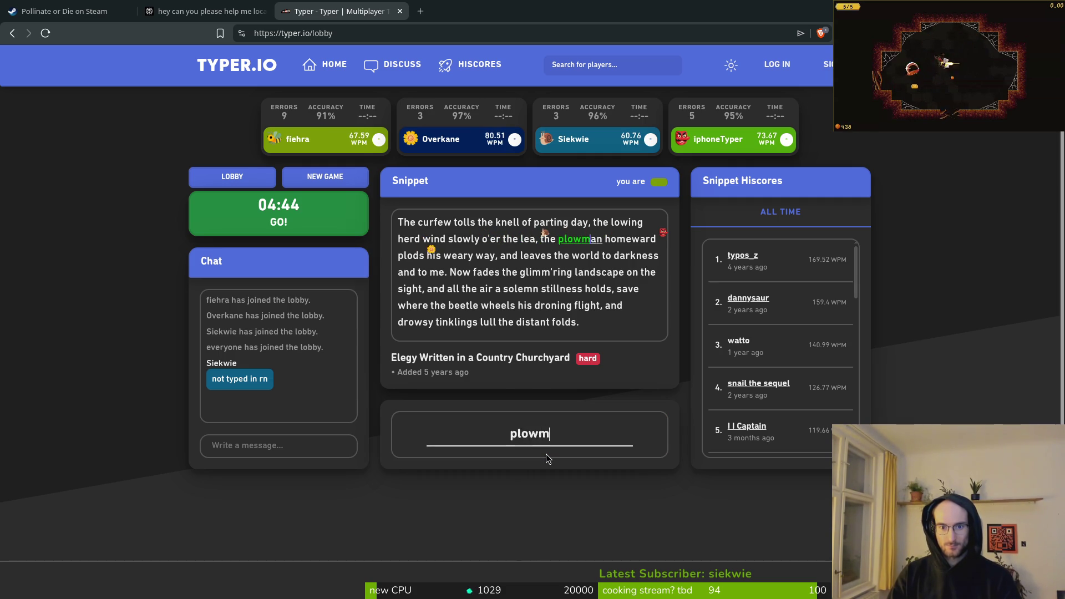
text( plods his ew)
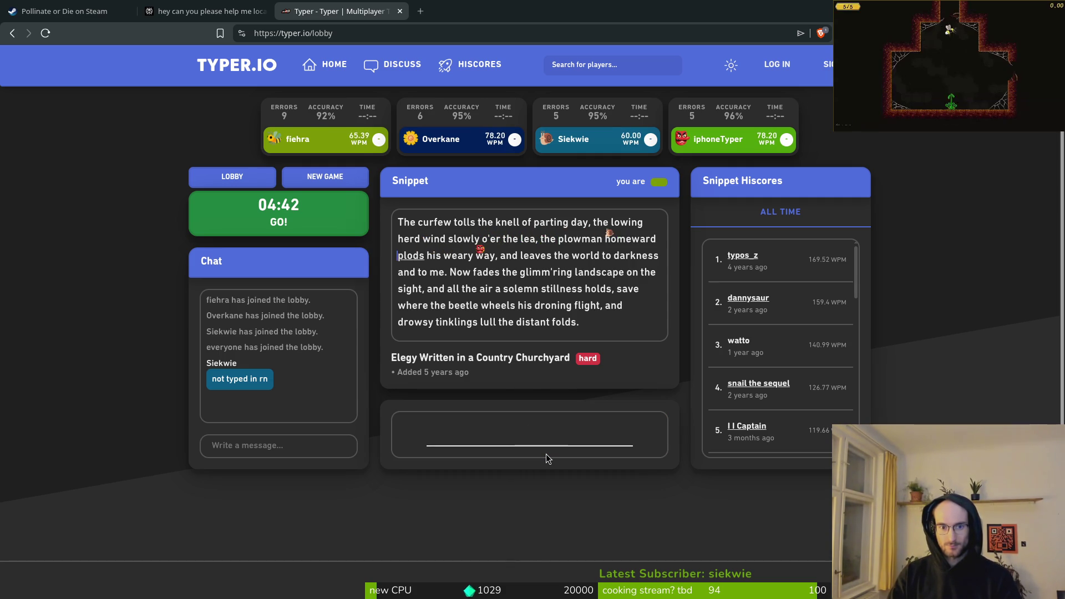
key(BackSpace)
key(BackSpace)
text(weary way.)
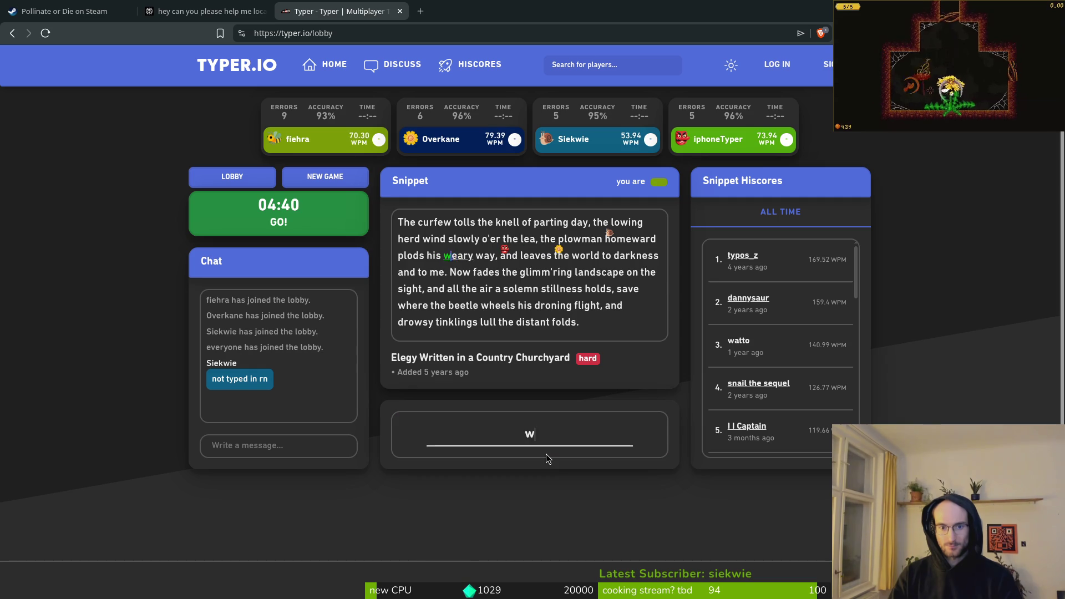
key(BackSpace)
text(,)
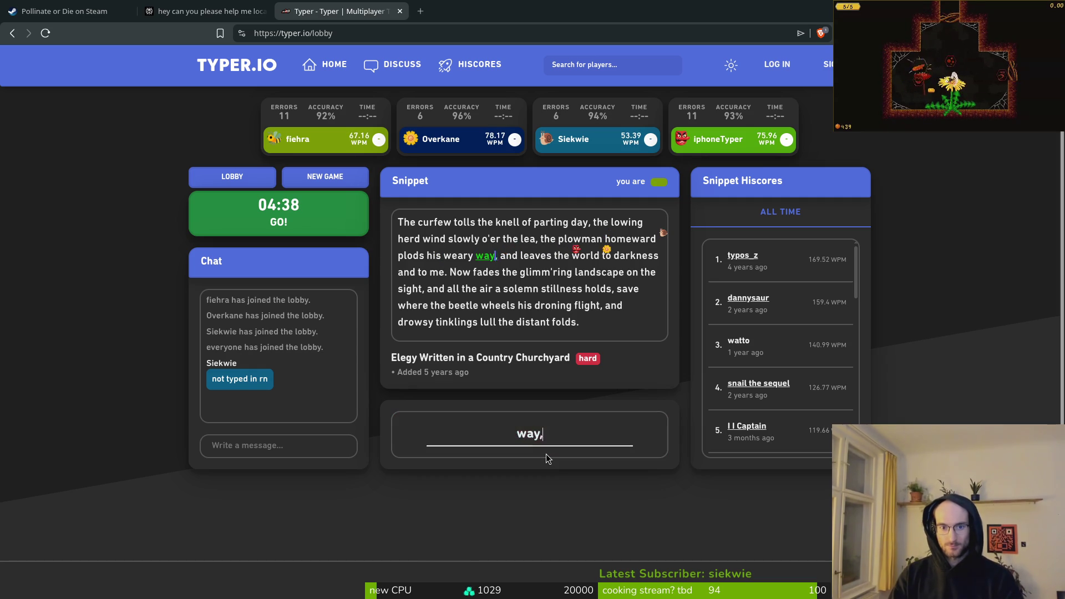
text( and leaves the wor)
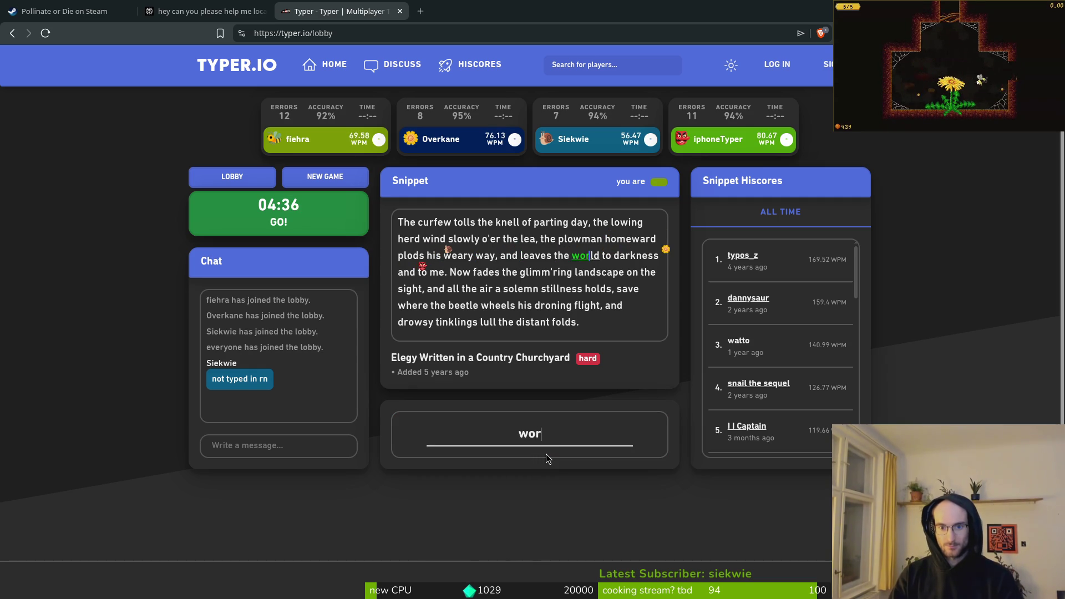
text(ld to darkness)
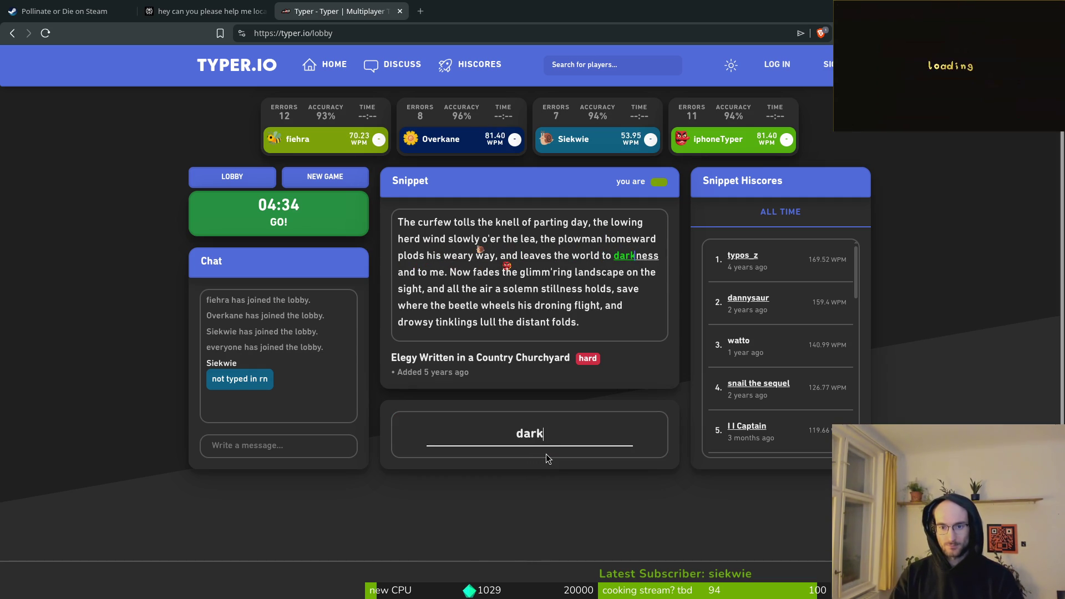
text( and to me. N)
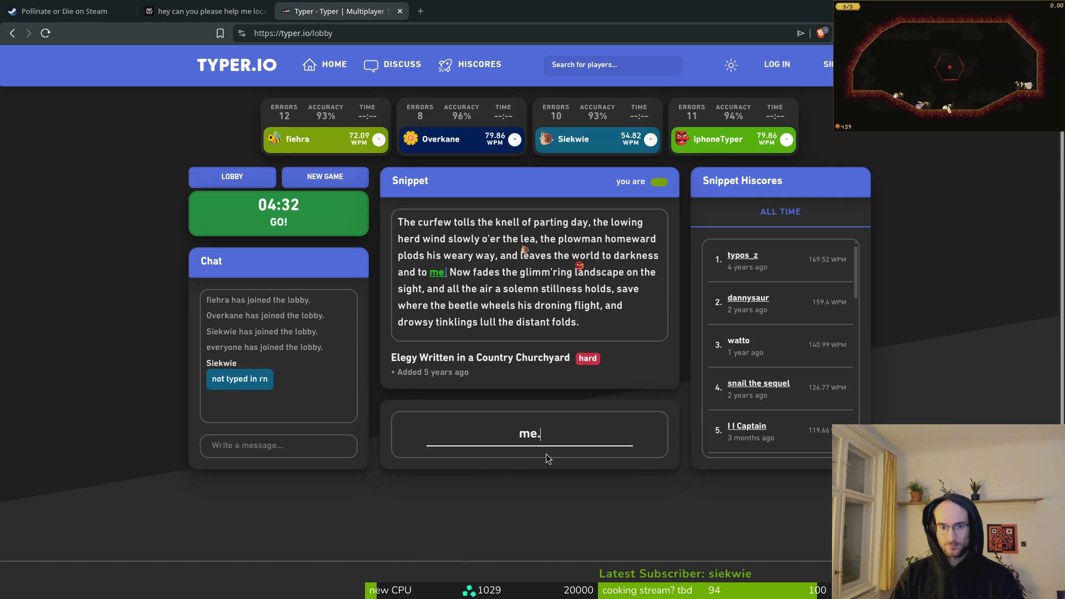
text(ow fad)
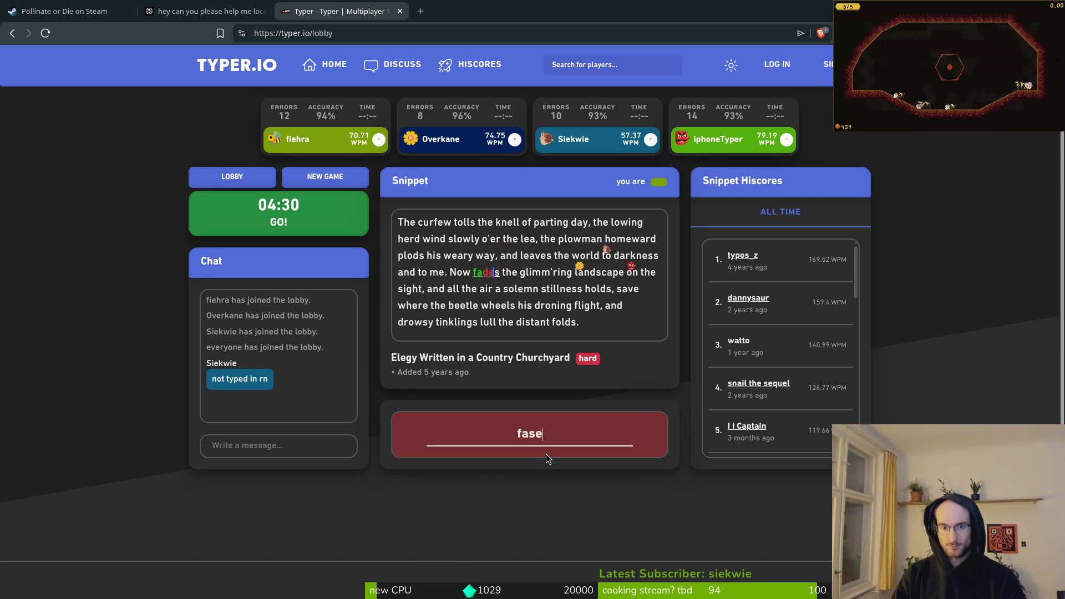
text(es the glimm'r)
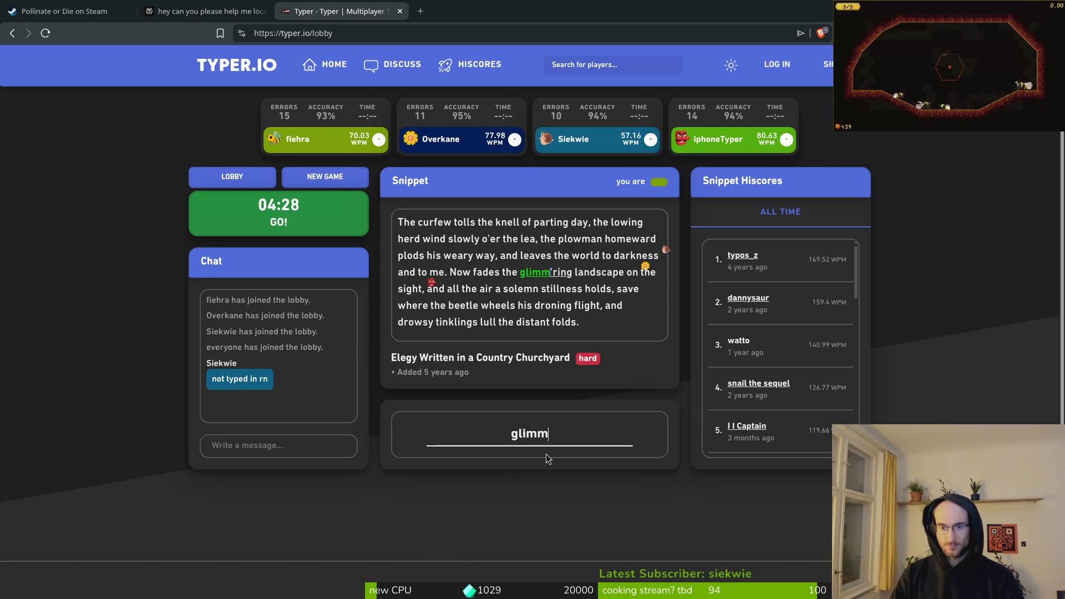
text(ing landsc)
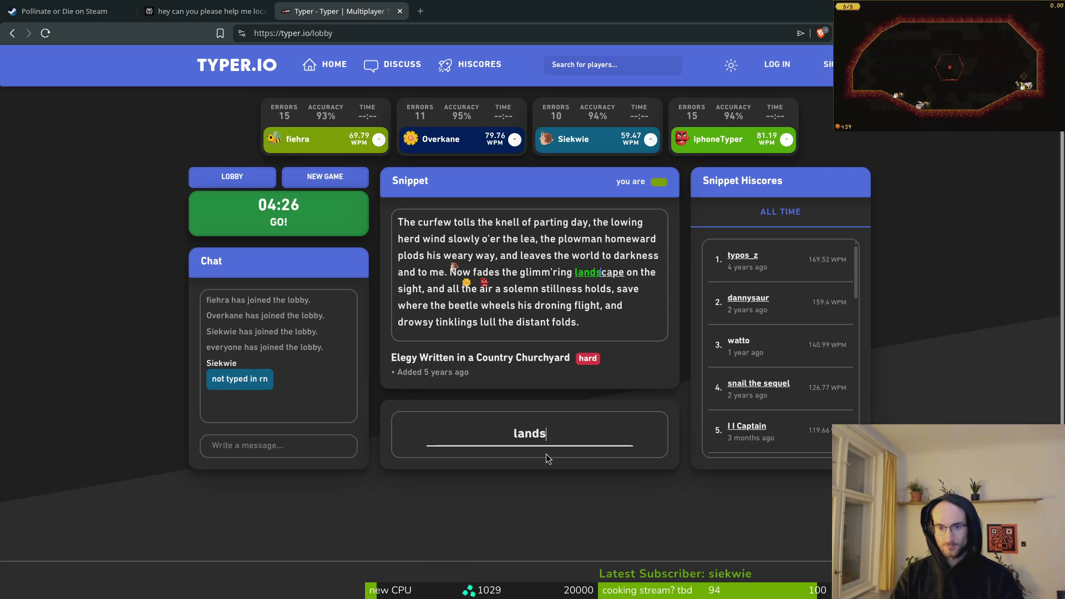
text(ape on the sigh)
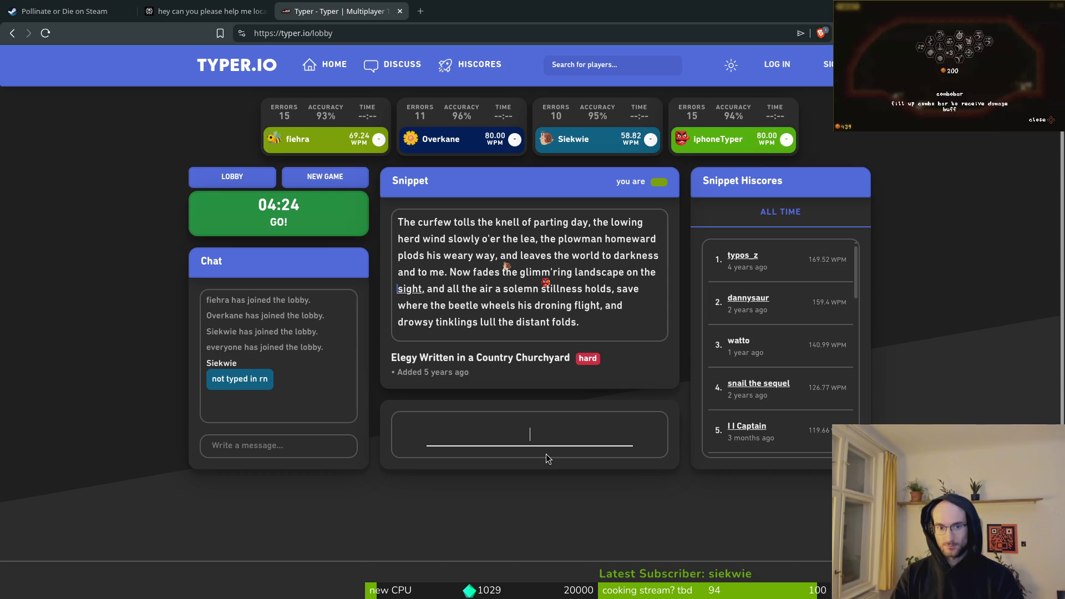
text(t, and all the)
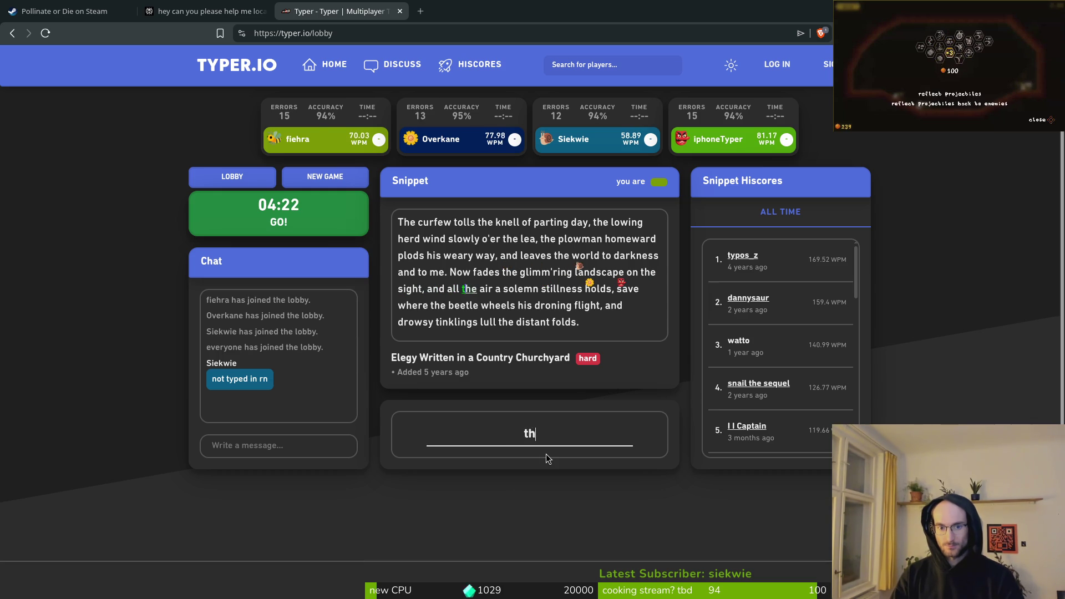